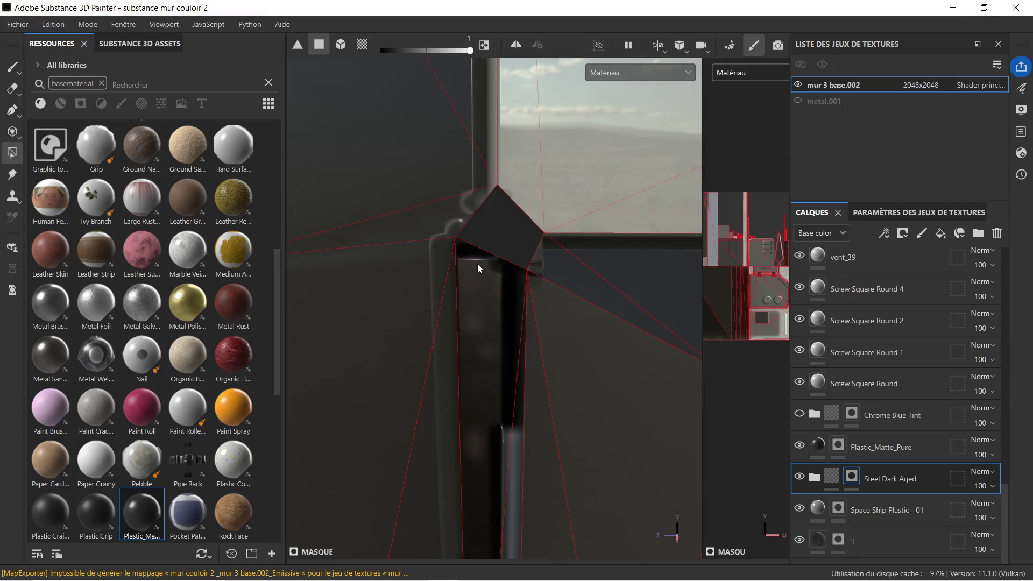
{"action": "scroll", "coordinate": [475, 279], "scroll_direction": "up", "scroll_amount": 1}
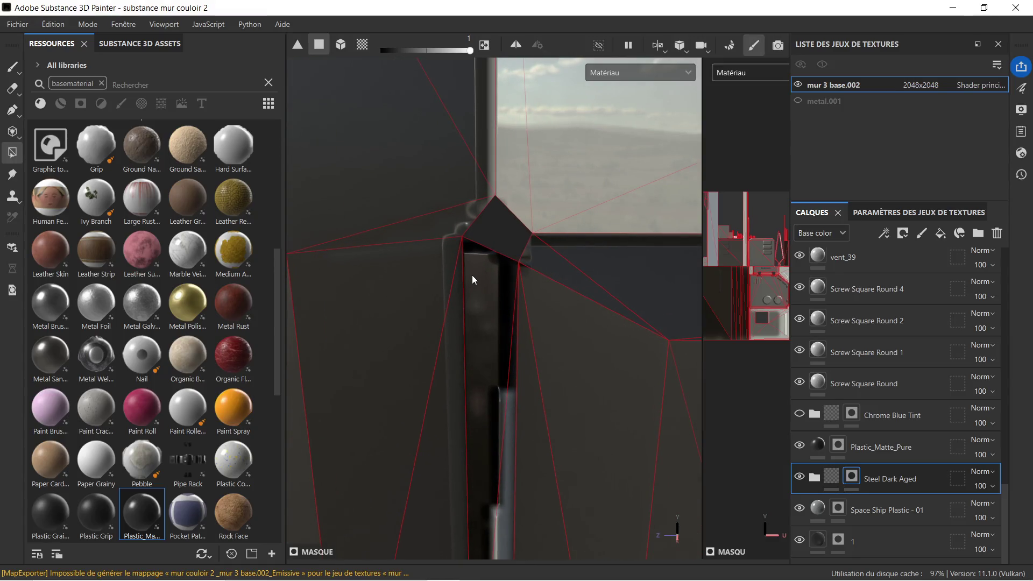
Step: Fill the vertical pillar strip with colour value 0 to mask it out of the Steel Dark Aged layer
{"action": "right_click", "coordinate": [475, 273]}
{"action": "left_click_drag", "start_coordinate": [562, 310], "coordinate": [511, 315]}
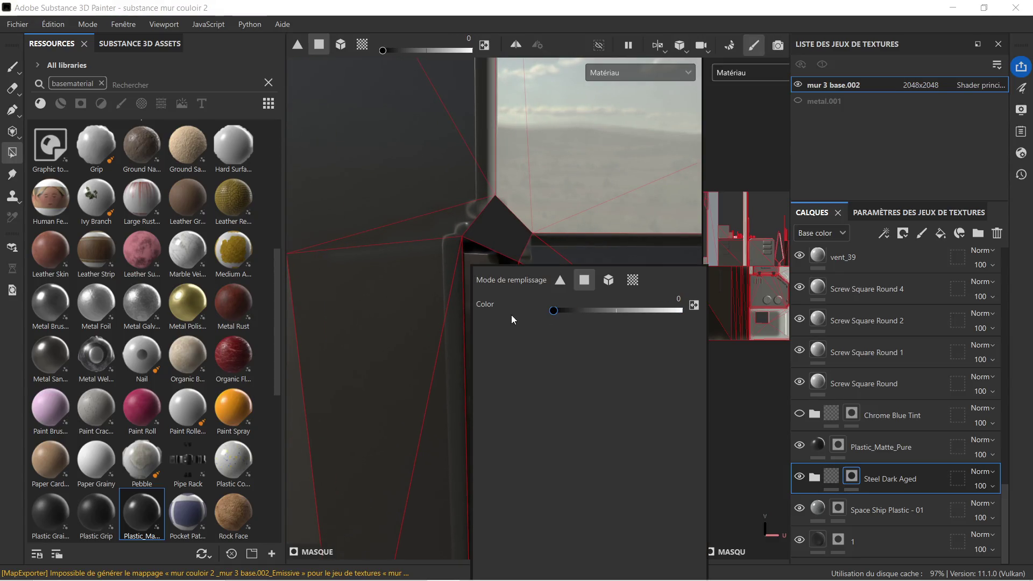
{"action": "left_click", "coordinate": [482, 261]}
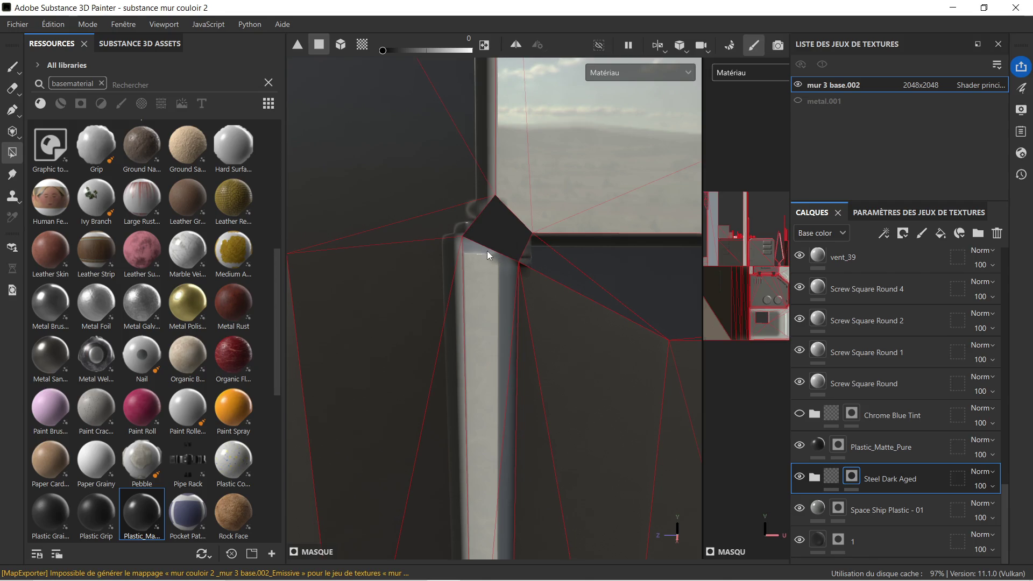
{"action": "scroll", "coordinate": [487, 251], "scroll_direction": "down", "scroll_amount": 3}
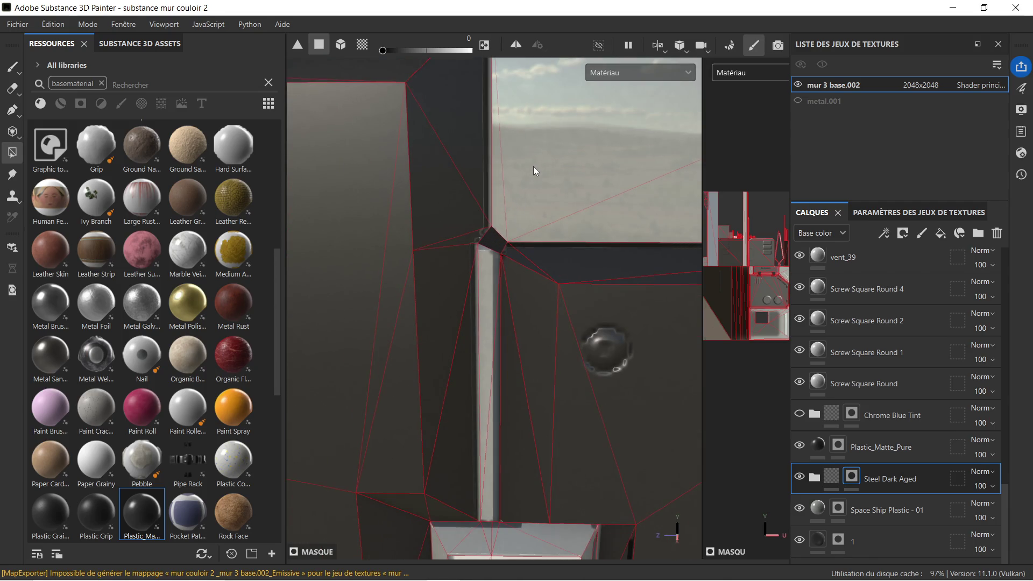
Step: Hide the Plastic_Matte_Pure and Space Ship Plastic - 01 layers, leaving the wall panel matte white
{"action": "left_click", "coordinate": [803, 448]}
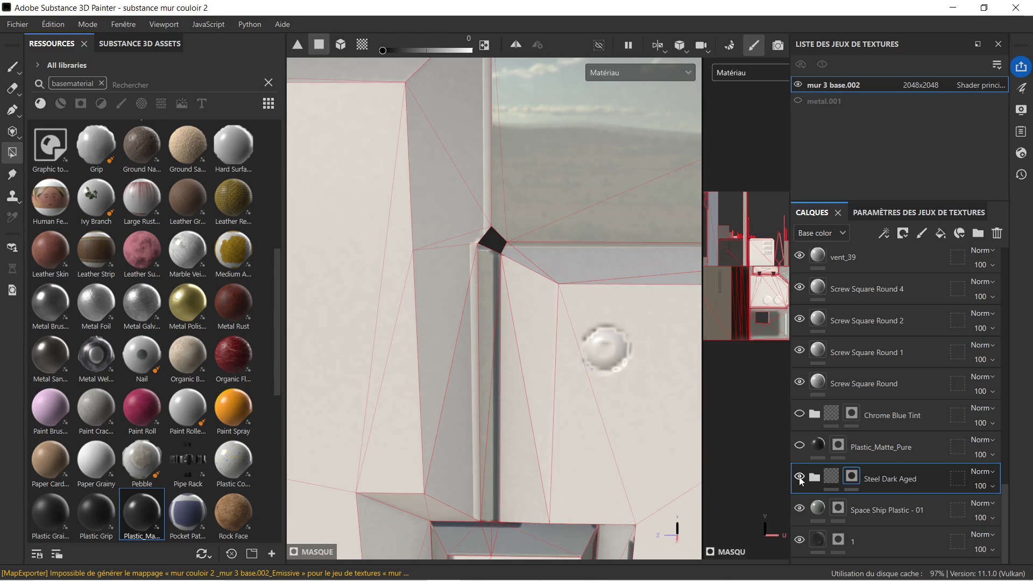
{"action": "left_click", "coordinate": [800, 509]}
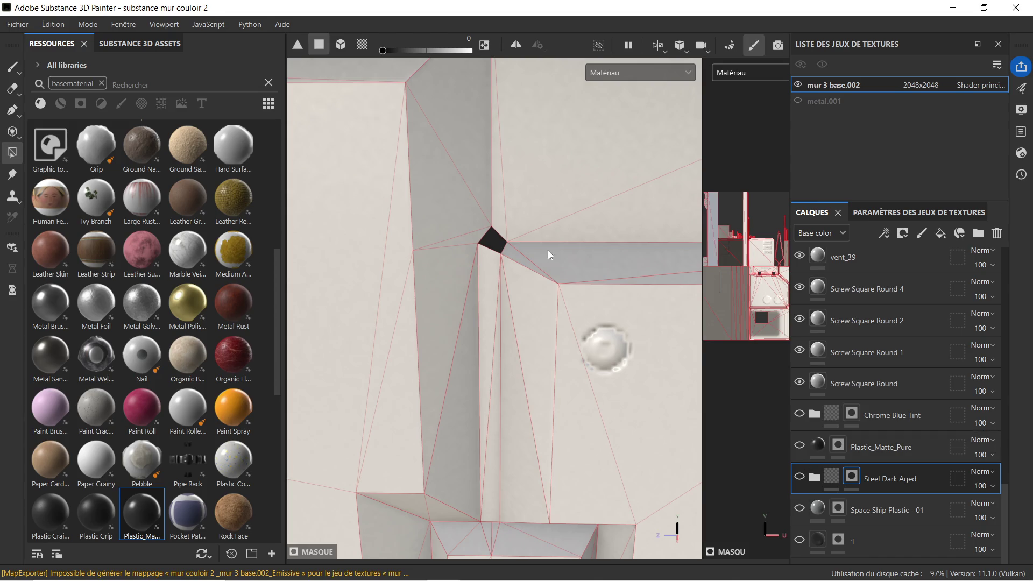
{"action": "scroll", "coordinate": [548, 250], "scroll_direction": "down", "scroll_amount": 3}
{"action": "scroll", "coordinate": [540, 301], "scroll_direction": "down", "scroll_amount": 2}
{"action": "scroll", "coordinate": [532, 322], "scroll_direction": "down", "scroll_amount": 1}
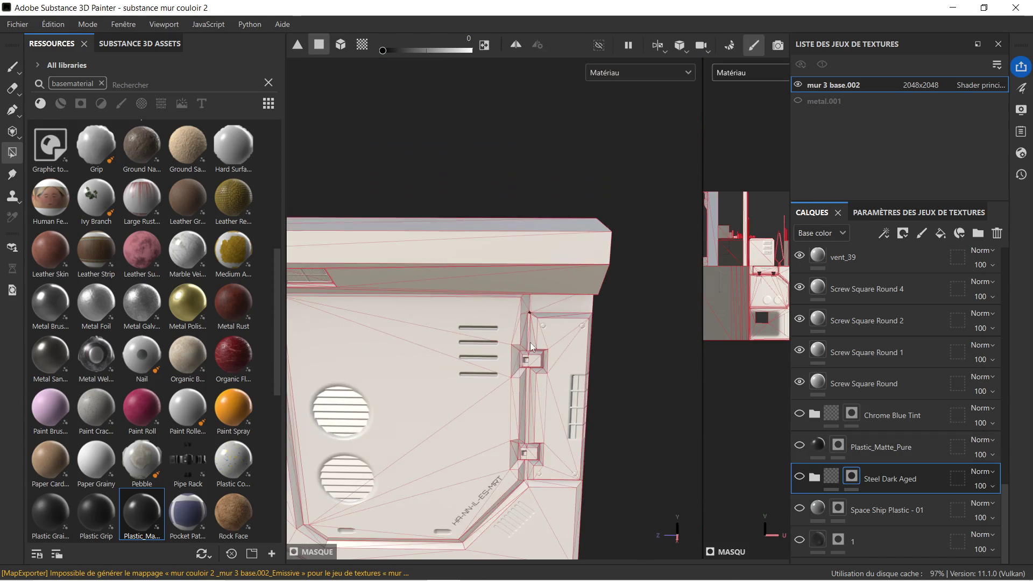
Step: Orbit to inspect the dark bracket corner of the wall panel, then bring up Blender
{"action": "left_click_drag", "start_coordinate": [494, 417], "coordinate": [514, 346], "text": "alt"}
{"action": "key", "text": "f"}
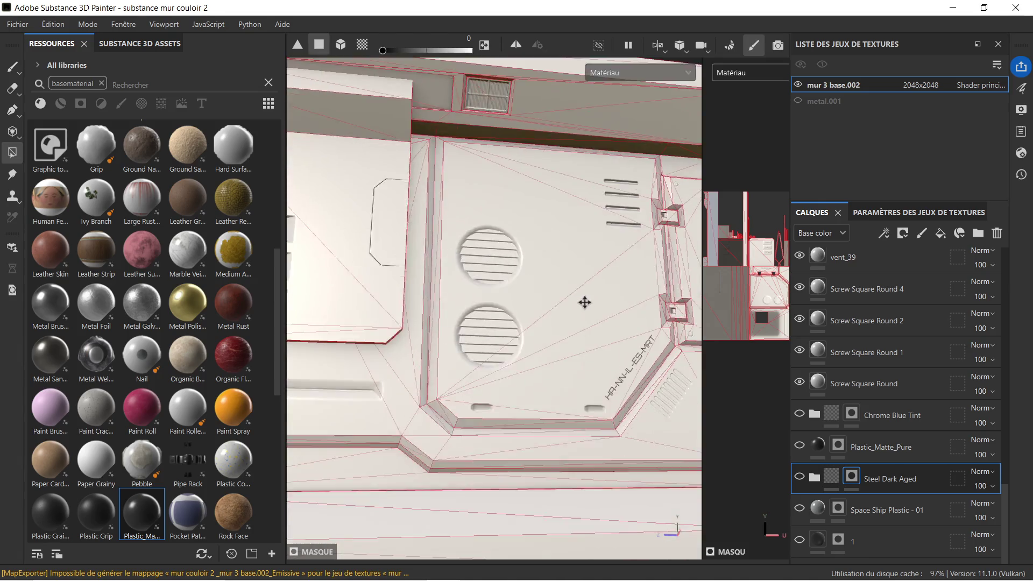
{"action": "scroll", "coordinate": [636, 261], "scroll_direction": "up", "scroll_amount": 2}
{"action": "scroll", "coordinate": [644, 247], "scroll_direction": "up", "scroll_amount": 2}
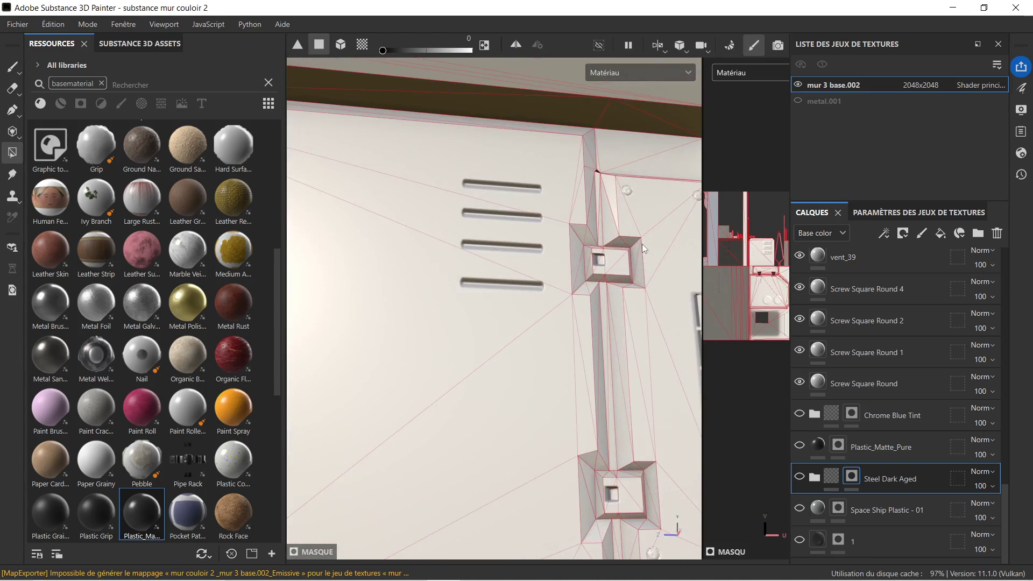
{"action": "mouse_move", "coordinate": [640, 232]}
{"action": "left_mouse_down", "text": "alt"}
{"action": "mouse_move", "coordinate": [614, 324]}
{"action": "mouse_move", "coordinate": [516, 148]}
{"action": "mouse_move", "coordinate": [619, 293]}
{"action": "mouse_move", "coordinate": [619, 317]}
{"action": "left_mouse_up", "text": "alt"}
{"action": "scroll", "coordinate": [607, 202], "scroll_direction": "up", "scroll_amount": 2}
{"action": "scroll", "coordinate": [549, 130], "scroll_direction": "up", "scroll_amount": 2}
{"action": "middle_click_drag", "start_coordinate": [526, 132], "coordinate": [505, 244]}
{"action": "scroll", "coordinate": [506, 244], "scroll_direction": "up", "scroll_amount": 1}
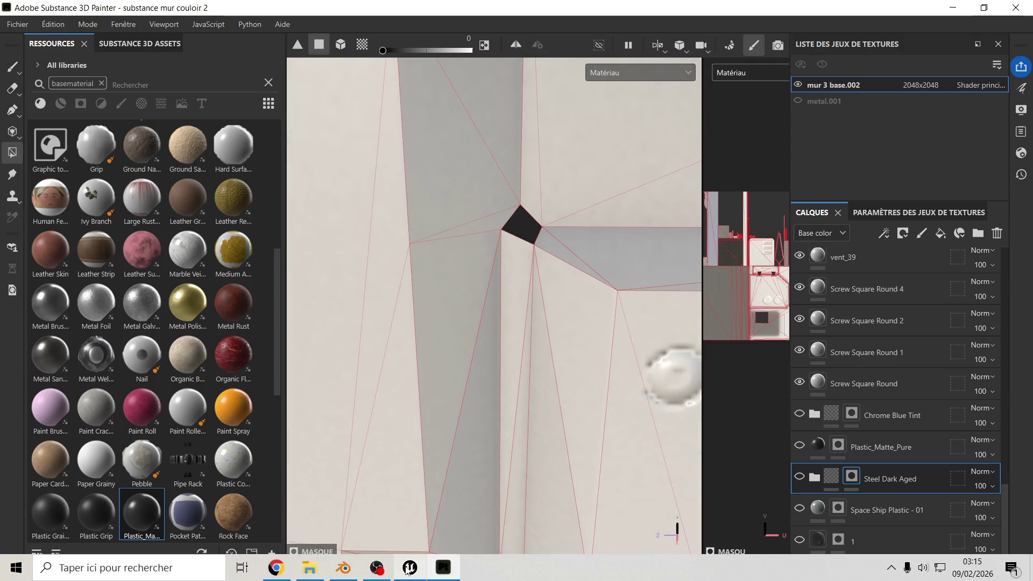
{"action": "left_click", "coordinate": [343, 574]}
Step: Deselect the wall mesh and navigate to the corner of the wall column on mur 4.001
{"action": "key", "text": "KP_7"}
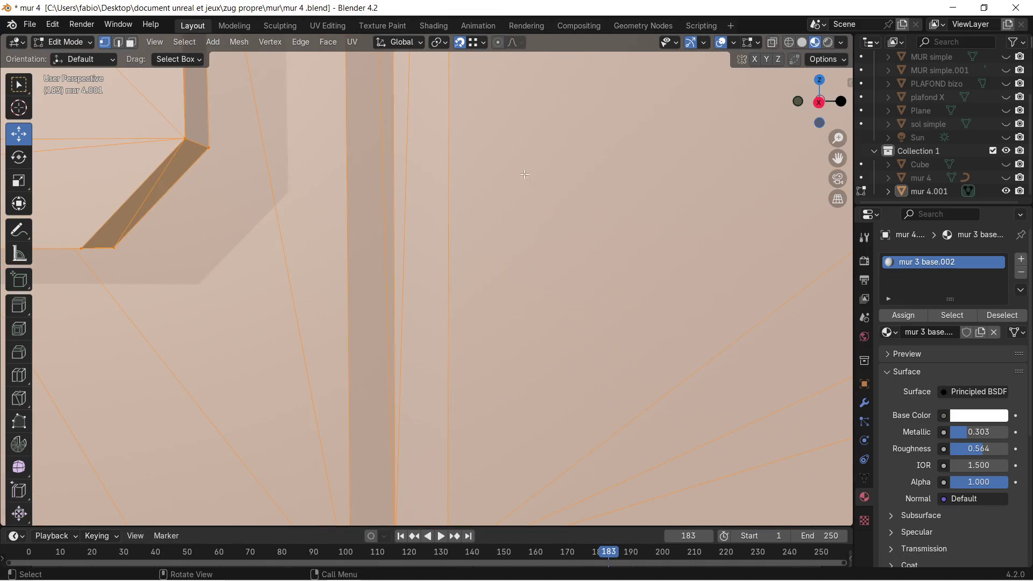
{"action": "key", "text": "alt+a"}
{"action": "middle_click_drag", "start_coordinate": [539, 417], "coordinate": [545, 378]}
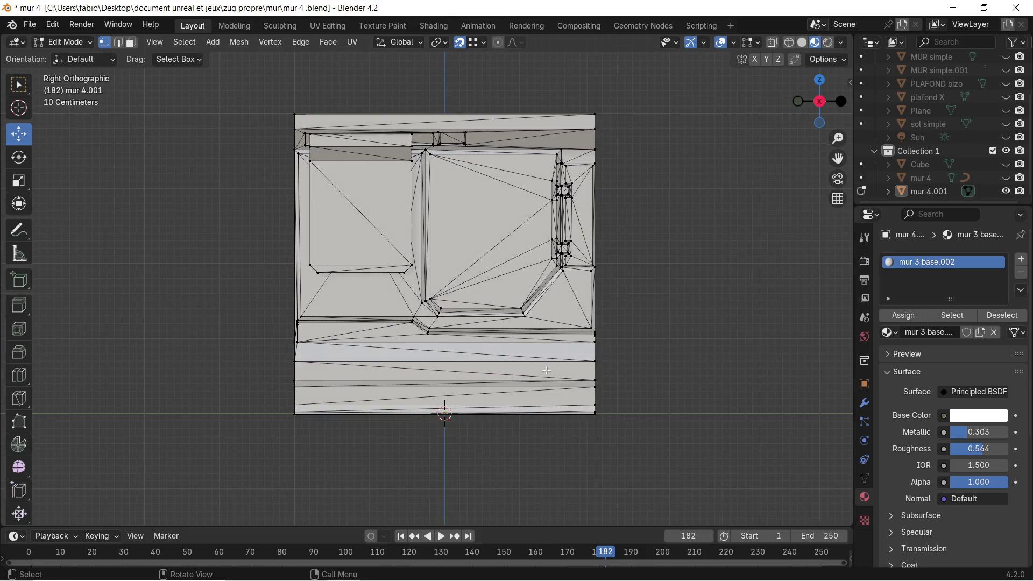
{"action": "scroll", "coordinate": [548, 206], "scroll_direction": "up", "scroll_amount": 10}
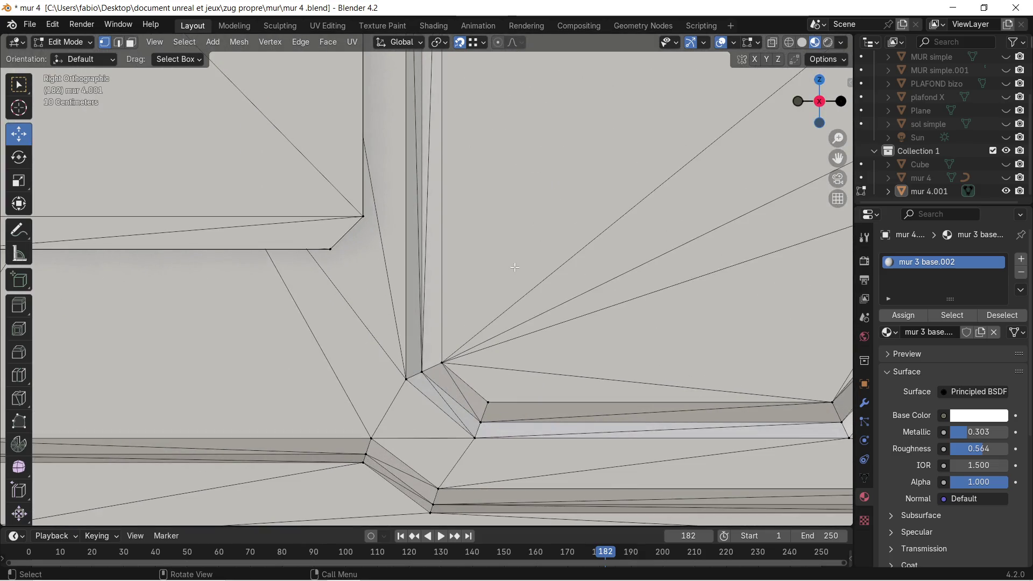
{"action": "scroll", "coordinate": [546, 238], "scroll_direction": "down", "scroll_amount": 11}
{"action": "mouse_move", "coordinate": [546, 237]}
{"action": "middle_mouse_down"}
{"action": "mouse_move", "coordinate": [525, 288]}
{"action": "mouse_move", "coordinate": [565, 212]}
{"action": "mouse_move", "coordinate": [548, 290]}
{"action": "middle_mouse_up"}
{"action": "scroll", "coordinate": [567, 208], "scroll_direction": "up", "scroll_amount": 4}
{"action": "scroll", "coordinate": [568, 209], "scroll_direction": "up", "scroll_amount": 5}
{"action": "scroll", "coordinate": [549, 290], "scroll_direction": "down", "scroll_amount": 3}
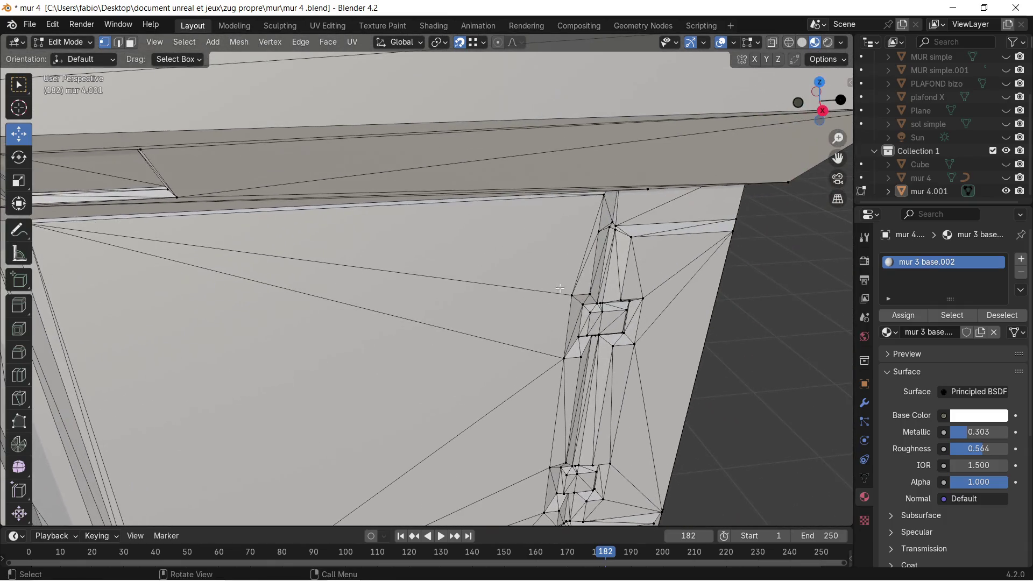
{"action": "scroll", "coordinate": [660, 224], "scroll_direction": "up", "scroll_amount": 3}
{"action": "scroll", "coordinate": [653, 224], "scroll_direction": "up", "scroll_amount": 3}
{"action": "scroll", "coordinate": [652, 226], "scroll_direction": "down", "scroll_amount": 2}
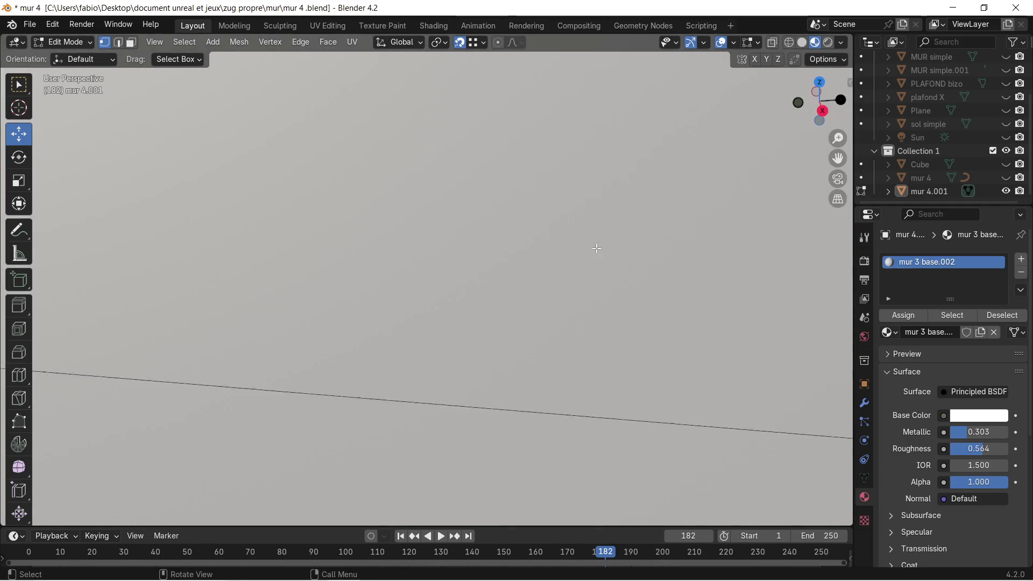
{"action": "middle_click_drag", "start_coordinate": [647, 226], "coordinate": [546, 266], "text": "shift"}
{"action": "scroll", "coordinate": [546, 266], "scroll_direction": "up", "scroll_amount": 2}
{"action": "scroll", "coordinate": [545, 266], "scroll_direction": "up", "scroll_amount": 2}
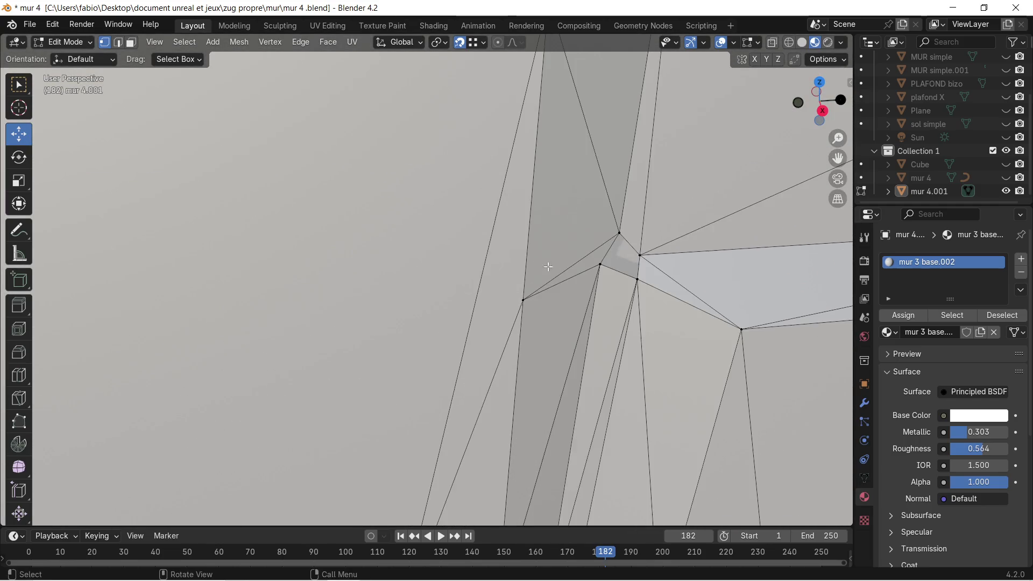
{"action": "left_click", "coordinate": [601, 263]}
{"action": "middle_click_drag", "start_coordinate": [601, 263], "coordinate": [497, 272], "text": "shift"}
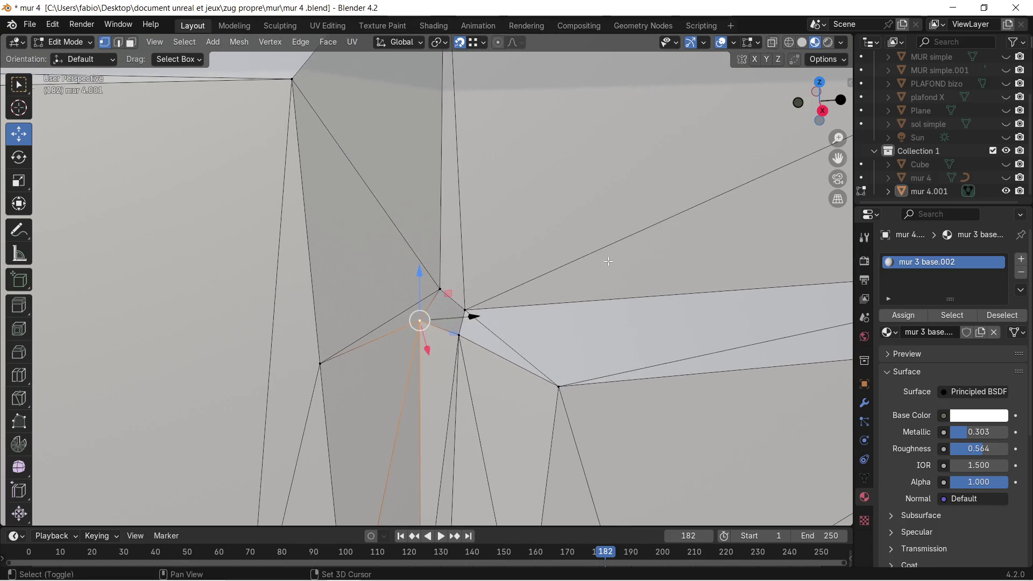
Step: In Face select mode, select the small face at the column's top corner
{"action": "left_click", "coordinate": [131, 44]}
{"action": "left_click", "coordinate": [444, 316]}
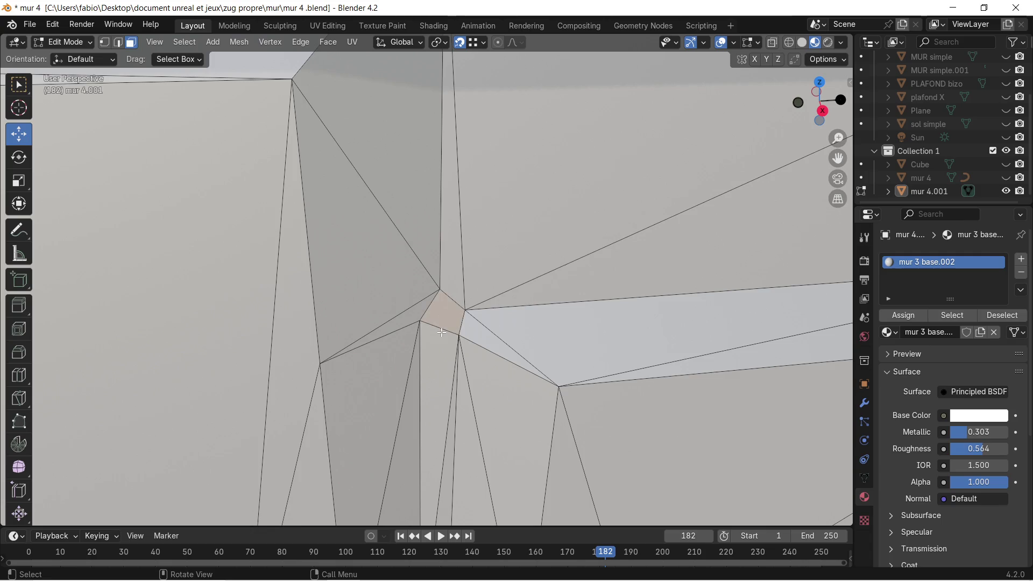
{"action": "scroll", "coordinate": [444, 317], "scroll_direction": "up", "scroll_amount": 5}
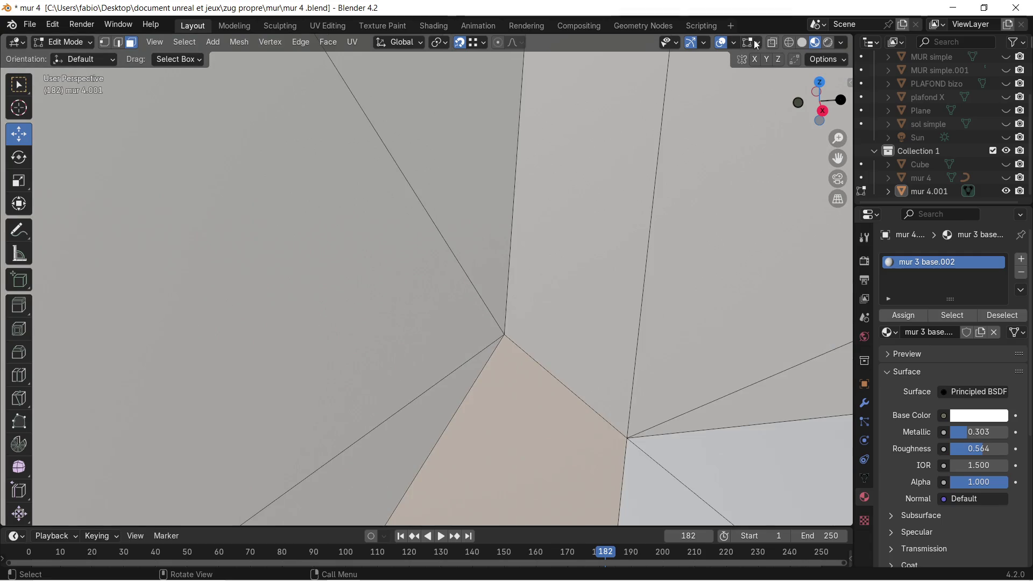
{"action": "left_click", "coordinate": [756, 43]}
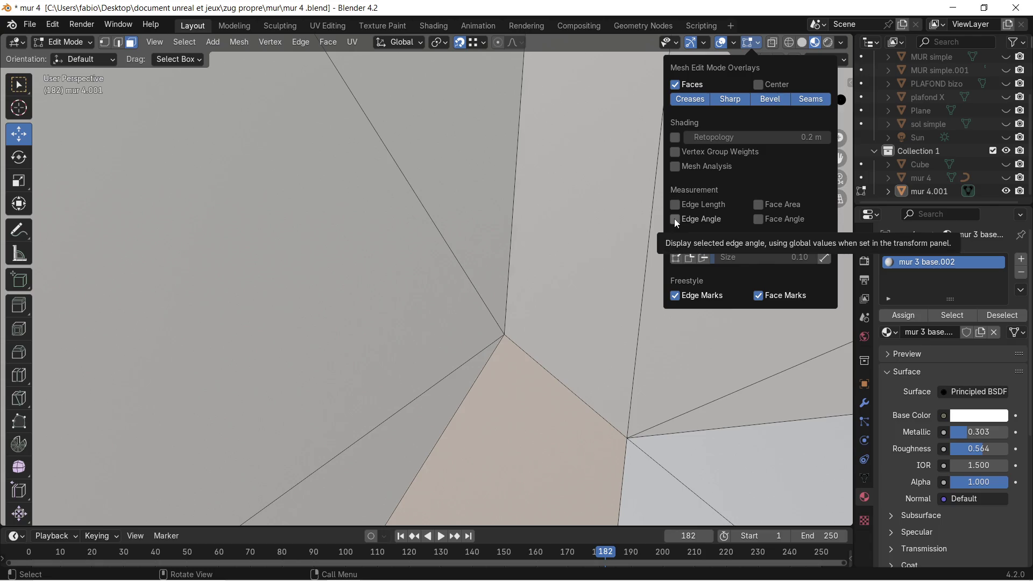
Step: Display the wall mesh's face normals as cyan lines via the Mesh Edit Mode Overlays
{"action": "left_click", "coordinate": [760, 42]}
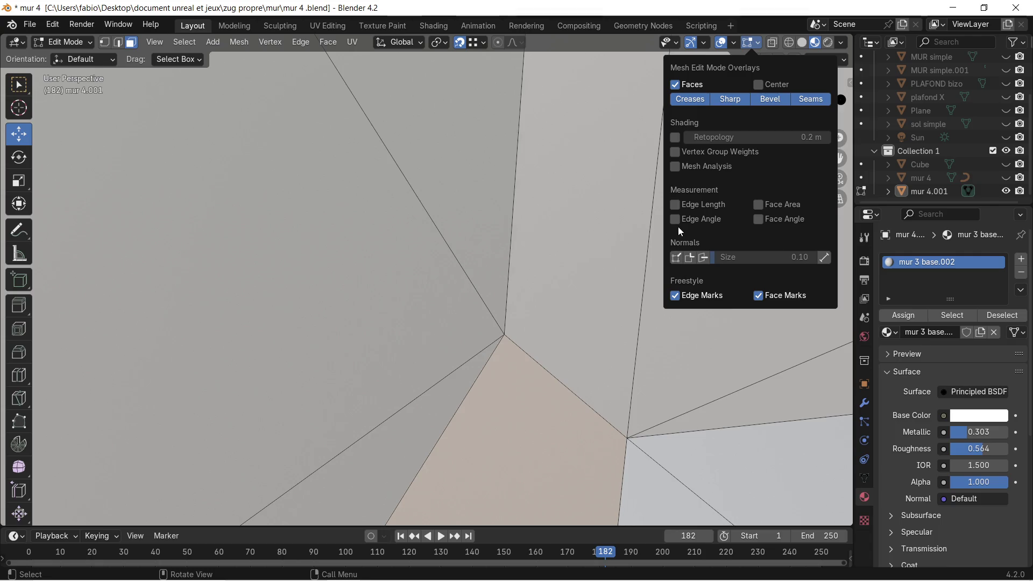
{"action": "left_click", "coordinate": [704, 257]}
{"action": "scroll", "coordinate": [595, 312], "scroll_direction": "down", "scroll_amount": 5}
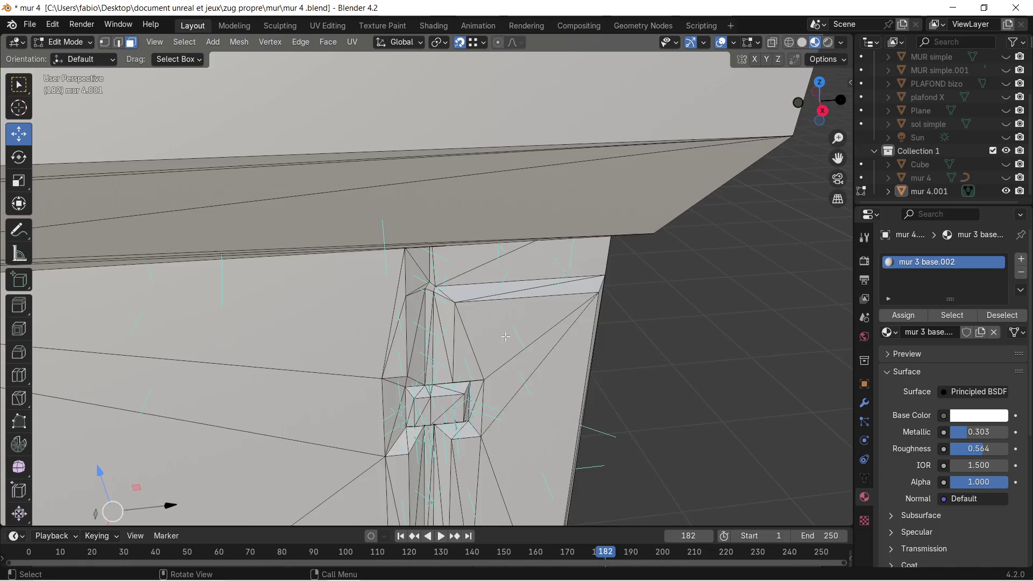
{"action": "scroll", "coordinate": [495, 327], "scroll_direction": "up", "scroll_amount": 2}
{"action": "scroll", "coordinate": [483, 320], "scroll_direction": "up", "scroll_amount": 2}
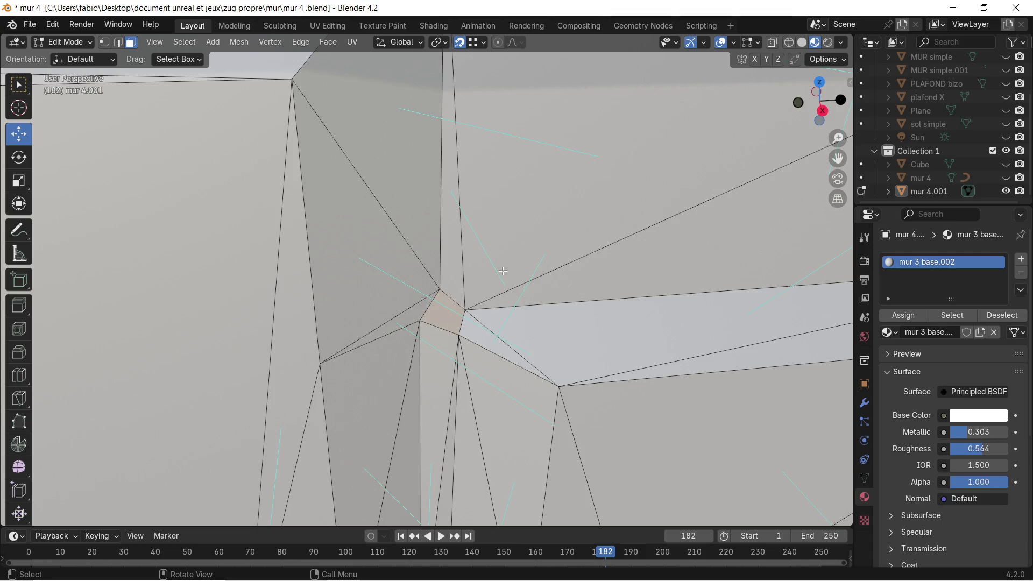
{"action": "scroll", "coordinate": [456, 314], "scroll_direction": "up", "scroll_amount": 4}
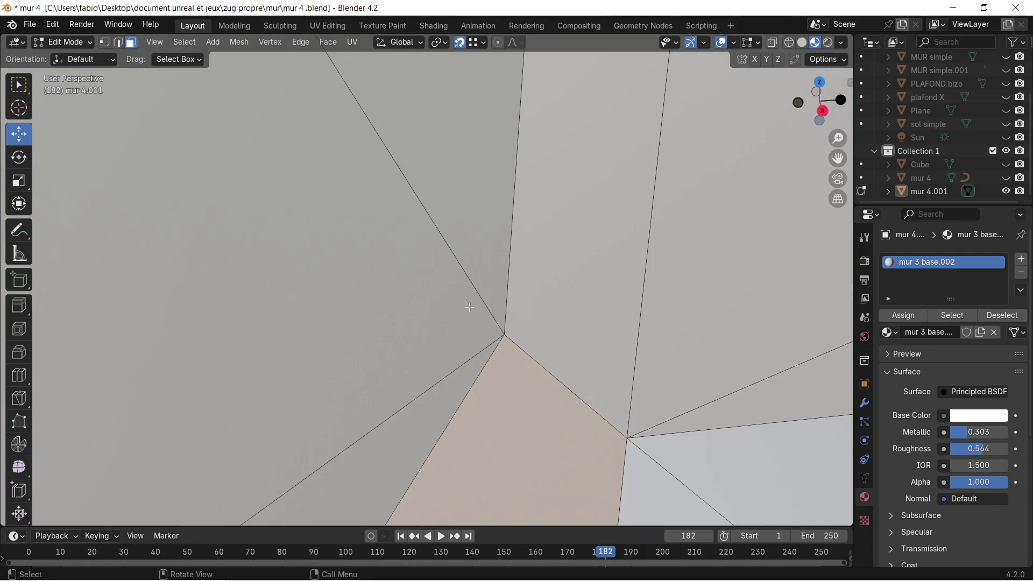
{"action": "scroll", "coordinate": [472, 308], "scroll_direction": "down", "scroll_amount": 4}
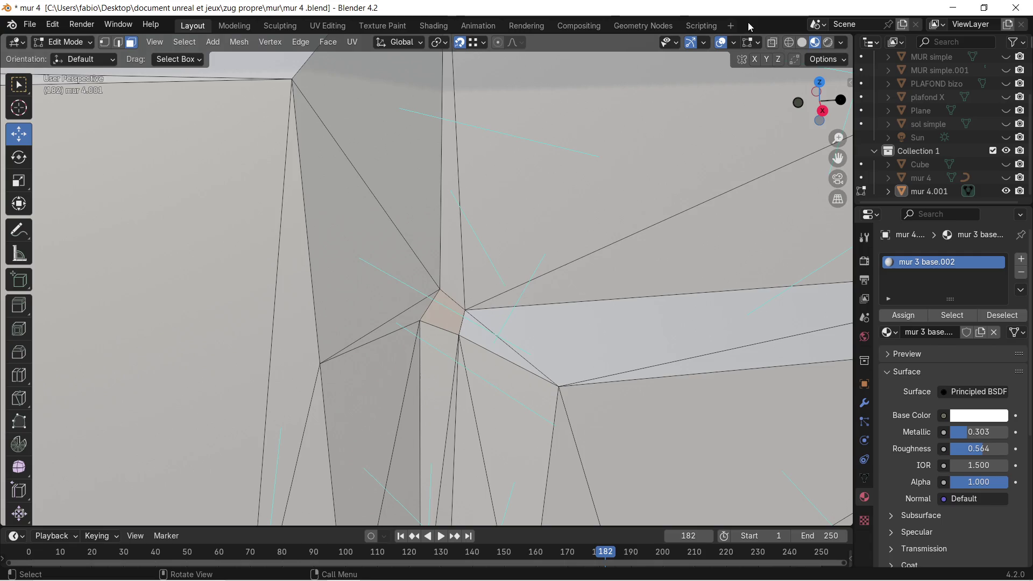
{"action": "left_click", "coordinate": [758, 40]}
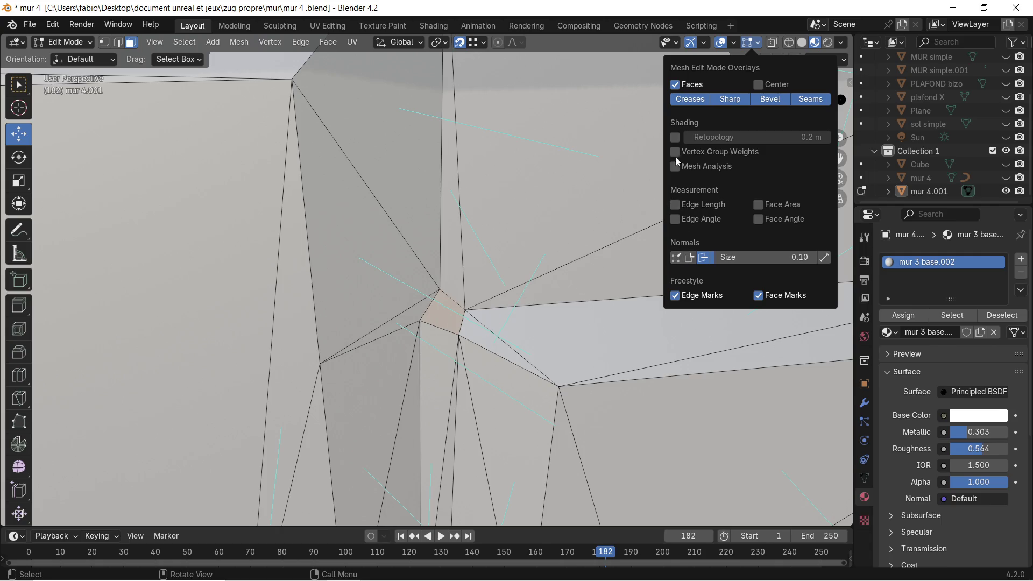
{"action": "left_click", "coordinate": [735, 40]}
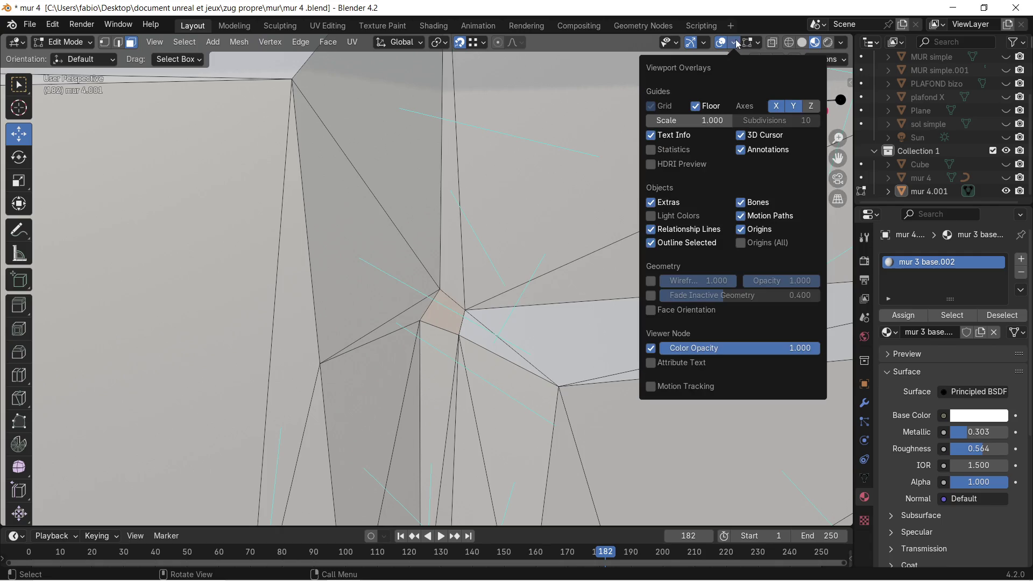
Step: Enable Face Orientation colouring and zoom onto the selected corner face showing red
{"action": "left_click", "coordinate": [651, 309]}
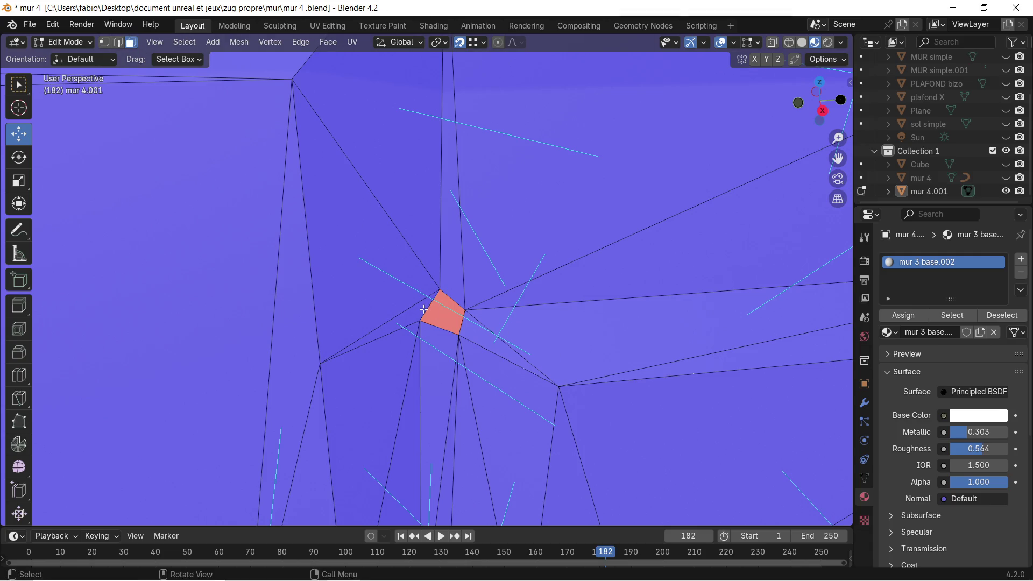
{"action": "key", "text": "KP_Decimal"}
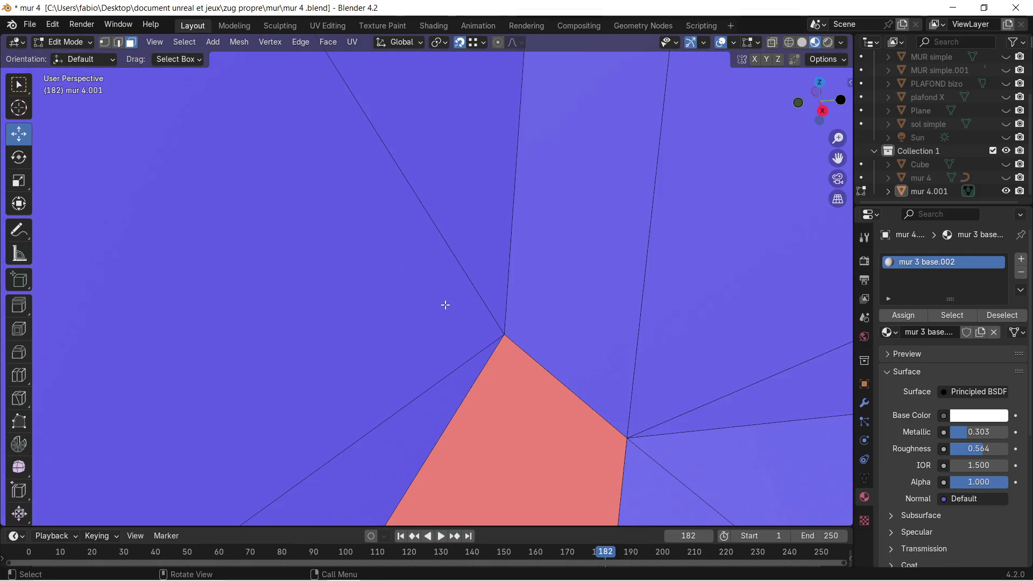
{"action": "scroll", "coordinate": [517, 379], "scroll_direction": "down", "scroll_amount": 2}
{"action": "scroll", "coordinate": [438, 305], "scroll_direction": "down", "scroll_amount": 2}
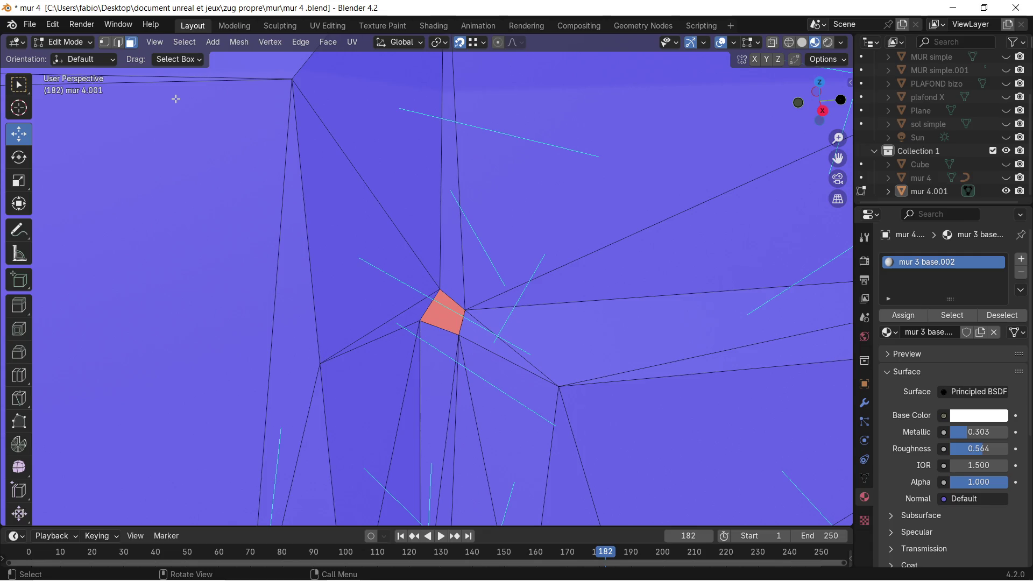
{"action": "left_click", "coordinate": [733, 42]}
{"action": "scroll", "coordinate": [493, 233], "scroll_direction": "up", "scroll_amount": 5}
{"action": "mouse_move", "coordinate": [450, 254]}
{"action": "middle_mouse_down"}
{"action": "mouse_move", "coordinate": [255, 207]}
{"action": "mouse_move", "coordinate": [633, 256]}
{"action": "mouse_move", "coordinate": [588, 286]}
{"action": "mouse_move", "coordinate": [592, 311]}
{"action": "mouse_move", "coordinate": [705, 302]}
{"action": "middle_mouse_up"}
{"action": "scroll", "coordinate": [485, 234], "scroll_direction": "up", "scroll_amount": 4}
{"action": "scroll", "coordinate": [594, 299], "scroll_direction": "up", "scroll_amount": 4}
{"action": "scroll", "coordinate": [594, 298], "scroll_direction": "down", "scroll_amount": 4}
{"action": "scroll", "coordinate": [593, 305], "scroll_direction": "up", "scroll_amount": 2}
{"action": "scroll", "coordinate": [570, 296], "scroll_direction": "down", "scroll_amount": 3}
{"action": "middle_click_drag", "start_coordinate": [570, 295], "coordinate": [554, 252], "text": "shift"}
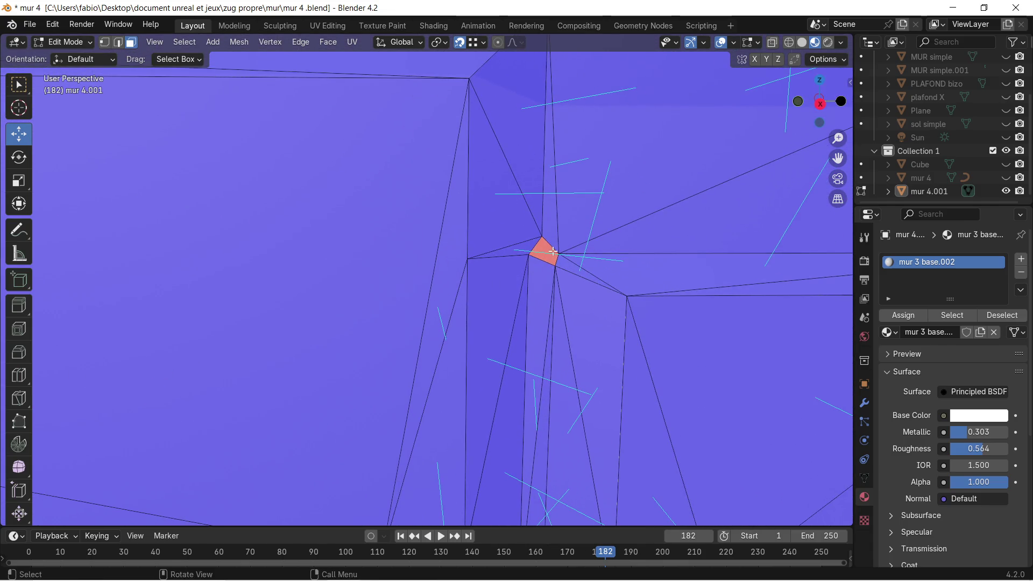
{"action": "scroll", "coordinate": [553, 252], "scroll_direction": "up", "scroll_amount": 3}
Step: Turn the Face Orientation overlay back off so the wall shows plain grey shading
{"action": "left_click", "coordinate": [759, 42]}
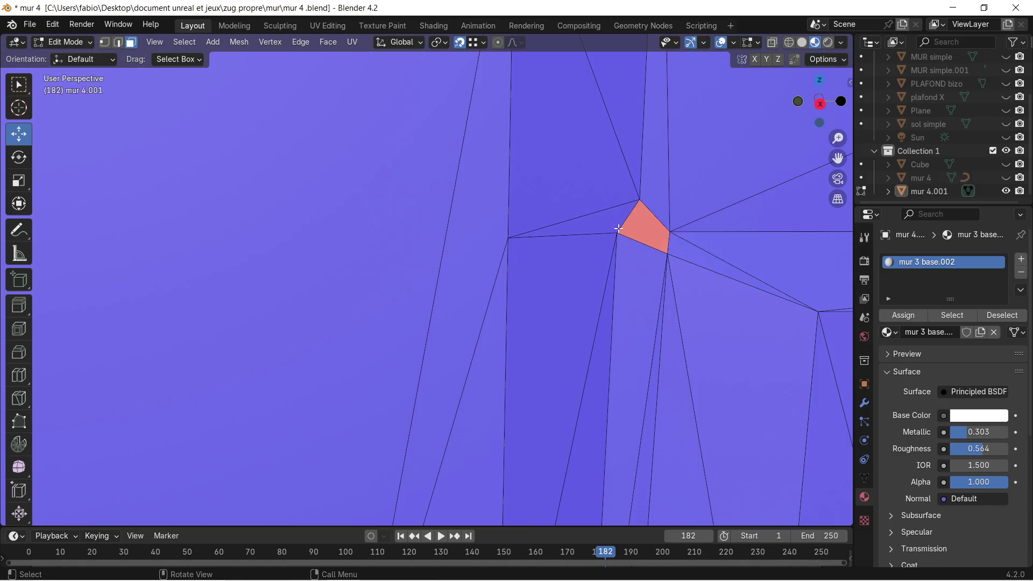
{"action": "scroll", "coordinate": [775, 91], "scroll_direction": "up", "scroll_amount": 3}
{"action": "scroll", "coordinate": [775, 91], "scroll_direction": "up", "scroll_amount": 1}
{"action": "left_click", "coordinate": [734, 40]}
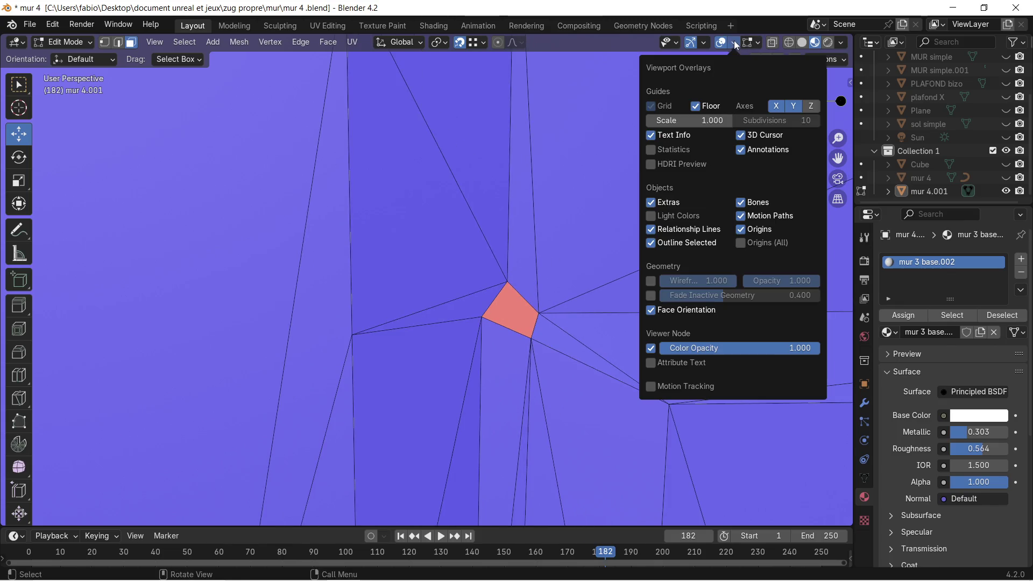
{"action": "left_click", "coordinate": [652, 311]}
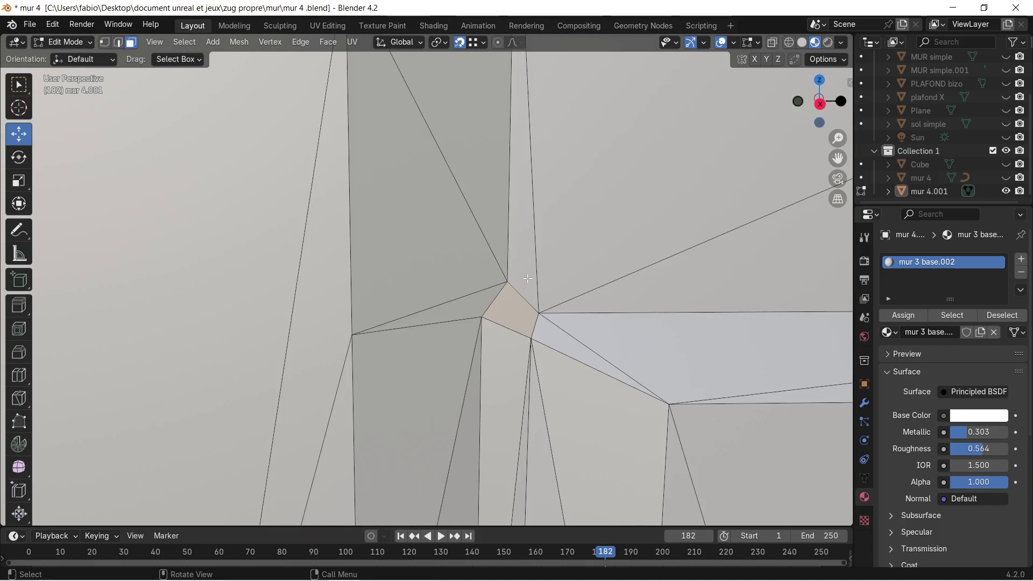
Step: Flip the normal of the small corner quad face via Alt+N > Flip, toggling vertex and face modes
{"action": "left_click", "coordinate": [528, 279]}
{"action": "key", "text": "ctrl+z"}
{"action": "key", "text": "alt+n"}
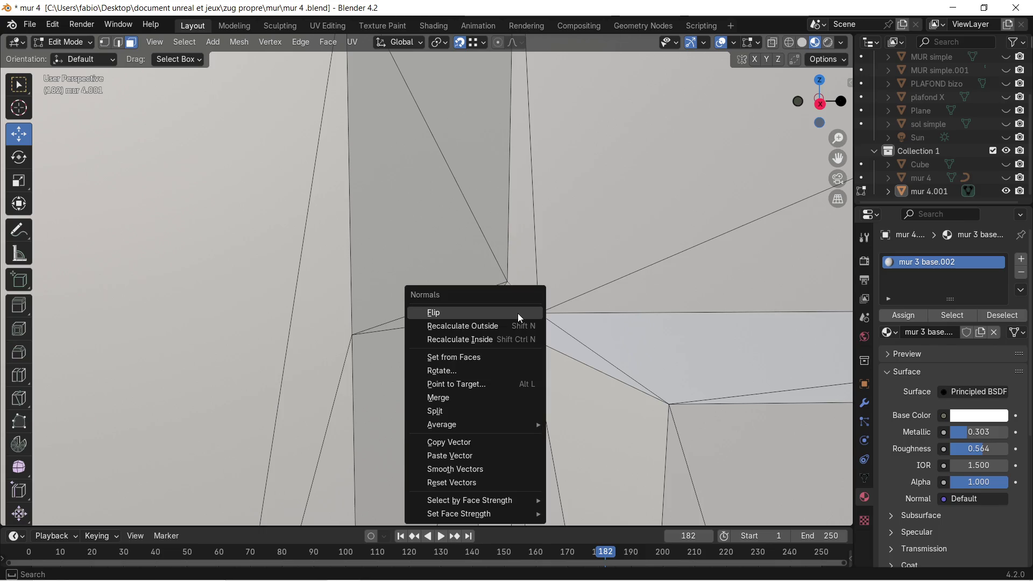
{"action": "left_click", "coordinate": [519, 317]}
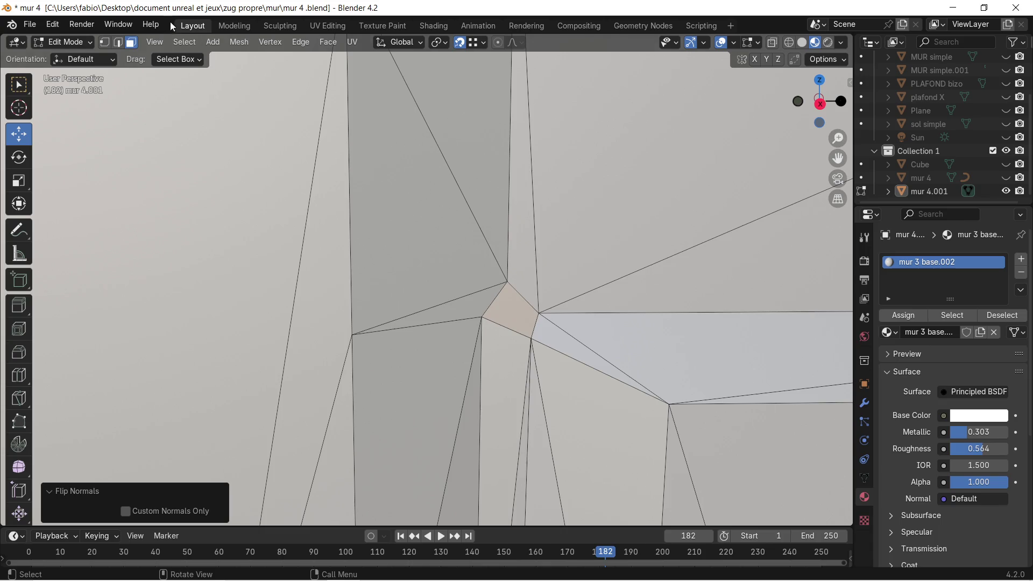
{"action": "left_click", "coordinate": [103, 42]}
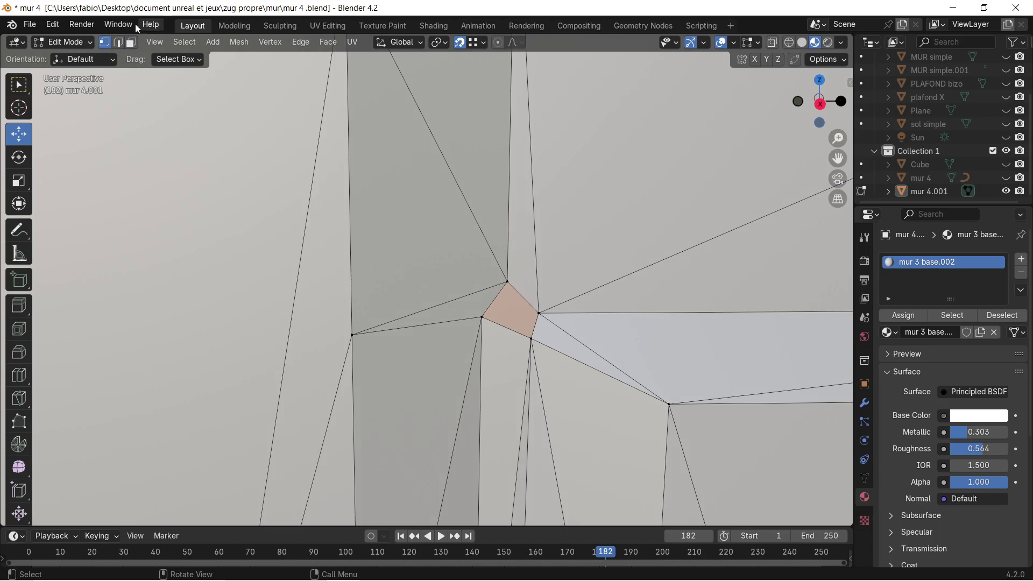
{"action": "left_click", "coordinate": [131, 42]}
{"action": "key", "text": "ctrl+Tab"}
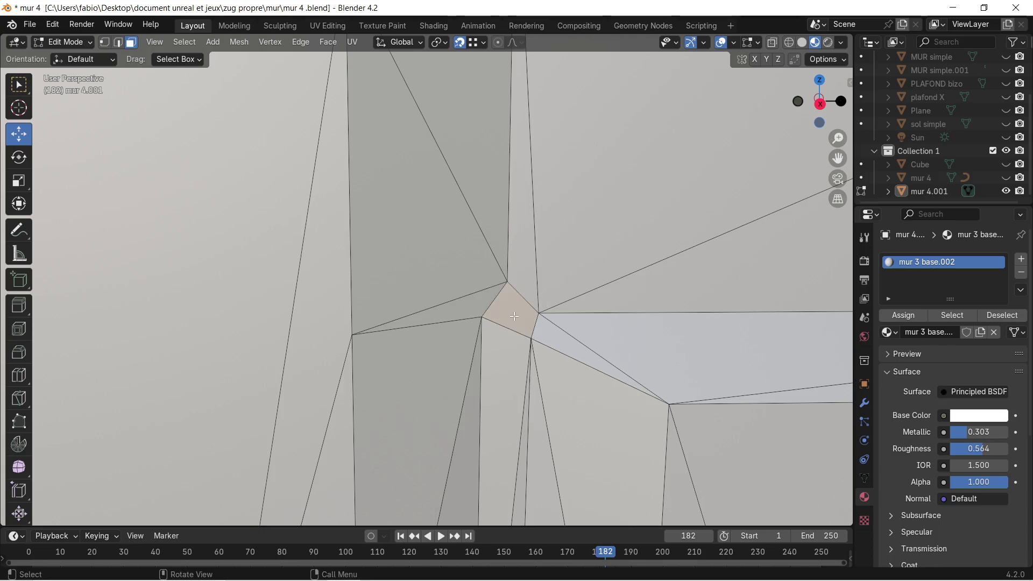
Step: Delete the small corner face with X > Faces
{"action": "right_click", "coordinate": [515, 316]}
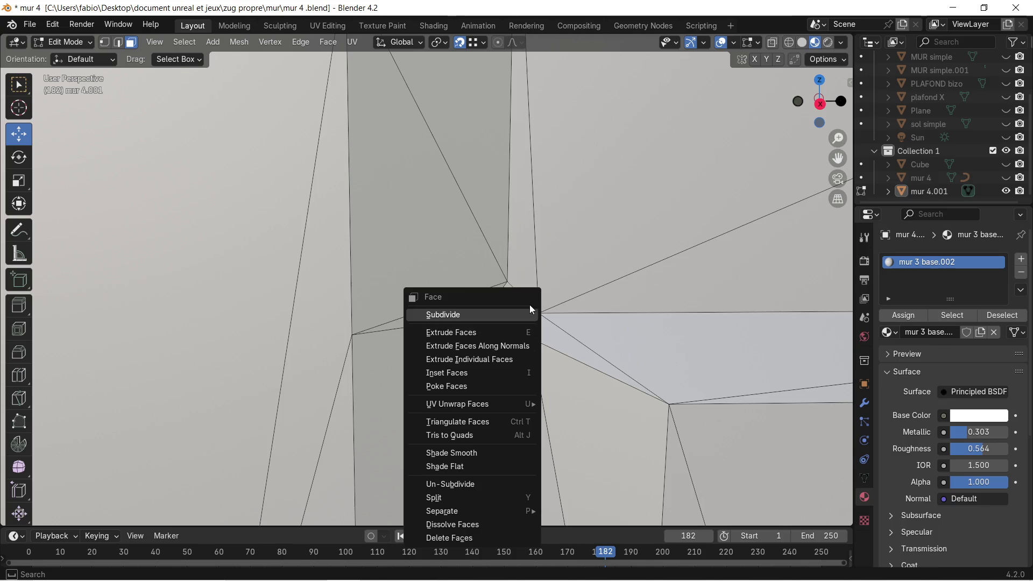
{"action": "key", "text": "Escape"}
{"action": "key", "text": "x"}
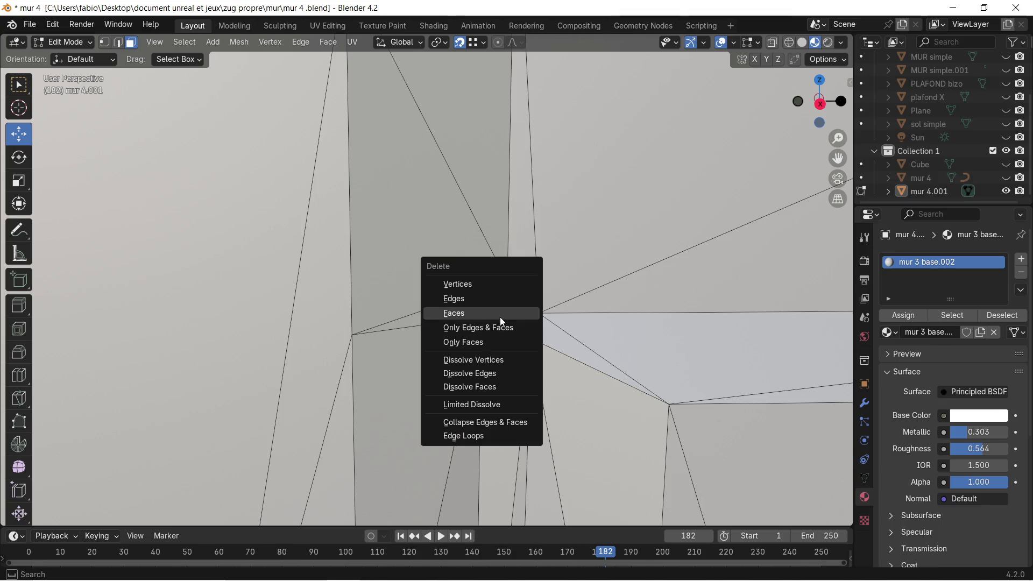
{"action": "left_click", "coordinate": [507, 314]}
Step: Select three vertices around the hole and fill a new triangle face between them
{"action": "left_click", "coordinate": [104, 43]}
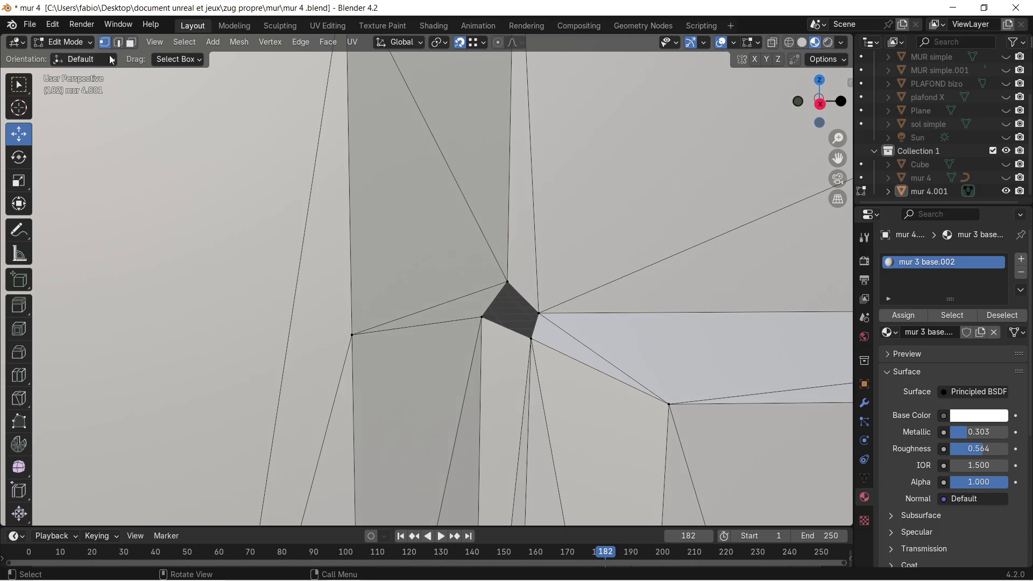
{"action": "left_click", "coordinate": [508, 282]}
{"action": "left_click", "coordinate": [478, 315], "text": "shift"}
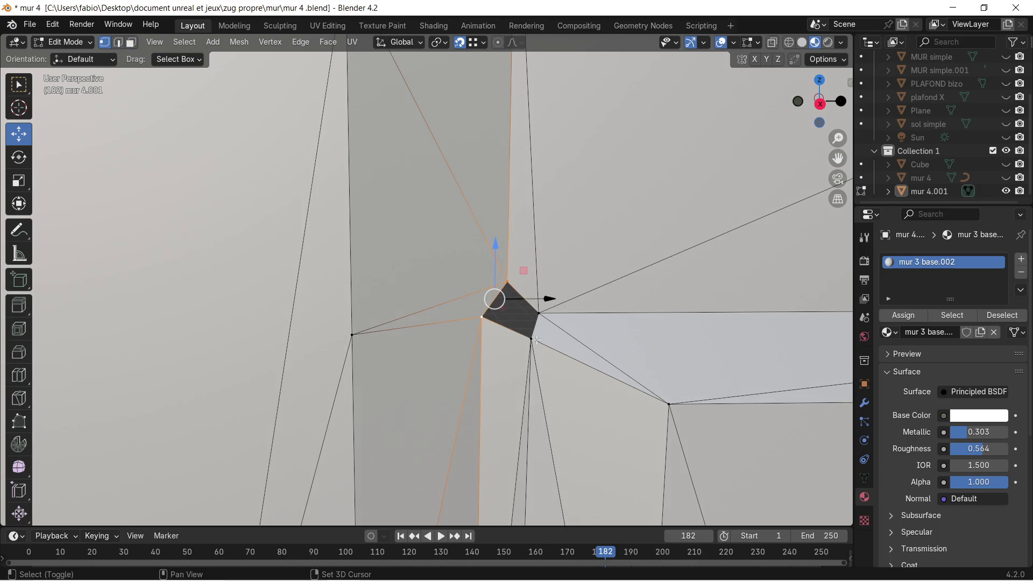
{"action": "left_click", "coordinate": [530, 335], "text": "shift"}
{"action": "left_click", "coordinate": [539, 310]}
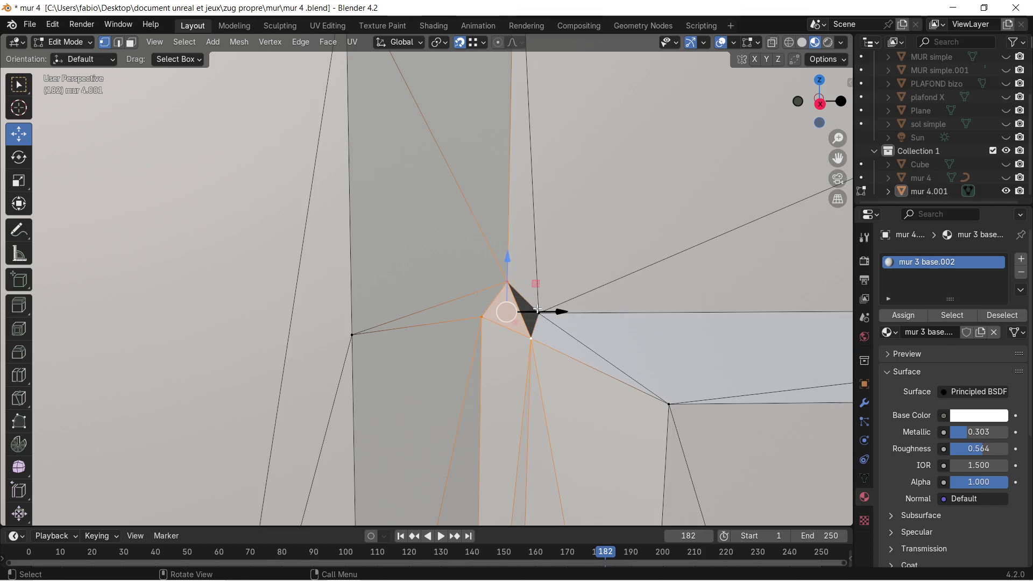
{"action": "left_click", "coordinate": [539, 311]}
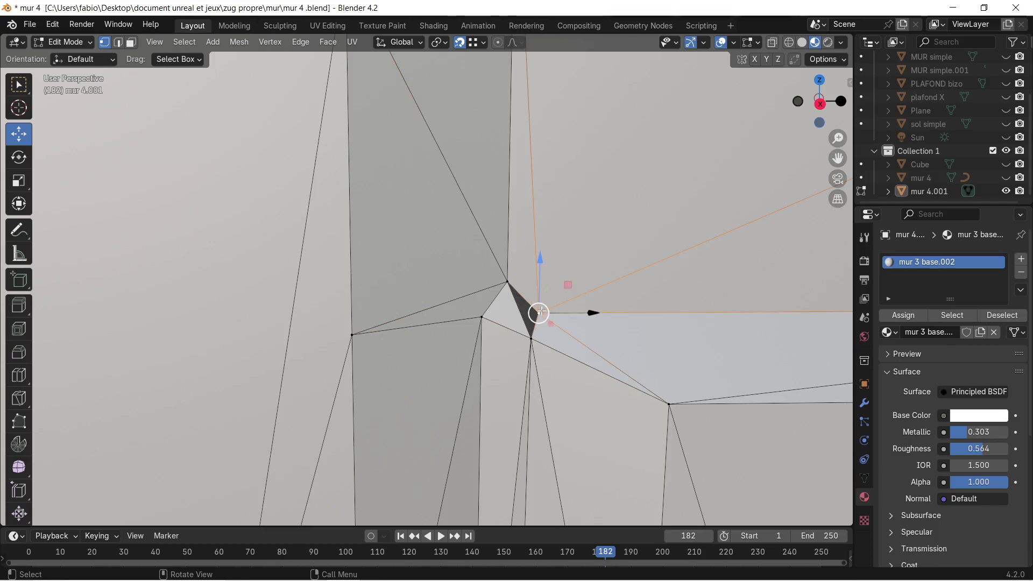
{"action": "left_click", "coordinate": [529, 335], "text": "shift"}
{"action": "left_click", "coordinate": [507, 283], "text": "shift"}
{"action": "key", "text": "f"}
{"action": "mouse_move", "coordinate": [525, 312]}
{"action": "middle_mouse_down"}
{"action": "mouse_move", "coordinate": [460, 288]}
{"action": "mouse_move", "coordinate": [525, 306]}
{"action": "middle_mouse_up"}
{"action": "scroll", "coordinate": [557, 302], "scroll_direction": "up", "scroll_amount": 3}
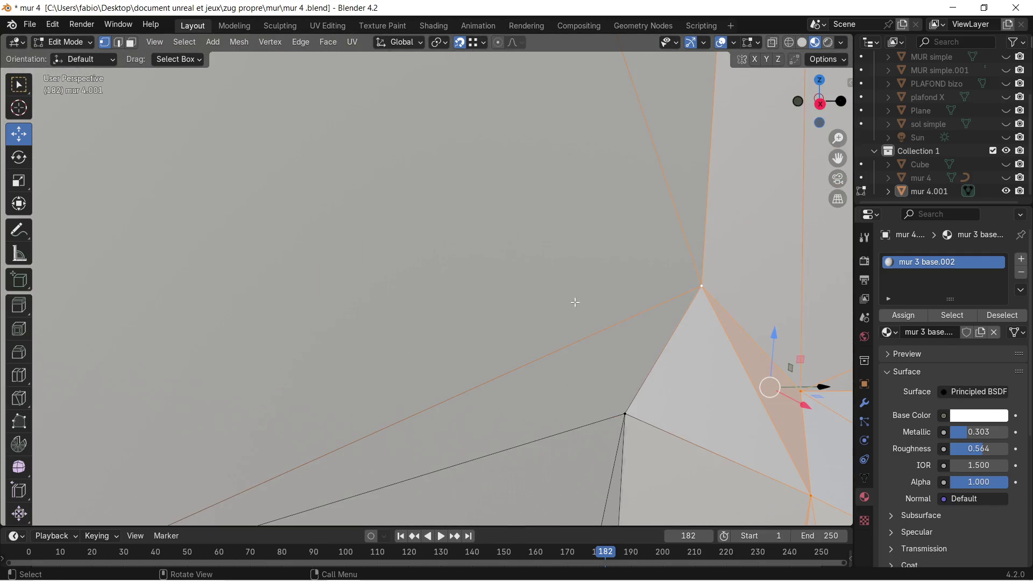
{"action": "scroll", "coordinate": [556, 302], "scroll_direction": "down", "scroll_amount": 2}
{"action": "scroll", "coordinate": [484, 304], "scroll_direction": "down", "scroll_amount": 2}
{"action": "scroll", "coordinate": [416, 307], "scroll_direction": "down", "scroll_amount": 2}
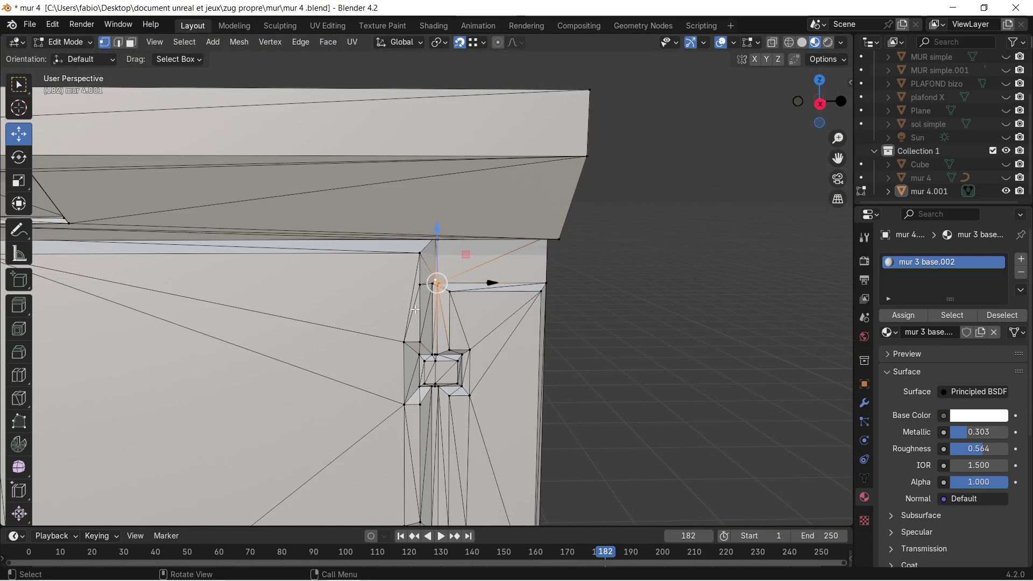
{"action": "middle_click_drag", "start_coordinate": [416, 308], "coordinate": [509, 223], "text": "shift"}
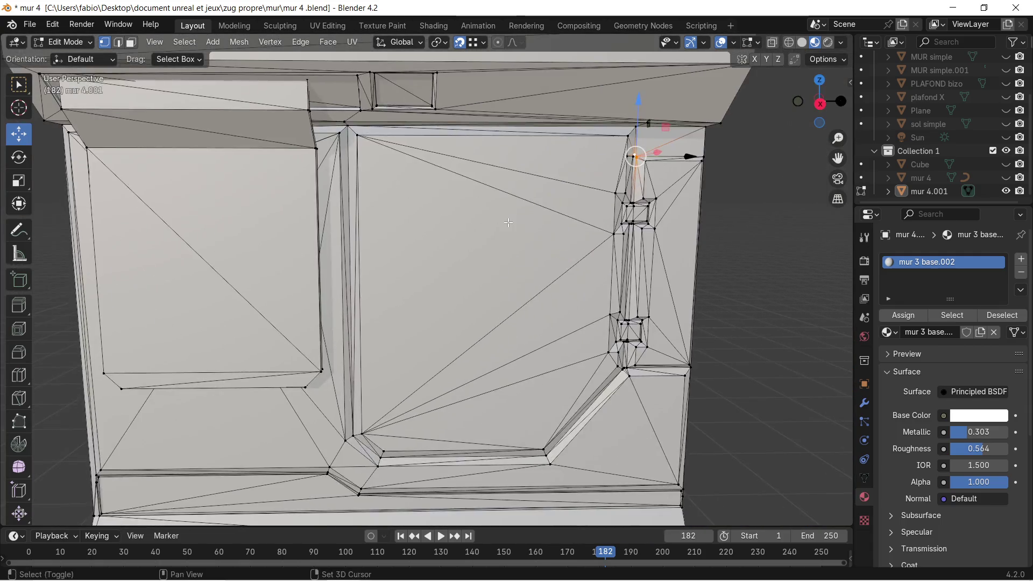
{"action": "scroll", "coordinate": [507, 222], "scroll_direction": "down", "scroll_amount": 1}
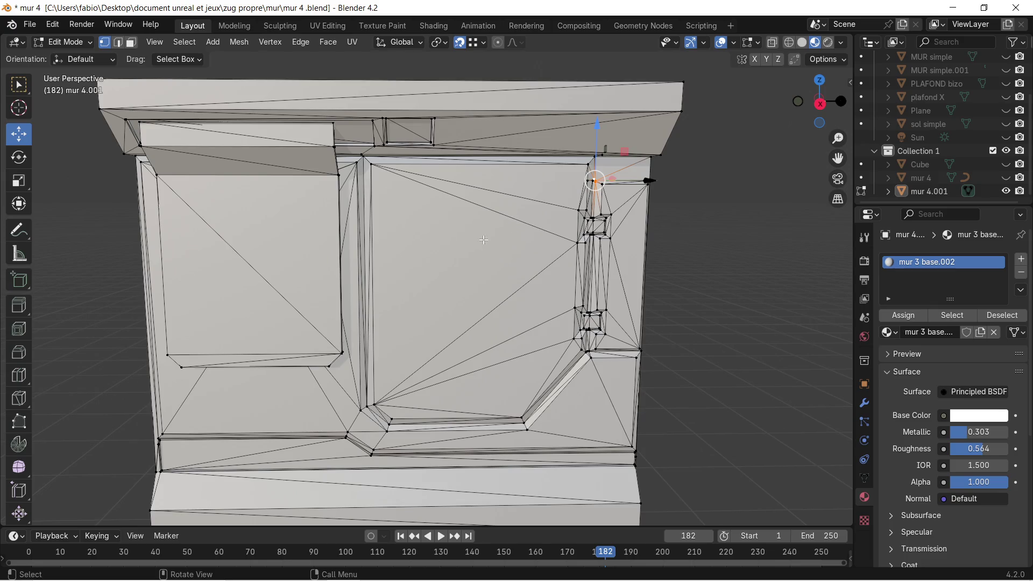
Step: Export the wall as glTF 2.0, then bring up Substance 3D Painter
{"action": "left_click", "coordinate": [29, 25]}
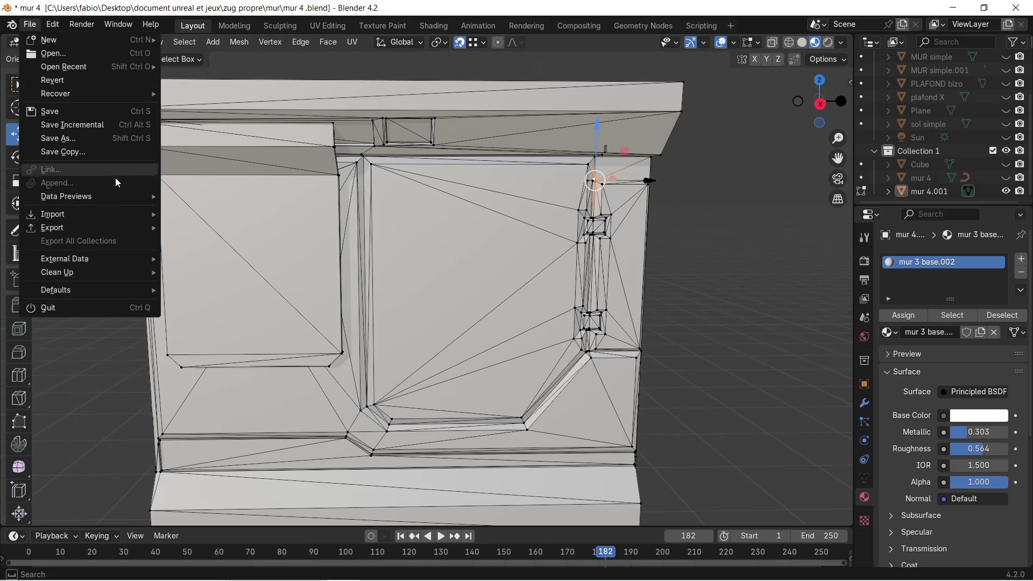
{"action": "mouse_move", "coordinate": [53, 214]}
{"action": "left_click", "coordinate": [225, 359]}
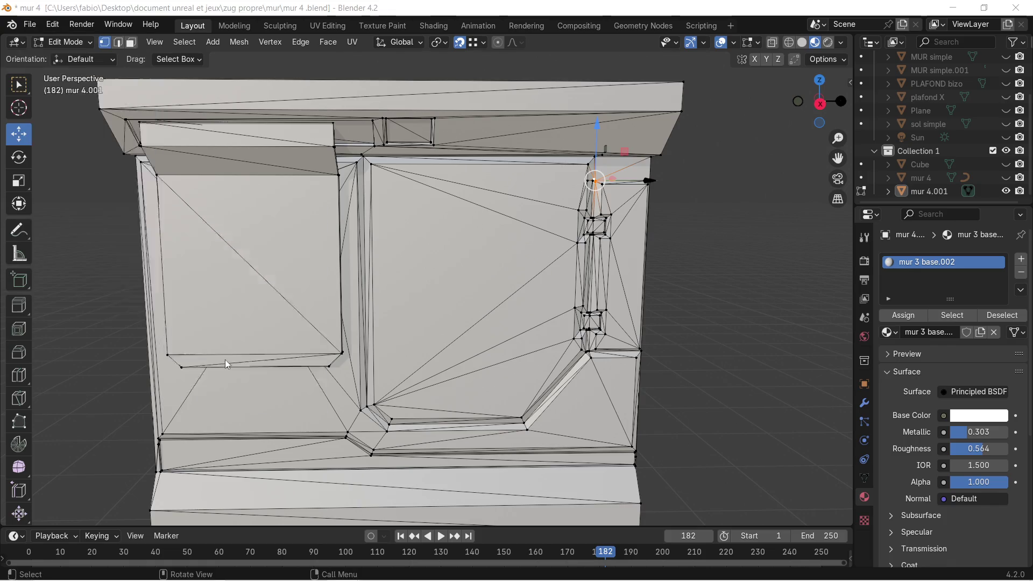
{"action": "left_click", "coordinate": [771, 462]}
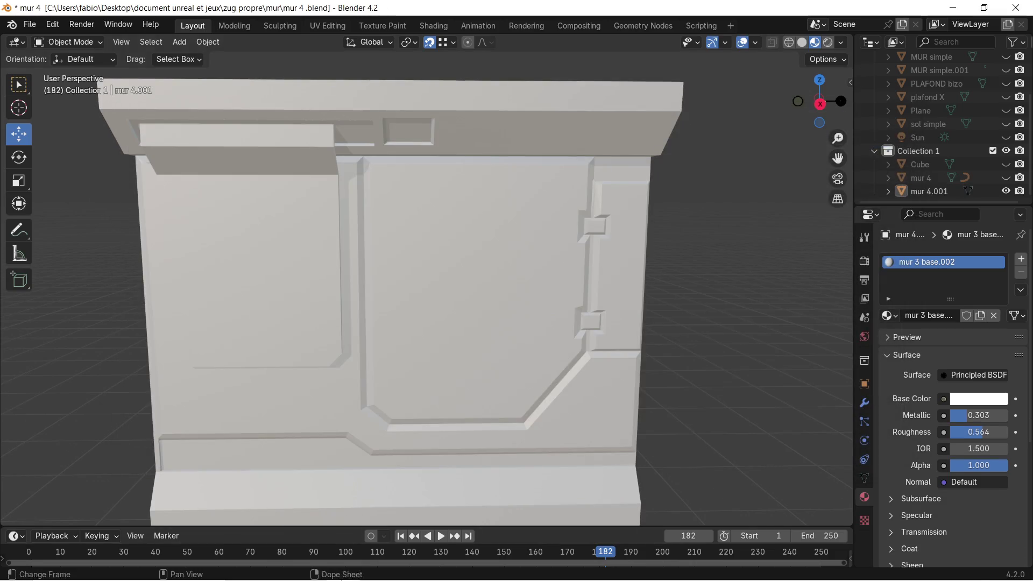
{"action": "left_click", "coordinate": [444, 568]}
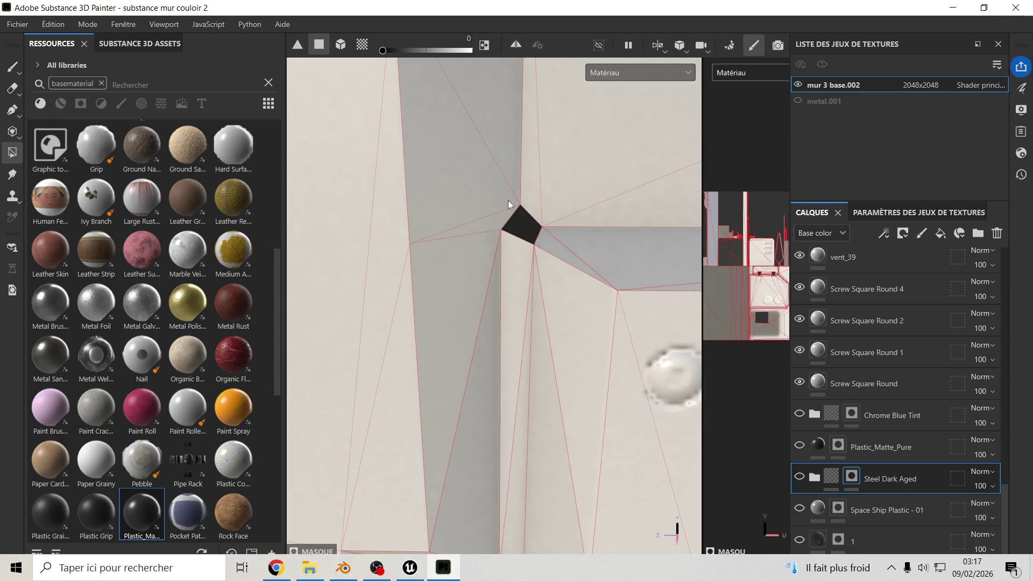
Step: Reimport the updated wall mesh via Edition > Réimporter le maillage
{"action": "left_click_drag", "start_coordinate": [463, 189], "coordinate": [384, 168], "text": "alt"}
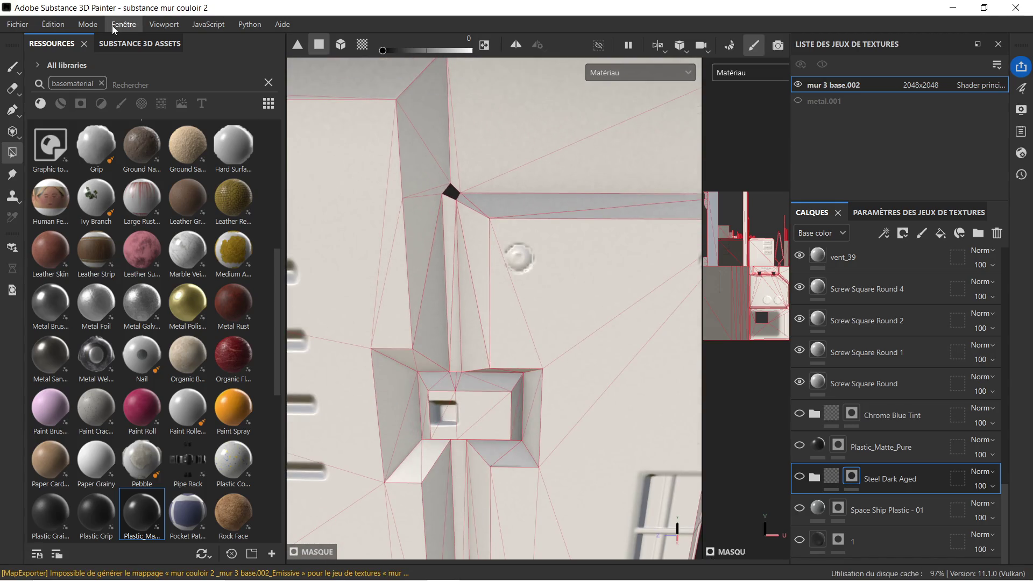
{"action": "left_click", "coordinate": [52, 27]}
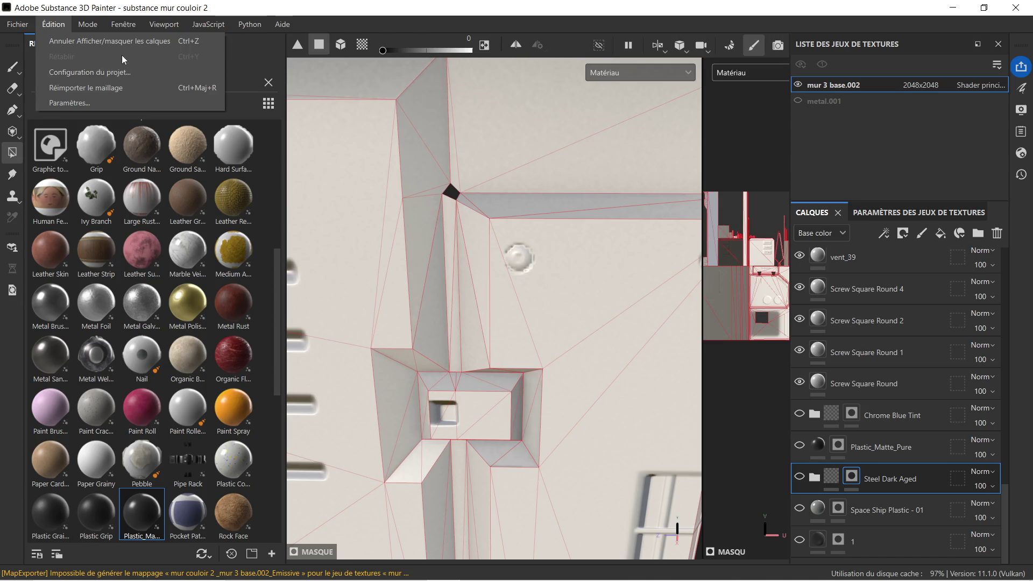
{"action": "left_click", "coordinate": [126, 87]}
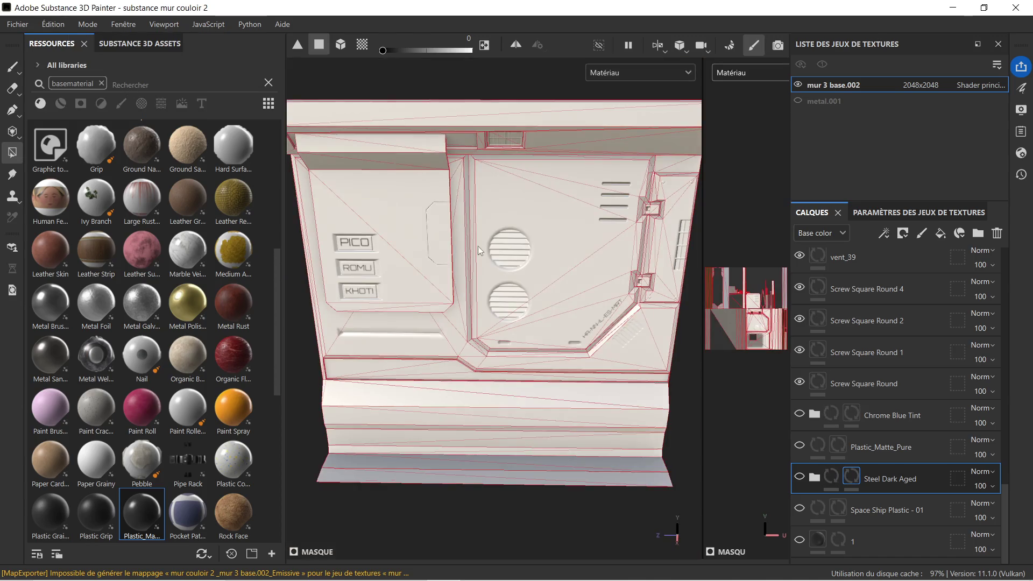
{"action": "scroll", "coordinate": [656, 156], "scroll_direction": "up", "scroll_amount": 3}
{"action": "scroll", "coordinate": [664, 180], "scroll_direction": "up", "scroll_amount": 2}
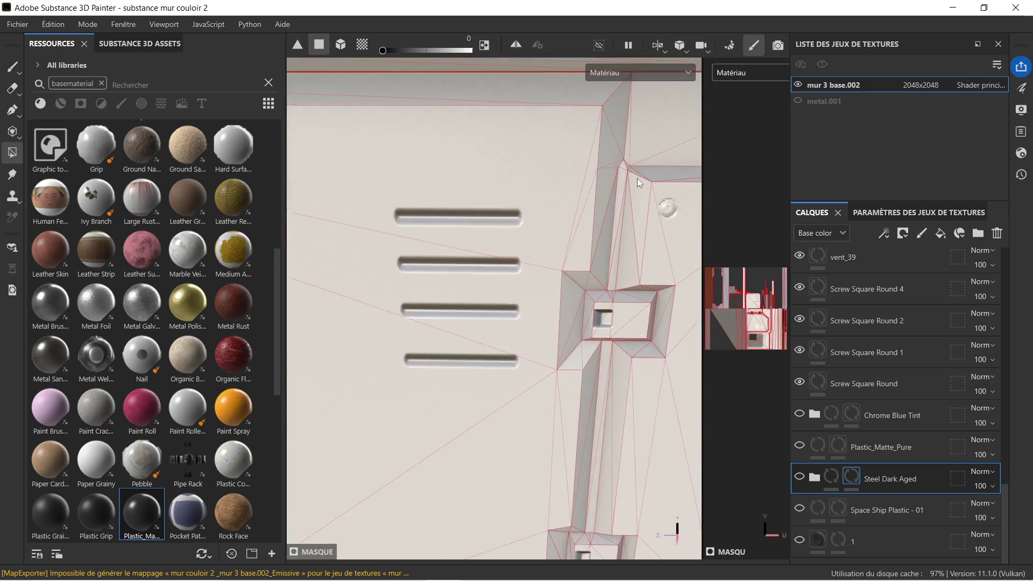
{"action": "scroll", "coordinate": [640, 181], "scroll_direction": "up", "scroll_amount": 2}
{"action": "scroll", "coordinate": [622, 189], "scroll_direction": "up", "scroll_amount": 1}
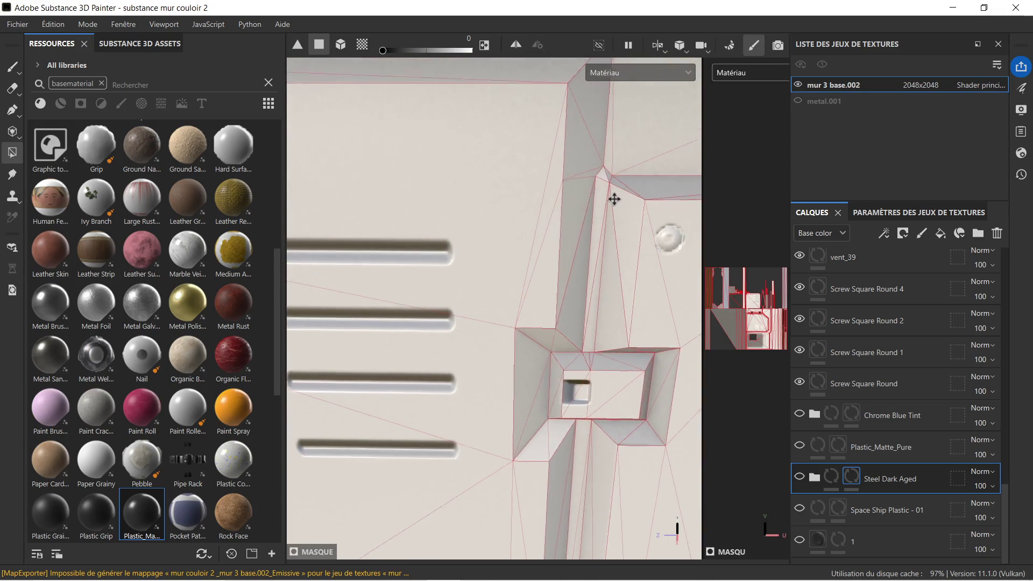
{"action": "scroll", "coordinate": [565, 210], "scroll_direction": "up", "scroll_amount": 2}
{"action": "scroll", "coordinate": [517, 204], "scroll_direction": "up", "scroll_amount": 2}
{"action": "scroll", "coordinate": [517, 204], "scroll_direction": "down", "scroll_amount": 2}
{"action": "scroll", "coordinate": [523, 201], "scroll_direction": "down", "scroll_amount": 1}
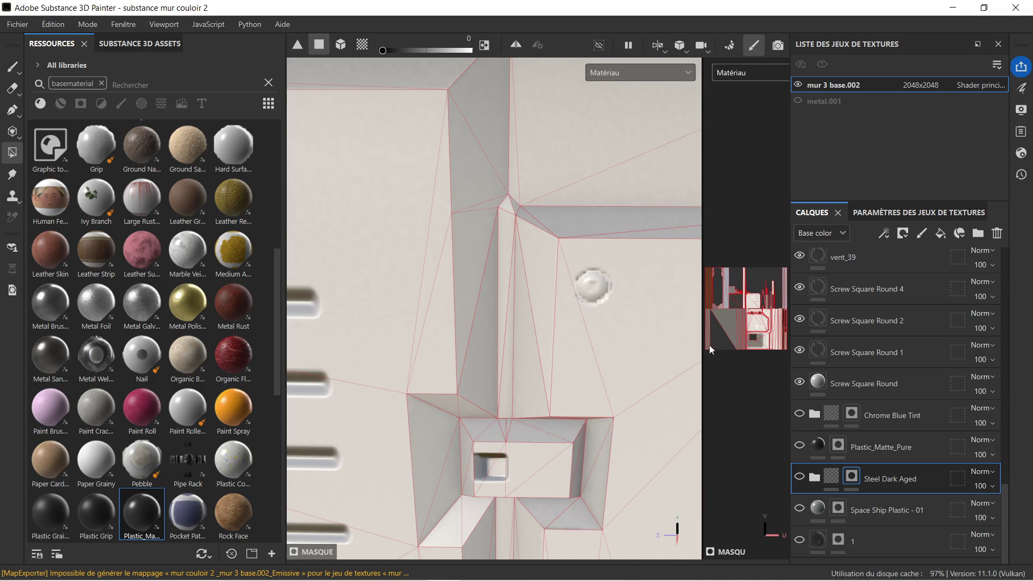
Step: Reveal the dark metal and grey texture layers, inspect the window-frame corner, then bring up the mur 4 Blender file
{"action": "left_click", "coordinate": [799, 446]}
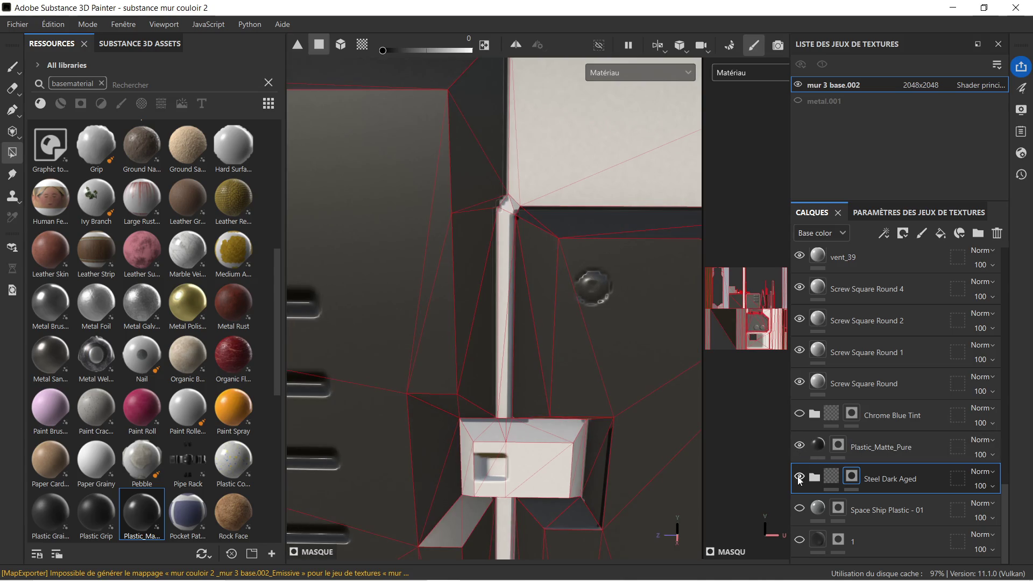
{"action": "left_click", "coordinate": [799, 479]}
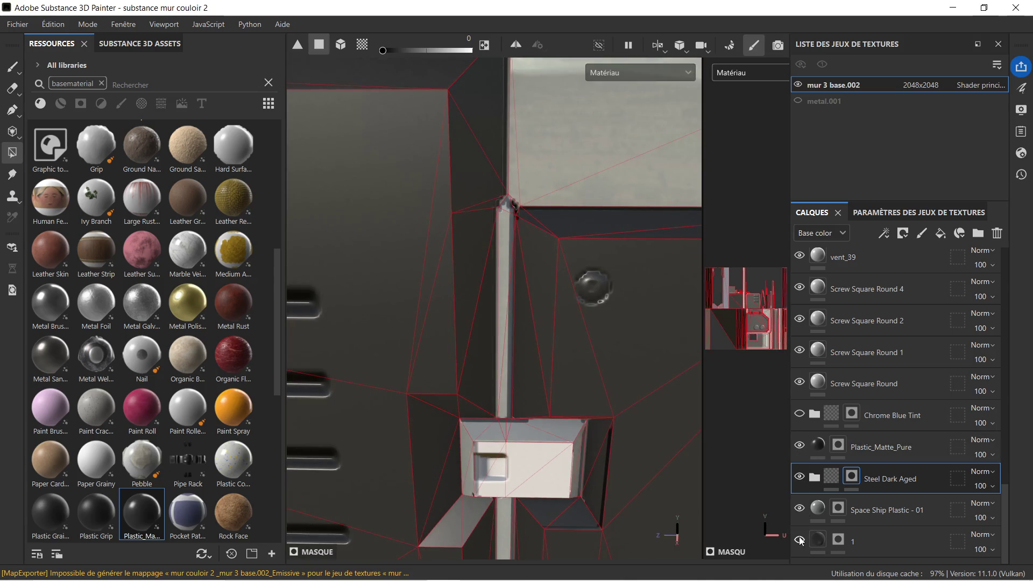
{"action": "scroll", "coordinate": [549, 273], "scroll_direction": "down", "scroll_amount": 2}
{"action": "scroll", "coordinate": [539, 255], "scroll_direction": "down", "scroll_amount": 3}
{"action": "scroll", "coordinate": [503, 298], "scroll_direction": "down", "scroll_amount": 3}
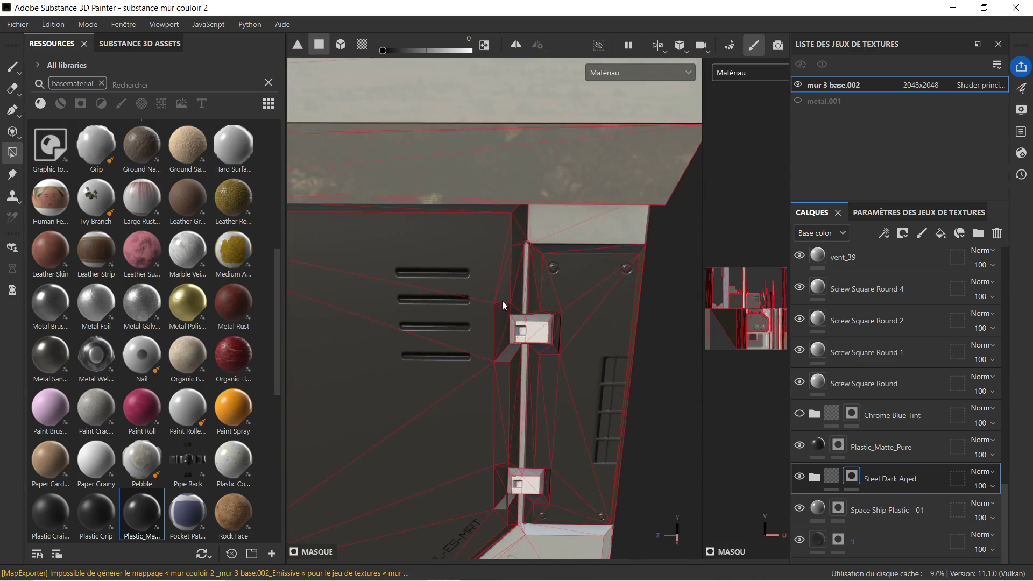
{"action": "scroll", "coordinate": [492, 277], "scroll_direction": "down", "scroll_amount": 2}
{"action": "scroll", "coordinate": [491, 277], "scroll_direction": "down", "scroll_amount": 2}
{"action": "scroll", "coordinate": [500, 270], "scroll_direction": "down", "scroll_amount": 2}
{"action": "scroll", "coordinate": [493, 371], "scroll_direction": "down", "scroll_amount": 2}
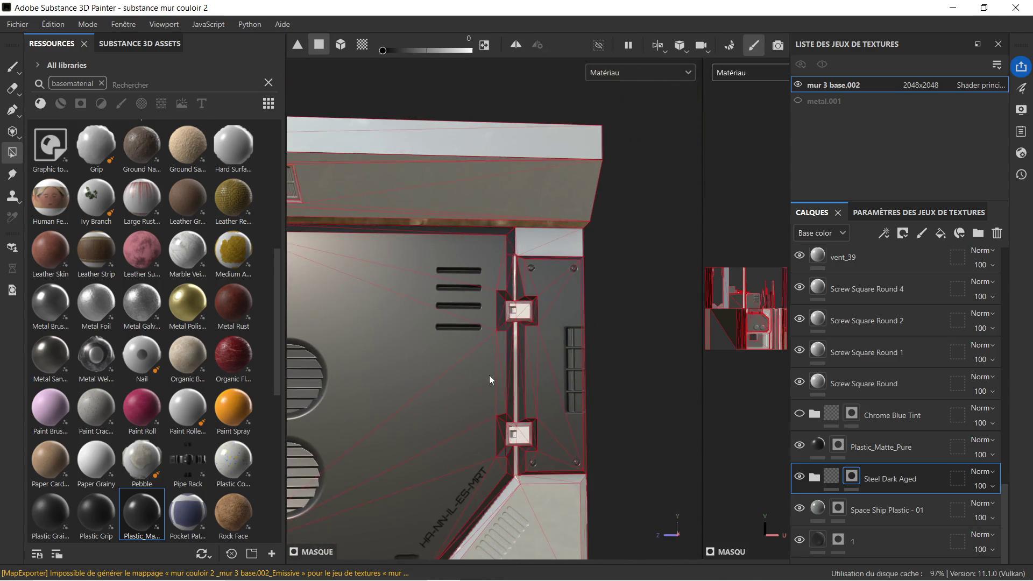
{"action": "scroll", "coordinate": [578, 300], "scroll_direction": "down", "scroll_amount": 2}
{"action": "middle_click_drag", "start_coordinate": [578, 299], "coordinate": [605, 283]}
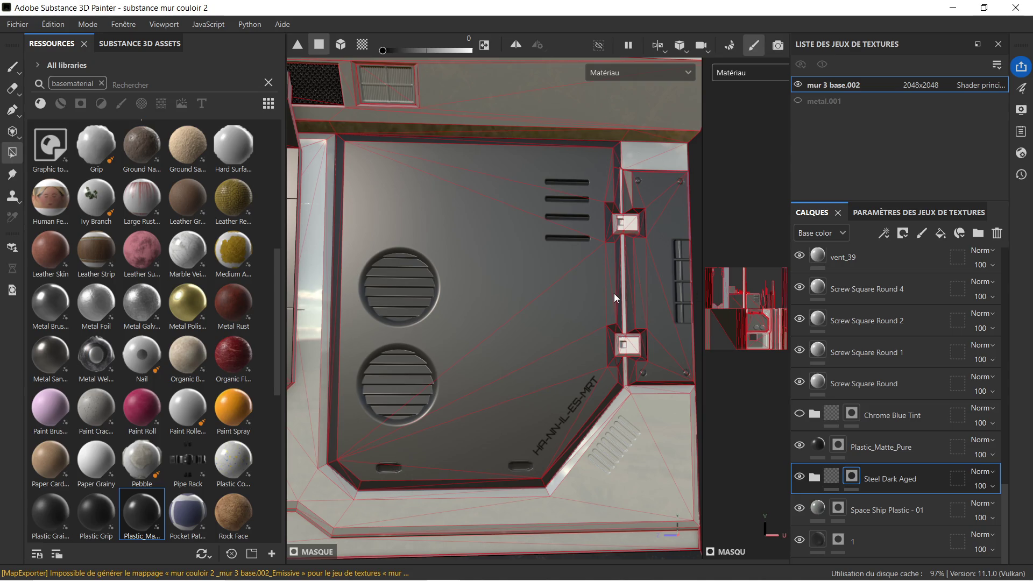
{"action": "scroll", "coordinate": [581, 213], "scroll_direction": "up", "scroll_amount": 2}
{"action": "scroll", "coordinate": [593, 212], "scroll_direction": "up", "scroll_amount": 3}
{"action": "scroll", "coordinate": [585, 216], "scroll_direction": "down", "scroll_amount": 3}
{"action": "scroll", "coordinate": [587, 215], "scroll_direction": "up", "scroll_amount": 2}
{"action": "scroll", "coordinate": [584, 190], "scroll_direction": "up", "scroll_amount": 1}
{"action": "mouse_move", "coordinate": [573, 206]}
{"action": "left_mouse_down", "text": "alt"}
{"action": "mouse_move", "coordinate": [591, 229]}
{"action": "mouse_move", "coordinate": [565, 203]}
{"action": "mouse_move", "coordinate": [519, 247]}
{"action": "mouse_move", "coordinate": [473, 366]}
{"action": "left_mouse_up", "text": "alt"}
{"action": "scroll", "coordinate": [533, 154], "scroll_direction": "up", "scroll_amount": 2}
{"action": "scroll", "coordinate": [535, 153], "scroll_direction": "up", "scroll_amount": 3}
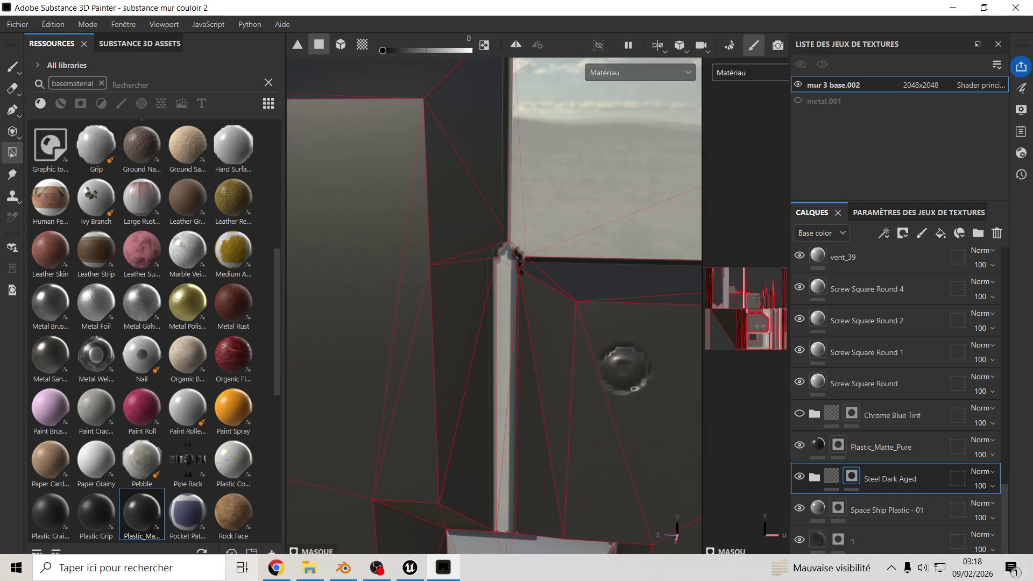
{"action": "left_click", "coordinate": [343, 570]}
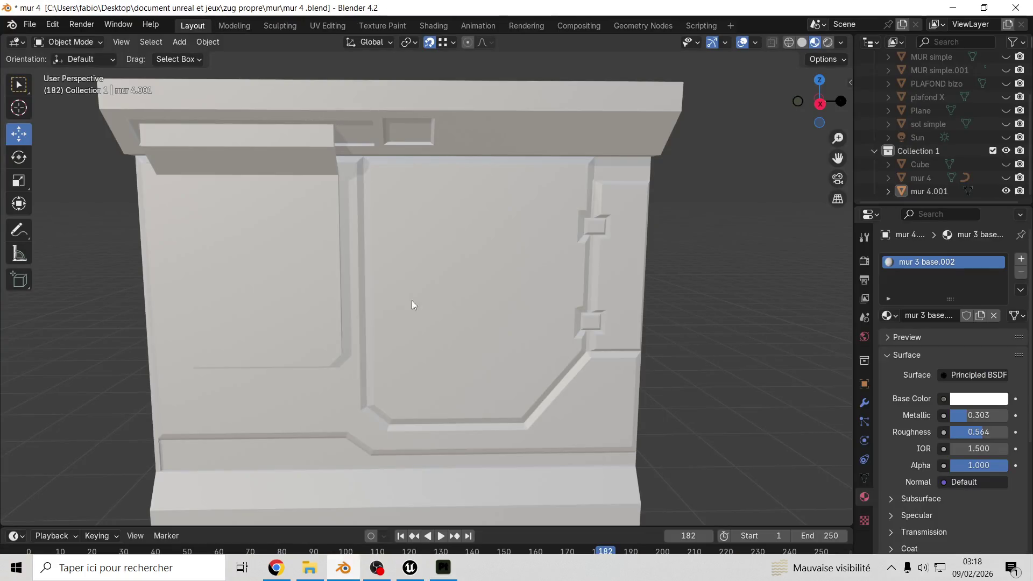
{"action": "scroll", "coordinate": [420, 202], "scroll_direction": "down", "scroll_amount": 3}
{"action": "scroll", "coordinate": [408, 231], "scroll_direction": "down", "scroll_amount": 3}
{"action": "scroll", "coordinate": [407, 231], "scroll_direction": "up", "scroll_amount": 4}
Step: Select mur 4.001, enter edit mode and select all of its geometry
{"action": "left_click", "coordinate": [411, 257]}
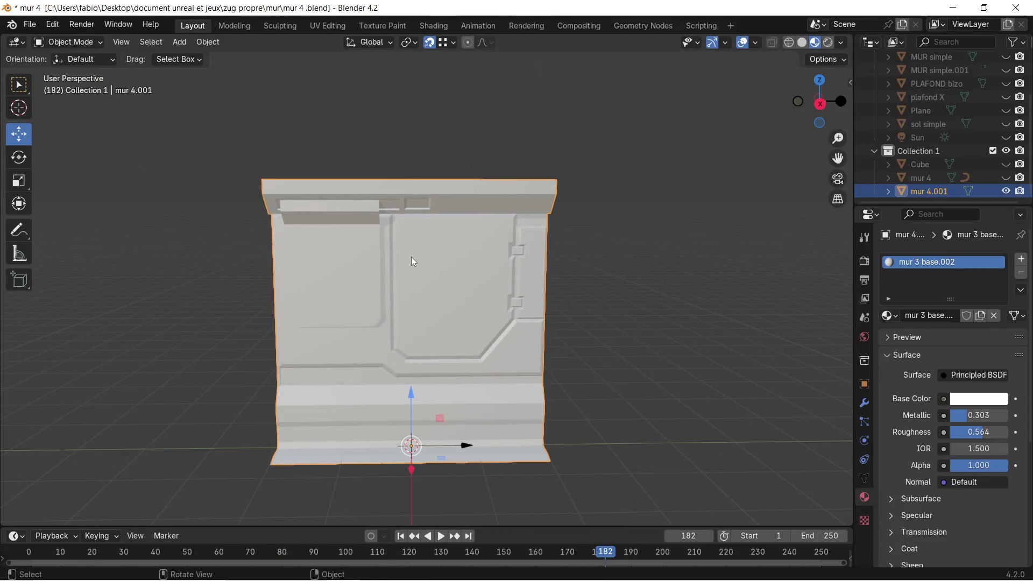
{"action": "key", "text": "Tab"}
{"action": "key", "text": "a"}
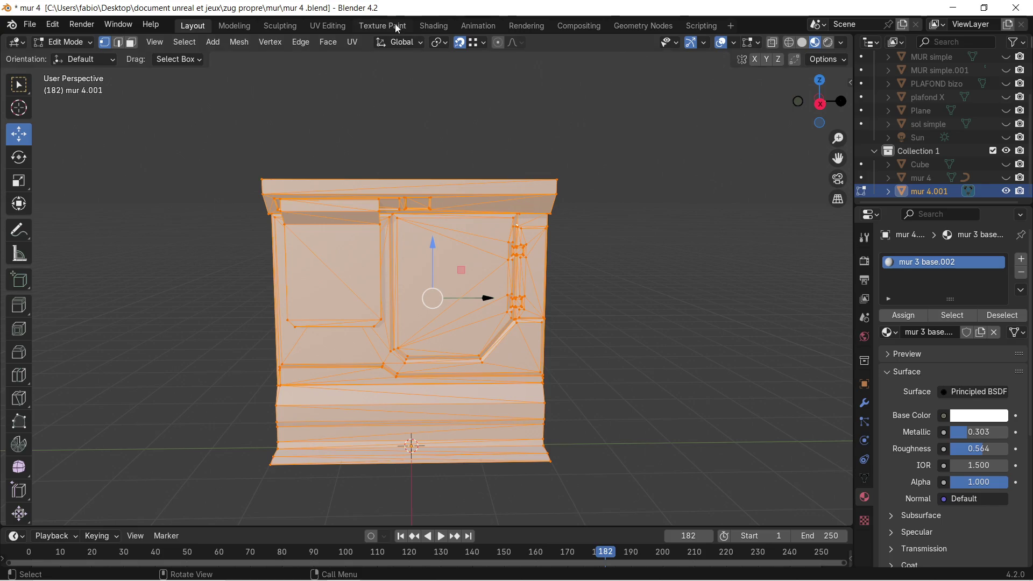
{"action": "left_click", "coordinate": [333, 27]}
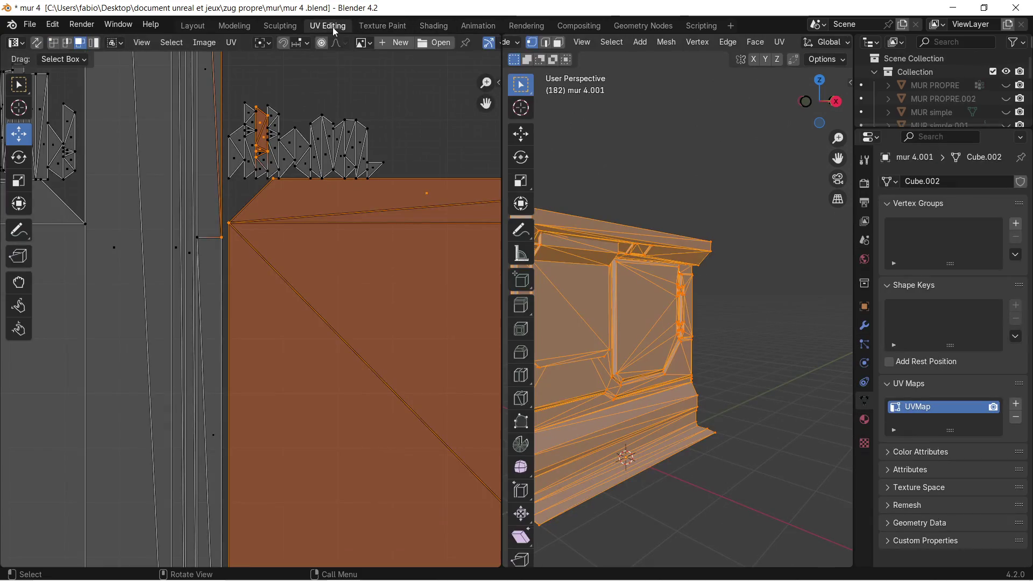
{"action": "left_click", "coordinate": [196, 27]}
{"action": "key", "text": "q"}
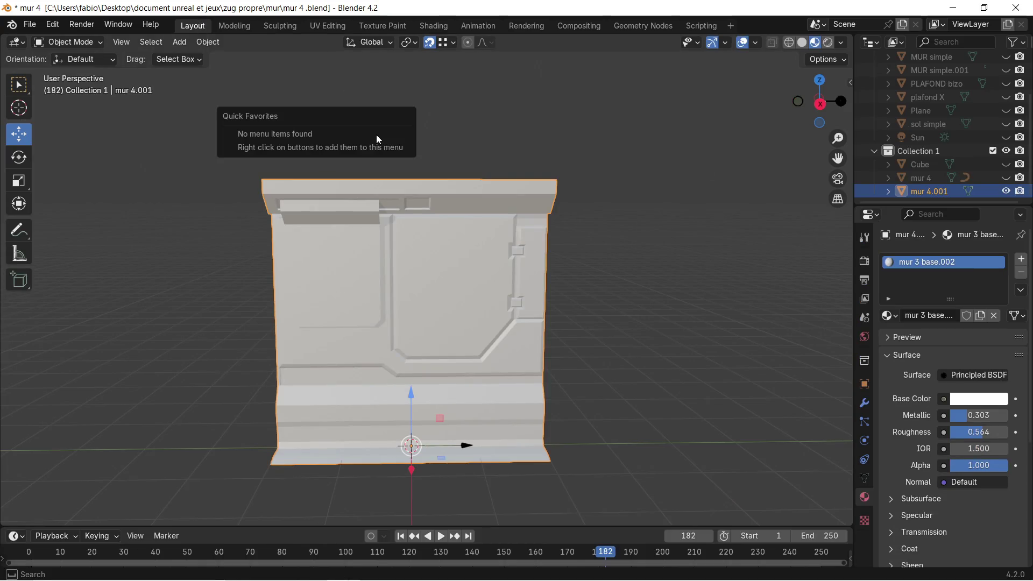
{"action": "key", "text": "Tab"}
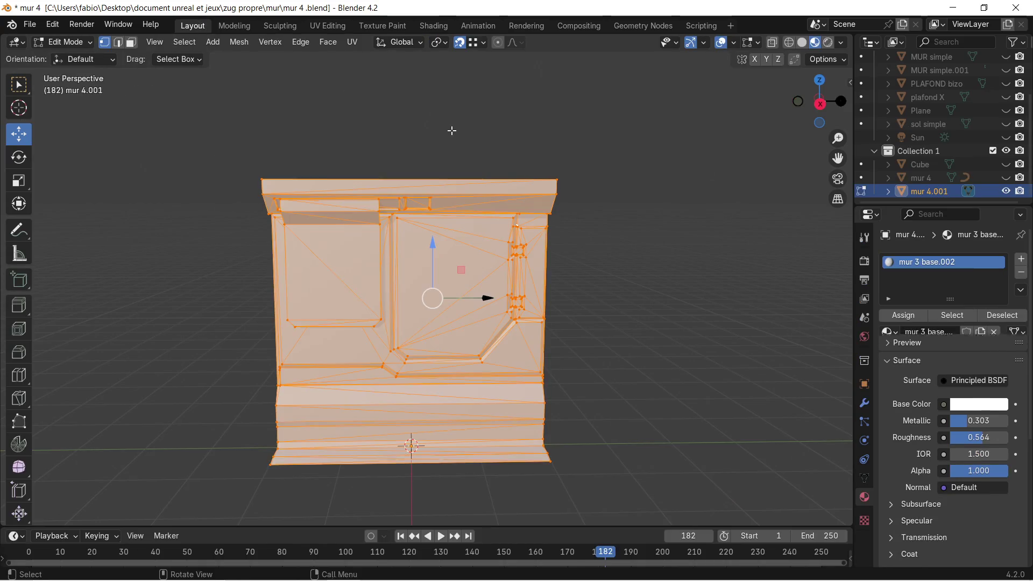
Step: Unwrap the wall's UVs, then apply Smart UV Project
{"action": "key", "text": "u"}
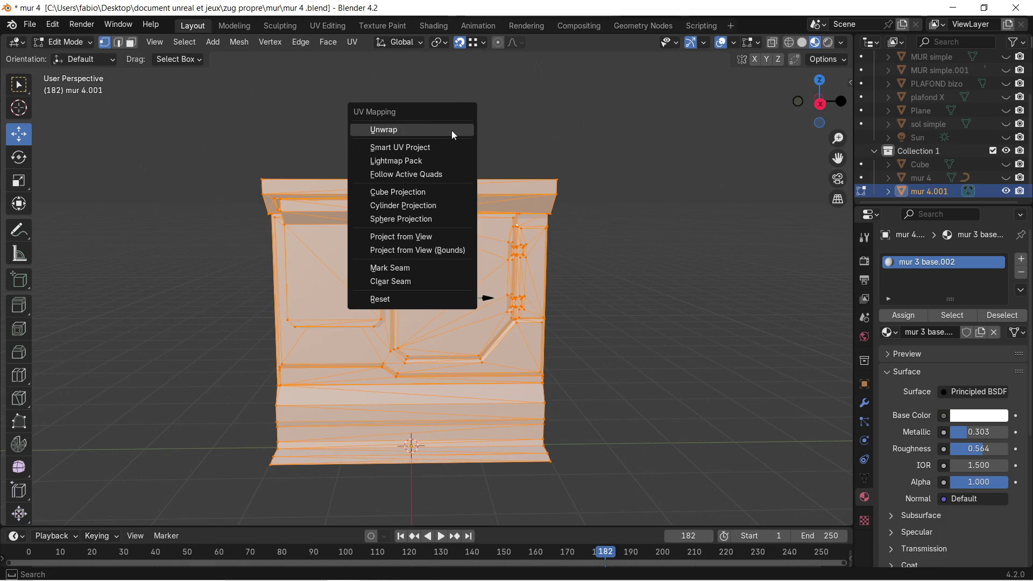
{"action": "left_click", "coordinate": [451, 130]}
{"action": "key", "text": "u"}
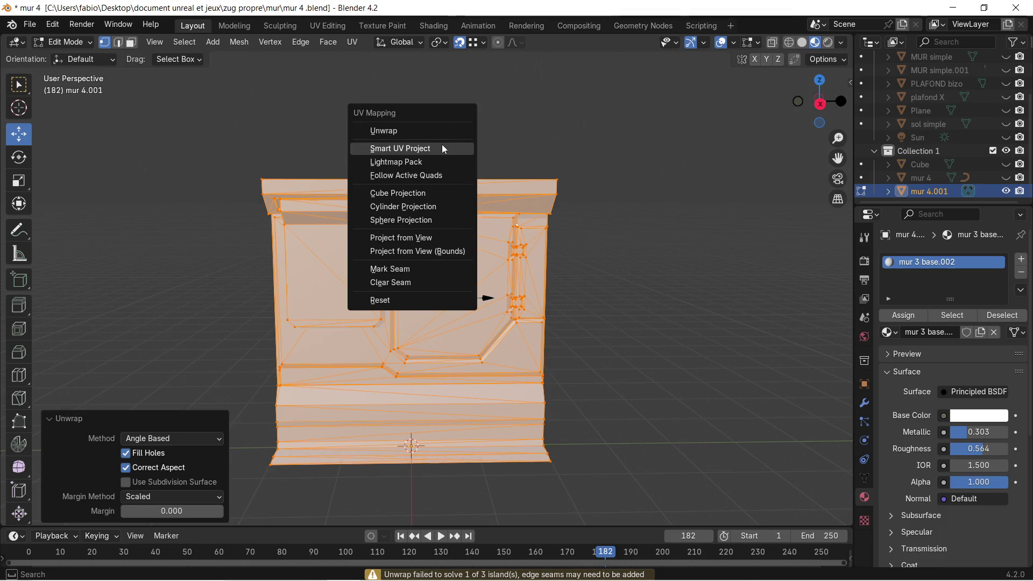
{"action": "left_click", "coordinate": [442, 145]}
{"action": "left_click", "coordinate": [429, 272]}
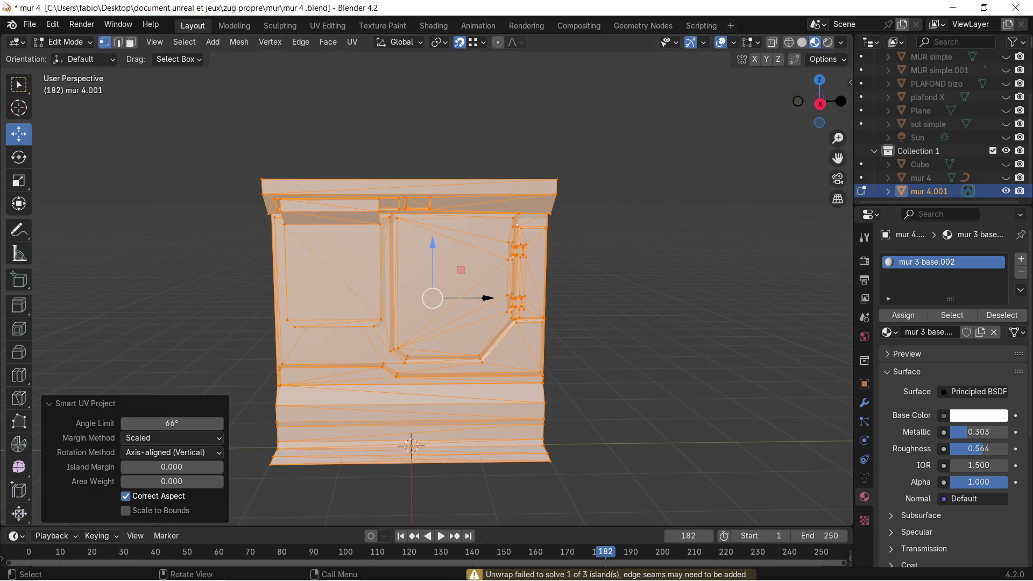
Step: Export the wall again as glTF 2.0 over mur couloir 2 .glb
{"action": "left_click", "coordinate": [29, 25]}
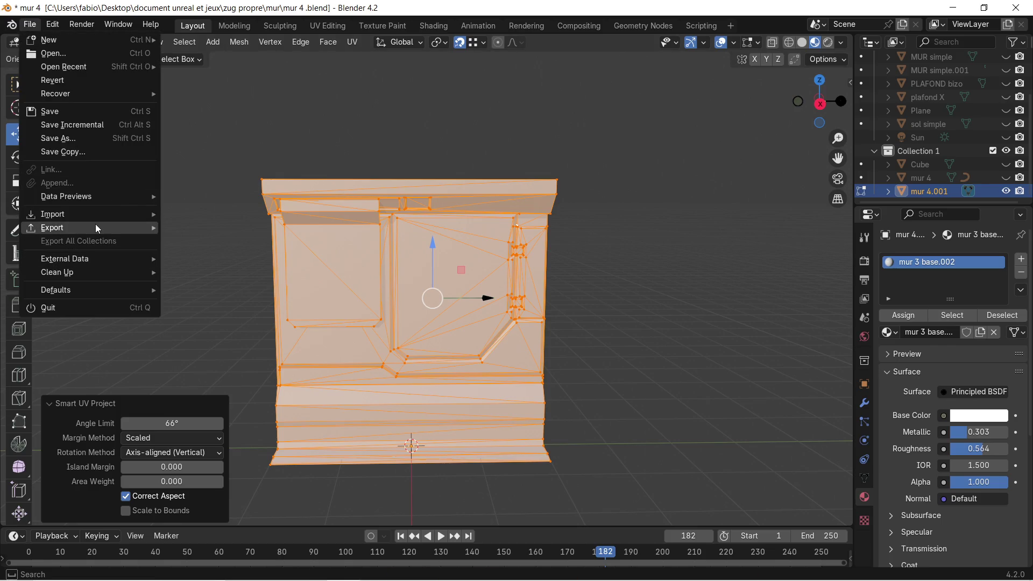
{"action": "mouse_move", "coordinate": [52, 228]}
{"action": "left_click", "coordinate": [232, 361]}
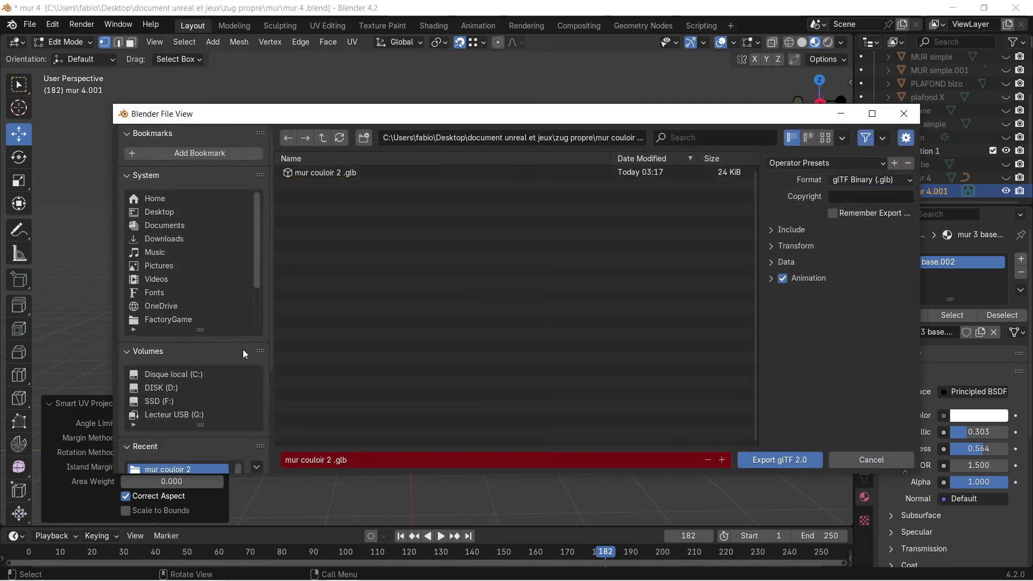
{"action": "left_click", "coordinate": [783, 462]}
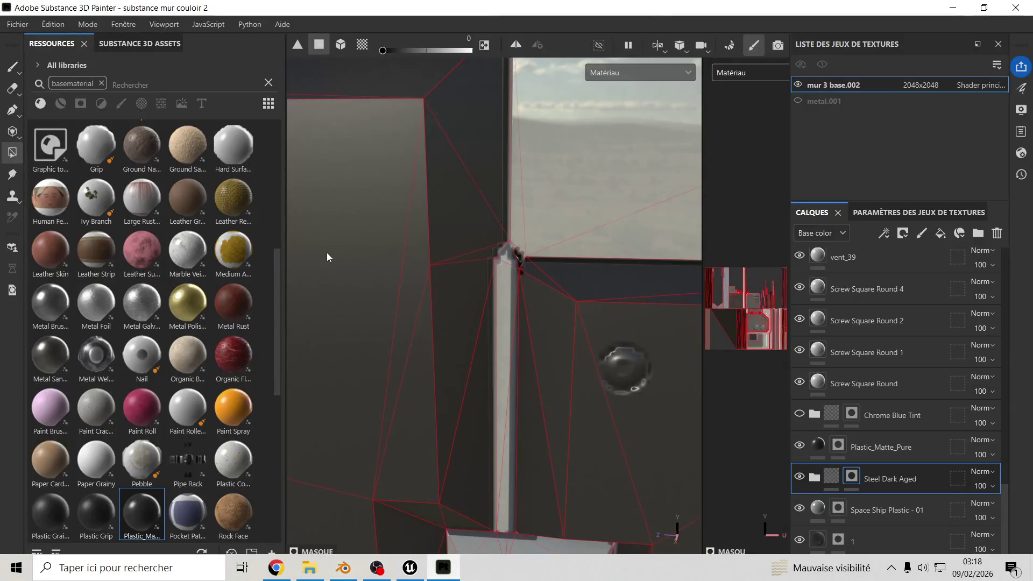
Step: Reimport the updated wall mesh via Édition > Réimporter le maillage and show the texture set settings
{"action": "left_click", "coordinate": [60, 26]}
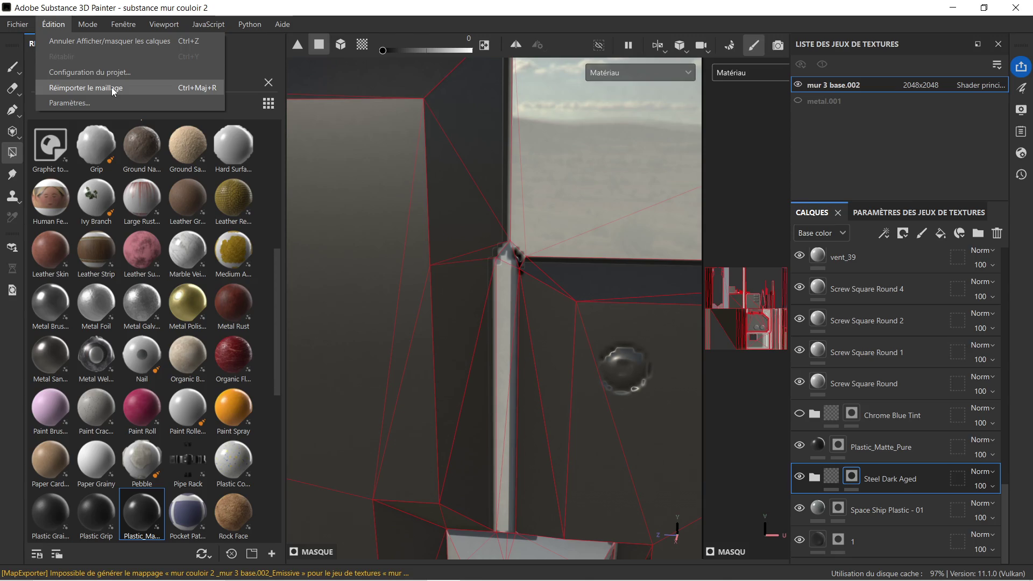
{"action": "left_click", "coordinate": [112, 87]}
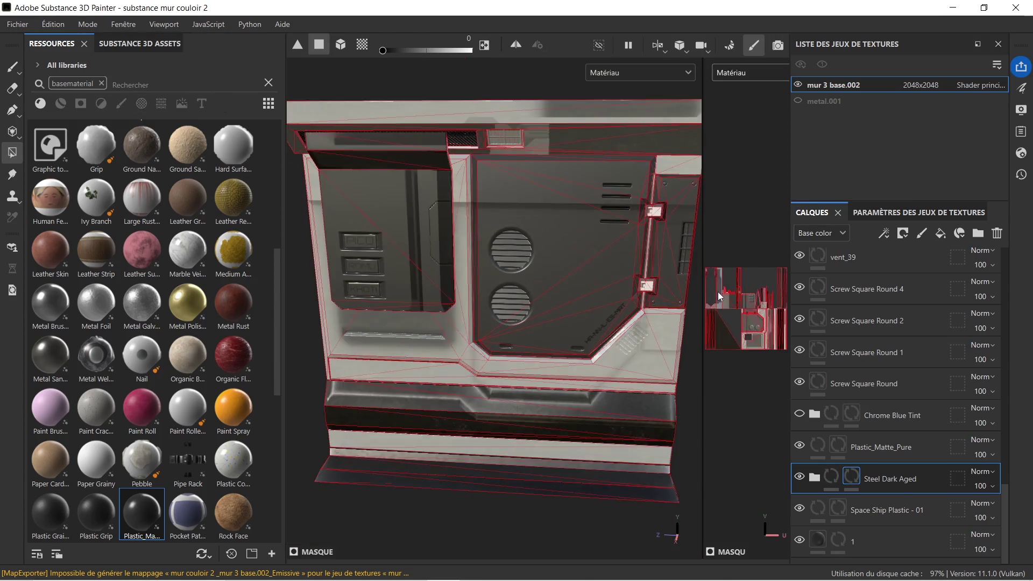
{"action": "scroll", "coordinate": [685, 149], "scroll_direction": "up", "scroll_amount": 1}
{"action": "scroll", "coordinate": [684, 150], "scroll_direction": "up", "scroll_amount": 1}
{"action": "scroll", "coordinate": [682, 165], "scroll_direction": "up", "scroll_amount": 1}
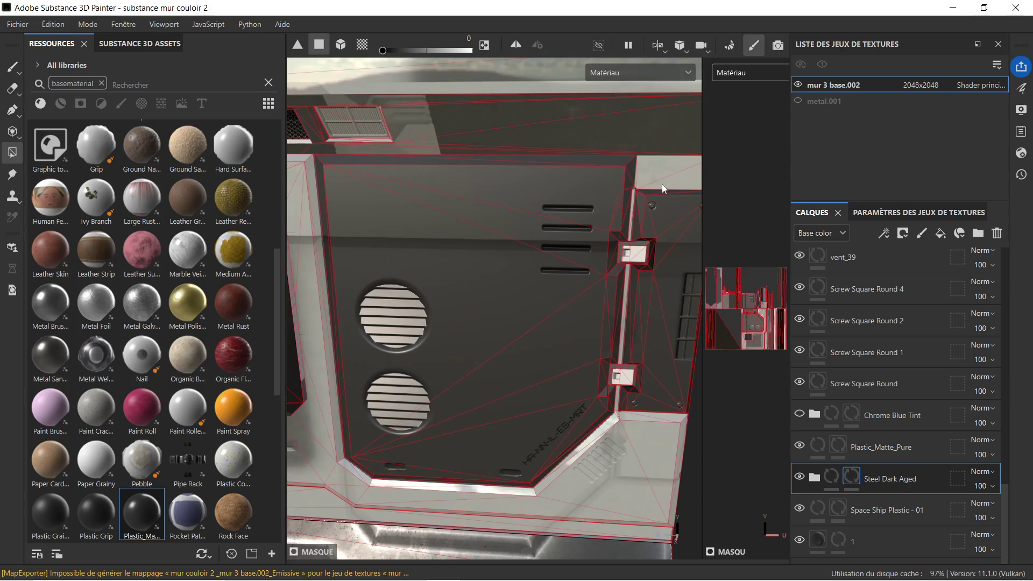
{"action": "scroll", "coordinate": [665, 183], "scroll_direction": "up", "scroll_amount": 1}
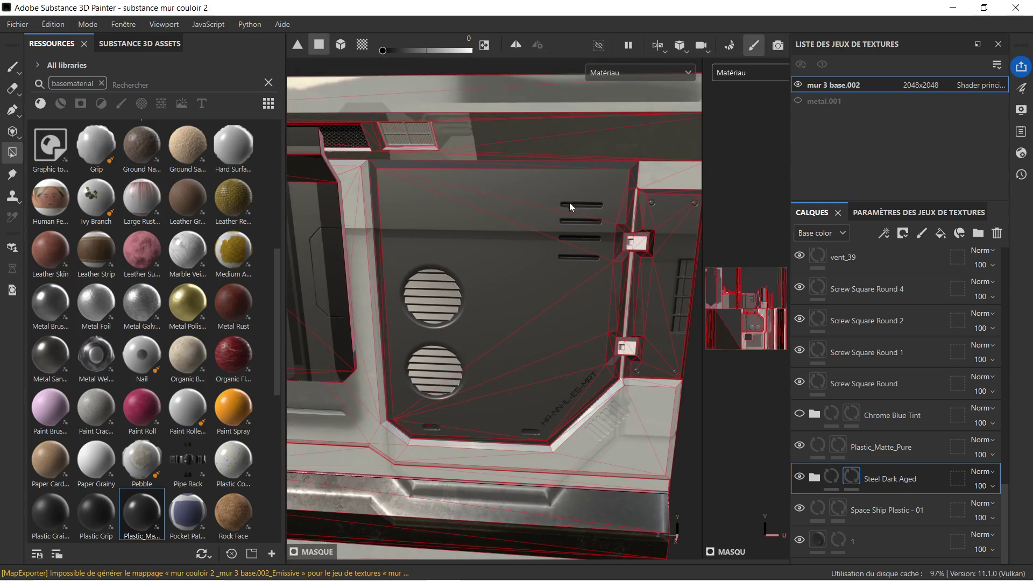
{"action": "left_click", "coordinate": [916, 212]}
{"action": "scroll", "coordinate": [913, 411], "scroll_direction": "down", "scroll_amount": 3}
{"action": "scroll", "coordinate": [920, 435], "scroll_direction": "down", "scroll_amount": 2}
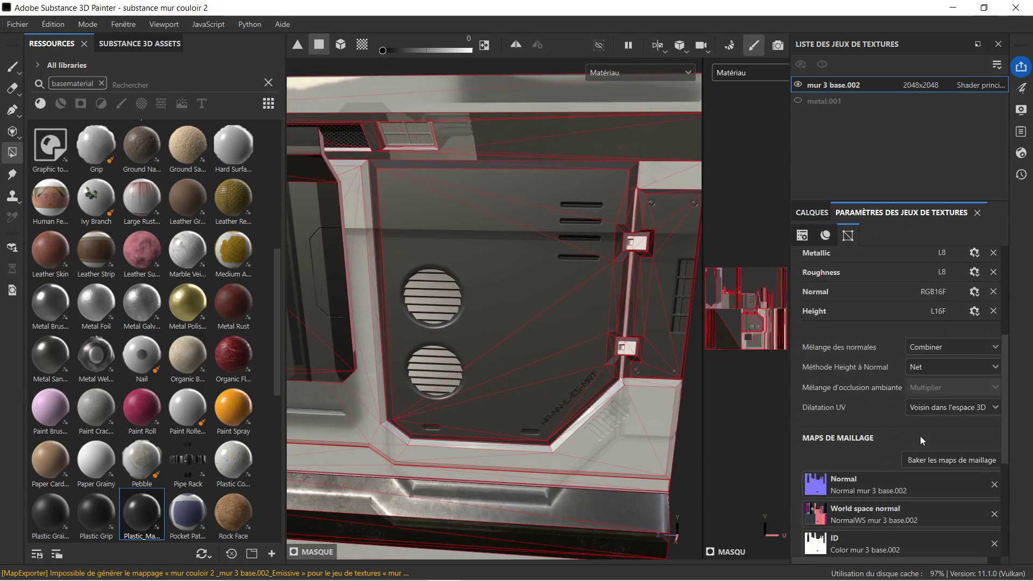
{"action": "scroll", "coordinate": [934, 437], "scroll_direction": "down", "scroll_amount": 2}
Step: Rebake the selected mesh maps for mur 3 base.002 and return to painting mode
{"action": "left_click", "coordinate": [946, 421]}
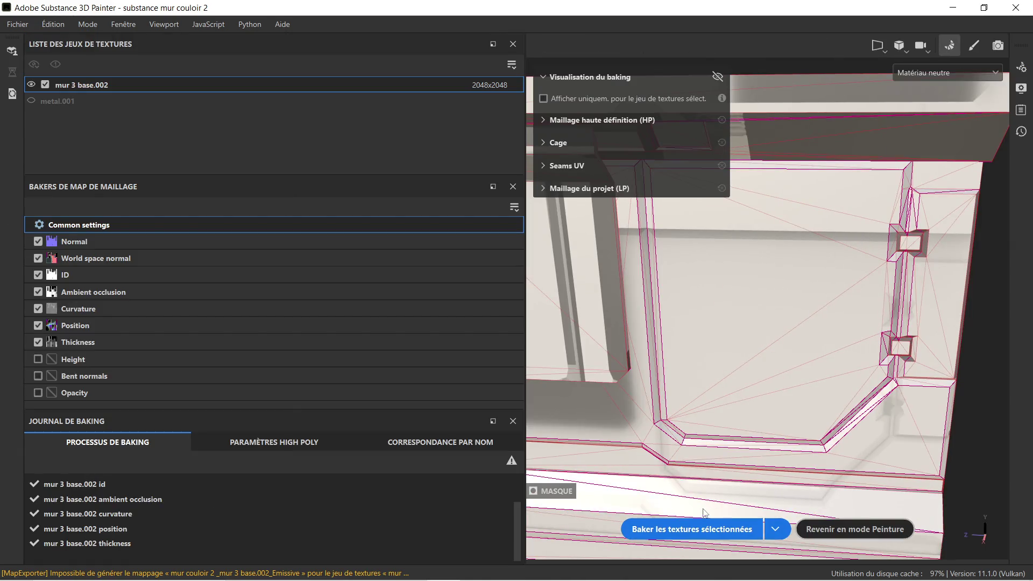
{"action": "left_click", "coordinate": [693, 529]}
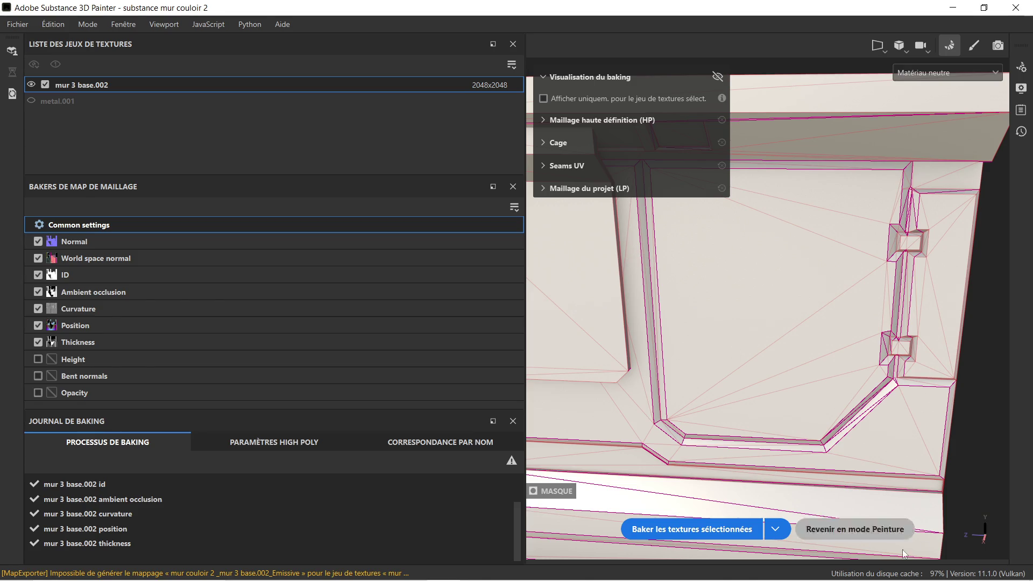
{"action": "left_click", "coordinate": [851, 530]}
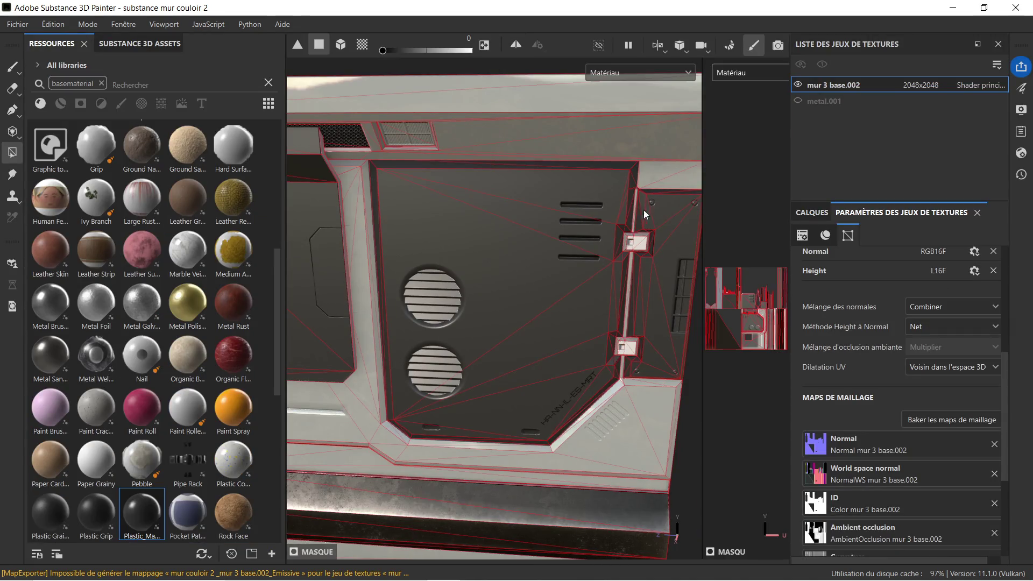
{"action": "mouse_move", "coordinate": [567, 248]}
{"action": "left_mouse_down"}
{"action": "mouse_move", "coordinate": [562, 193]}
{"action": "mouse_move", "coordinate": [625, 199]}
{"action": "left_mouse_up"}
{"action": "scroll", "coordinate": [625, 198], "scroll_direction": "up", "scroll_amount": 3}
{"action": "scroll", "coordinate": [658, 196], "scroll_direction": "up", "scroll_amount": 2}
{"action": "scroll", "coordinate": [634, 187], "scroll_direction": "up", "scroll_amount": 2}
{"action": "scroll", "coordinate": [540, 280], "scroll_direction": "up", "scroll_amount": 2}
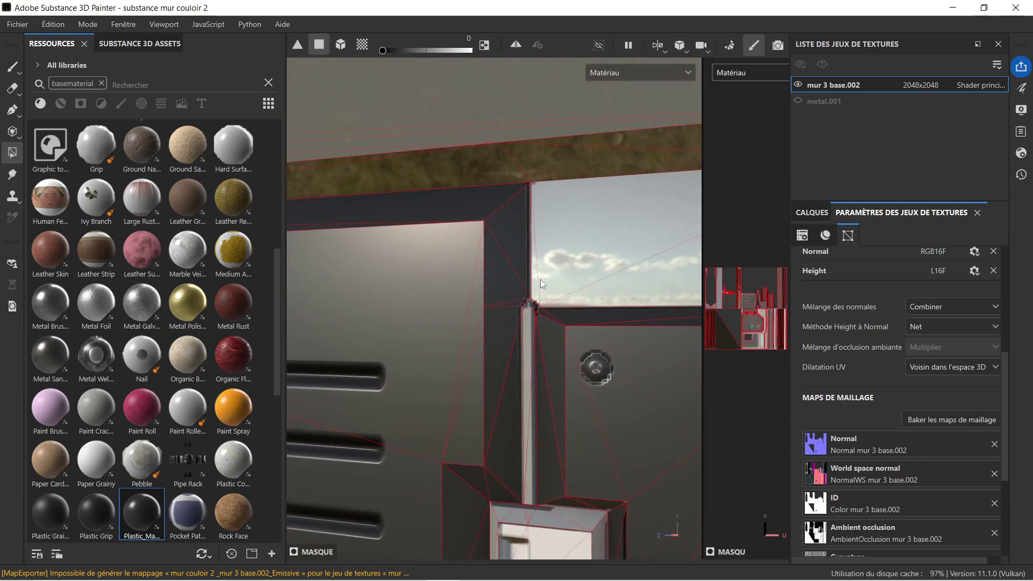
{"action": "scroll", "coordinate": [539, 279], "scroll_direction": "up", "scroll_amount": 2}
{"action": "scroll", "coordinate": [535, 295], "scroll_direction": "up", "scroll_amount": 2}
{"action": "scroll", "coordinate": [554, 307], "scroll_direction": "up", "scroll_amount": 1}
{"action": "scroll", "coordinate": [547, 315], "scroll_direction": "up", "scroll_amount": 1}
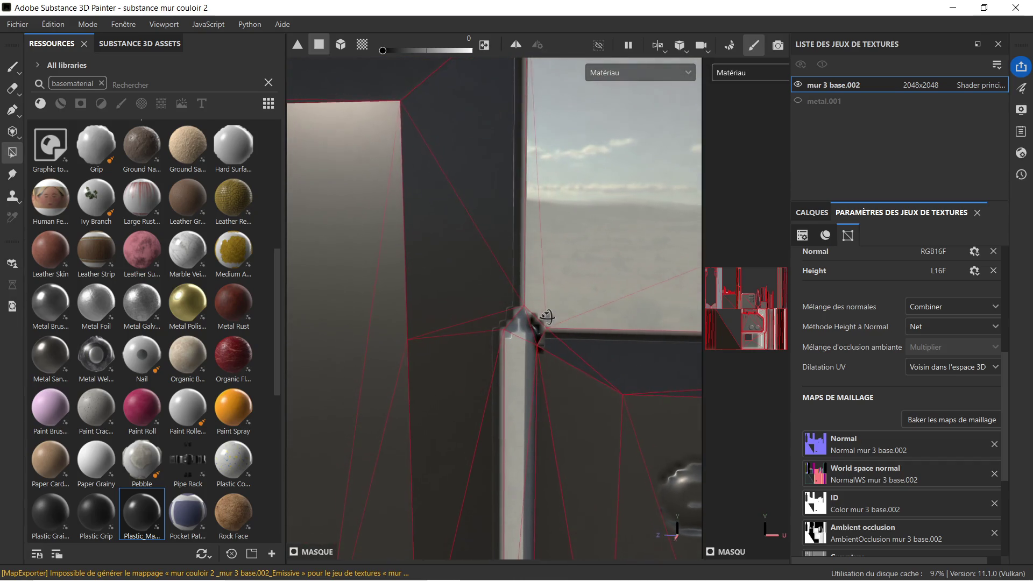
{"action": "right_click", "coordinate": [538, 334]}
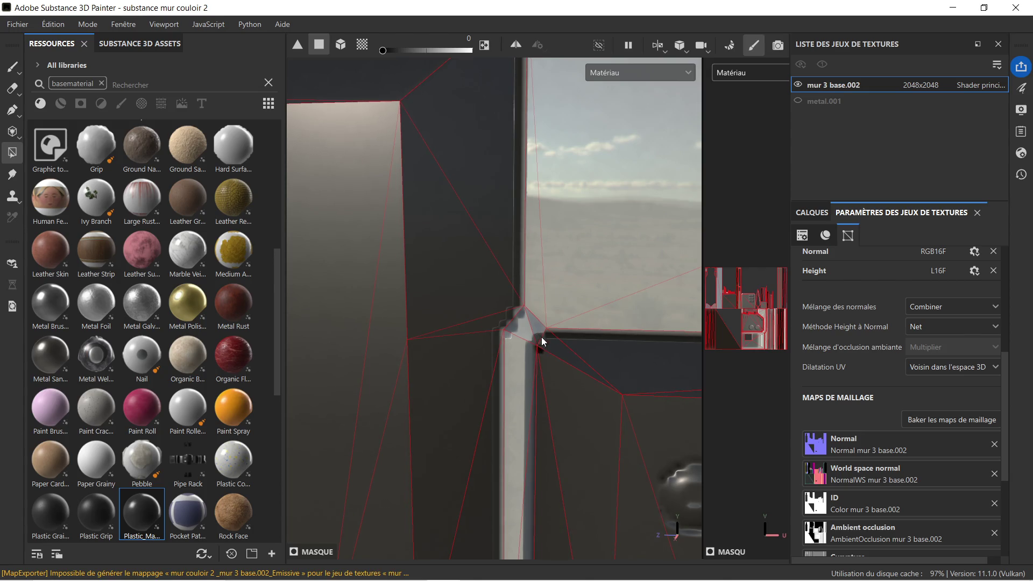
{"action": "scroll", "coordinate": [542, 328], "scroll_direction": "down", "scroll_amount": 3}
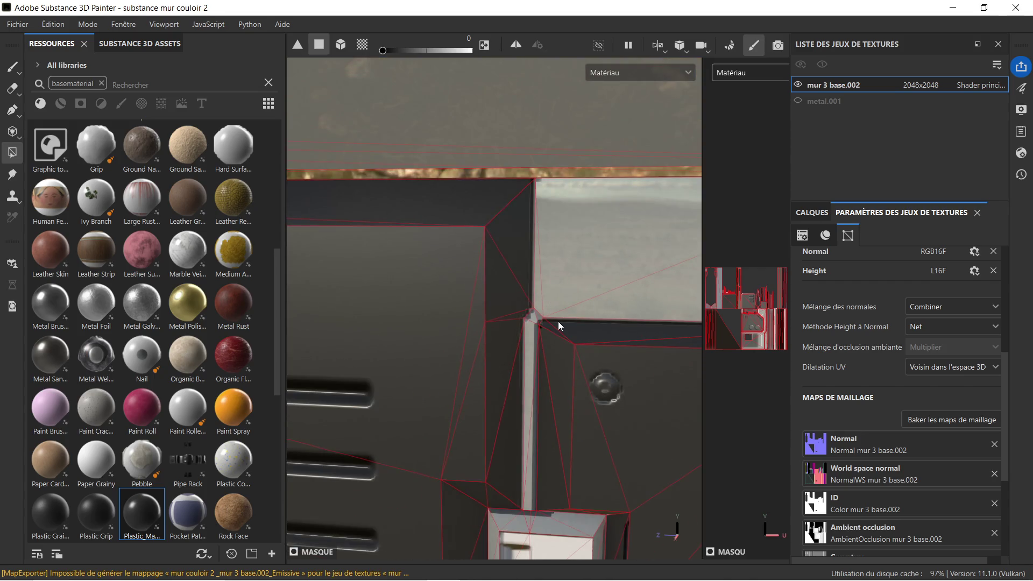
{"action": "middle_click_drag", "start_coordinate": [558, 319], "coordinate": [544, 254]}
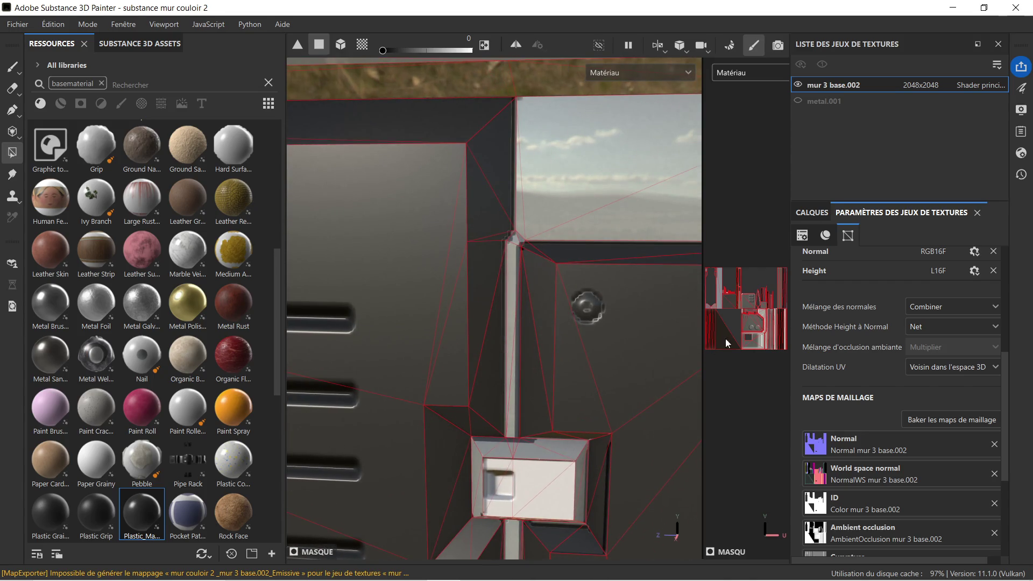
{"action": "left_click", "coordinate": [812, 213]}
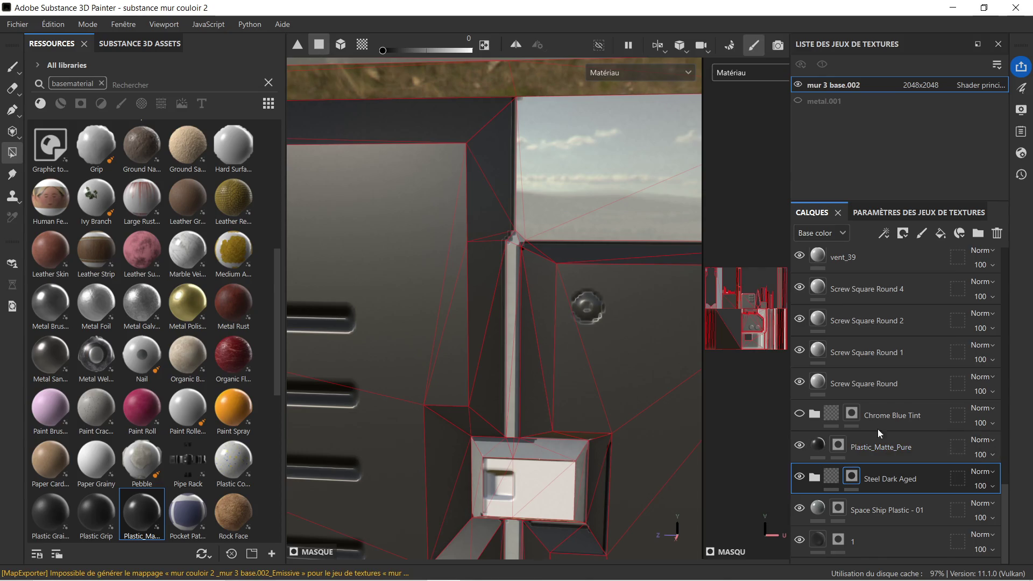
{"action": "left_click", "coordinate": [890, 513]}
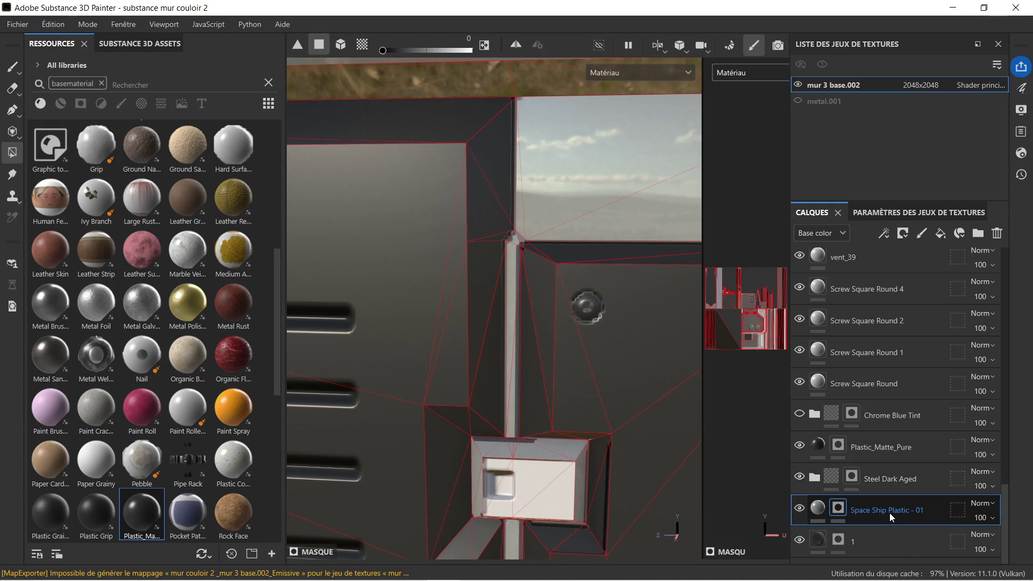
{"action": "scroll", "coordinate": [508, 225], "scroll_direction": "up", "scroll_amount": 2}
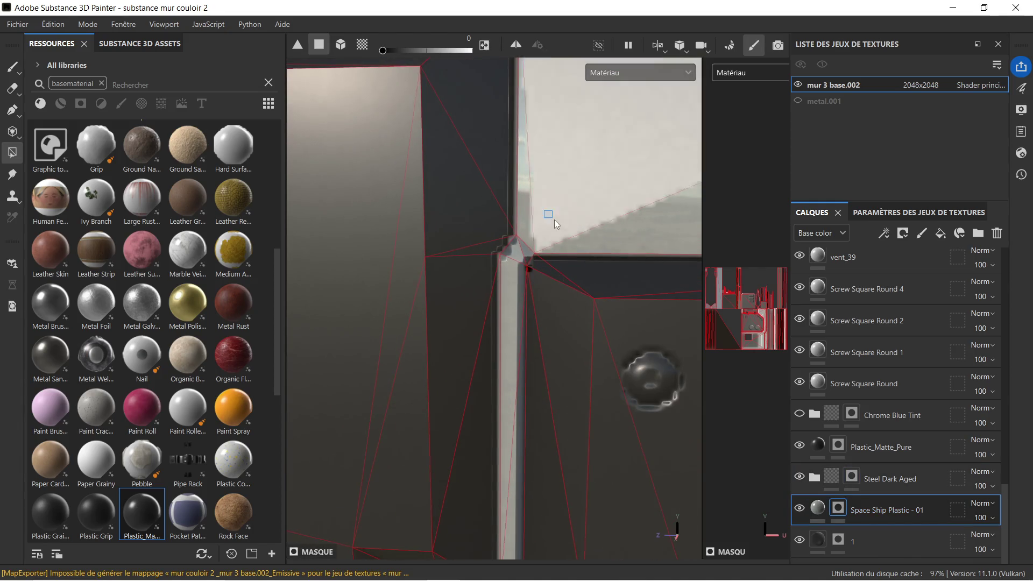
{"action": "right_click", "coordinate": [559, 191]}
{"action": "left_click_drag", "start_coordinate": [634, 222], "coordinate": [788, 225]}
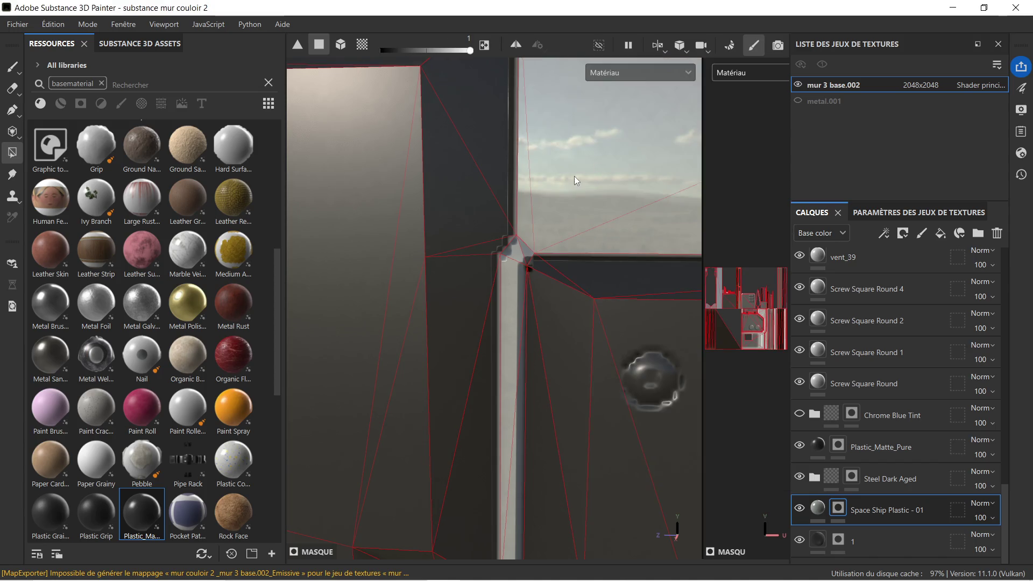
{"action": "scroll", "coordinate": [525, 251], "scroll_direction": "down", "scroll_amount": 2}
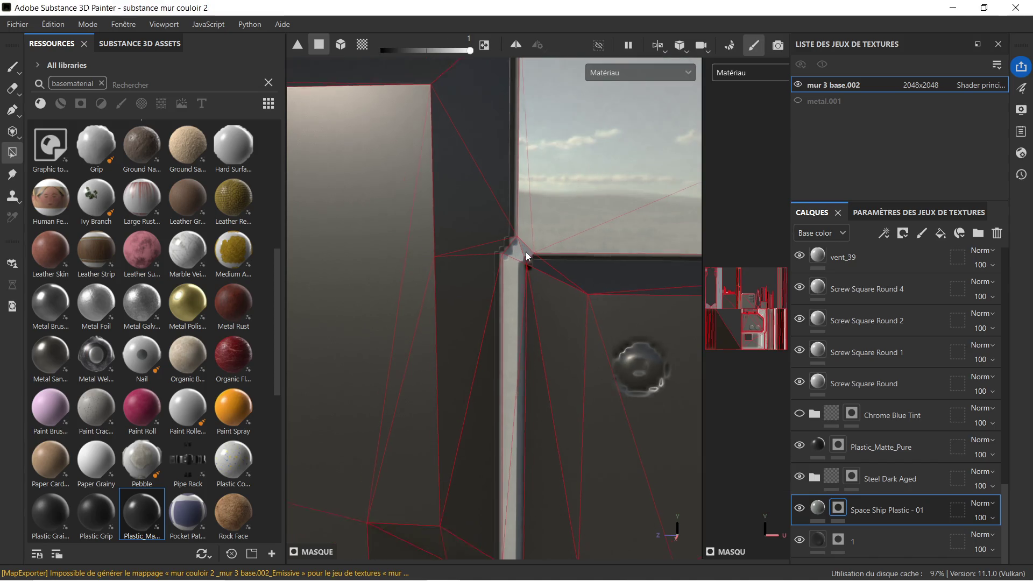
{"action": "scroll", "coordinate": [520, 270], "scroll_direction": "down", "scroll_amount": 3}
{"action": "left_click_drag", "start_coordinate": [520, 270], "coordinate": [534, 307], "text": "alt"}
{"action": "left_click_drag", "start_coordinate": [553, 435], "coordinate": [537, 330], "text": "alt"}
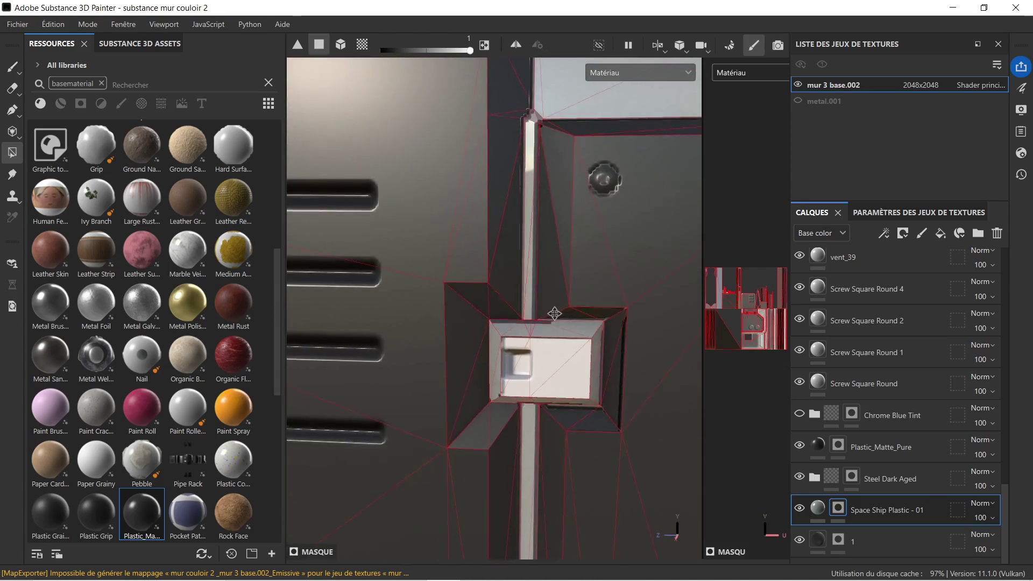
{"action": "scroll", "coordinate": [538, 330], "scroll_direction": "up", "scroll_amount": 2}
{"action": "scroll", "coordinate": [464, 331], "scroll_direction": "up", "scroll_amount": 2}
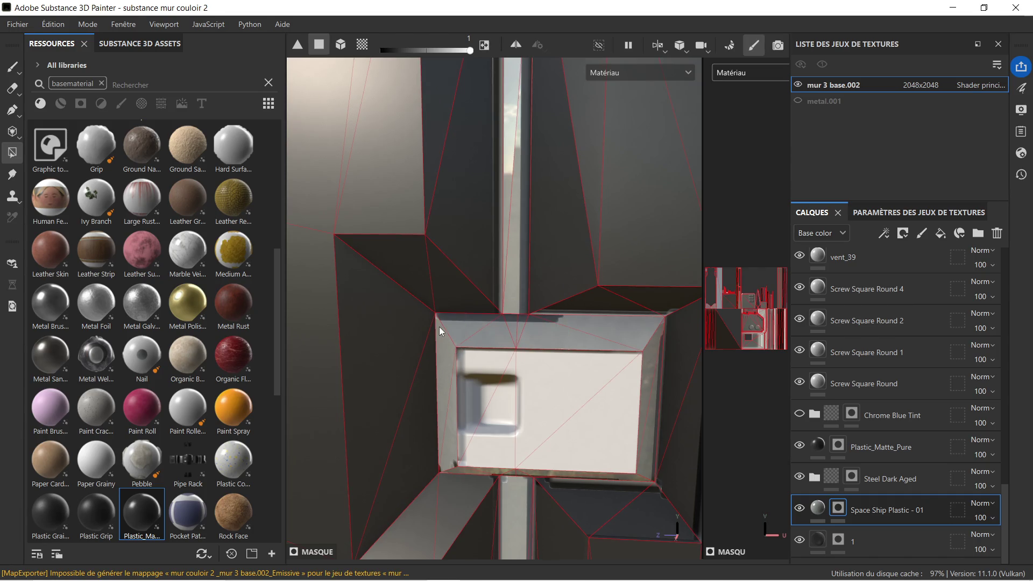
{"action": "left_click_drag", "start_coordinate": [568, 343], "coordinate": [558, 396], "text": "alt"}
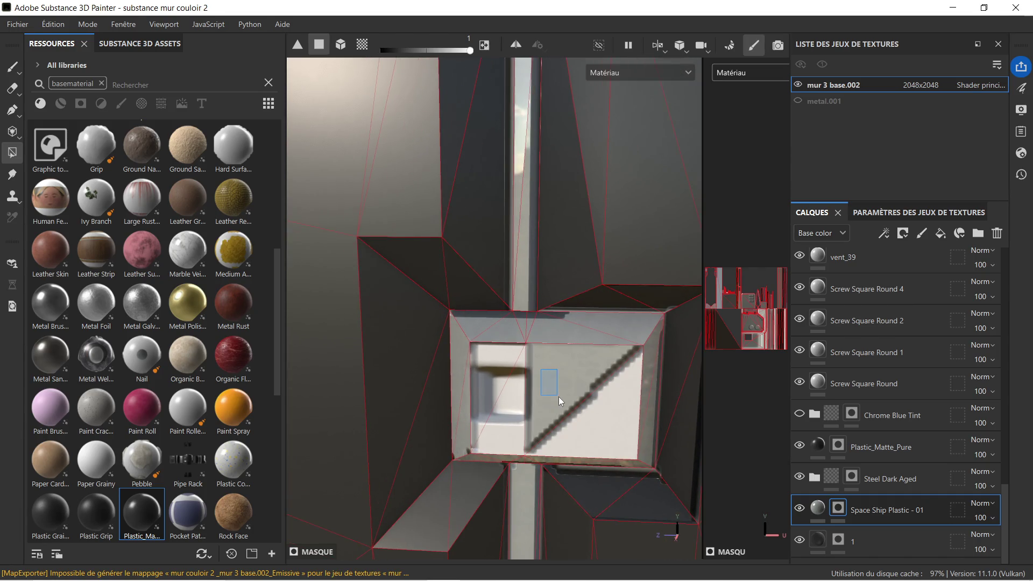
{"action": "scroll", "coordinate": [569, 396], "scroll_direction": "down", "scroll_amount": 2}
{"action": "middle_click_drag", "start_coordinate": [570, 396], "coordinate": [566, 265], "text": "alt"}
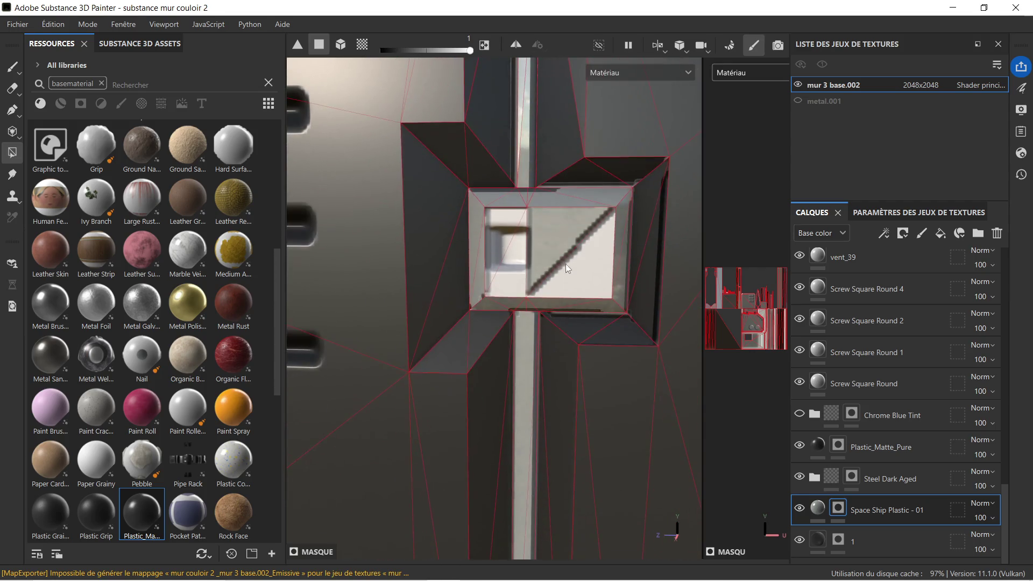
{"action": "mouse_move", "coordinate": [507, 218]}
{"action": "left_mouse_down"}
{"action": "mouse_move", "coordinate": [610, 266]}
{"action": "mouse_move", "coordinate": [617, 305]}
{"action": "left_mouse_up"}
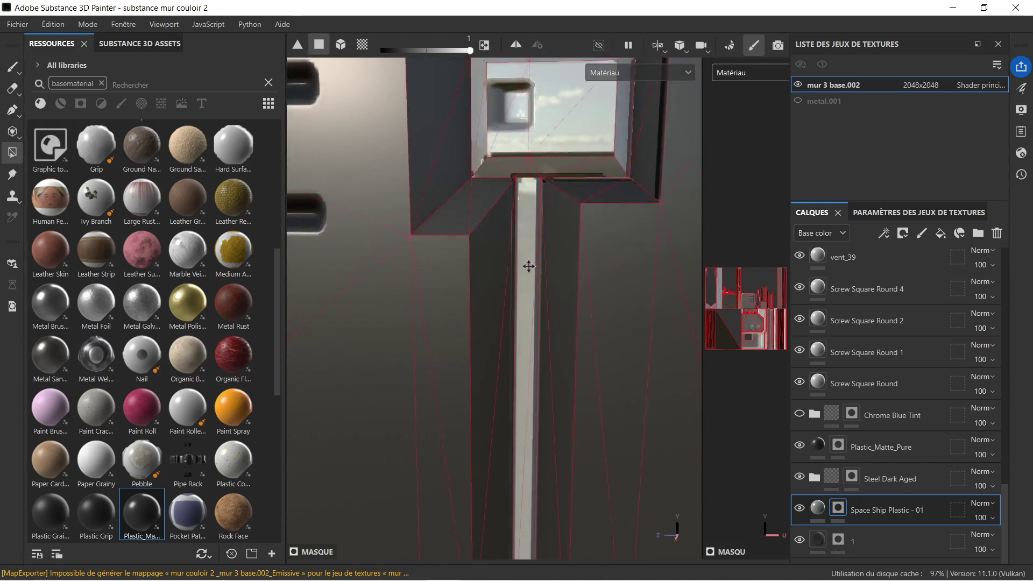
{"action": "scroll", "coordinate": [524, 382], "scroll_direction": "down", "scroll_amount": 2}
{"action": "scroll", "coordinate": [537, 297], "scroll_direction": "down", "scroll_amount": 2}
{"action": "scroll", "coordinate": [543, 278], "scroll_direction": "down", "scroll_amount": 2}
{"action": "scroll", "coordinate": [536, 222], "scroll_direction": "up", "scroll_amount": 2}
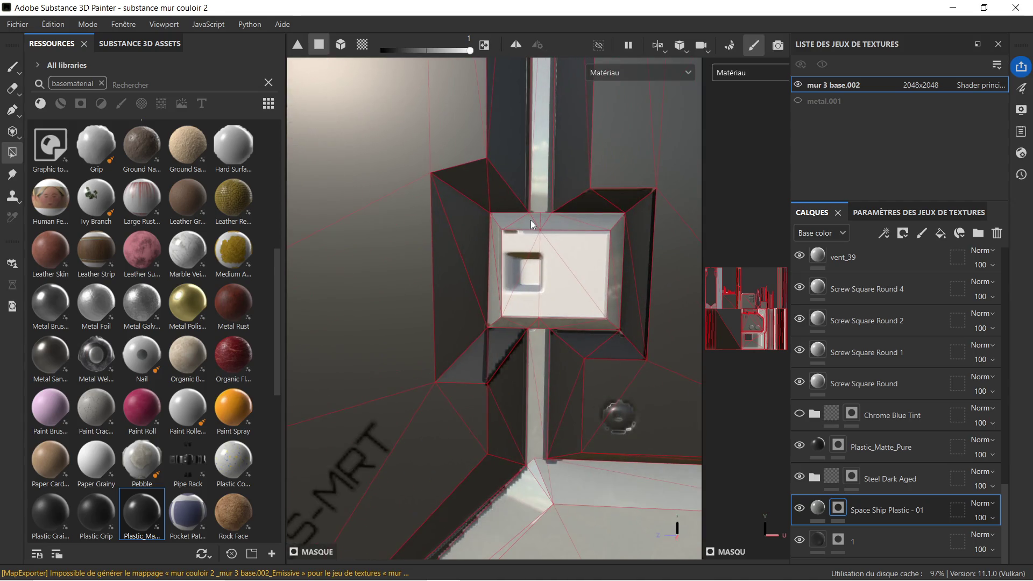
{"action": "right_click_drag", "start_coordinate": [509, 240], "coordinate": [596, 311], "text": "shift"}
{"action": "scroll", "coordinate": [596, 311], "scroll_direction": "down", "scroll_amount": 2}
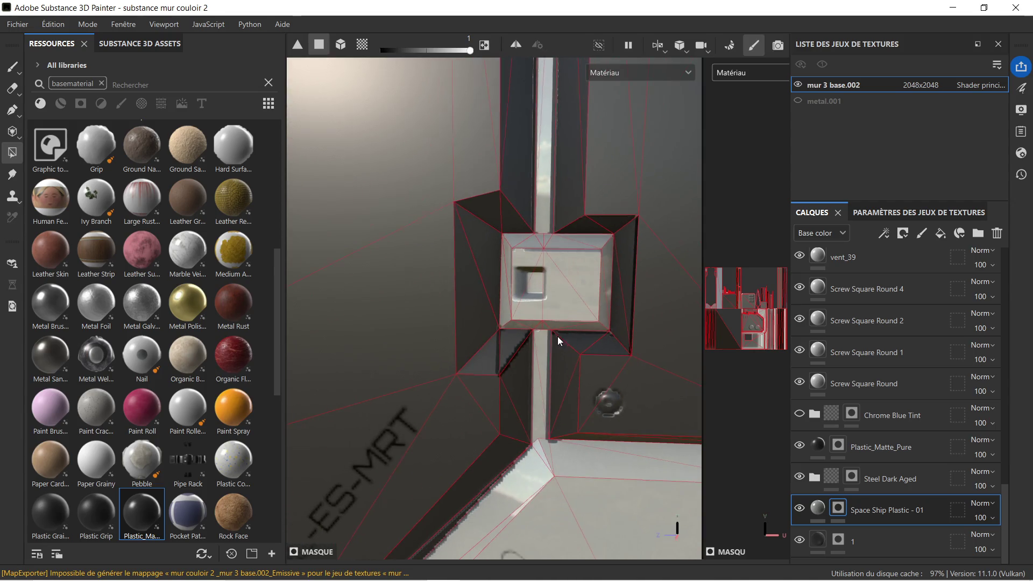
{"action": "right_click_drag", "start_coordinate": [539, 340], "coordinate": [540, 401], "text": "shift"}
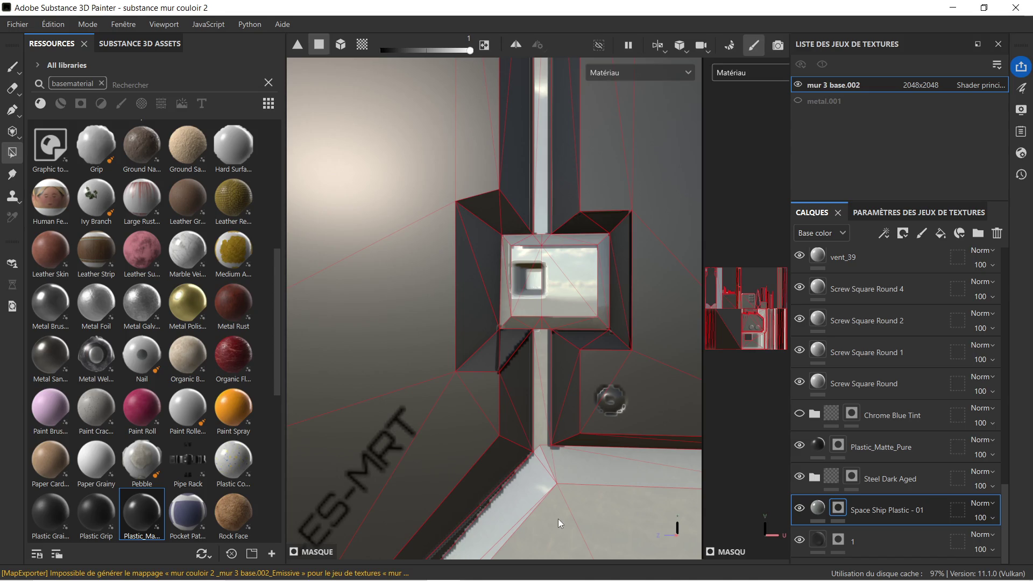
{"action": "scroll", "coordinate": [491, 396], "scroll_direction": "down", "scroll_amount": 2}
{"action": "scroll", "coordinate": [539, 382], "scroll_direction": "down", "scroll_amount": 2}
{"action": "scroll", "coordinate": [538, 378], "scroll_direction": "down", "scroll_amount": 2}
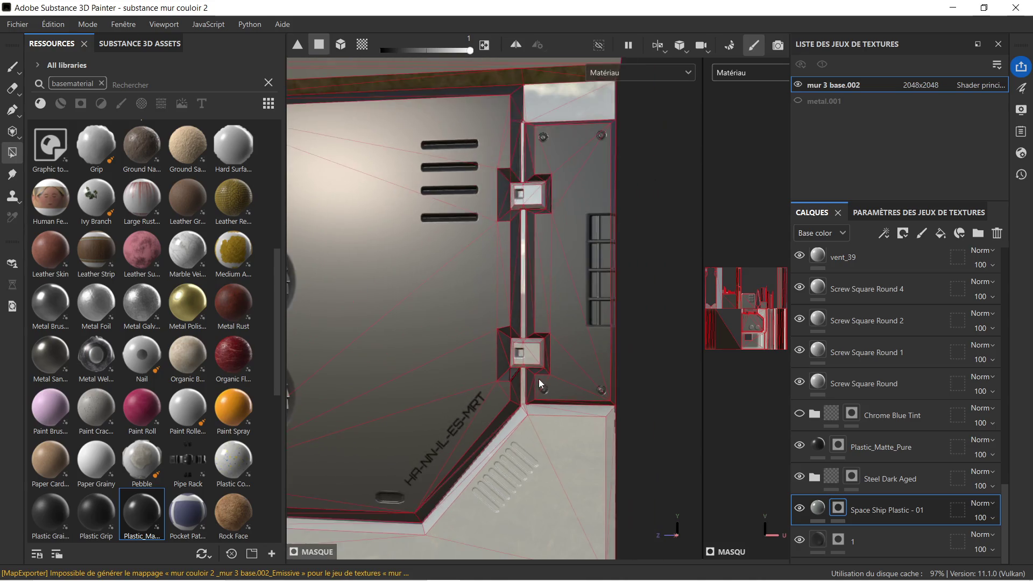
{"action": "scroll", "coordinate": [519, 452], "scroll_direction": "down", "scroll_amount": 2}
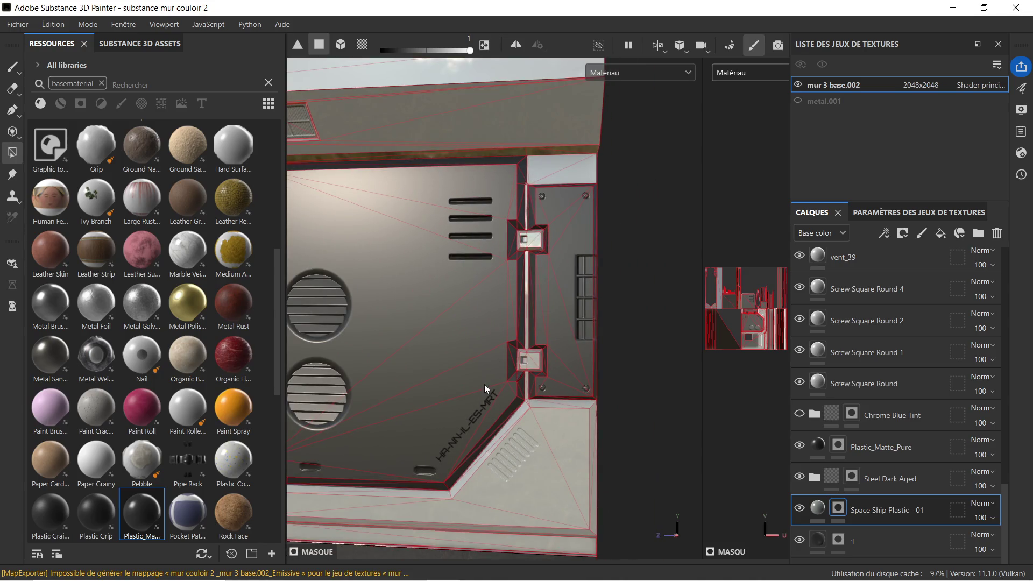
{"action": "key", "text": "super"}
{"action": "left_click", "coordinate": [506, 324]}
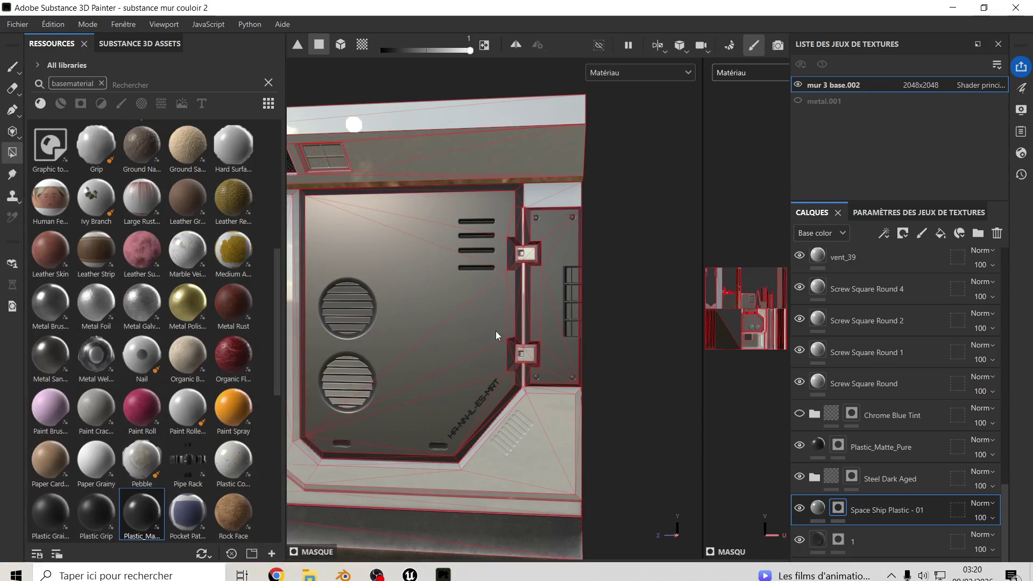
Step: Set the quick fill Color value to 0 for the Steel Dark Aged folder
{"action": "mouse_move", "coordinate": [497, 329]}
{"action": "left_mouse_down", "text": "alt"}
{"action": "mouse_move", "coordinate": [567, 271]}
{"action": "mouse_move", "coordinate": [511, 292]}
{"action": "mouse_move", "coordinate": [520, 300]}
{"action": "mouse_move", "coordinate": [563, 245]}
{"action": "mouse_move", "coordinate": [427, 279]}
{"action": "left_mouse_up", "text": "alt"}
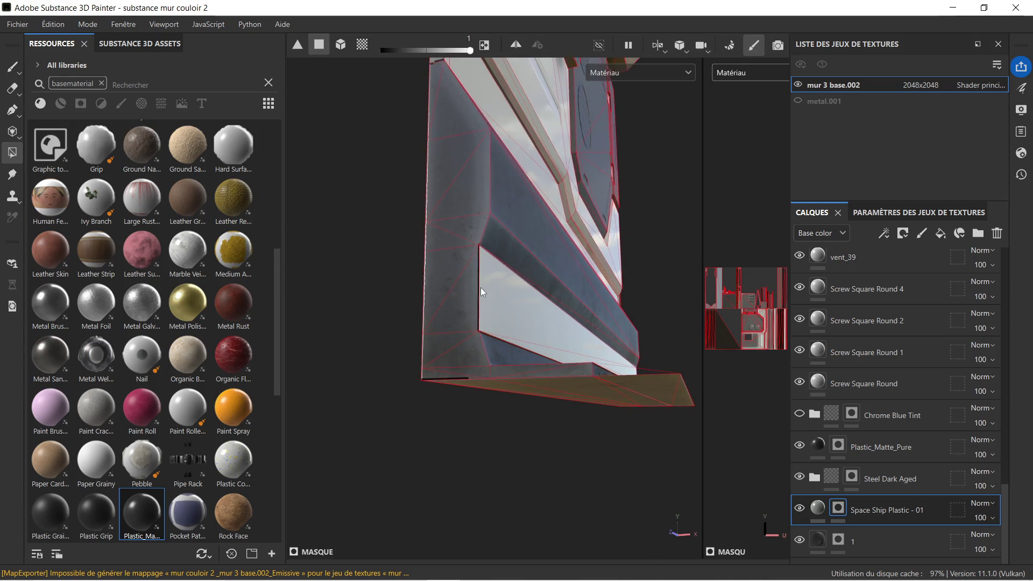
{"action": "left_click_drag", "start_coordinate": [465, 265], "coordinate": [491, 305], "text": "alt"}
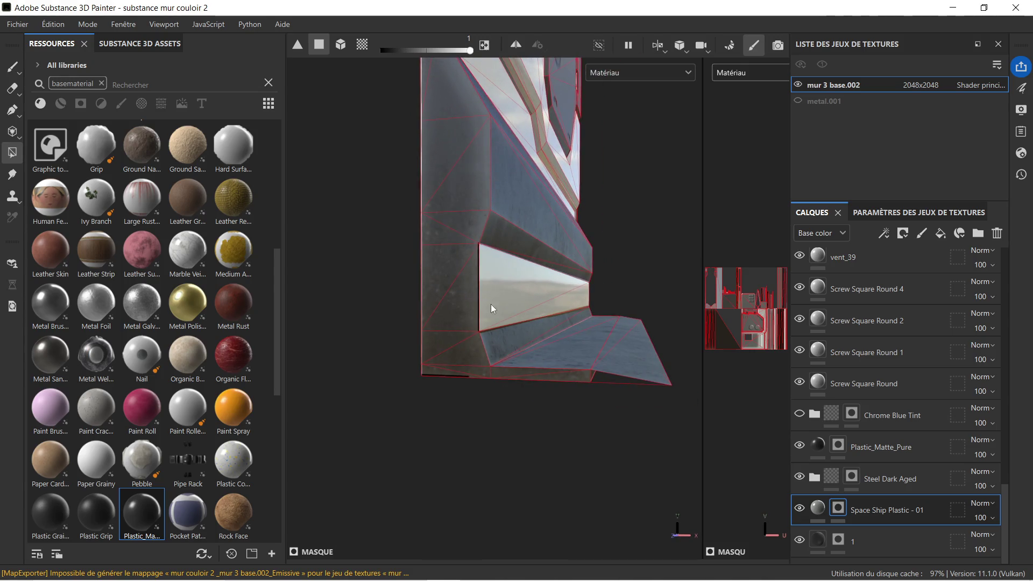
{"action": "left_click", "coordinate": [899, 474]}
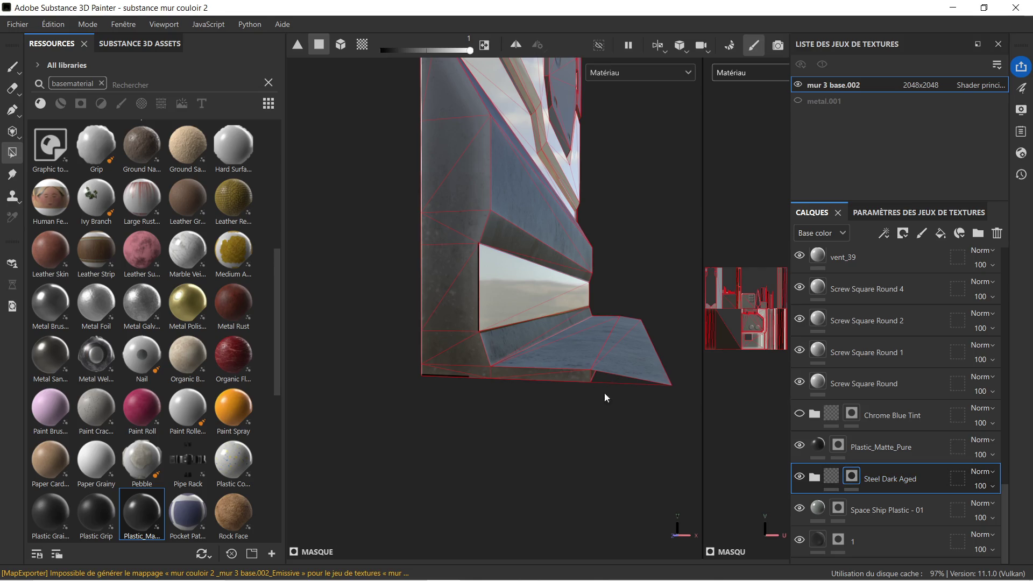
{"action": "right_click", "coordinate": [439, 282]}
{"action": "left_click_drag", "start_coordinate": [640, 316], "coordinate": [482, 314]}
Step: Orbit around the wall to inspect the lettered panel, the round-vent panel and its edges
{"action": "left_click_drag", "start_coordinate": [554, 306], "coordinate": [506, 308], "text": "alt"}
{"action": "mouse_move", "coordinate": [551, 304]}
{"action": "left_mouse_down", "text": "alt"}
{"action": "mouse_move", "coordinate": [586, 325]}
{"action": "mouse_move", "coordinate": [439, 298]}
{"action": "left_mouse_up", "text": "alt"}
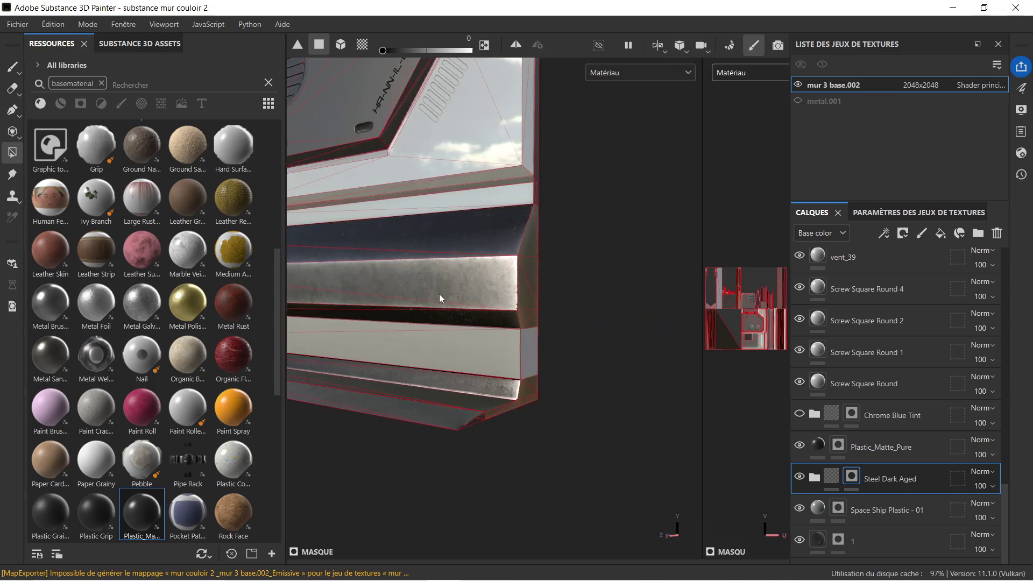
{"action": "mouse_move", "coordinate": [560, 318]}
{"action": "left_mouse_down", "text": "alt"}
{"action": "mouse_move", "coordinate": [539, 356]}
{"action": "mouse_move", "coordinate": [511, 319]}
{"action": "mouse_move", "coordinate": [610, 330]}
{"action": "left_mouse_up", "text": "alt"}
{"action": "middle_click_drag", "start_coordinate": [542, 332], "coordinate": [518, 332], "text": "alt"}
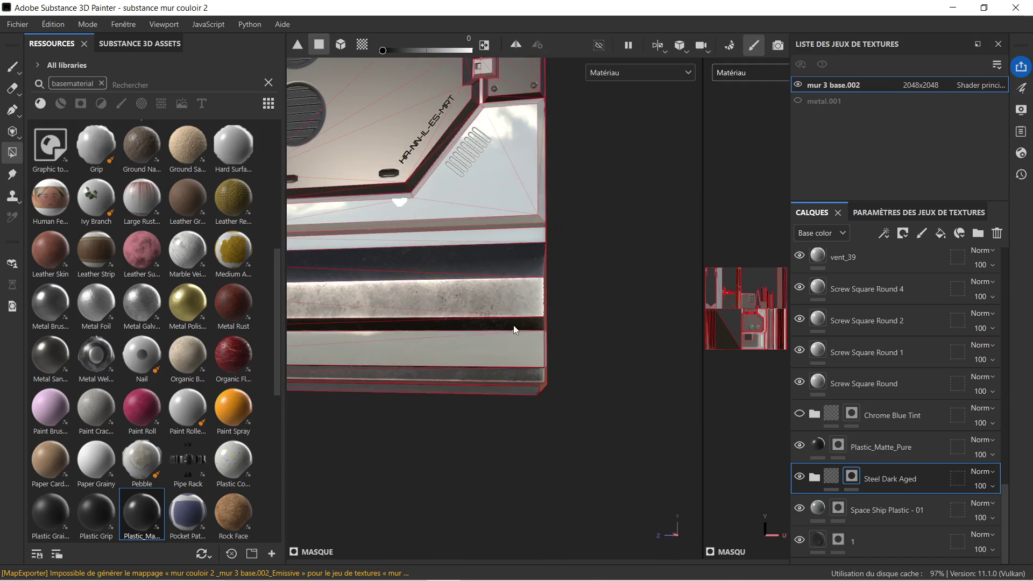
{"action": "middle_click_drag", "start_coordinate": [374, 266], "coordinate": [452, 267], "text": "alt"}
{"action": "mouse_move", "coordinate": [452, 267]}
{"action": "left_mouse_down", "text": "alt"}
{"action": "mouse_move", "coordinate": [567, 326]}
{"action": "mouse_move", "coordinate": [576, 342]}
{"action": "left_mouse_up", "text": "alt"}
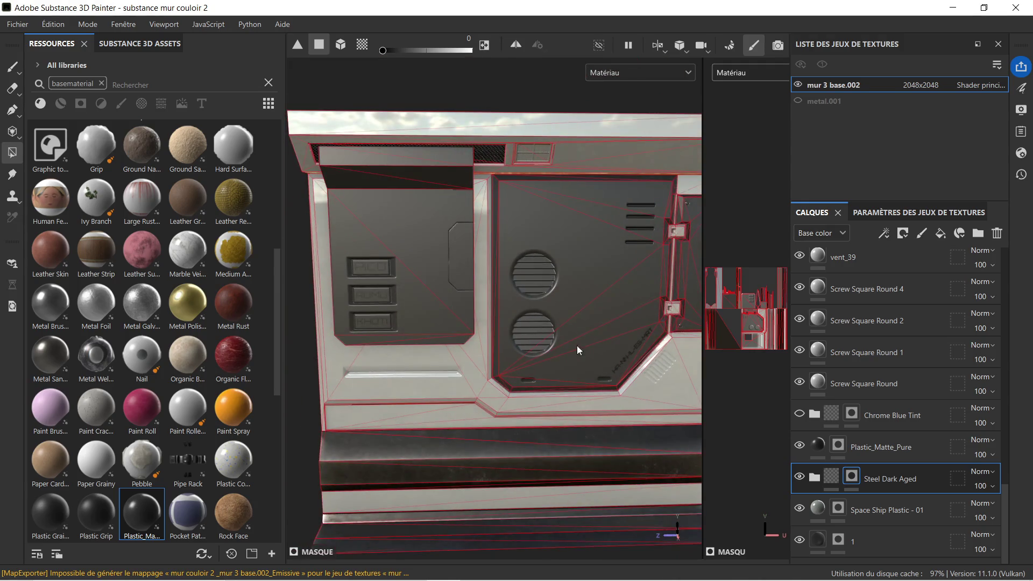
{"action": "middle_click_drag", "start_coordinate": [577, 342], "coordinate": [544, 289], "text": "alt"}
{"action": "scroll", "coordinate": [543, 288], "scroll_direction": "down", "scroll_amount": 3}
{"action": "left_click_drag", "start_coordinate": [543, 288], "coordinate": [564, 306], "text": "alt"}
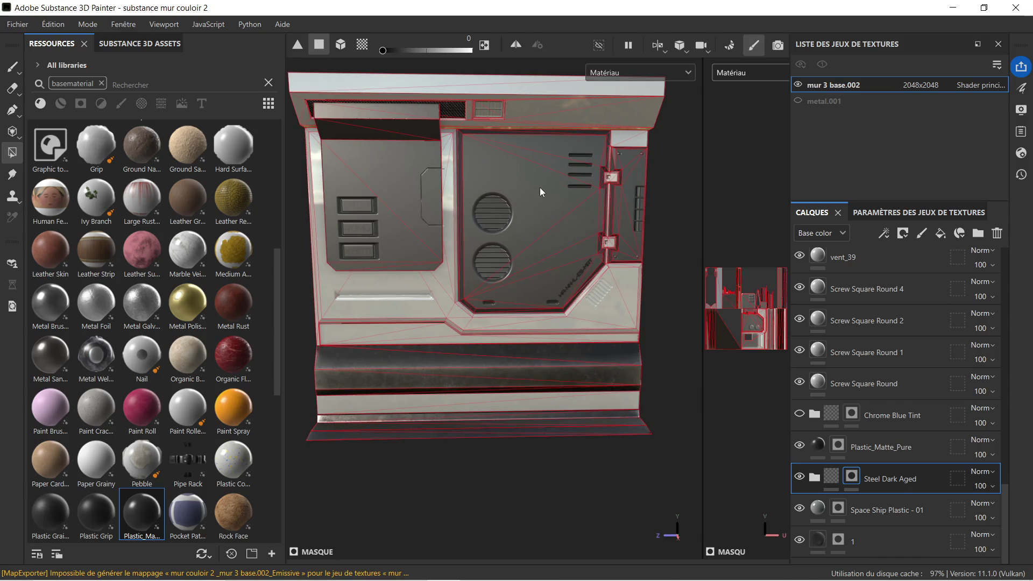
Step: Switch the Plastic_Matte_Pure layer from mask editing to editing its own content
{"action": "left_click", "coordinate": [886, 452]}
{"action": "left_click", "coordinate": [819, 449]}
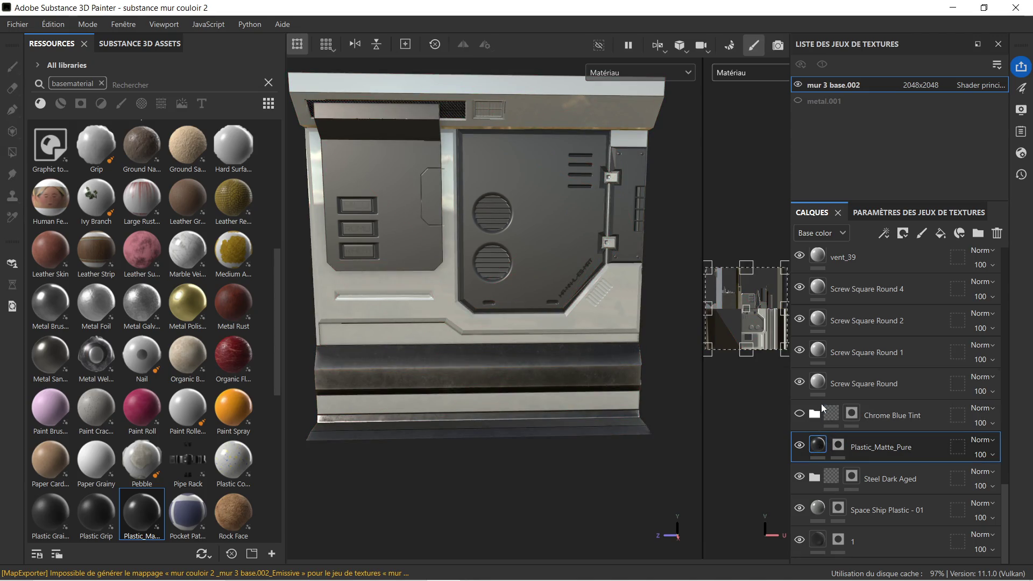
{"action": "left_click_drag", "start_coordinate": [823, 451], "coordinate": [812, 466]}
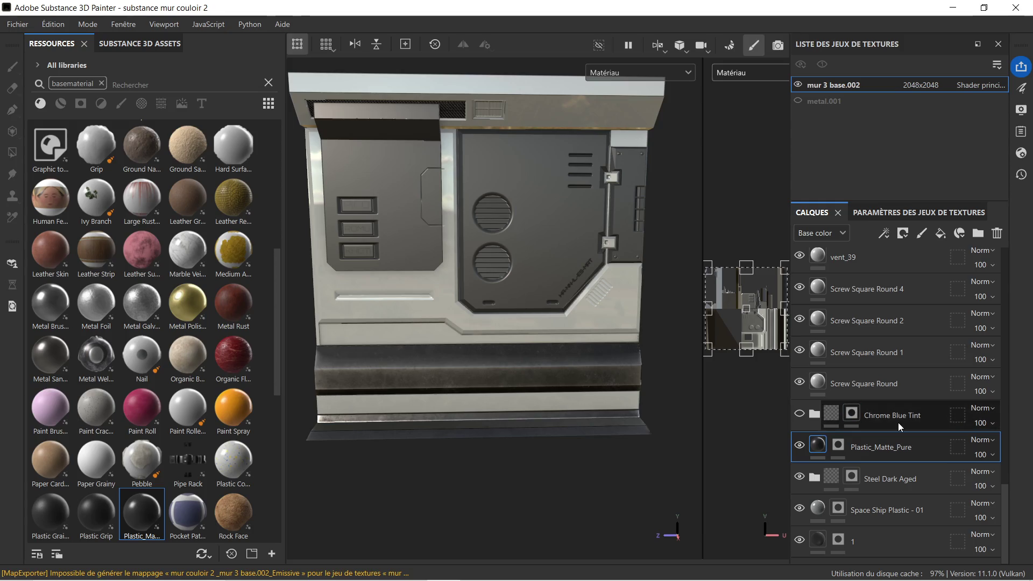
{"action": "left_click", "coordinate": [840, 446]}
{"action": "left_click", "coordinate": [866, 451]}
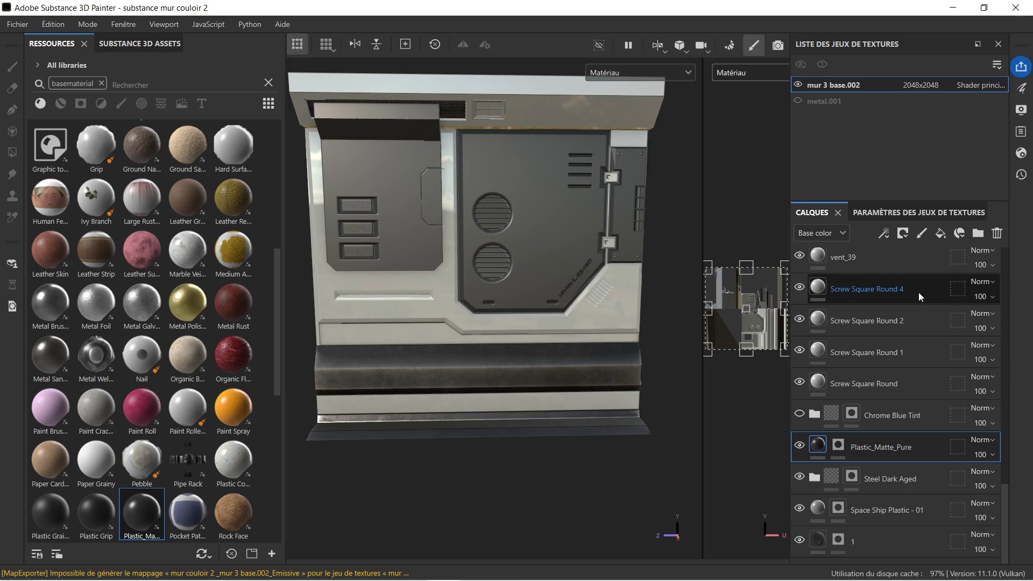
Step: Review the mur 3 base.002 texture set channels, then return to the Calques layer stack
{"action": "left_click", "coordinate": [929, 213]}
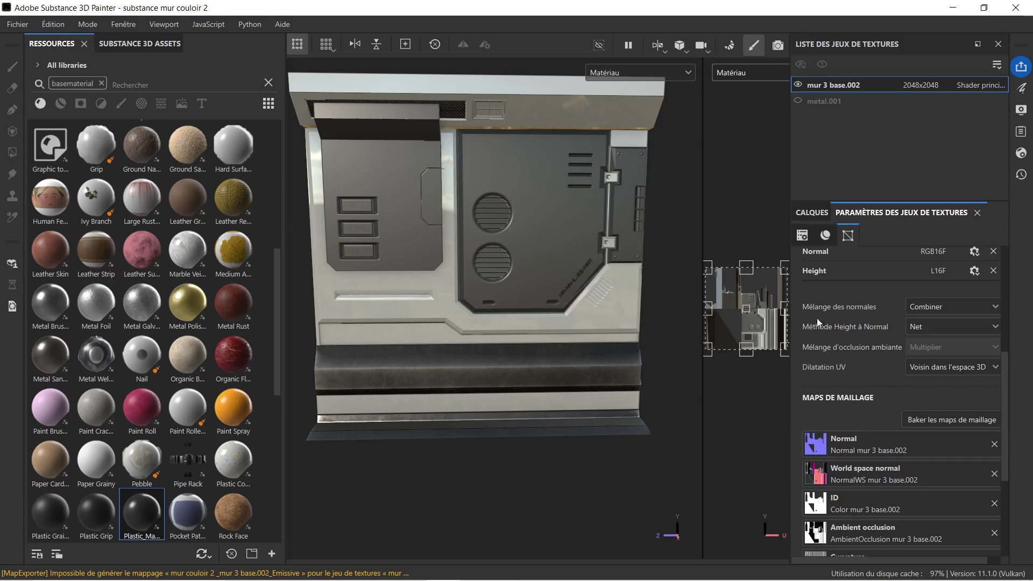
{"action": "left_click", "coordinate": [824, 238]}
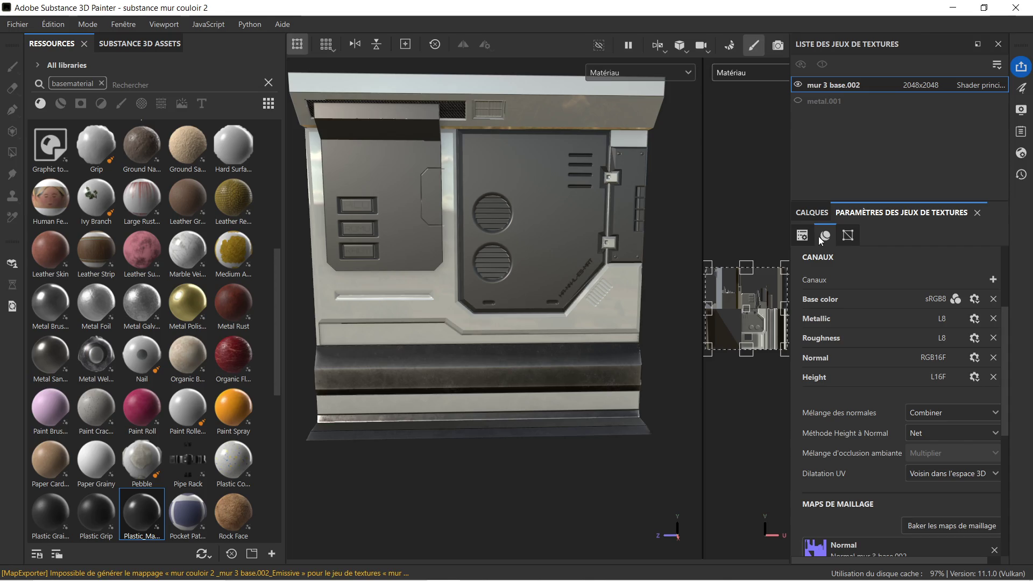
{"action": "left_click", "coordinate": [802, 235]}
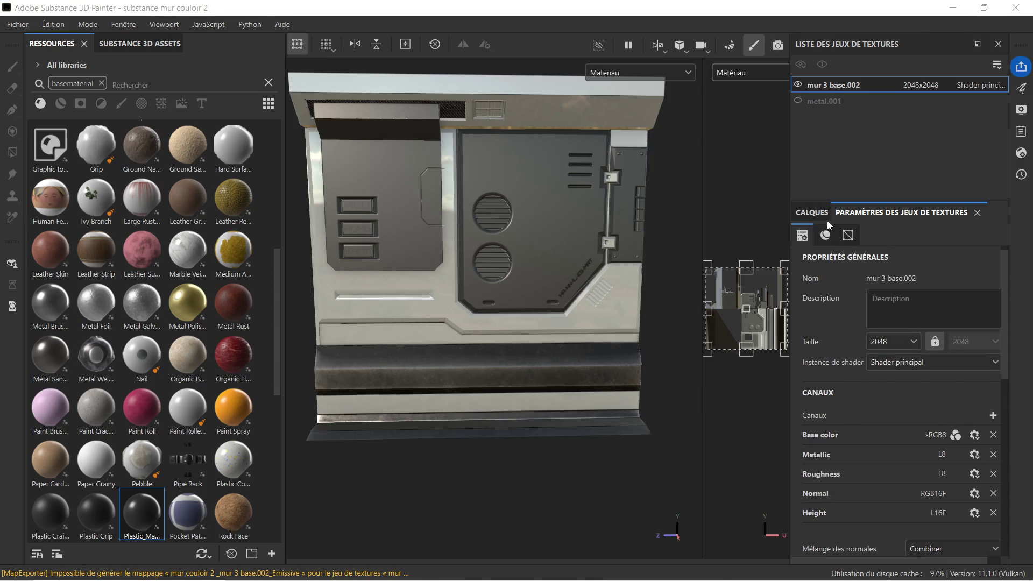
{"action": "left_click", "coordinate": [813, 213]}
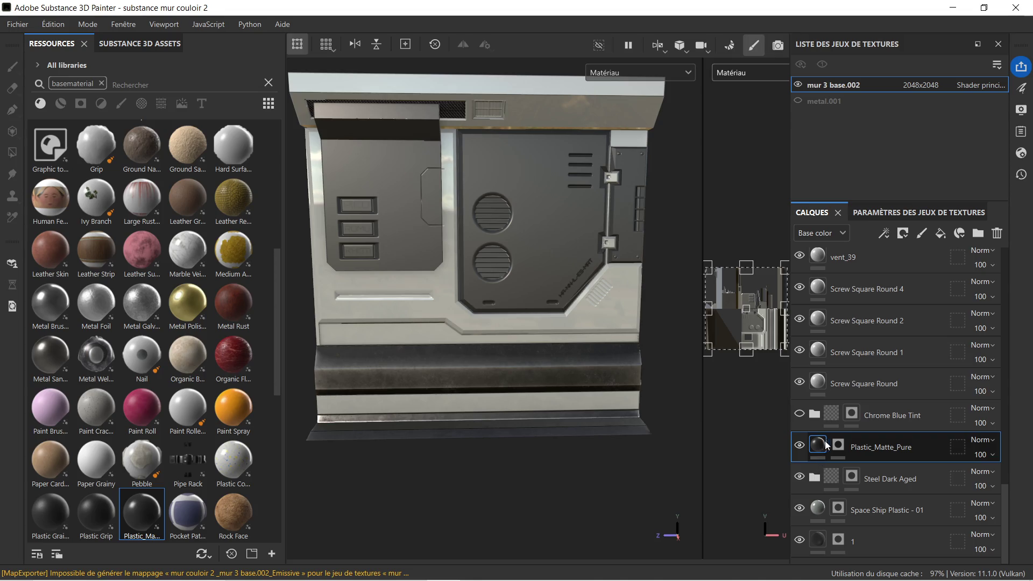
Step: After the fill layer proves unpaintable, select the Space Ship Plastic - 01 mask for editing
{"action": "left_click", "coordinate": [837, 445]}
{"action": "left_click", "coordinate": [818, 445]}
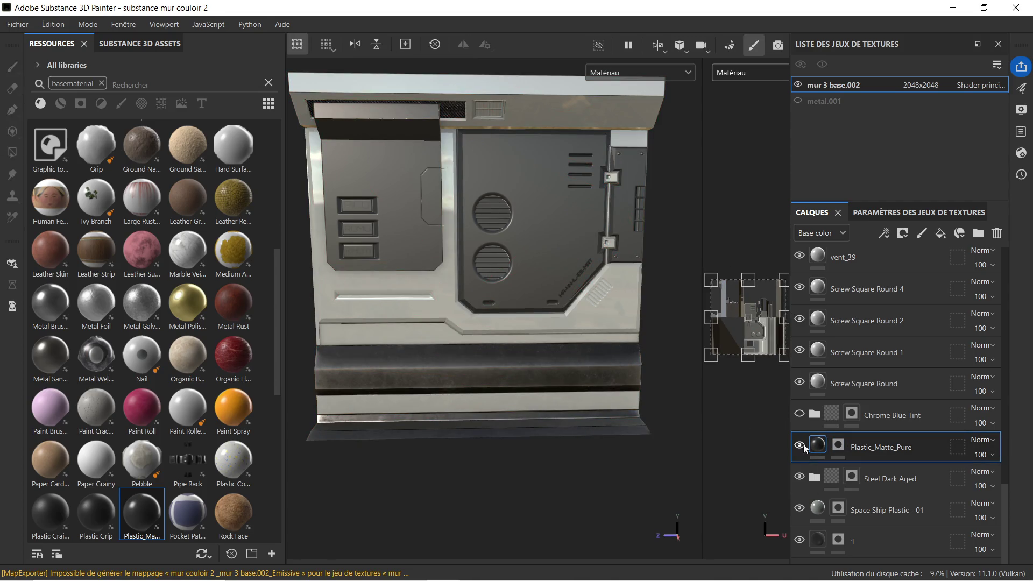
{"action": "left_click", "coordinate": [671, 372]}
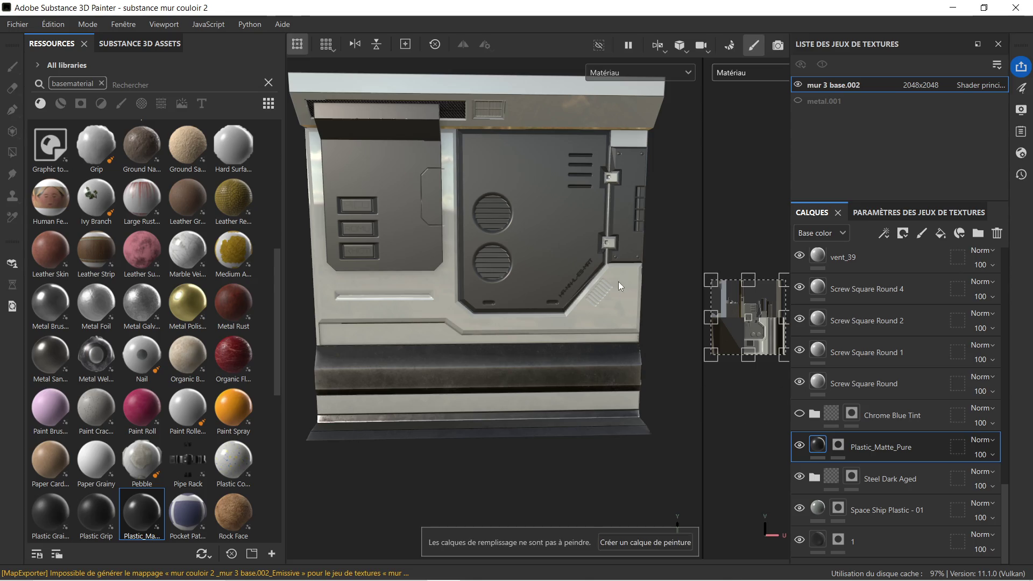
{"action": "scroll", "coordinate": [627, 273], "scroll_direction": "down", "scroll_amount": 2}
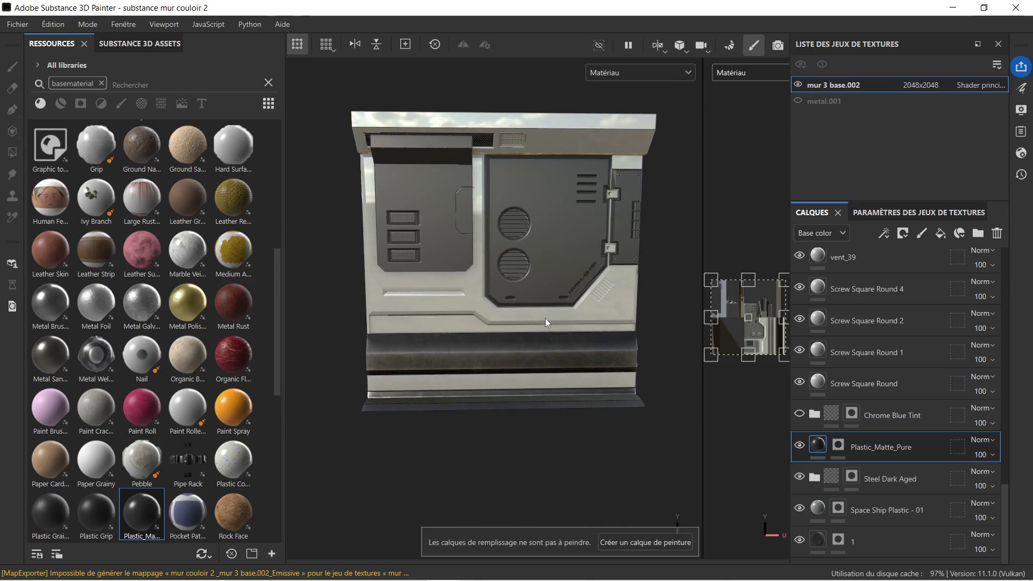
{"action": "mouse_move", "coordinate": [566, 322]}
{"action": "left_mouse_down", "text": "alt"}
{"action": "mouse_move", "coordinate": [577, 327]}
{"action": "mouse_move", "coordinate": [511, 305]}
{"action": "mouse_move", "coordinate": [579, 331]}
{"action": "left_mouse_up", "text": "alt"}
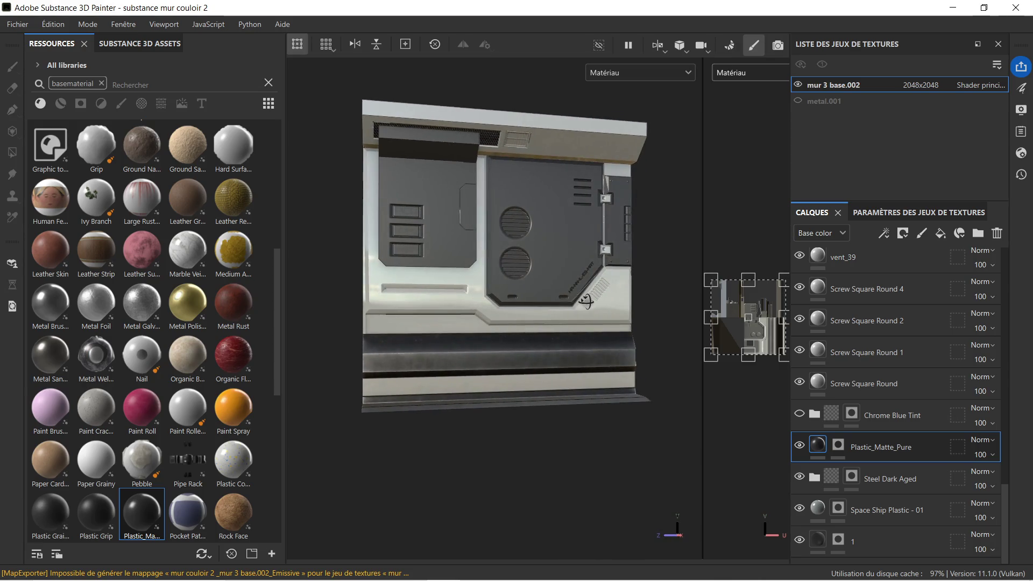
{"action": "scroll", "coordinate": [506, 180], "scroll_direction": "up", "scroll_amount": 5}
{"action": "scroll", "coordinate": [490, 141], "scroll_direction": "up", "scroll_amount": 3}
{"action": "scroll", "coordinate": [443, 98], "scroll_direction": "up", "scroll_amount": 2}
{"action": "scroll", "coordinate": [483, 246], "scroll_direction": "up", "scroll_amount": 2}
{"action": "scroll", "coordinate": [486, 247], "scroll_direction": "up", "scroll_amount": 2}
{"action": "scroll", "coordinate": [486, 244], "scroll_direction": "up", "scroll_amount": 2}
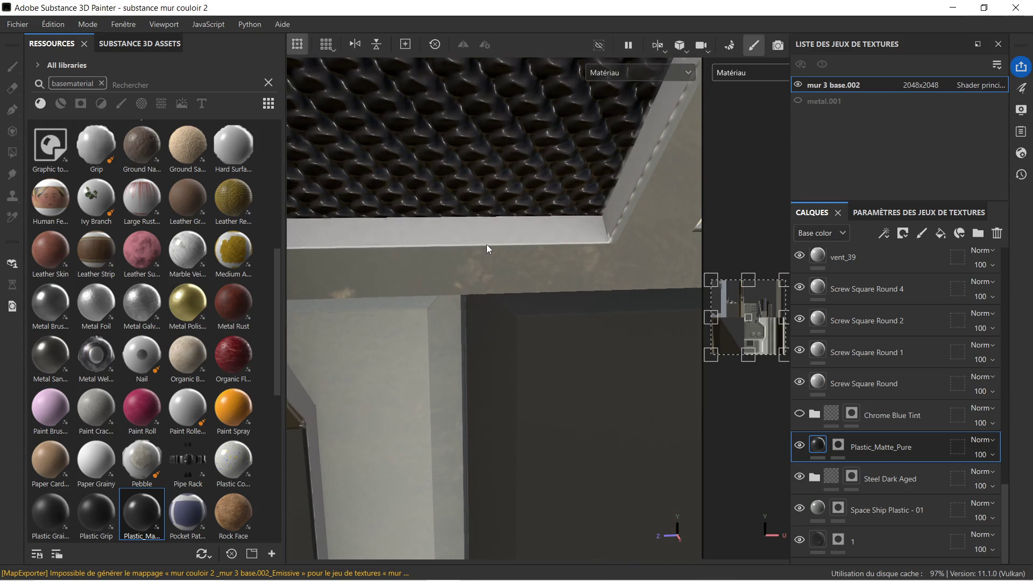
{"action": "scroll", "coordinate": [486, 245], "scroll_direction": "down", "scroll_amount": 1}
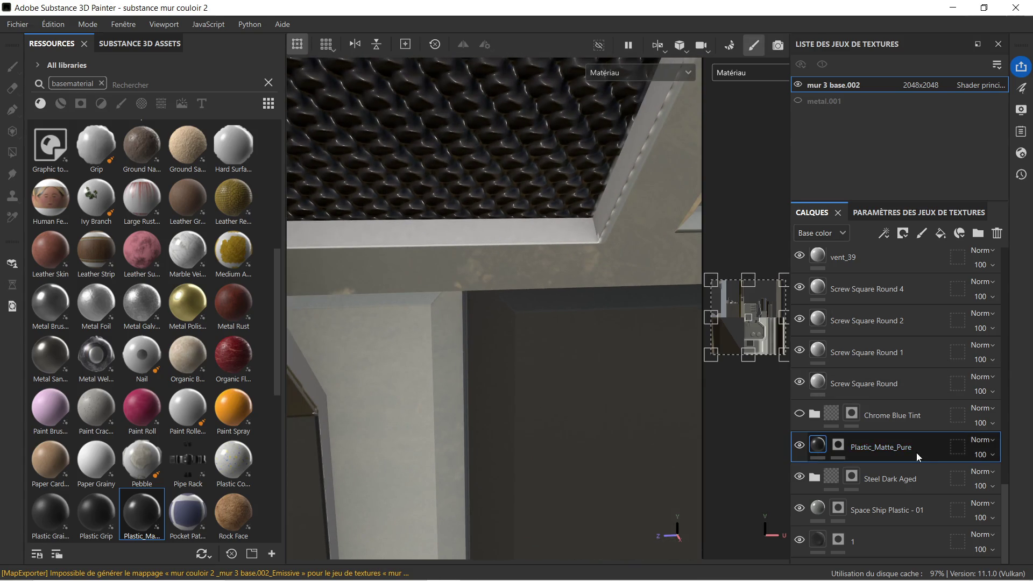
{"action": "left_click", "coordinate": [838, 509]}
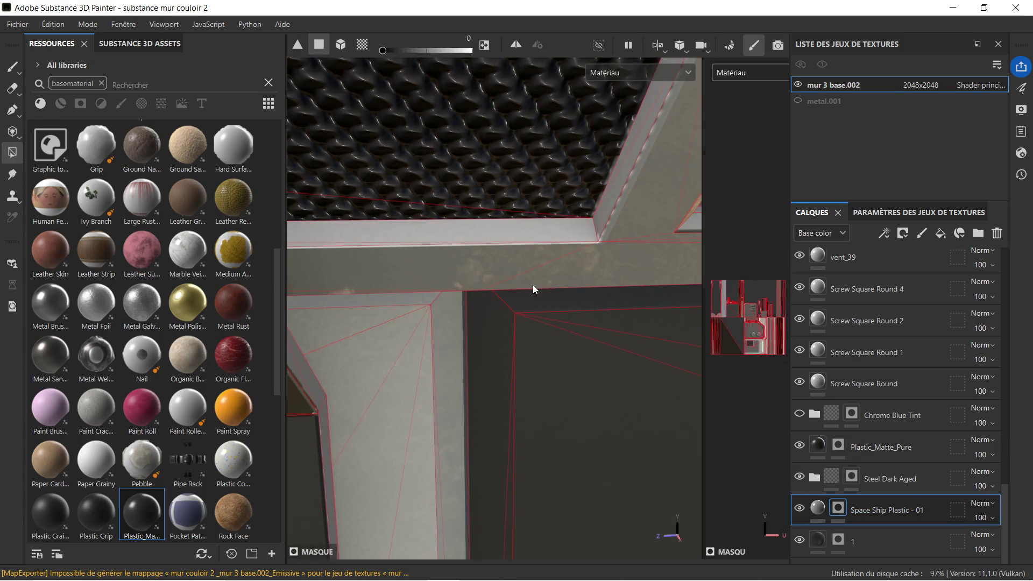
{"action": "right_click", "coordinate": [522, 233]}
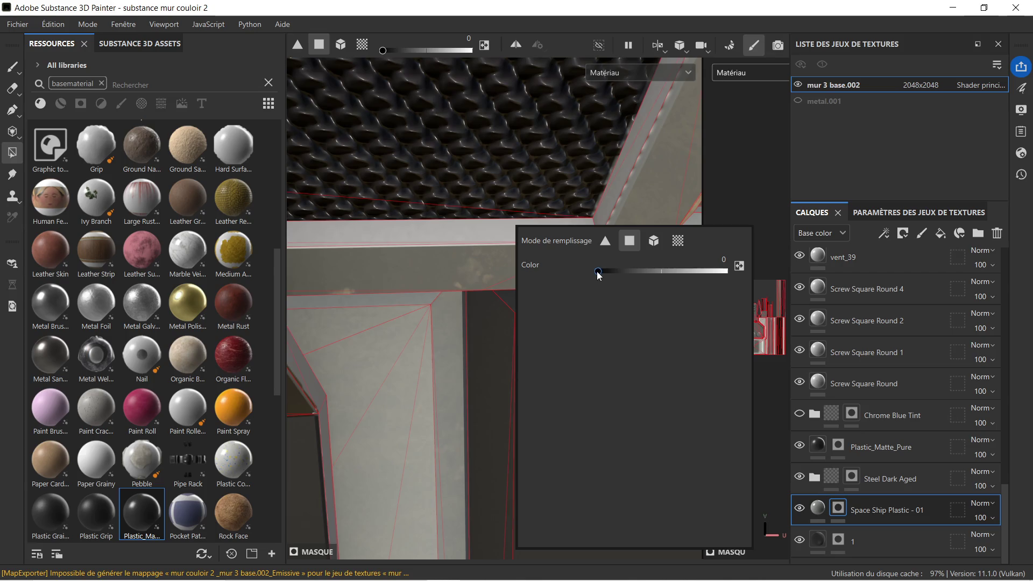
{"action": "left_click_drag", "start_coordinate": [598, 272], "coordinate": [725, 275]}
{"action": "mouse_move", "coordinate": [503, 229]}
{"action": "left_mouse_down"}
{"action": "mouse_move", "coordinate": [405, 240]}
{"action": "mouse_move", "coordinate": [649, 238]}
{"action": "mouse_move", "coordinate": [372, 236]}
{"action": "mouse_move", "coordinate": [823, 250]}
{"action": "left_mouse_up"}
{"action": "mouse_move", "coordinate": [384, 239]}
{"action": "left_mouse_down", "text": "alt"}
{"action": "mouse_move", "coordinate": [368, 239]}
{"action": "mouse_move", "coordinate": [765, 241]}
{"action": "mouse_move", "coordinate": [402, 268]}
{"action": "mouse_move", "coordinate": [330, 174]}
{"action": "mouse_move", "coordinate": [356, 164]}
{"action": "mouse_move", "coordinate": [374, 221]}
{"action": "mouse_move", "coordinate": [422, 179]}
{"action": "mouse_move", "coordinate": [512, 210]}
{"action": "mouse_move", "coordinate": [438, 249]}
{"action": "mouse_move", "coordinate": [421, 228]}
{"action": "left_mouse_up", "text": "alt"}
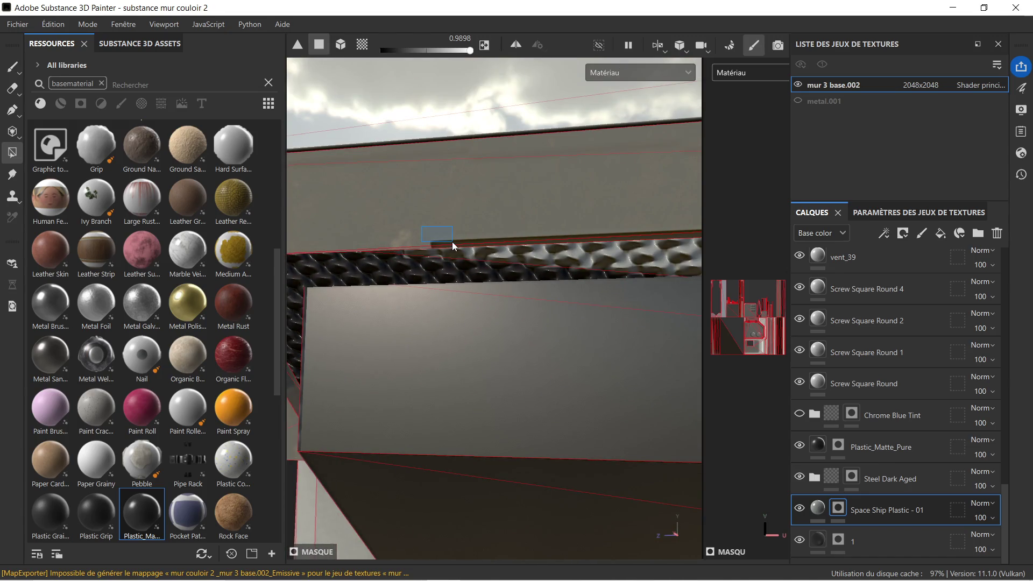
{"action": "mouse_move", "coordinate": [472, 219]}
{"action": "left_mouse_down", "text": "alt"}
{"action": "mouse_move", "coordinate": [584, 282]}
{"action": "mouse_move", "coordinate": [439, 193]}
{"action": "mouse_move", "coordinate": [529, 246]}
{"action": "mouse_move", "coordinate": [590, 316]}
{"action": "mouse_move", "coordinate": [522, 199]}
{"action": "mouse_move", "coordinate": [543, 250]}
{"action": "mouse_move", "coordinate": [577, 293]}
{"action": "left_mouse_up", "text": "alt"}
{"action": "middle_click_drag", "start_coordinate": [576, 293], "coordinate": [489, 283], "text": "alt"}
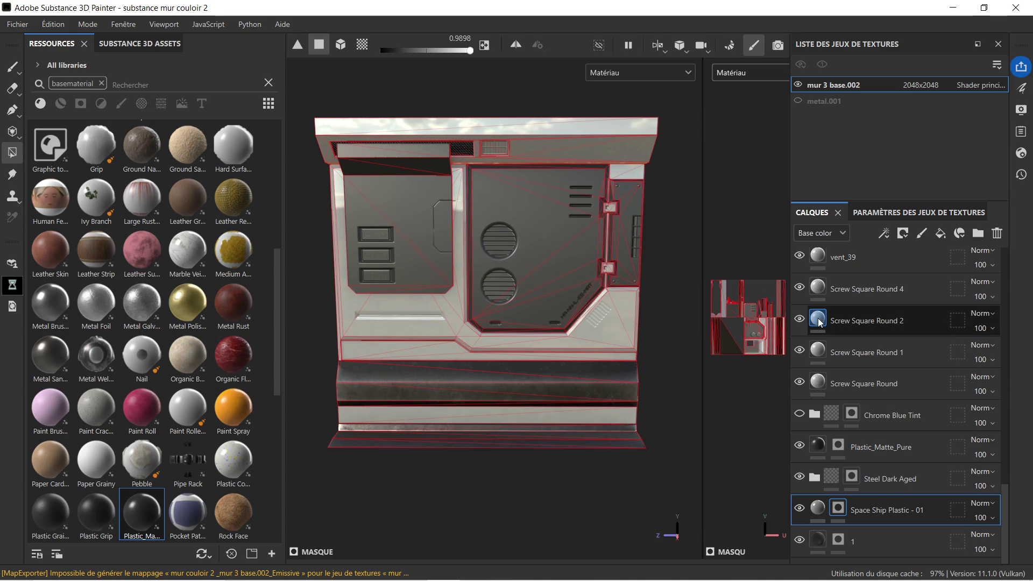
Step: Add a colour-selection mask (Ajouter un masque avec le choix de couleur) to Plastic_Matte_Pure
{"action": "double_click", "coordinate": [888, 447]}
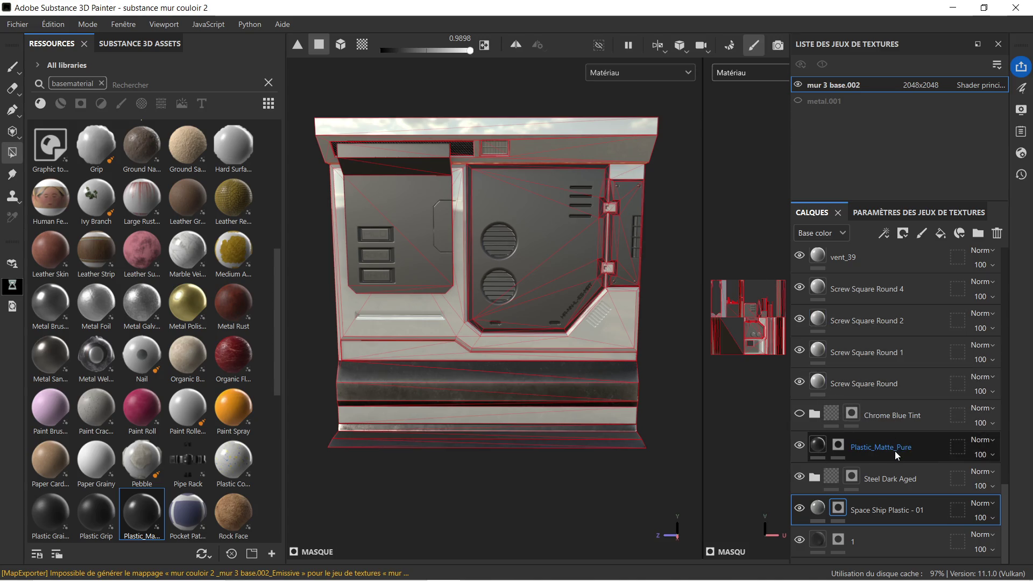
{"action": "key", "text": "Return"}
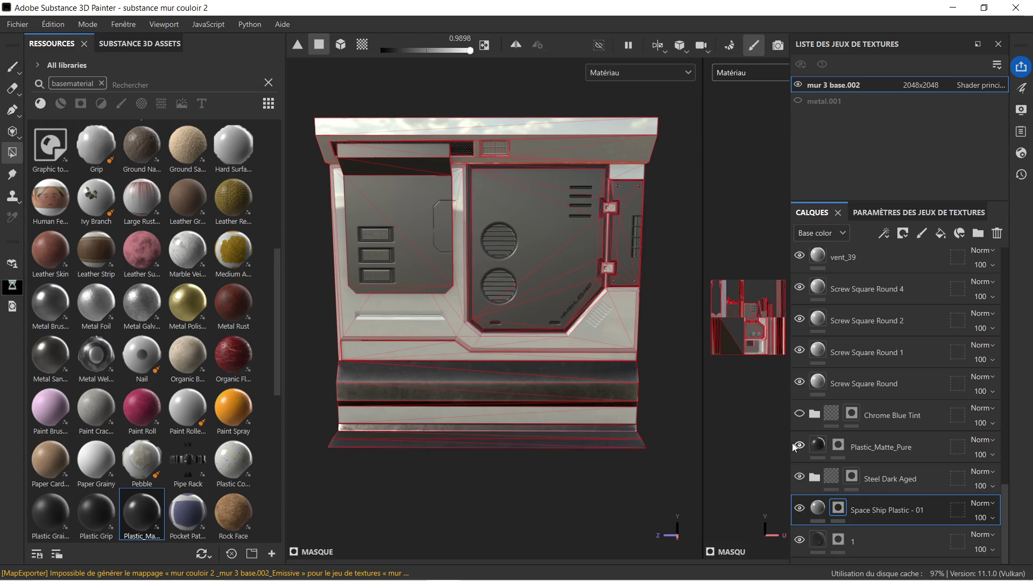
{"action": "left_click", "coordinate": [816, 446]}
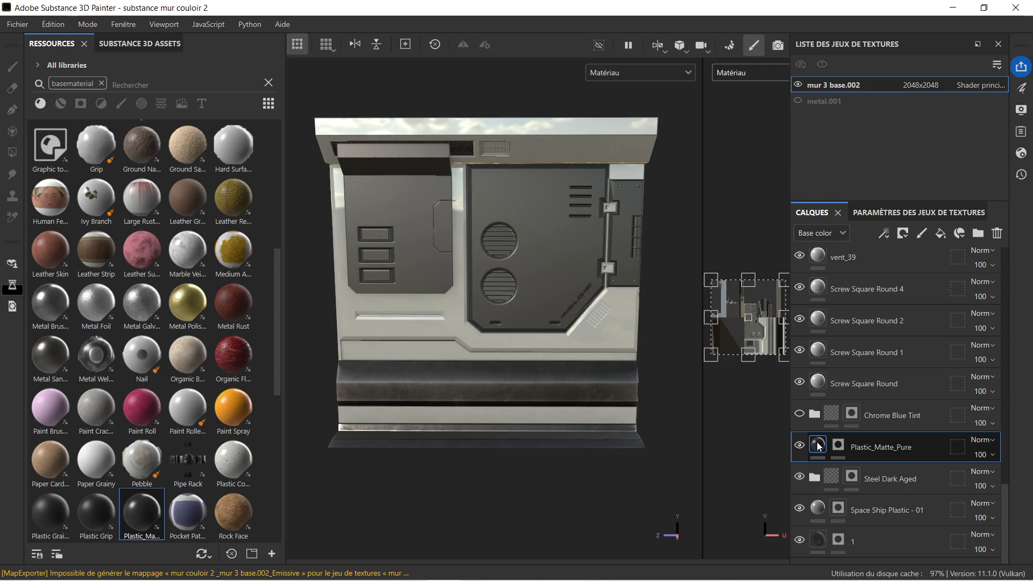
{"action": "right_click", "coordinate": [817, 446]}
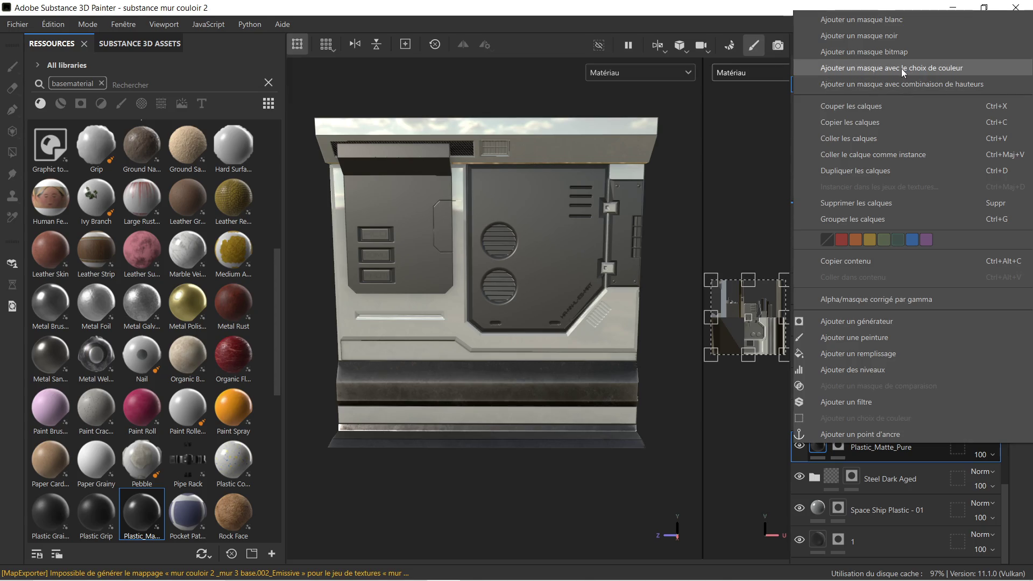
{"action": "left_click", "coordinate": [902, 70]}
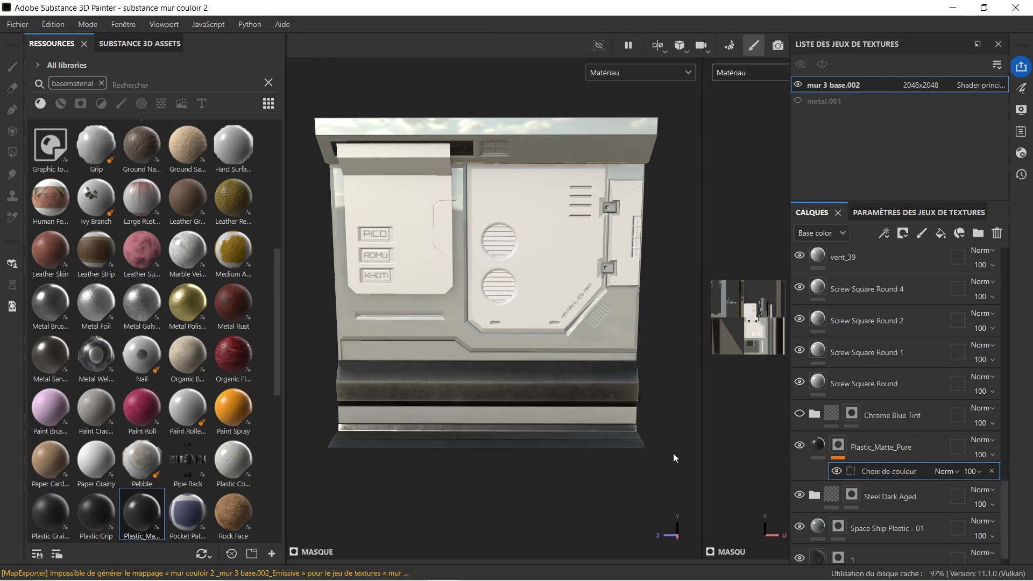
{"action": "scroll", "coordinate": [488, 143], "scroll_direction": "up", "scroll_amount": 3}
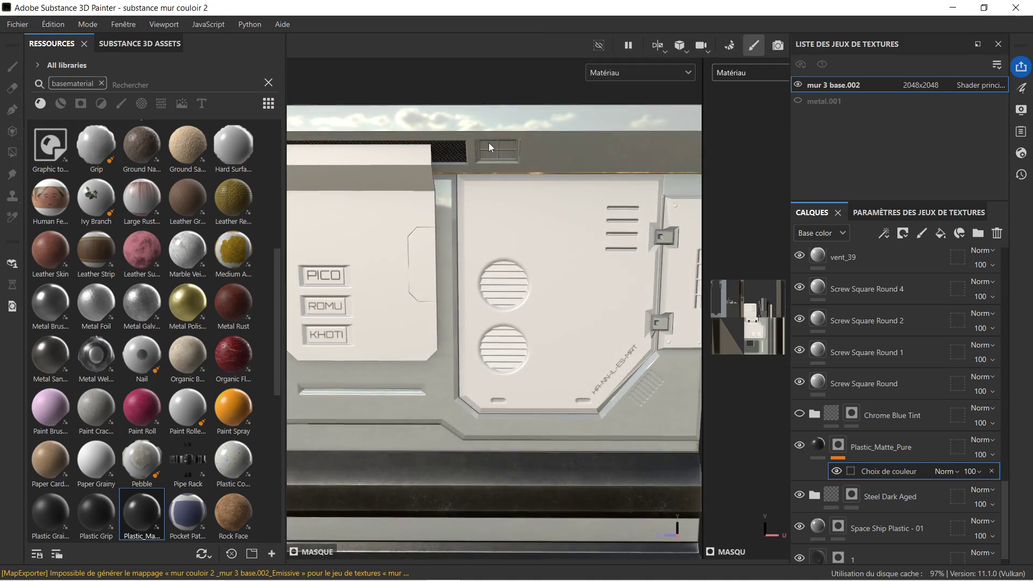
{"action": "scroll", "coordinate": [488, 142], "scroll_direction": "down", "scroll_amount": 3}
Step: Check the colour-selection mask's blend mode and widen the layers area
{"action": "mouse_move", "coordinate": [554, 184]}
{"action": "left_mouse_down", "text": "alt"}
{"action": "mouse_move", "coordinate": [553, 220]}
{"action": "mouse_move", "coordinate": [598, 199]}
{"action": "mouse_move", "coordinate": [539, 255]}
{"action": "left_mouse_up", "text": "alt"}
{"action": "scroll", "coordinate": [598, 198], "scroll_direction": "up", "scroll_amount": 3}
{"action": "scroll", "coordinate": [598, 199], "scroll_direction": "down", "scroll_amount": 3}
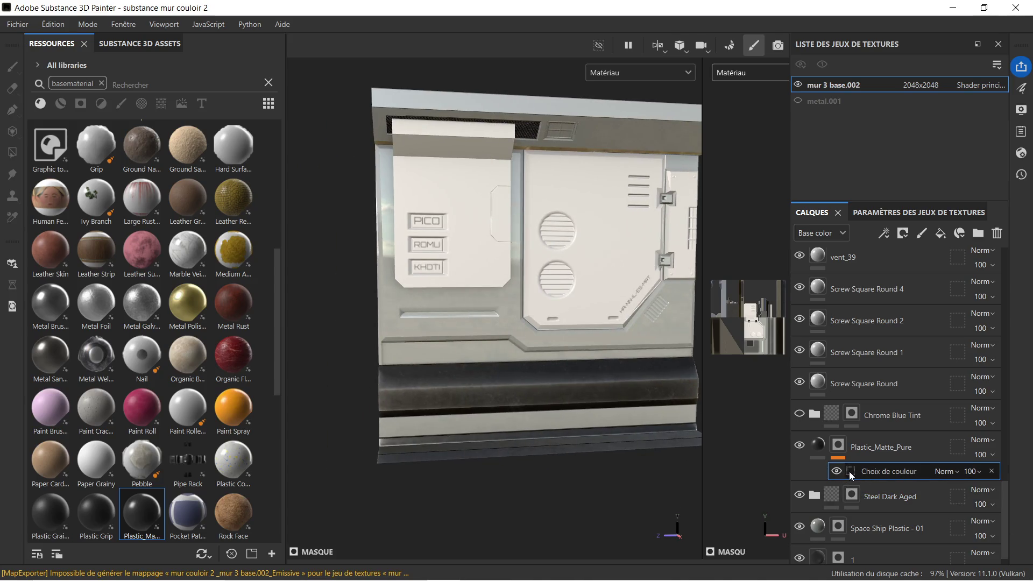
{"action": "left_click", "coordinate": [954, 467]}
{"action": "left_click", "coordinate": [955, 467]}
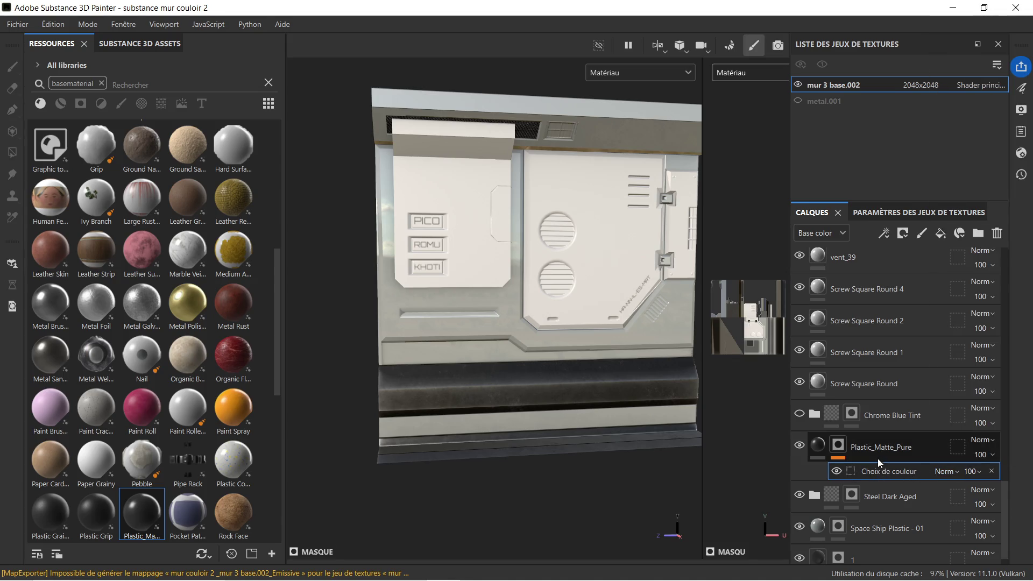
{"action": "left_click_drag", "start_coordinate": [786, 459], "coordinate": [740, 451]}
{"action": "scroll", "coordinate": [866, 467], "scroll_direction": "down", "scroll_amount": 1}
{"action": "scroll", "coordinate": [857, 467], "scroll_direction": "up", "scroll_amount": 1}
{"action": "scroll", "coordinate": [854, 467], "scroll_direction": "down", "scroll_amount": 1}
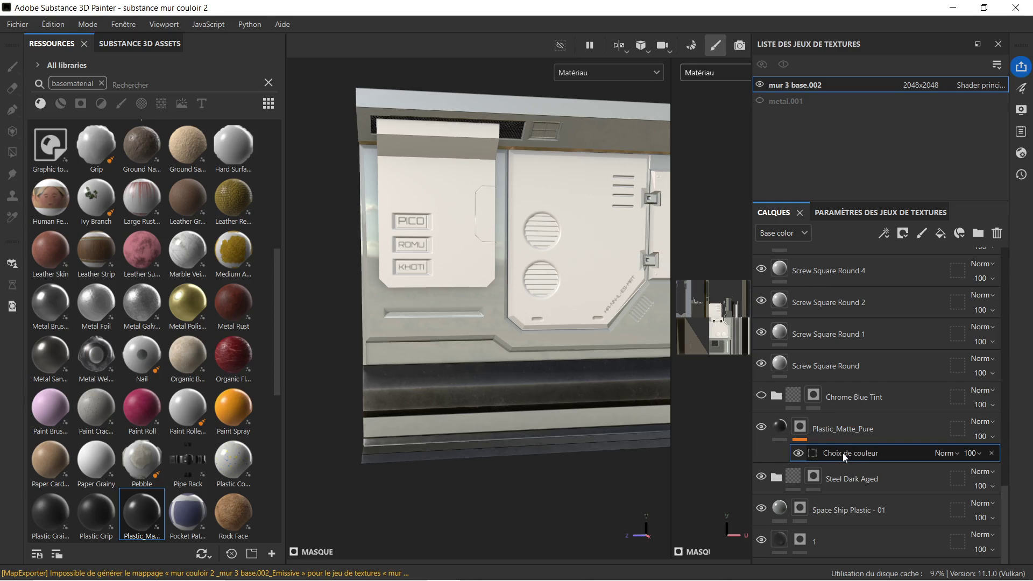
{"action": "scroll", "coordinate": [546, 200], "scroll_direction": "up", "scroll_amount": 3}
{"action": "scroll", "coordinate": [549, 214], "scroll_direction": "up", "scroll_amount": 2}
Step: Orbit and zoom to a close side view of the HA-NN-IL-ES-MRT lettering
{"action": "mouse_move", "coordinate": [548, 214]}
{"action": "left_mouse_down", "text": "alt"}
{"action": "mouse_move", "coordinate": [409, 236]}
{"action": "mouse_move", "coordinate": [452, 218]}
{"action": "left_mouse_up", "text": "alt"}
{"action": "scroll", "coordinate": [641, 318], "scroll_direction": "up", "scroll_amount": 2}
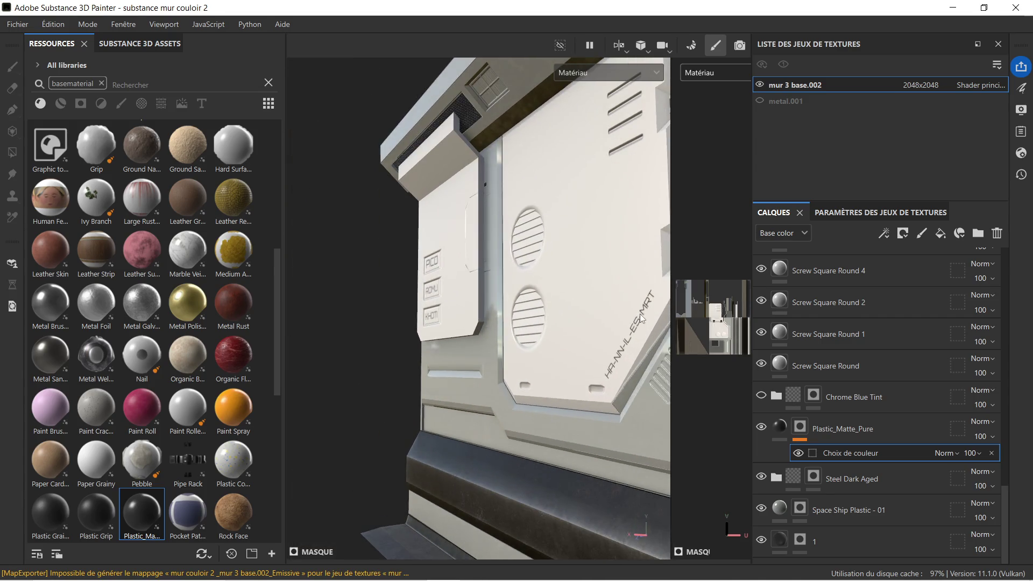
{"action": "left_click_drag", "start_coordinate": [642, 323], "coordinate": [500, 273], "text": "alt"}
{"action": "scroll", "coordinate": [499, 294], "scroll_direction": "up", "scroll_amount": 2}
{"action": "scroll", "coordinate": [556, 297], "scroll_direction": "up", "scroll_amount": 2}
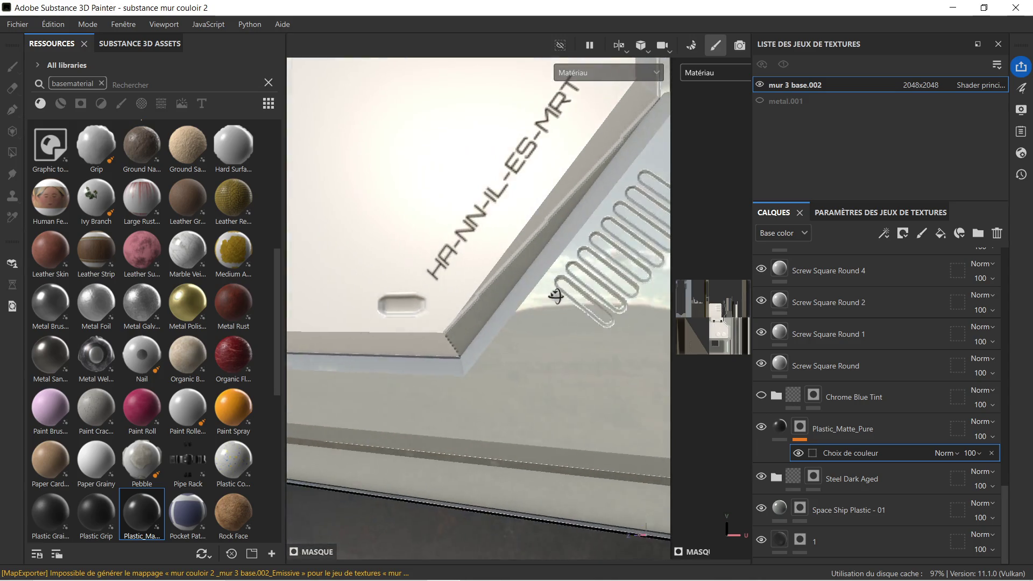
{"action": "middle_click_drag", "start_coordinate": [480, 297], "coordinate": [557, 273], "text": "alt"}
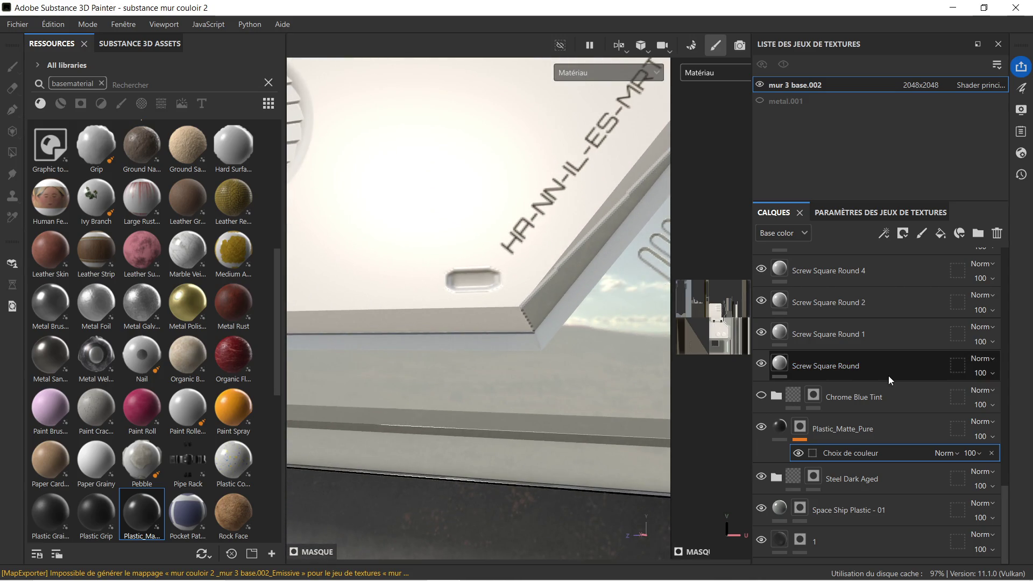
Step: Set the polygon fill Color value to 0 for the Space Ship Plastic - 01 mask
{"action": "left_click", "coordinate": [856, 394]}
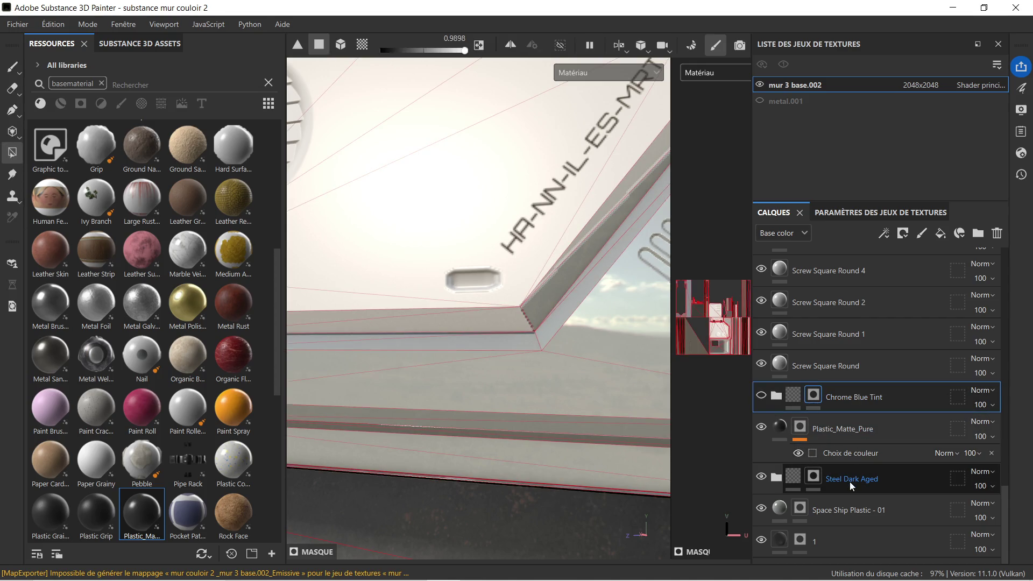
{"action": "left_click", "coordinate": [850, 509]}
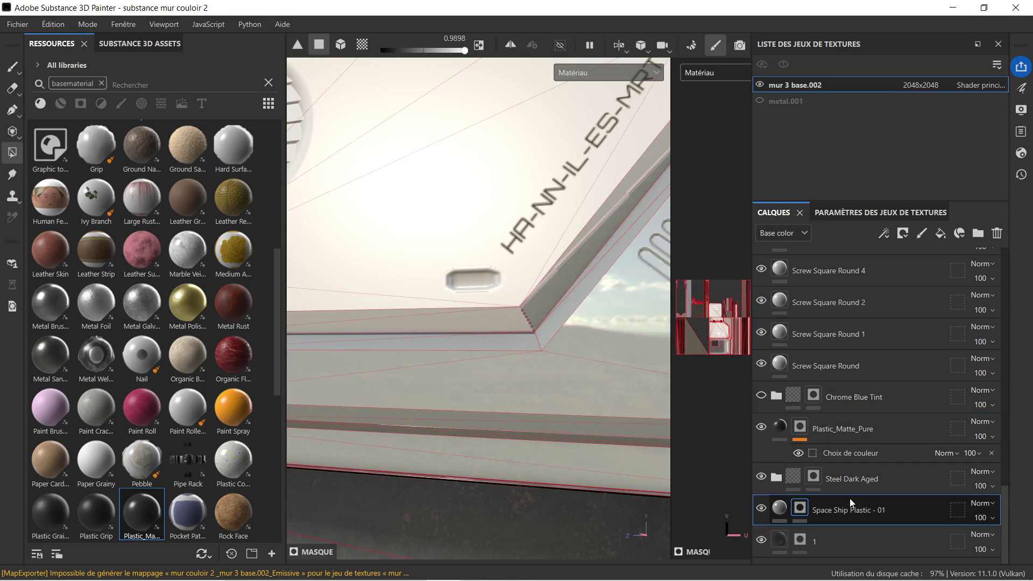
{"action": "right_click", "coordinate": [548, 299]}
{"action": "mouse_move", "coordinate": [750, 337]}
{"action": "left_mouse_down"}
{"action": "mouse_move", "coordinate": [550, 318]}
{"action": "mouse_move", "coordinate": [565, 277]}
{"action": "mouse_move", "coordinate": [627, 269]}
{"action": "mouse_move", "coordinate": [621, 175]}
{"action": "mouse_move", "coordinate": [558, 233]}
{"action": "mouse_move", "coordinate": [588, 185]}
{"action": "left_mouse_up"}
{"action": "scroll", "coordinate": [621, 174], "scroll_direction": "up", "scroll_amount": 3}
Step: Orbit the wall to review the lower panel and sides, ending on a frontal view
{"action": "mouse_move", "coordinate": [588, 184]}
{"action": "middle_mouse_down", "text": "alt"}
{"action": "mouse_move", "coordinate": [573, 280]}
{"action": "mouse_move", "coordinate": [585, 339]}
{"action": "mouse_move", "coordinate": [596, 327]}
{"action": "mouse_move", "coordinate": [600, 280]}
{"action": "mouse_move", "coordinate": [585, 395]}
{"action": "mouse_move", "coordinate": [586, 255]}
{"action": "mouse_move", "coordinate": [570, 386]}
{"action": "middle_mouse_up", "text": "alt"}
{"action": "mouse_move", "coordinate": [567, 232]}
{"action": "left_mouse_down", "text": "alt"}
{"action": "mouse_move", "coordinate": [581, 265]}
{"action": "mouse_move", "coordinate": [664, 254]}
{"action": "mouse_move", "coordinate": [636, 257]}
{"action": "left_mouse_up", "text": "alt"}
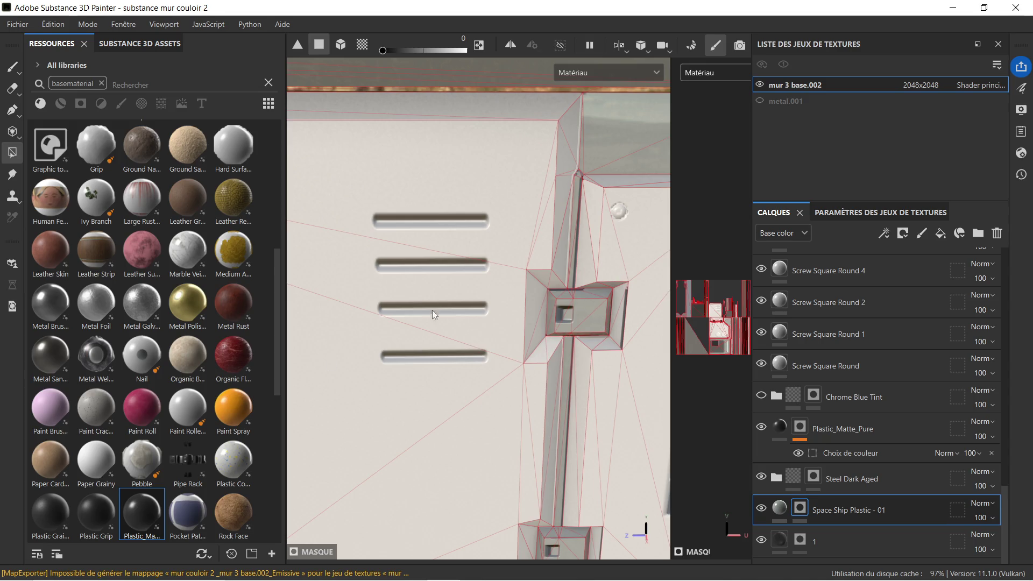
{"action": "scroll", "coordinate": [581, 263], "scroll_direction": "down", "scroll_amount": 2}
{"action": "scroll", "coordinate": [521, 293], "scroll_direction": "down", "scroll_amount": 2}
{"action": "scroll", "coordinate": [534, 298], "scroll_direction": "down", "scroll_amount": 2}
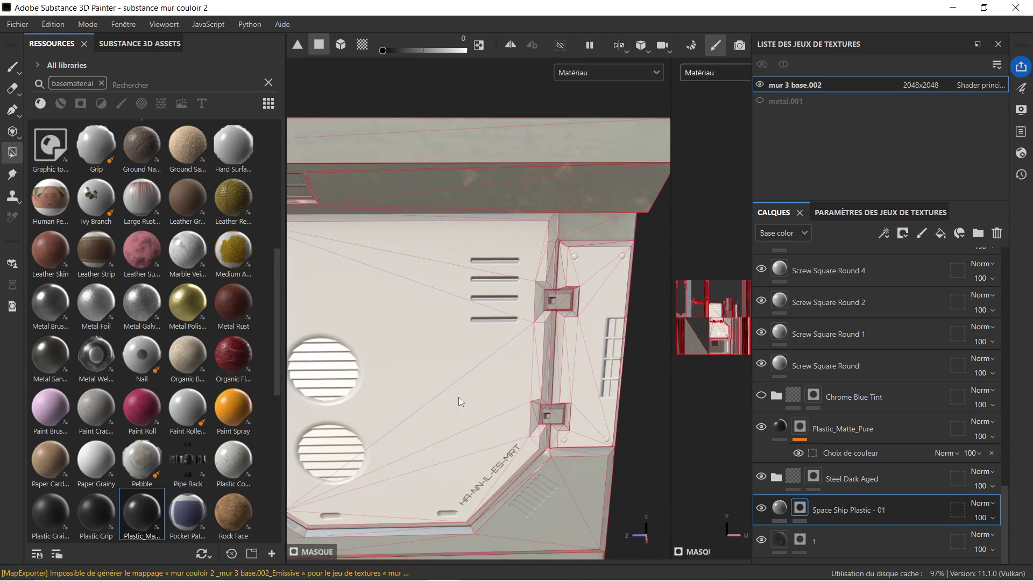
{"action": "scroll", "coordinate": [457, 398], "scroll_direction": "down", "scroll_amount": 2}
{"action": "mouse_move", "coordinate": [449, 405]}
{"action": "left_mouse_down", "text": "alt"}
{"action": "mouse_move", "coordinate": [473, 300]}
{"action": "mouse_move", "coordinate": [421, 269]}
{"action": "left_mouse_up", "text": "alt"}
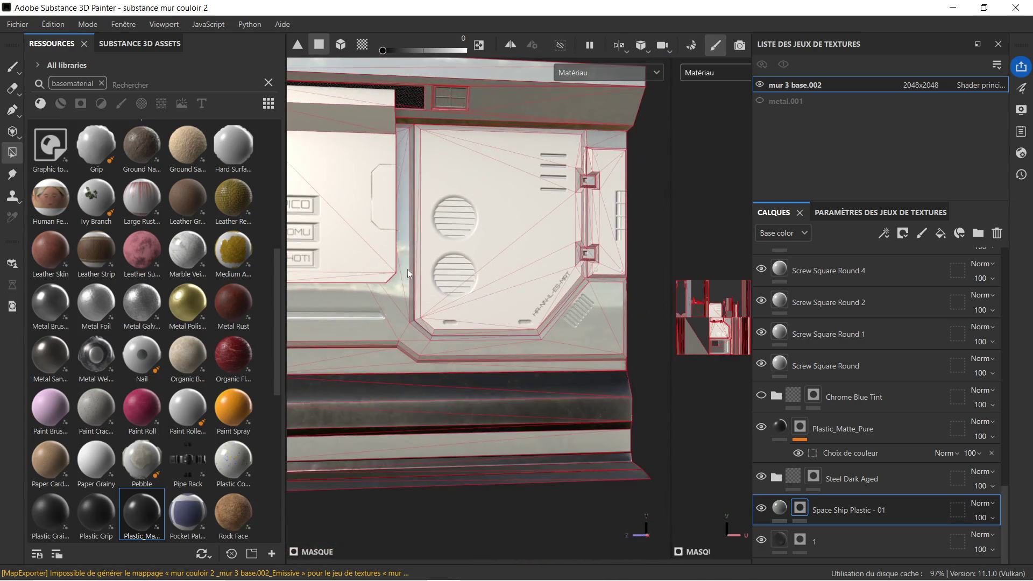
{"action": "scroll", "coordinate": [414, 194], "scroll_direction": "down", "scroll_amount": 2}
{"action": "mouse_move", "coordinate": [414, 194]}
{"action": "left_mouse_down", "text": "alt"}
{"action": "mouse_move", "coordinate": [542, 208]}
{"action": "mouse_move", "coordinate": [556, 141]}
{"action": "mouse_move", "coordinate": [430, 100]}
{"action": "mouse_move", "coordinate": [428, 194]}
{"action": "mouse_move", "coordinate": [484, 213]}
{"action": "left_mouse_up", "text": "alt"}
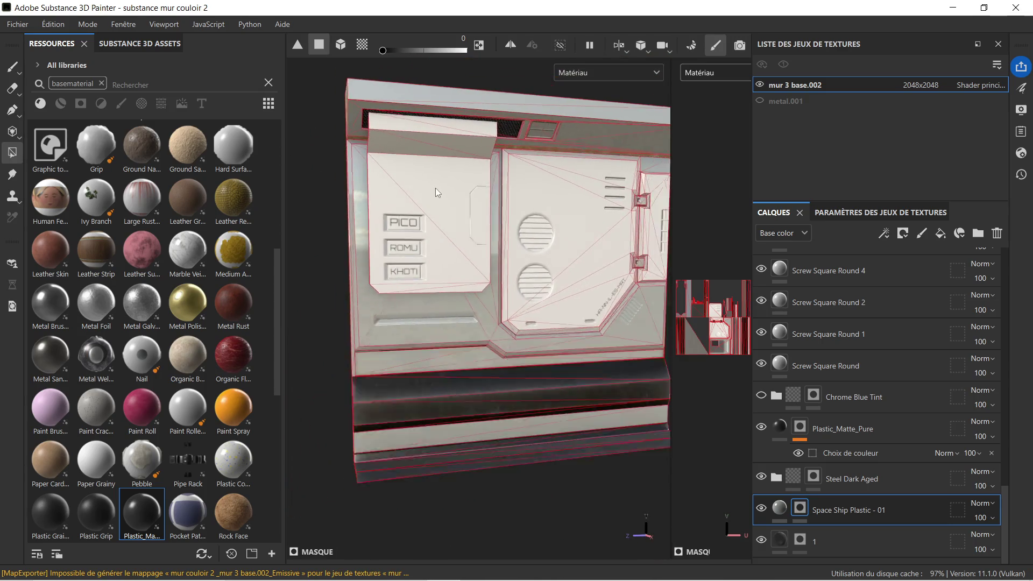
{"action": "scroll", "coordinate": [484, 214], "scroll_direction": "down", "scroll_amount": 2}
{"action": "mouse_move", "coordinate": [551, 223]}
{"action": "middle_mouse_down", "text": "alt"}
{"action": "mouse_move", "coordinate": [535, 217]}
{"action": "mouse_move", "coordinate": [509, 237]}
{"action": "middle_mouse_up", "text": "alt"}
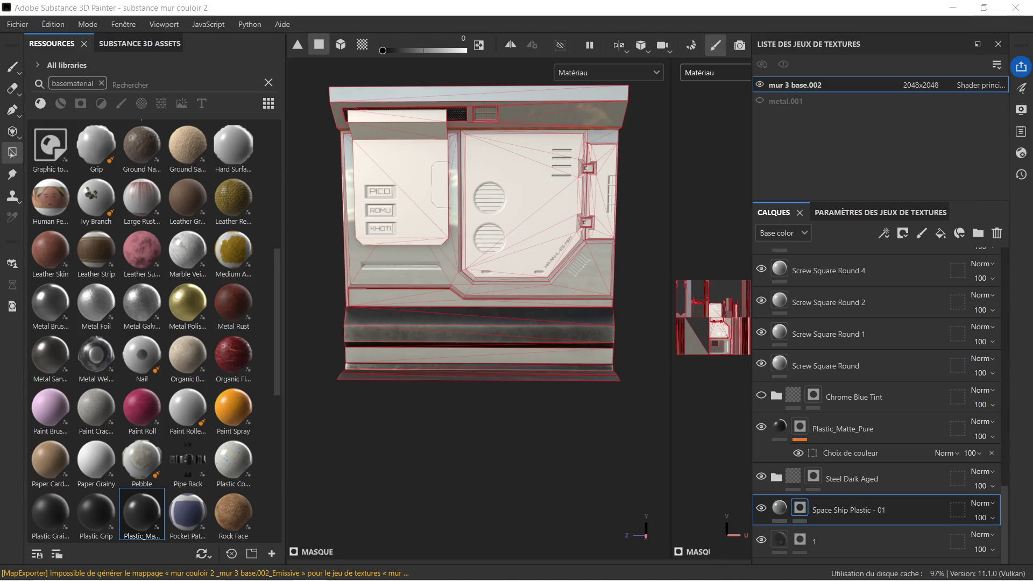
Step: Reset the workspace layout via Fenêtre > Réinitialiser l'interface
{"action": "left_click", "coordinate": [18, 24]}
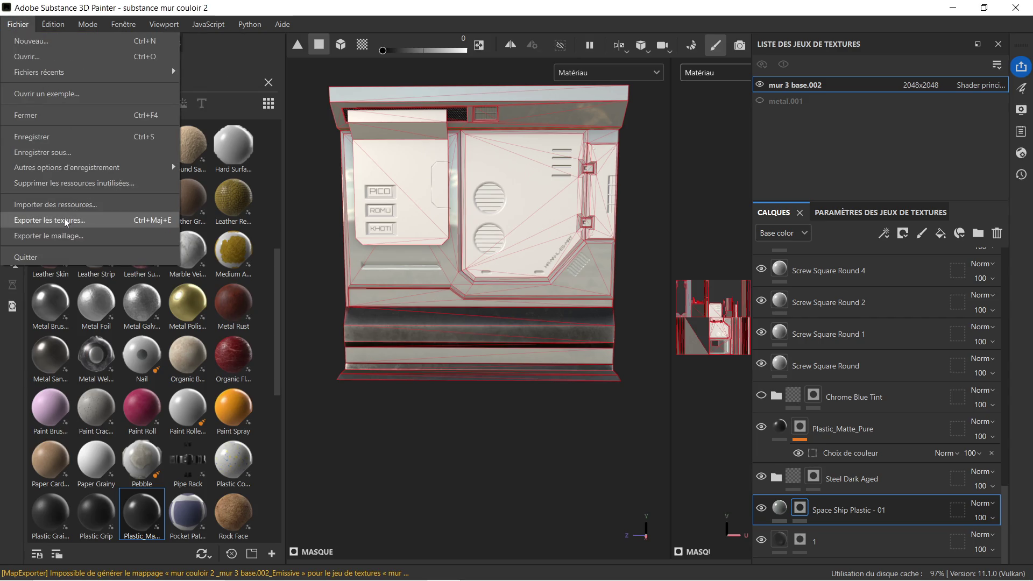
{"action": "left_click", "coordinate": [887, 215]}
{"action": "left_click_drag", "start_coordinate": [887, 215], "coordinate": [870, 150]}
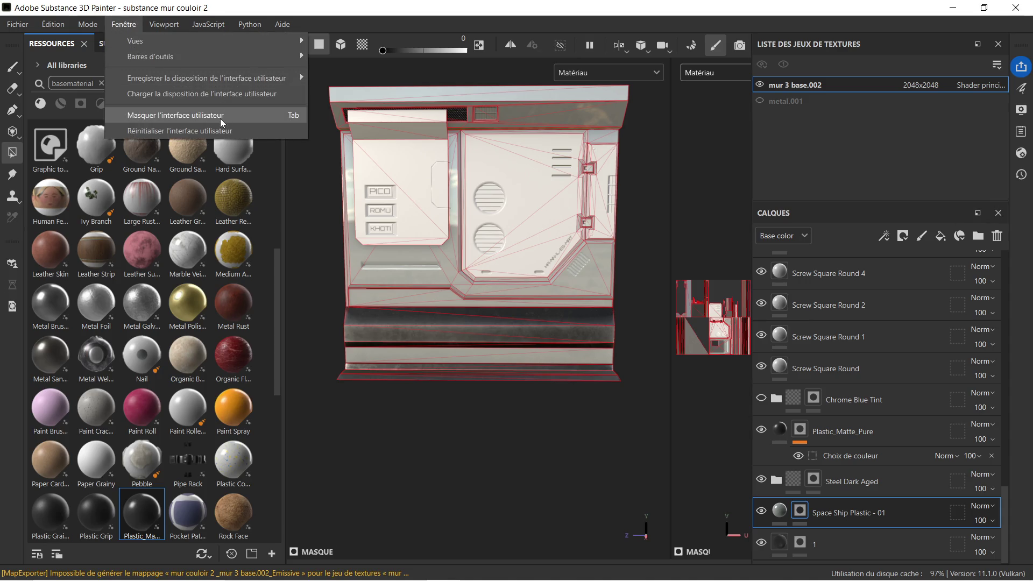
{"action": "left_click", "coordinate": [227, 130]}
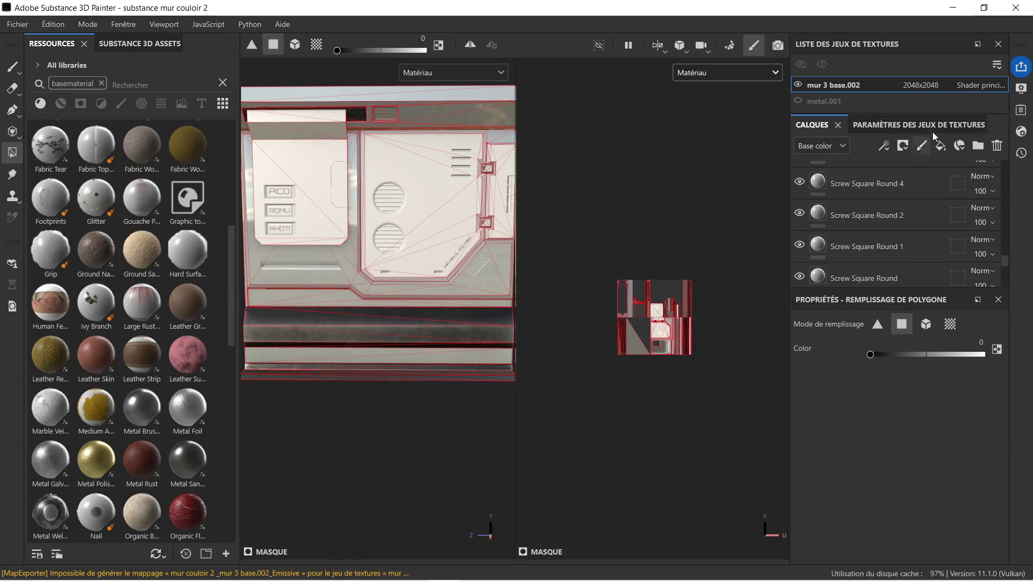
Step: Rebake the selected mesh maps for mur 3 base.002 from the texture set settings and return to painting
{"action": "left_click", "coordinate": [934, 126]}
{"action": "scroll", "coordinate": [888, 242], "scroll_direction": "down", "scroll_amount": 3}
{"action": "scroll", "coordinate": [902, 227], "scroll_direction": "down", "scroll_amount": 1}
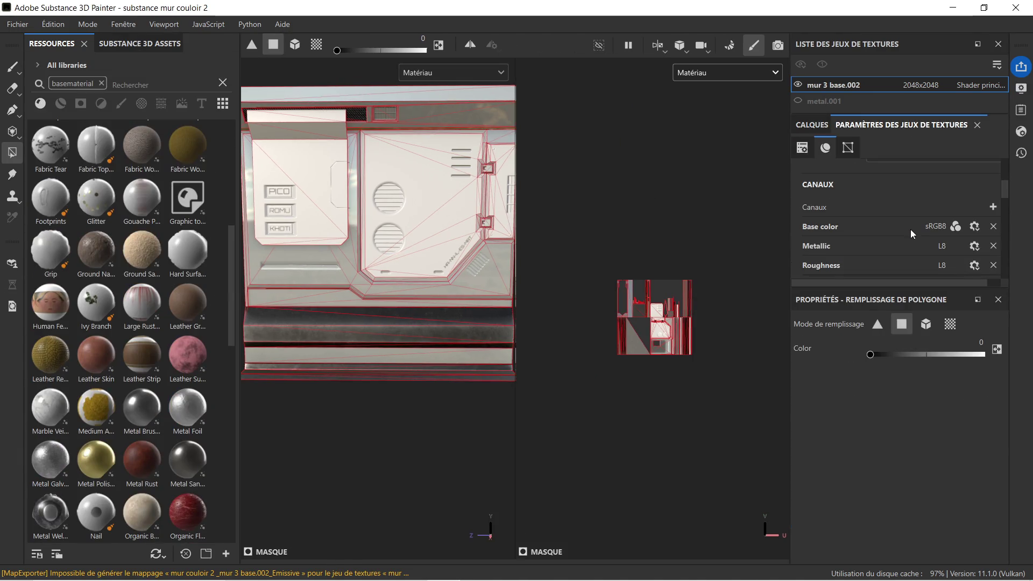
{"action": "left_click", "coordinate": [730, 46]}
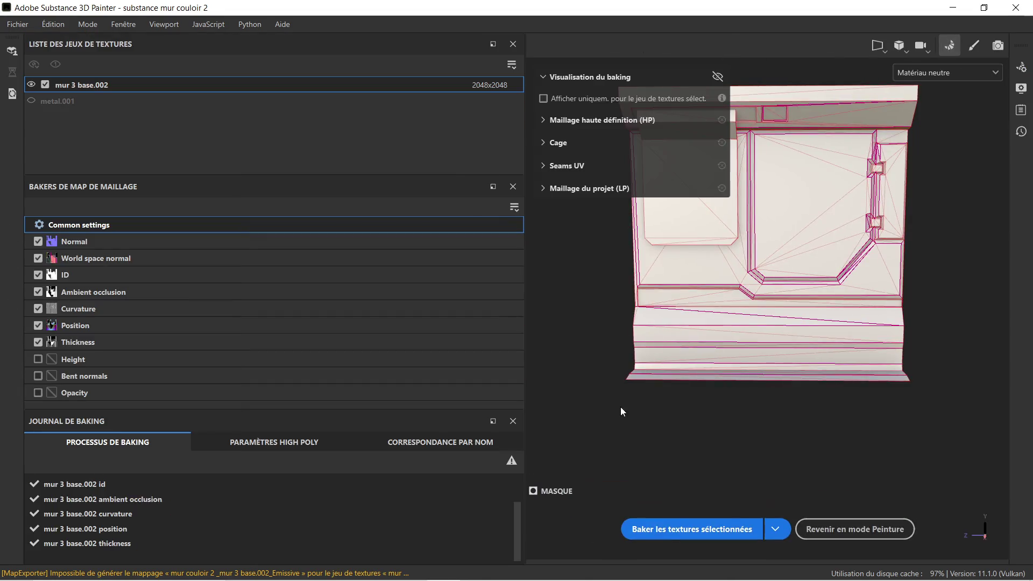
{"action": "left_click", "coordinate": [682, 529]}
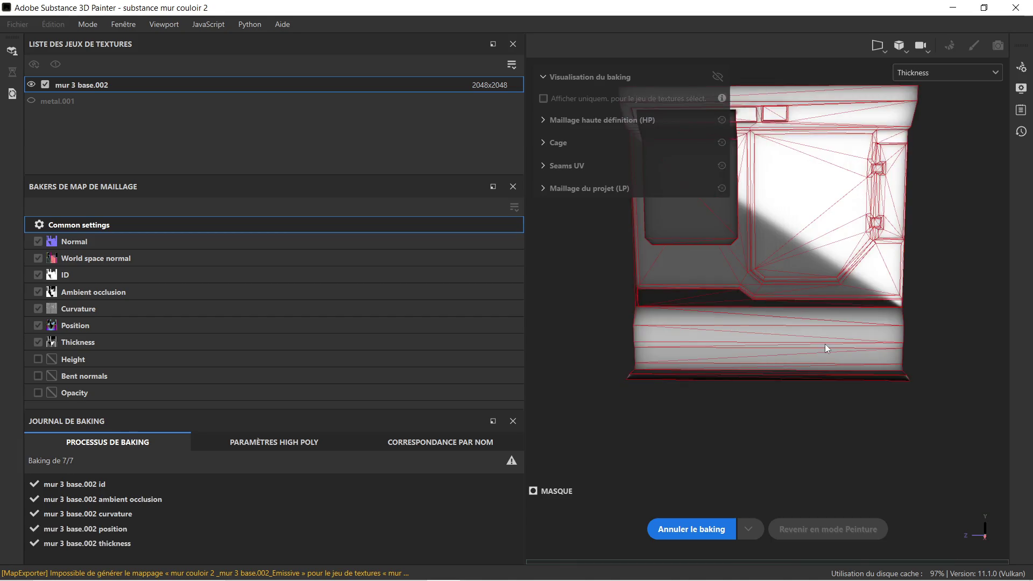
{"action": "scroll", "coordinate": [816, 339], "scroll_direction": "down", "scroll_amount": 1}
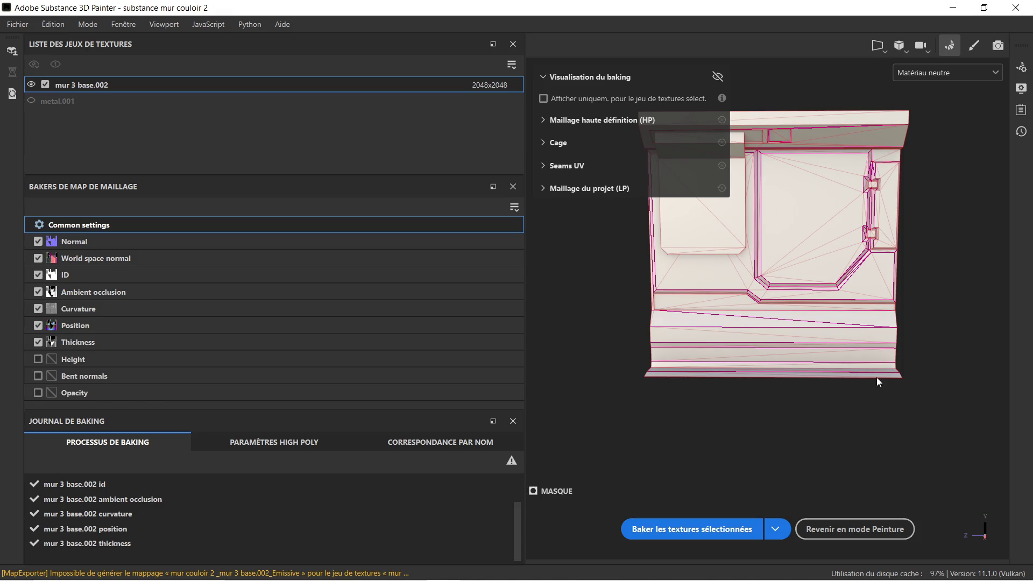
{"action": "left_click", "coordinate": [854, 529]}
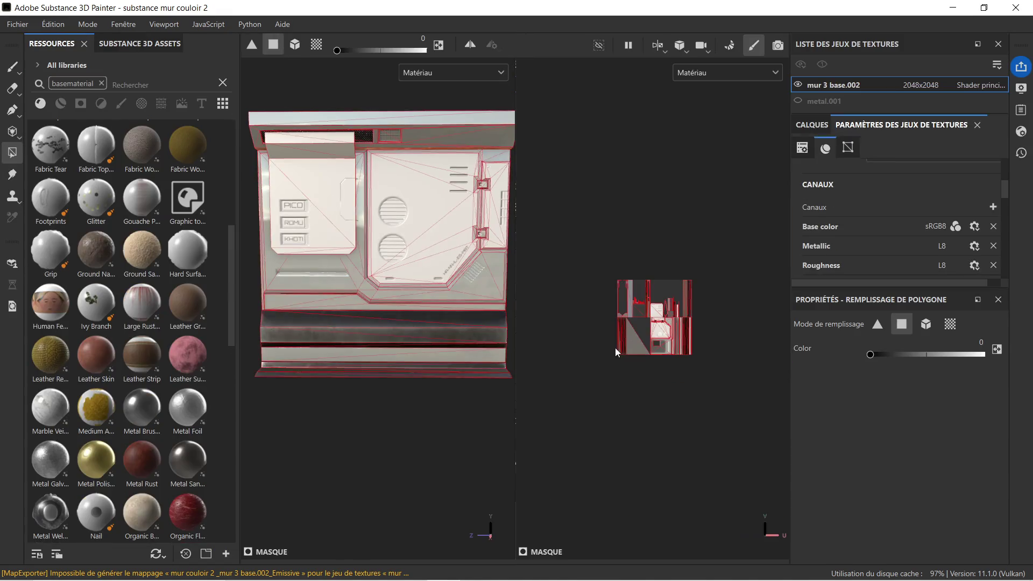
{"action": "scroll", "coordinate": [396, 299], "scroll_direction": "up", "scroll_amount": 3}
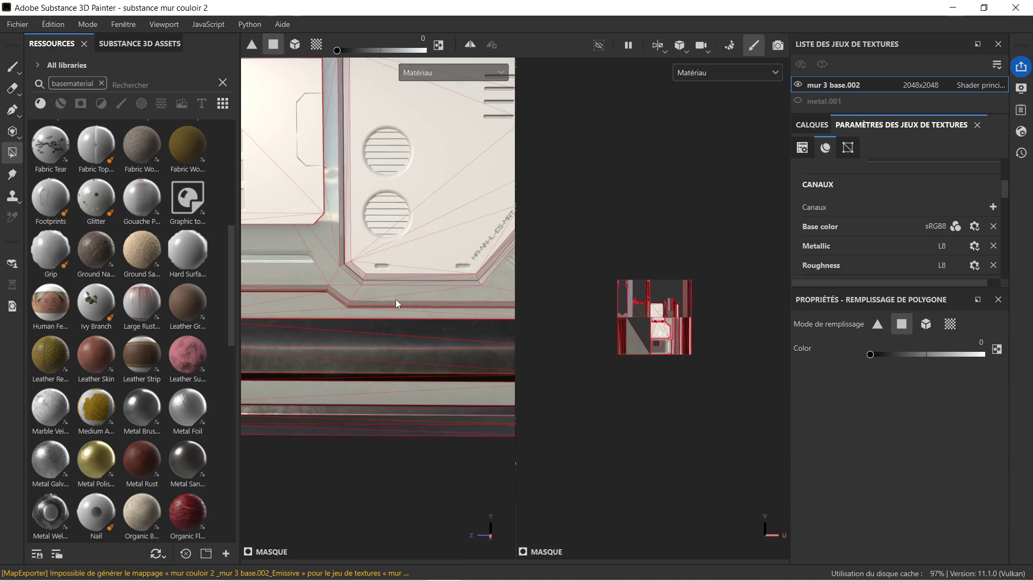
{"action": "mouse_move", "coordinate": [397, 299]}
{"action": "left_mouse_down", "text": "alt"}
{"action": "mouse_move", "coordinate": [455, 279]}
{"action": "mouse_move", "coordinate": [430, 255]}
{"action": "mouse_move", "coordinate": [472, 261]}
{"action": "left_mouse_up", "text": "alt"}
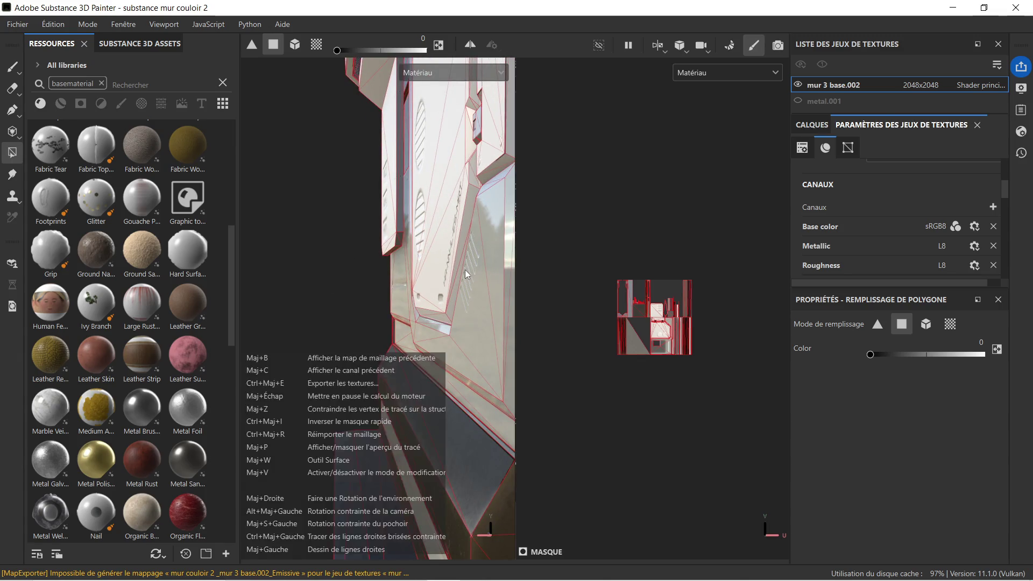
{"action": "middle_click_drag", "start_coordinate": [478, 264], "coordinate": [439, 276], "text": "alt"}
{"action": "mouse_move", "coordinate": [432, 278]}
{"action": "left_mouse_down", "text": "alt"}
{"action": "mouse_move", "coordinate": [368, 244]}
{"action": "mouse_move", "coordinate": [530, 214]}
{"action": "left_mouse_up", "text": "alt"}
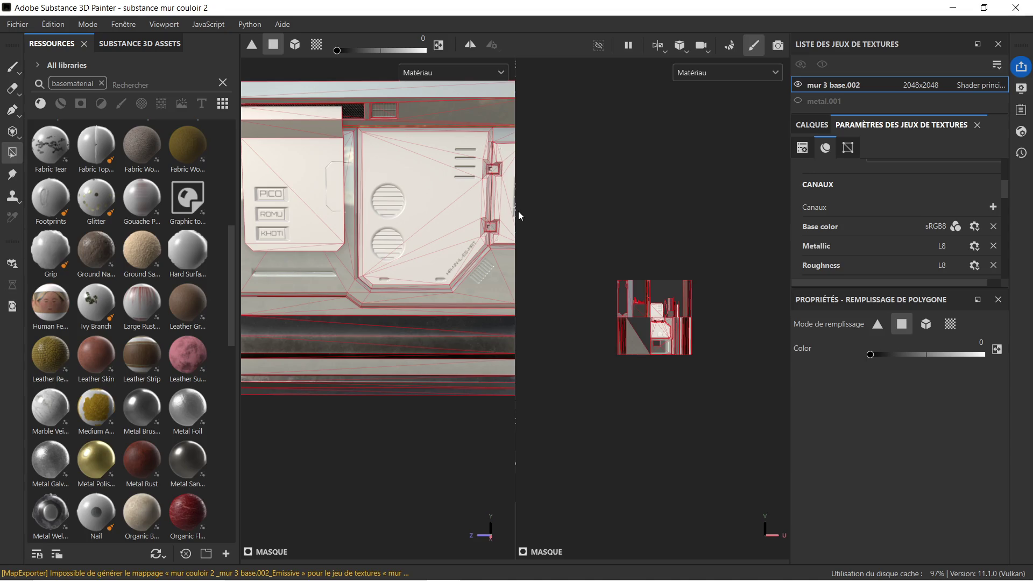
{"action": "mouse_move", "coordinate": [517, 211]}
{"action": "left_mouse_down"}
{"action": "mouse_move", "coordinate": [698, 234]}
{"action": "mouse_move", "coordinate": [482, 237]}
{"action": "left_mouse_up"}
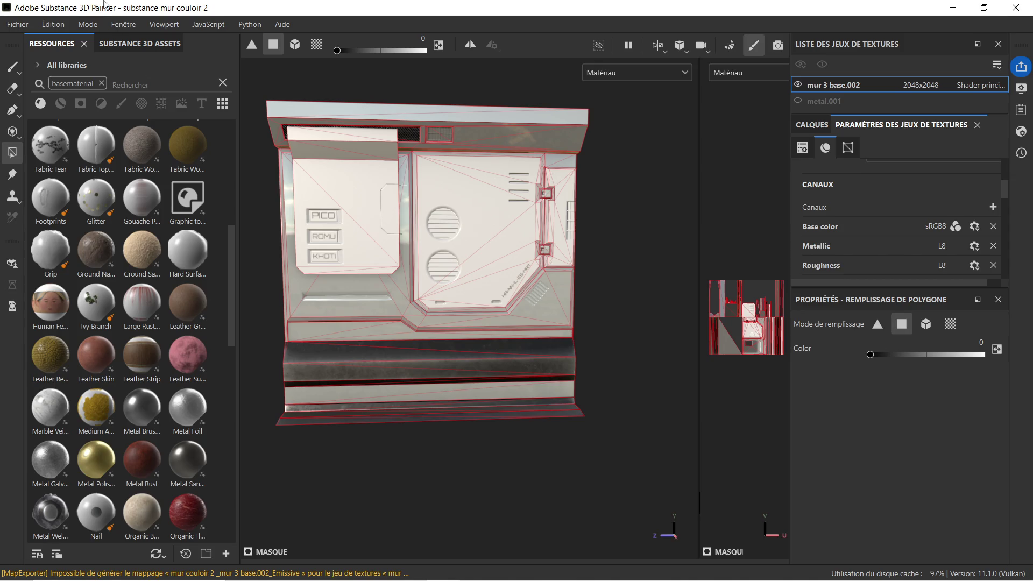
{"action": "left_click", "coordinate": [17, 24]}
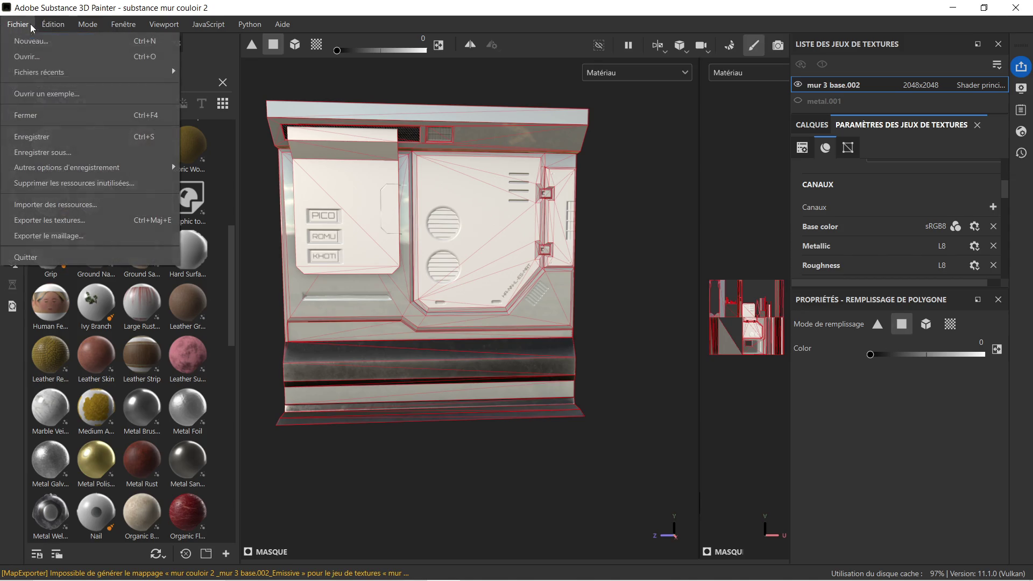
Step: Save the texture export settings in Fichier > Exporter les textures and reopen the export window
{"action": "left_click", "coordinate": [86, 220]}
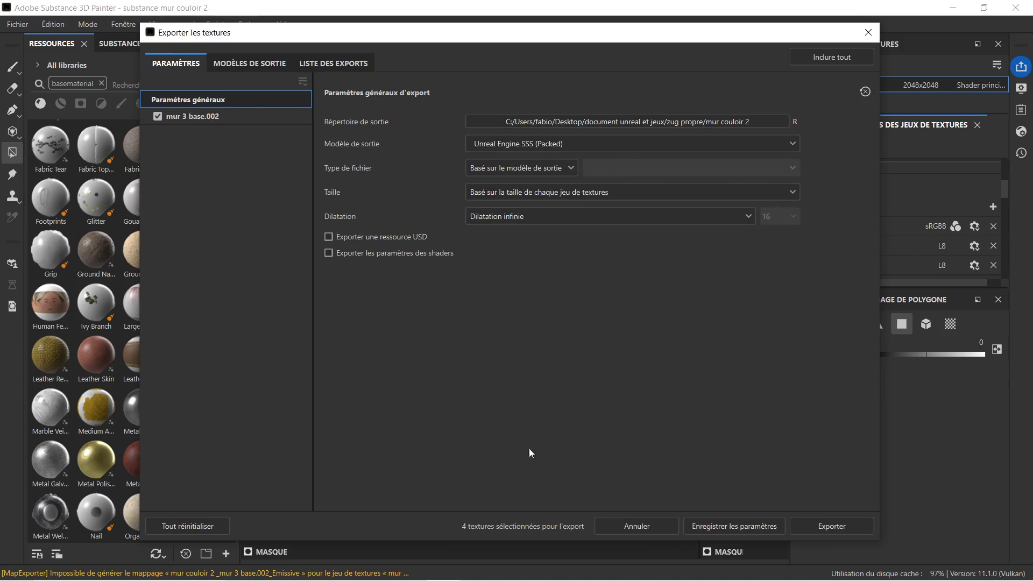
{"action": "left_click", "coordinate": [742, 527]}
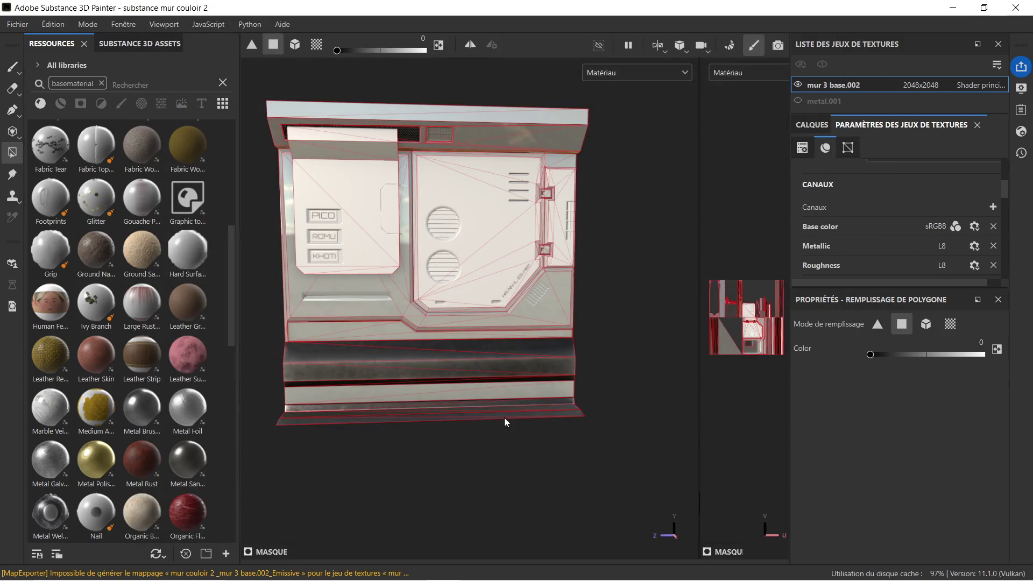
{"action": "left_click", "coordinate": [18, 24]}
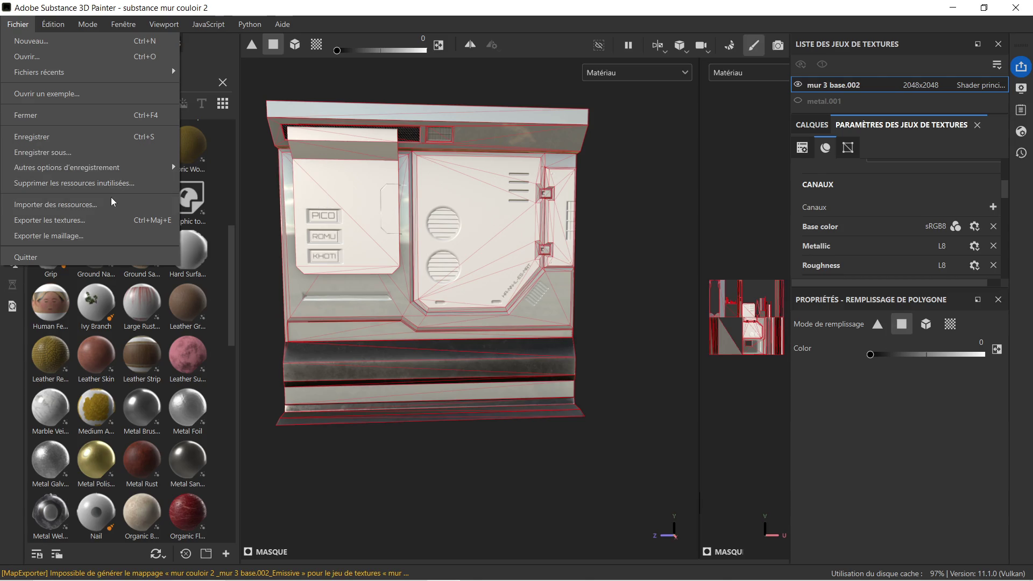
{"action": "left_click", "coordinate": [98, 216]}
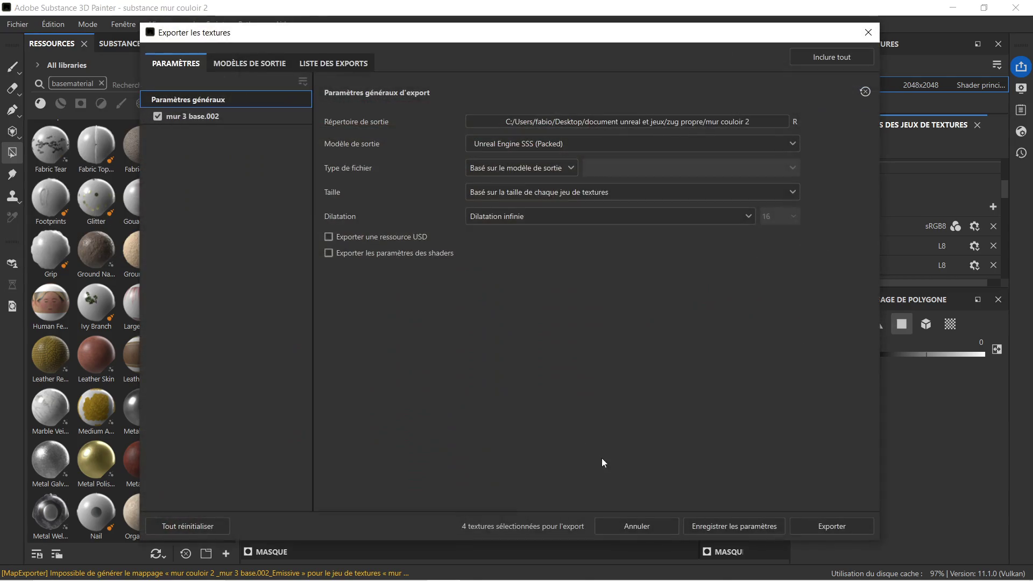
Step: Export the mur 3 base.002 PNG textures, close the export window and minimize Painter
{"action": "left_click", "coordinate": [837, 527]}
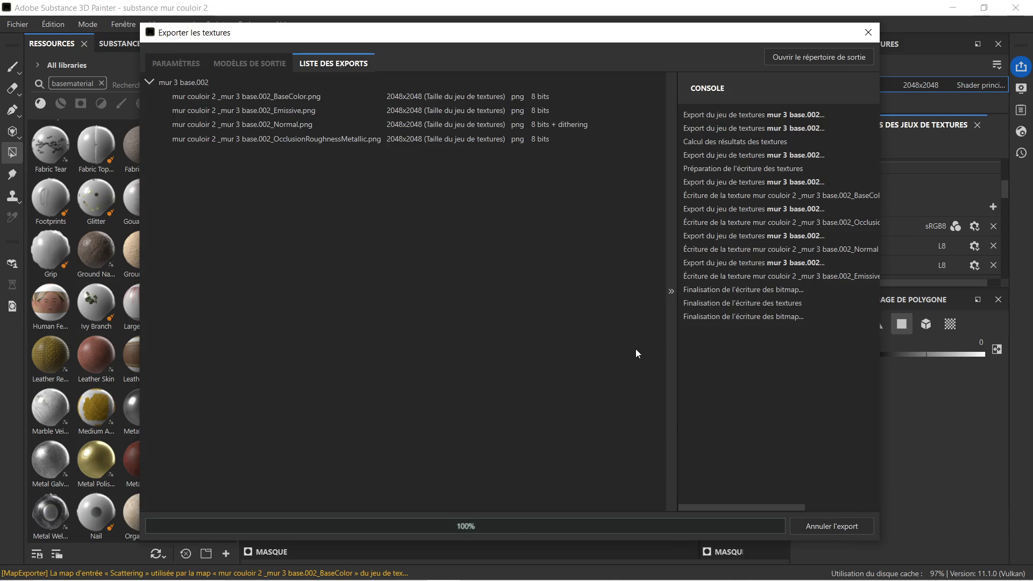
{"action": "left_click", "coordinate": [868, 32]}
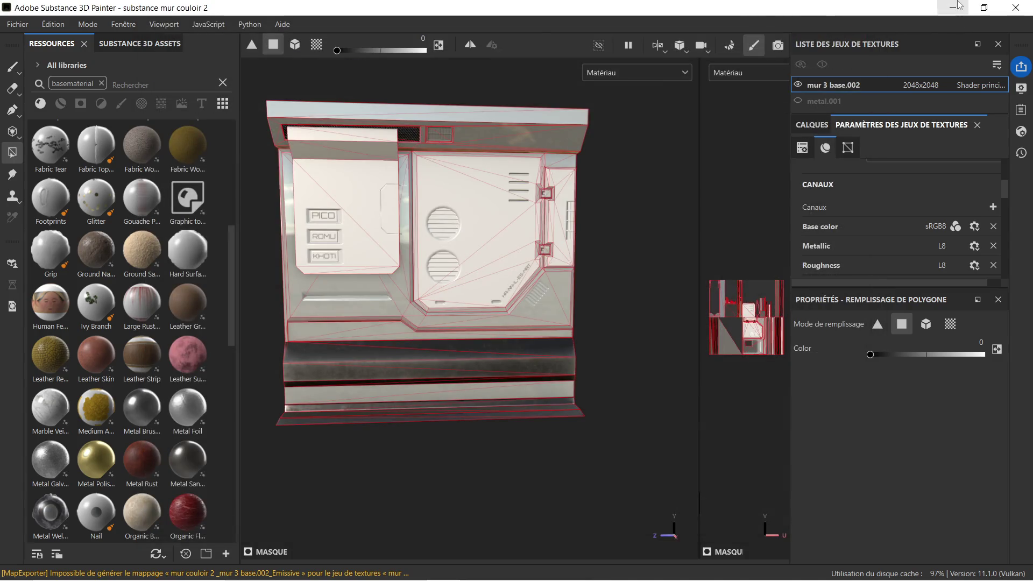
{"action": "left_click", "coordinate": [953, 8]}
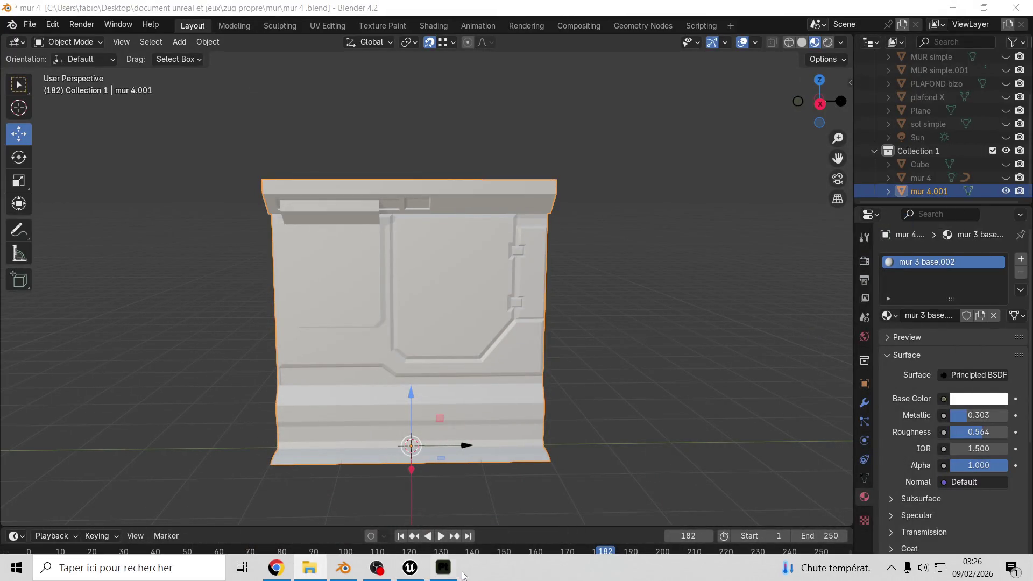
Step: In Unreal's Content Drawer, force-delete the old BaseColor, Normal and OcclusionRoughnessMetallic textures
{"action": "left_click", "coordinate": [410, 569]}
{"action": "right_click_drag", "start_coordinate": [429, 332], "coordinate": [387, 356]}
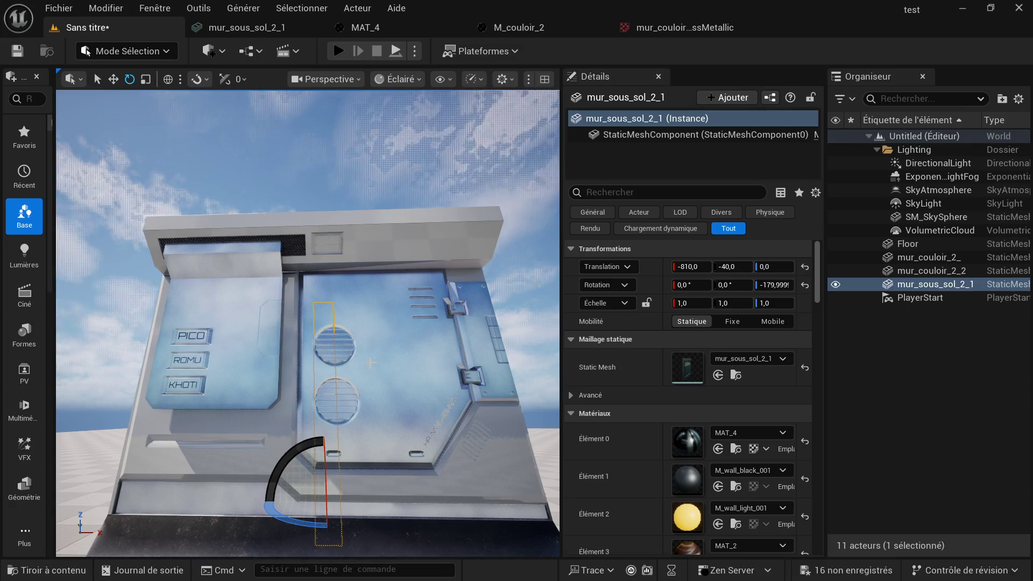
{"action": "left_click", "coordinate": [53, 570]}
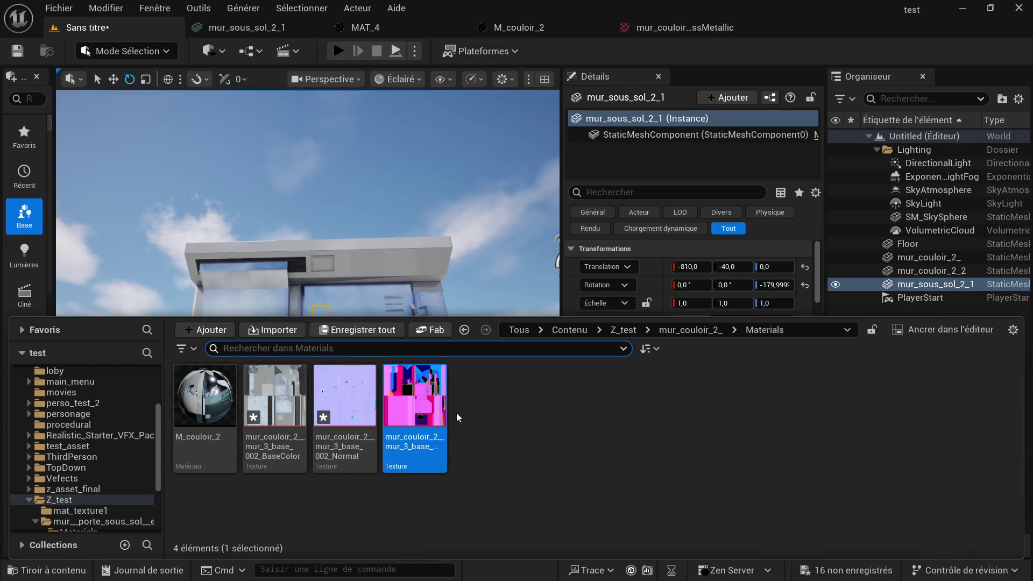
{"action": "left_click", "coordinate": [275, 408], "text": "ctrl"}
{"action": "left_click", "coordinate": [321, 414], "text": "ctrl"}
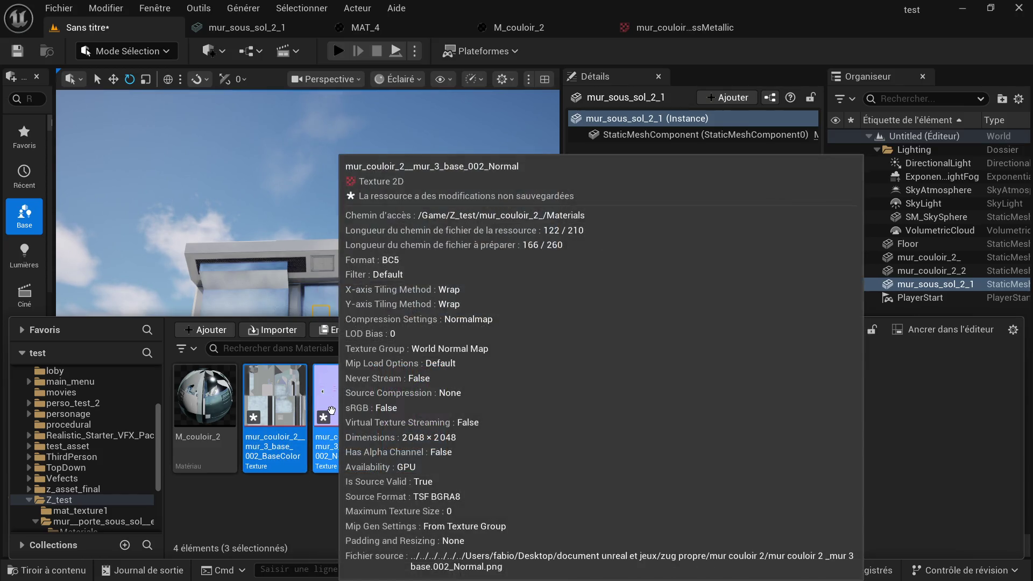
{"action": "key", "text": "Delete"}
{"action": "left_click", "coordinate": [478, 514]}
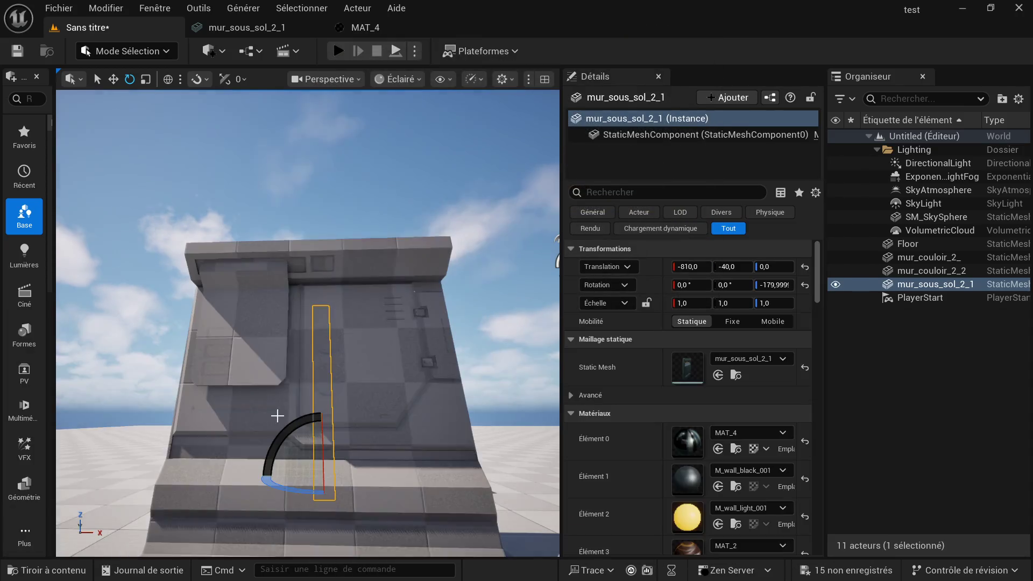
Step: Import the three exported PNG textures into the Materials folder
{"action": "left_click", "coordinate": [54, 570]}
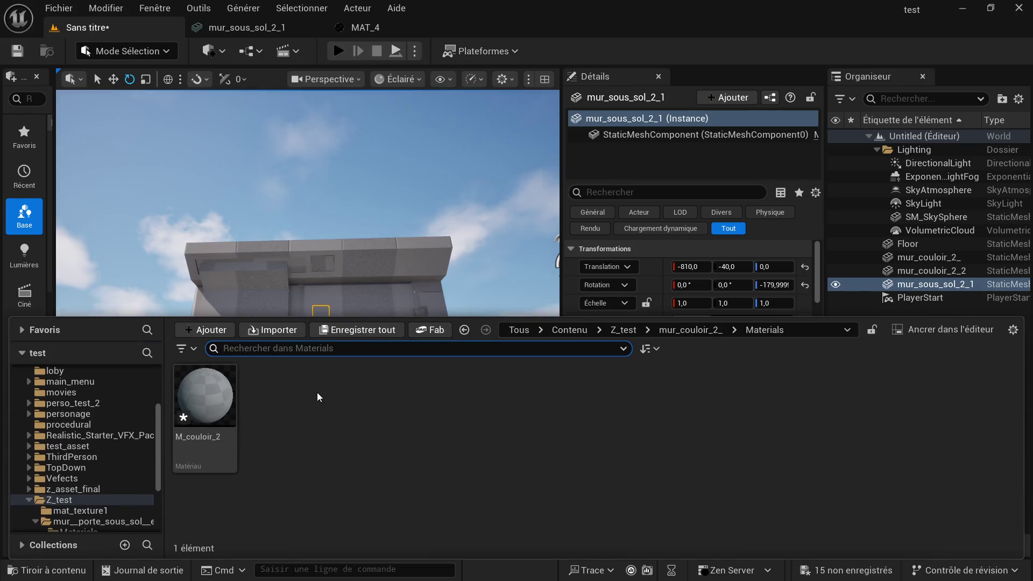
{"action": "right_click", "coordinate": [295, 416]}
{"action": "left_click", "coordinate": [357, 164]}
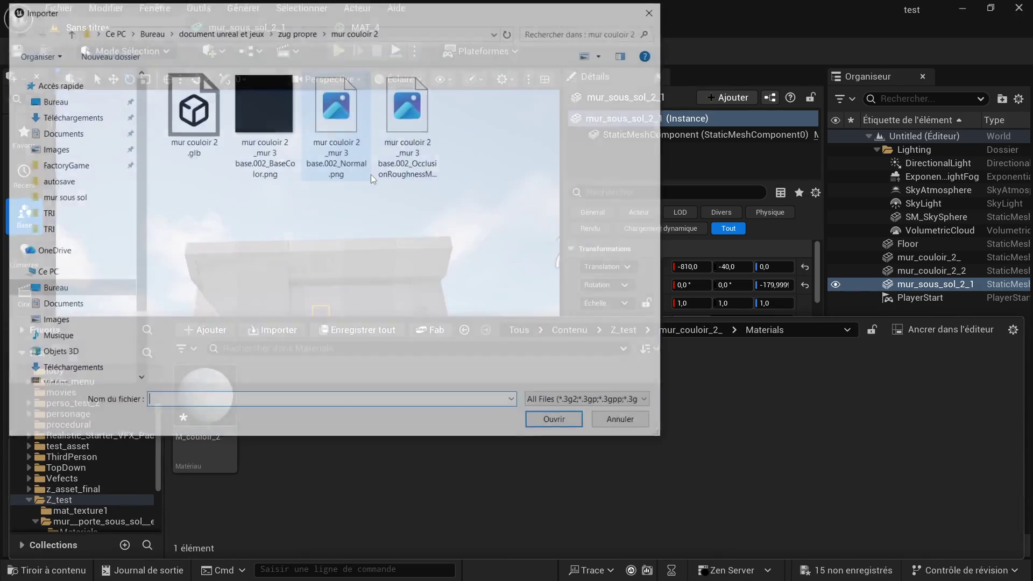
{"action": "left_click", "coordinate": [243, 96]}
{"action": "left_click", "coordinate": [408, 103], "text": "shift"}
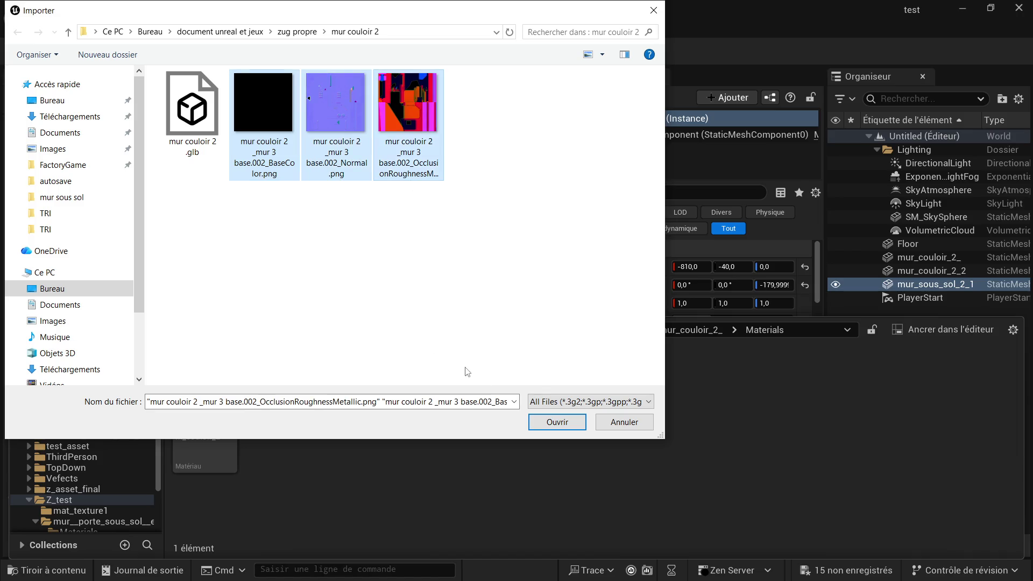
{"action": "left_click", "coordinate": [557, 422]}
Step: Open the M_couloir_2 material graph for editing
{"action": "left_click", "coordinate": [195, 413]}
{"action": "key", "text": "Return"}
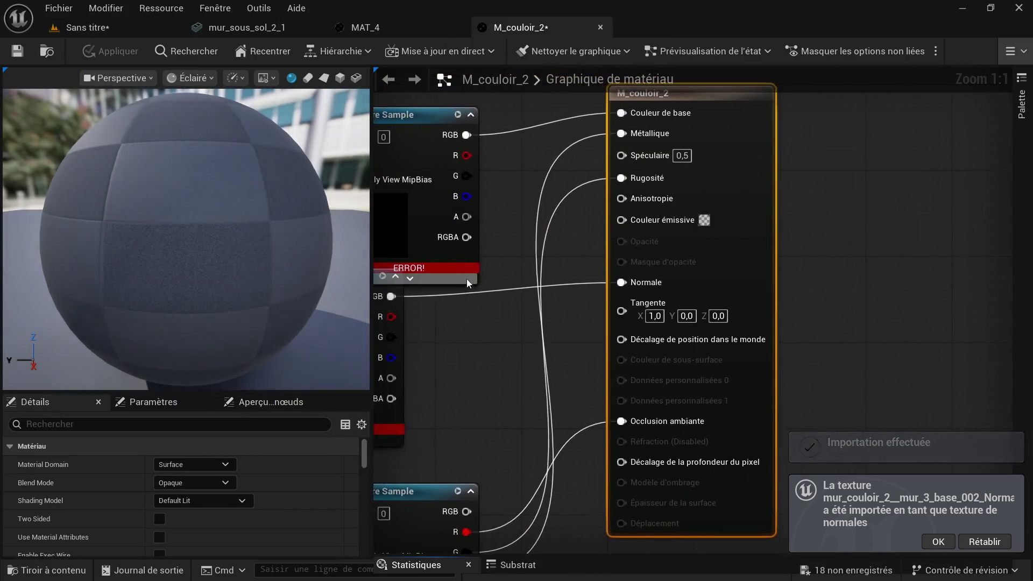
{"action": "scroll", "coordinate": [484, 282], "scroll_direction": "down", "scroll_amount": 5}
Step: Remove the old texture sample nodes from the M_couloir_2 material graph
{"action": "left_click_drag", "start_coordinate": [432, 229], "coordinate": [842, 411]}
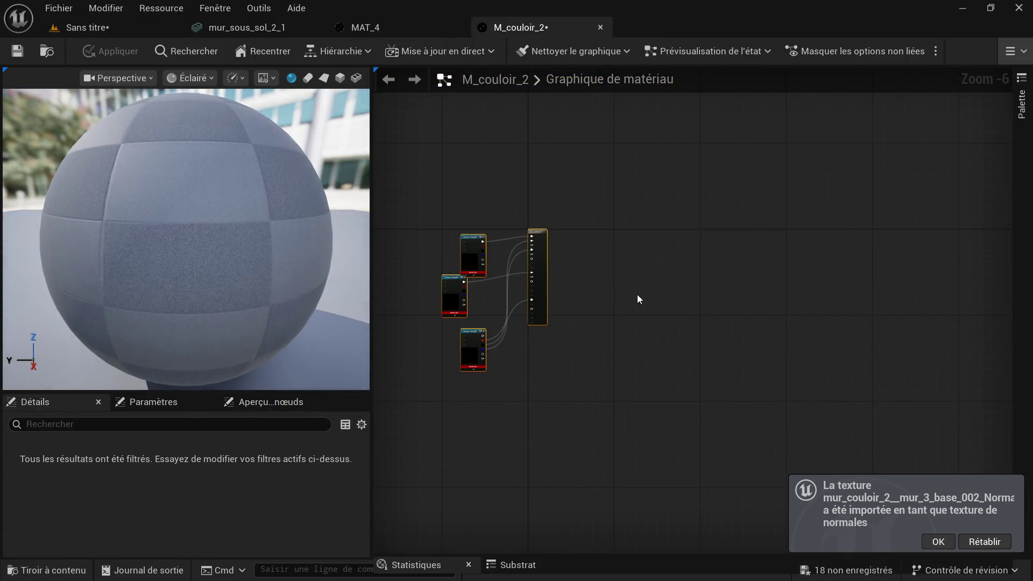
{"action": "mouse_move", "coordinate": [420, 220]}
{"action": "left_mouse_down"}
{"action": "mouse_move", "coordinate": [460, 339]}
{"action": "mouse_move", "coordinate": [492, 368]}
{"action": "left_mouse_up"}
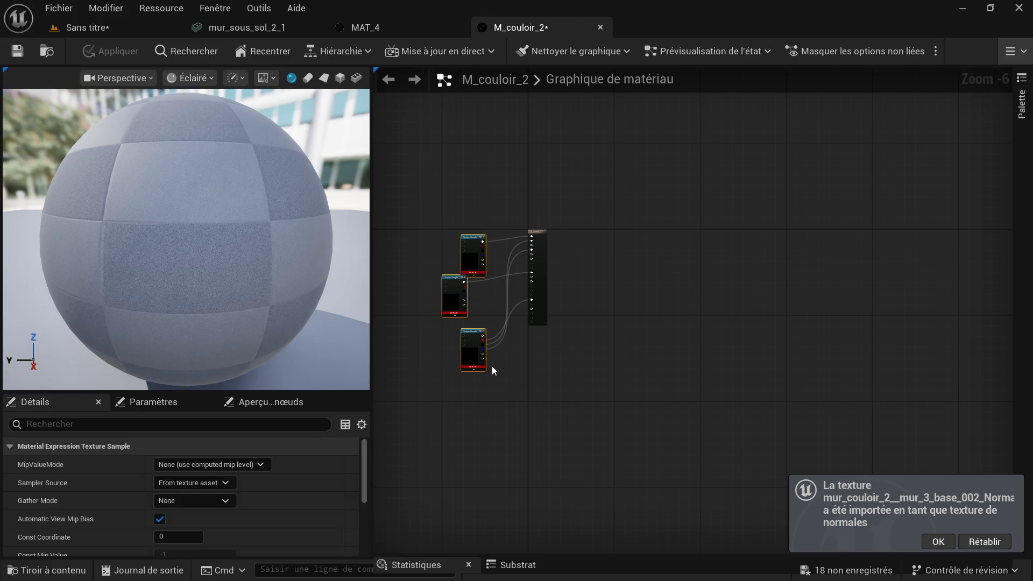
{"action": "key", "text": "Delete"}
Step: Set the OcclusionRoughnessMetallic texture to sRGB off and Masks (no sRGB) compression
{"action": "left_click", "coordinate": [56, 570]}
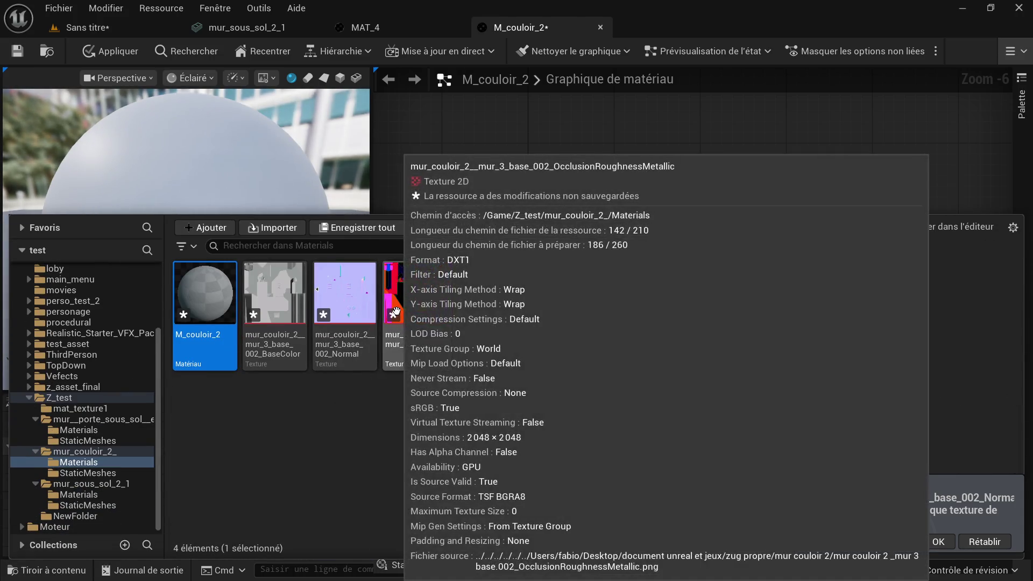
{"action": "left_click", "coordinate": [415, 302]}
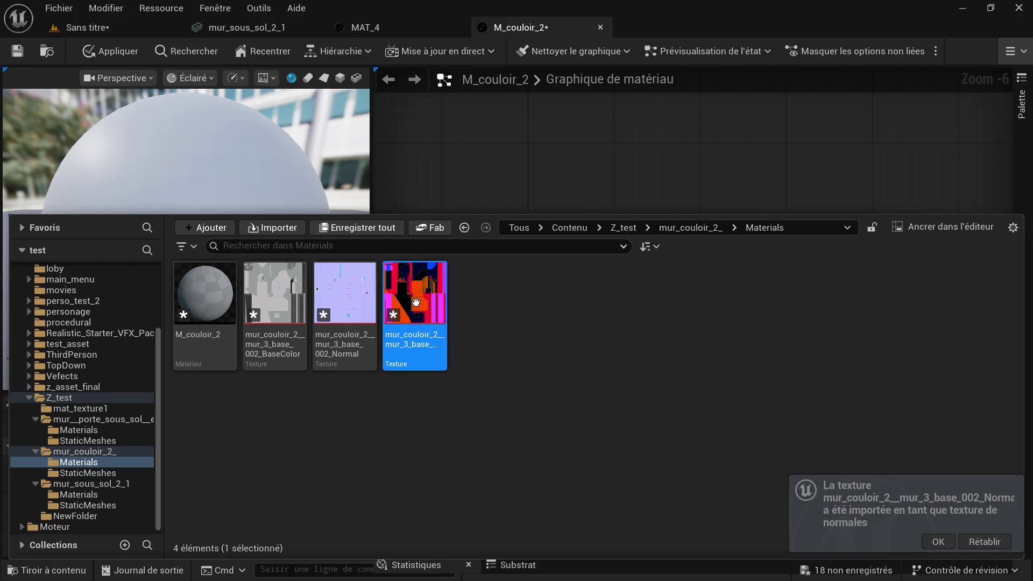
{"action": "double_click", "coordinate": [416, 302]}
{"action": "scroll", "coordinate": [879, 398], "scroll_direction": "down", "scroll_amount": 2}
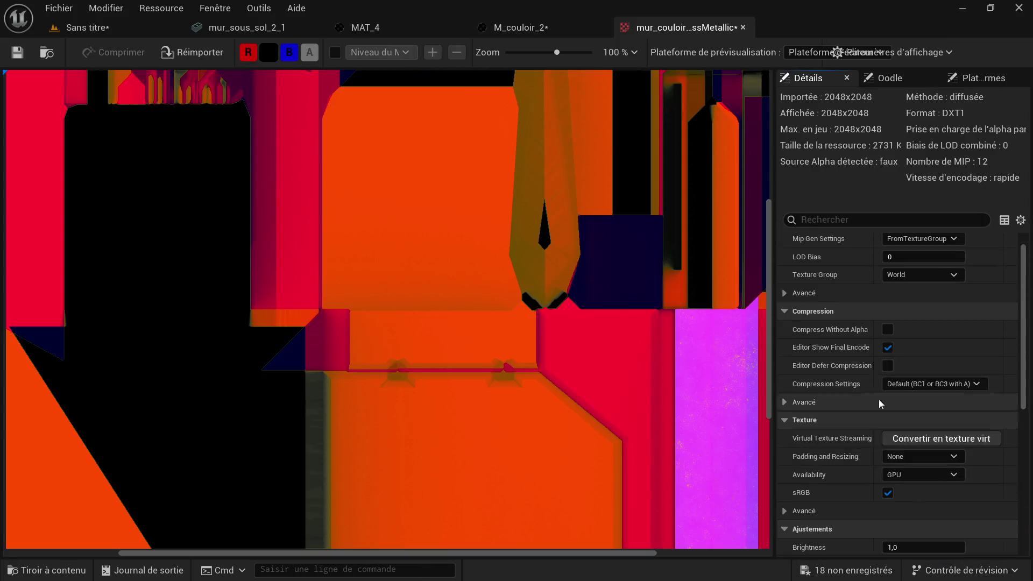
{"action": "left_click", "coordinate": [888, 470]}
{"action": "scroll", "coordinate": [901, 425], "scroll_direction": "down", "scroll_amount": 1}
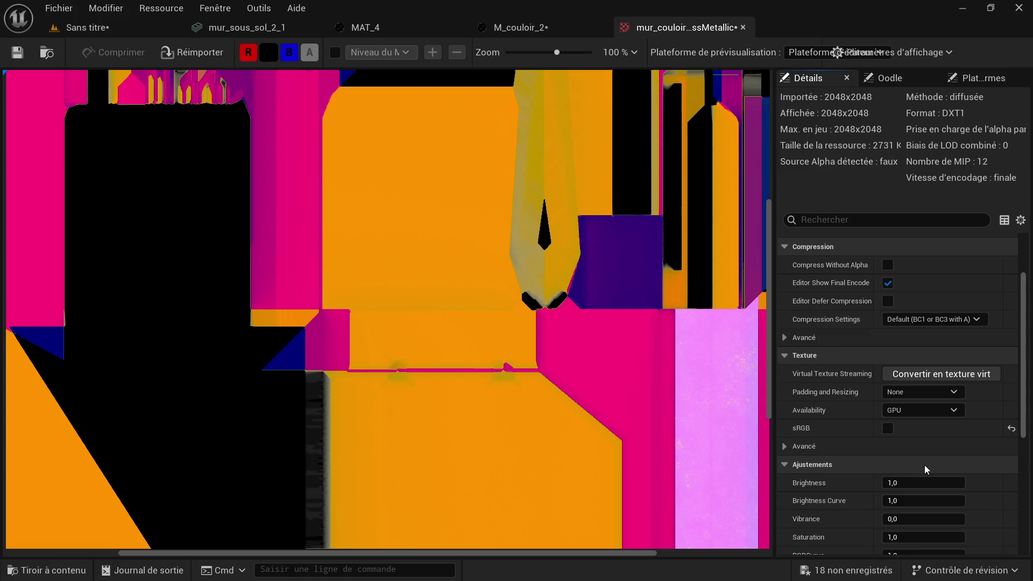
{"action": "scroll", "coordinate": [899, 434], "scroll_direction": "up", "scroll_amount": 1}
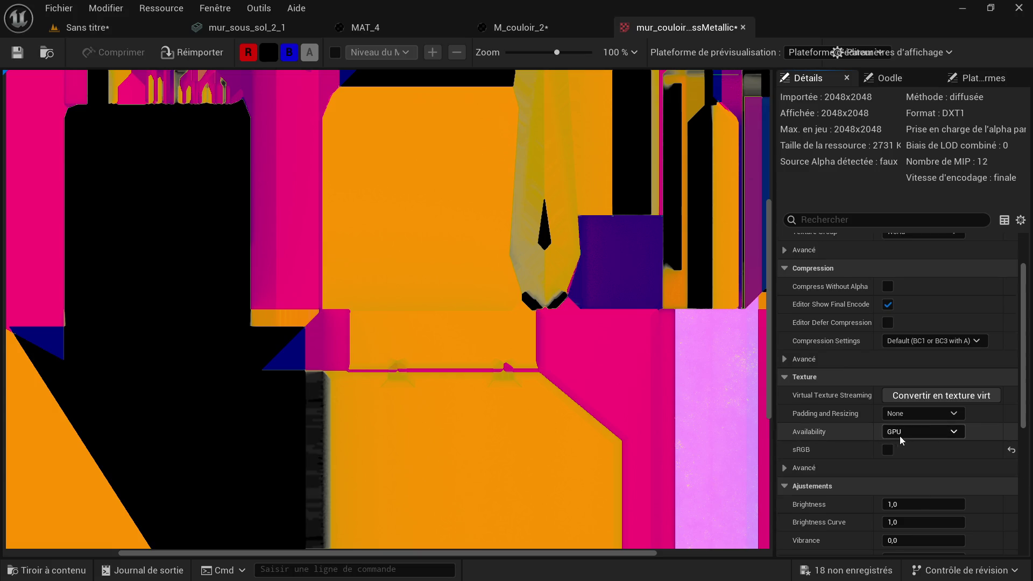
{"action": "scroll", "coordinate": [900, 437], "scroll_direction": "up", "scroll_amount": 3}
{"action": "left_click", "coordinate": [925, 408]}
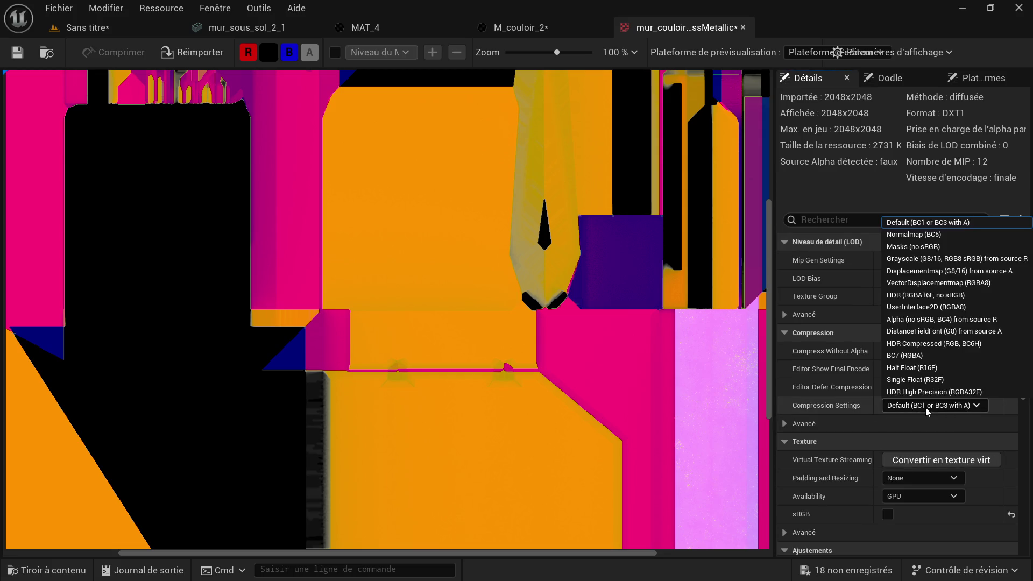
{"action": "left_click", "coordinate": [951, 248]}
{"action": "scroll", "coordinate": [421, 230], "scroll_direction": "down", "scroll_amount": 3}
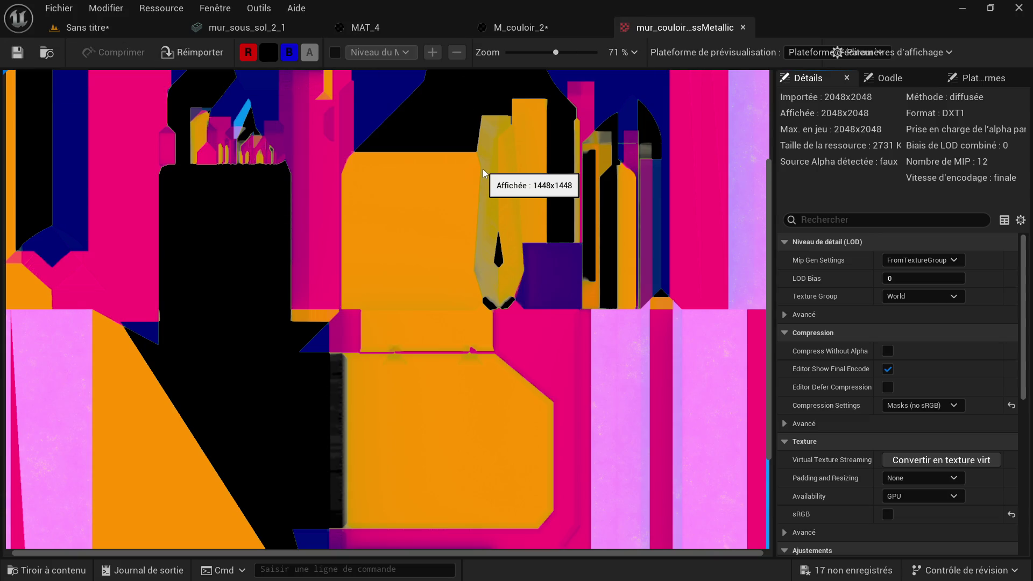
{"action": "left_click", "coordinate": [536, 27]}
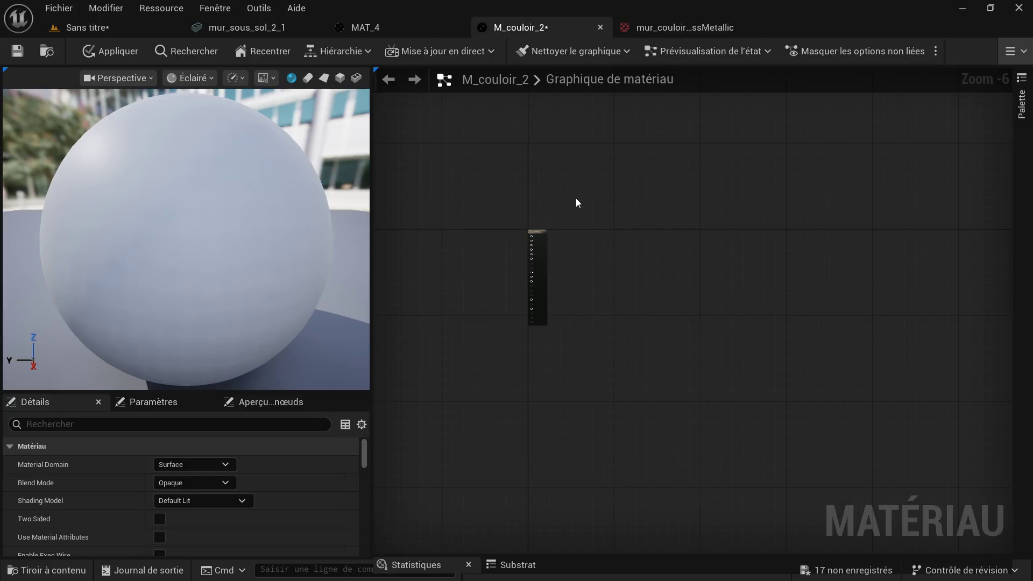
Step: Bring the three new couloir textures into the M_couloir_2 graph as texture samples
{"action": "left_click", "coordinate": [54, 569]}
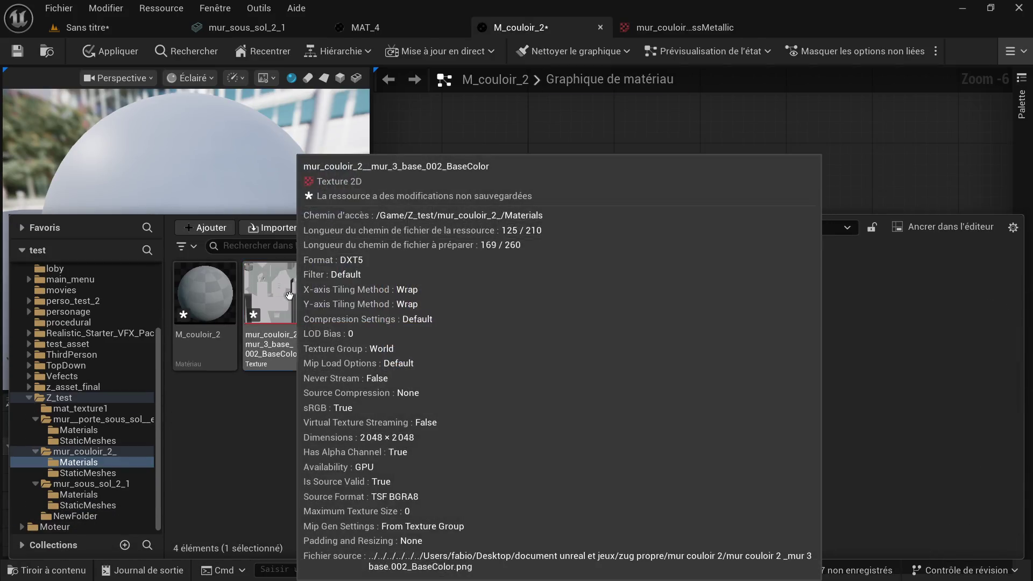
{"action": "left_click", "coordinate": [302, 290], "text": "shift"}
{"action": "left_click_drag", "start_coordinate": [302, 289], "coordinate": [413, 283]}
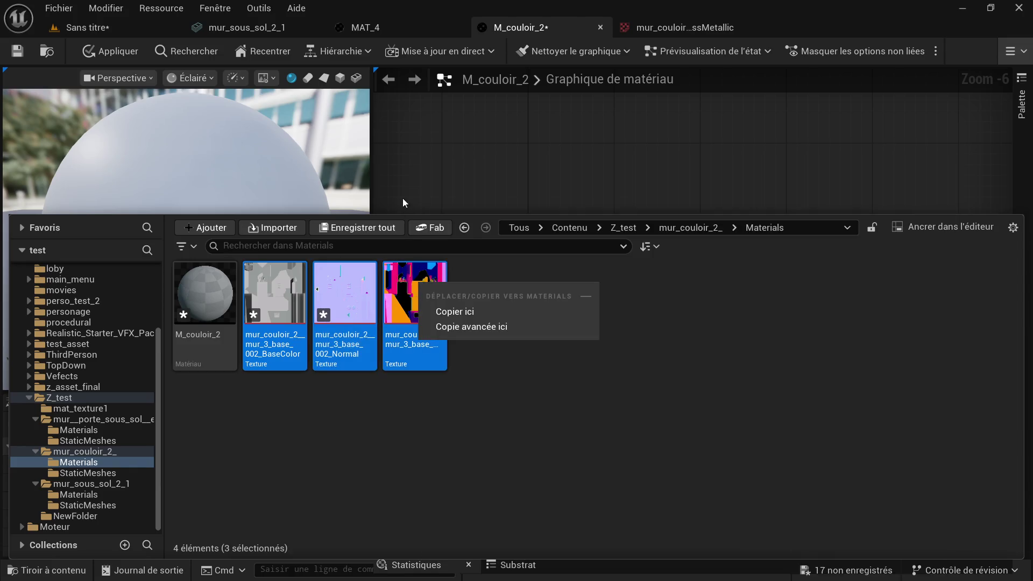
{"action": "left_click", "coordinate": [408, 310]}
{"action": "left_click", "coordinate": [274, 292], "text": "shift"}
{"action": "mouse_move", "coordinate": [409, 307]}
{"action": "left_mouse_down"}
{"action": "mouse_move", "coordinate": [422, 266]}
{"action": "mouse_move", "coordinate": [439, 266]}
{"action": "left_mouse_up"}
{"action": "scroll", "coordinate": [450, 262], "scroll_direction": "up", "scroll_amount": 4}
{"action": "scroll", "coordinate": [446, 282], "scroll_direction": "up", "scroll_amount": 2}
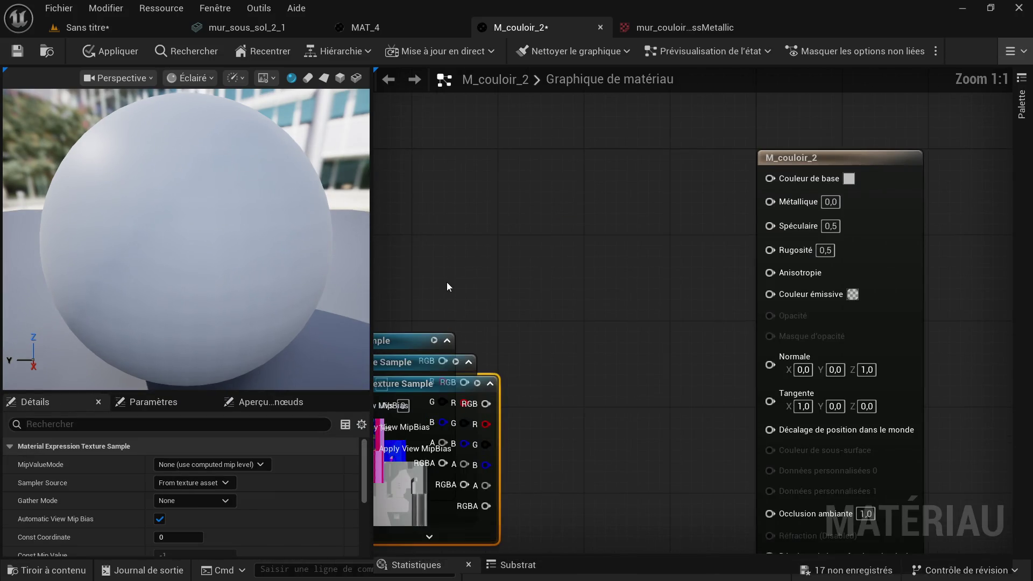
{"action": "scroll", "coordinate": [500, 277], "scroll_direction": "down", "scroll_amount": 2}
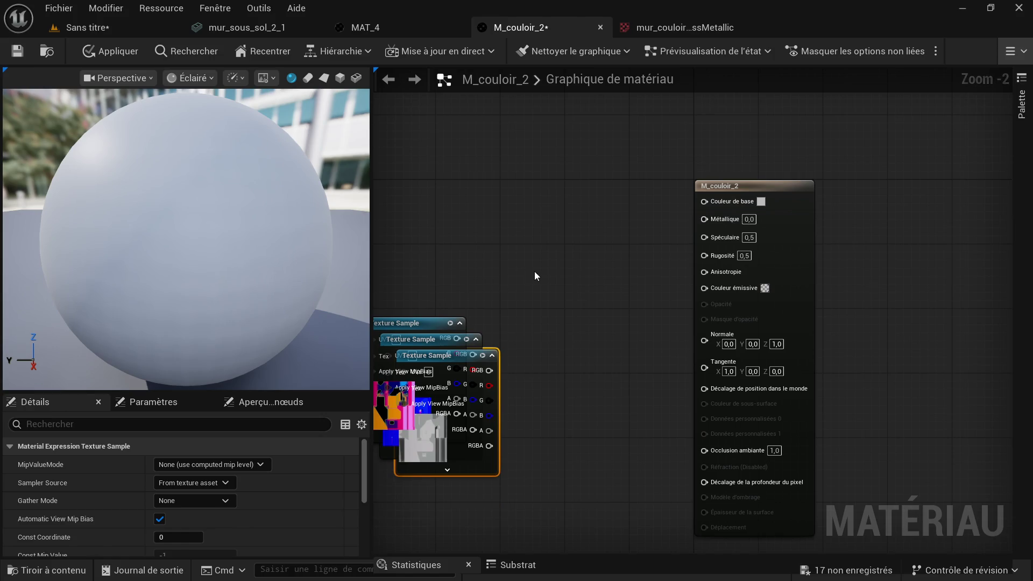
{"action": "scroll", "coordinate": [482, 283], "scroll_direction": "down", "scroll_amount": 1}
{"action": "mouse_move", "coordinate": [402, 318]}
{"action": "left_mouse_down"}
{"action": "mouse_move", "coordinate": [524, 362]}
{"action": "mouse_move", "coordinate": [514, 387]}
{"action": "left_mouse_up"}
{"action": "scroll", "coordinate": [565, 388], "scroll_direction": "up", "scroll_amount": 3}
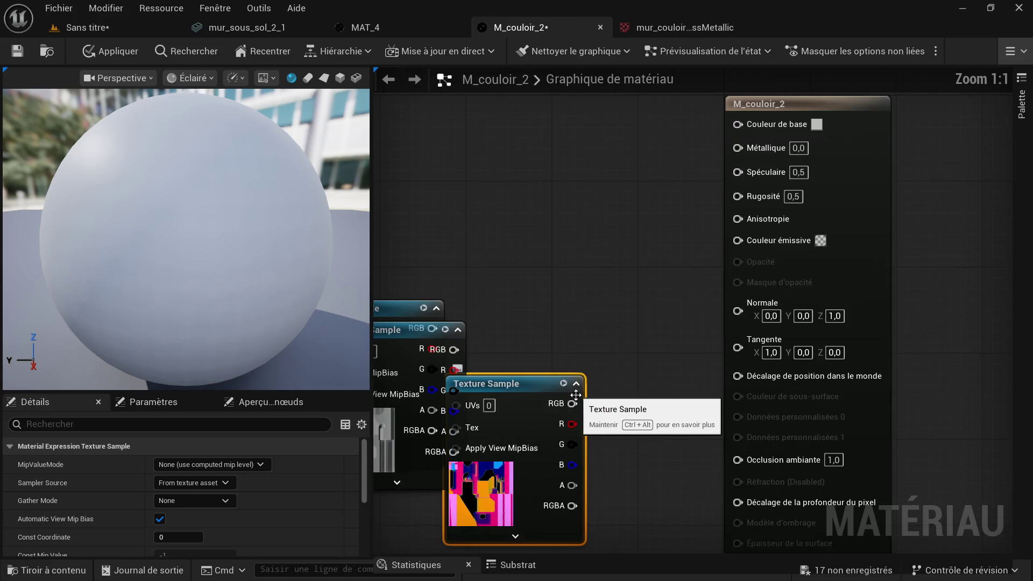
Step: Wire R, G, B to Occlusion ambiante, Rugosité, Métallique, and the other samples to base colour and Normale
{"action": "left_click_drag", "start_coordinate": [571, 424], "coordinate": [737, 459]}
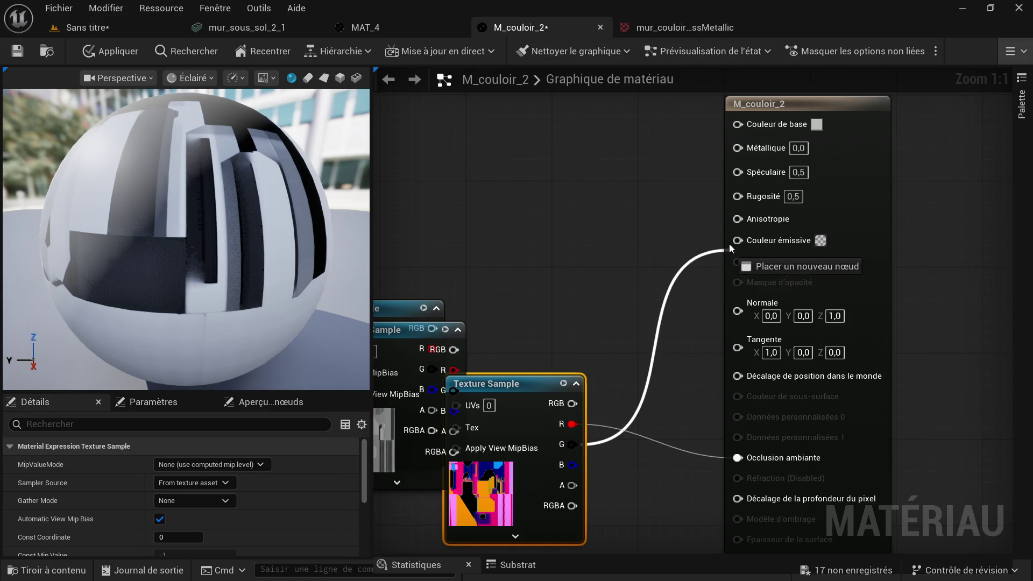
{"action": "left_click_drag", "start_coordinate": [571, 444], "coordinate": [736, 198]}
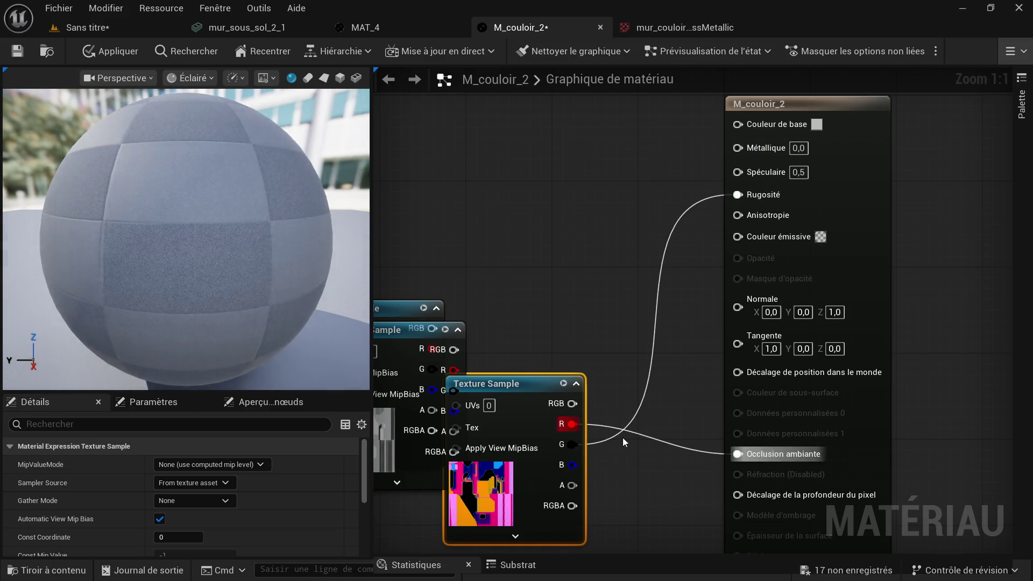
{"action": "mouse_move", "coordinate": [572, 465]}
{"action": "left_mouse_down"}
{"action": "mouse_move", "coordinate": [745, 215]}
{"action": "mouse_move", "coordinate": [750, 145]}
{"action": "left_mouse_up"}
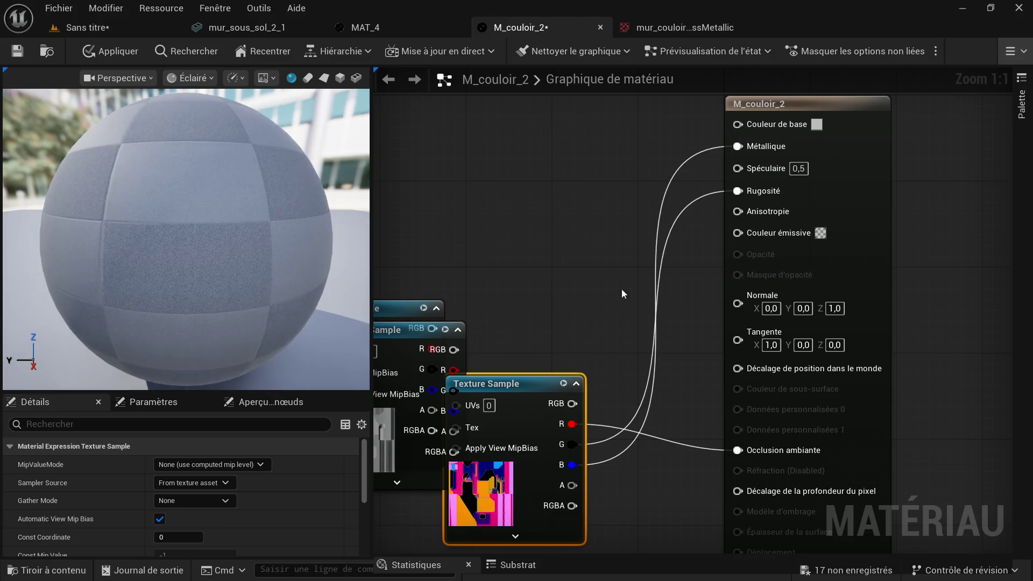
{"action": "mouse_move", "coordinate": [435, 335]}
{"action": "left_mouse_down"}
{"action": "mouse_move", "coordinate": [556, 110]}
{"action": "mouse_move", "coordinate": [737, 125]}
{"action": "left_mouse_up"}
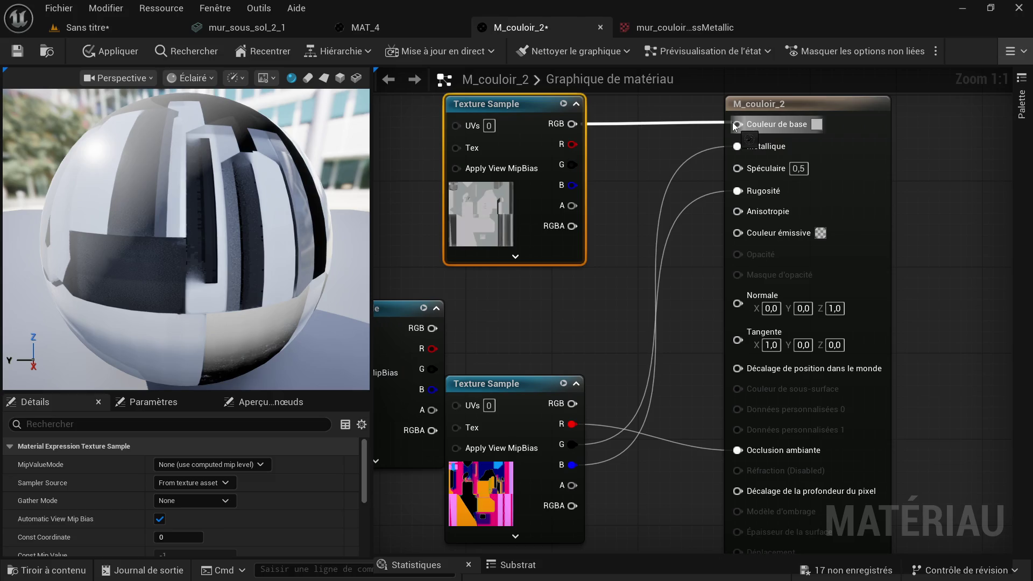
{"action": "scroll", "coordinate": [557, 270], "scroll_direction": "down", "scroll_amount": 2}
{"action": "left_click_drag", "start_coordinate": [461, 312], "coordinate": [703, 291]}
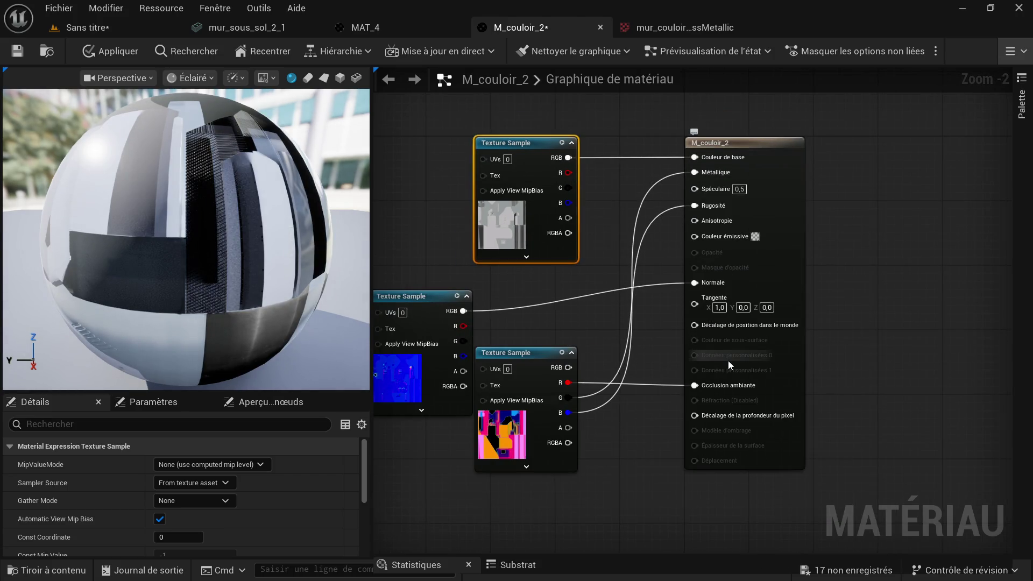
{"action": "scroll", "coordinate": [662, 367], "scroll_direction": "up", "scroll_amount": 1}
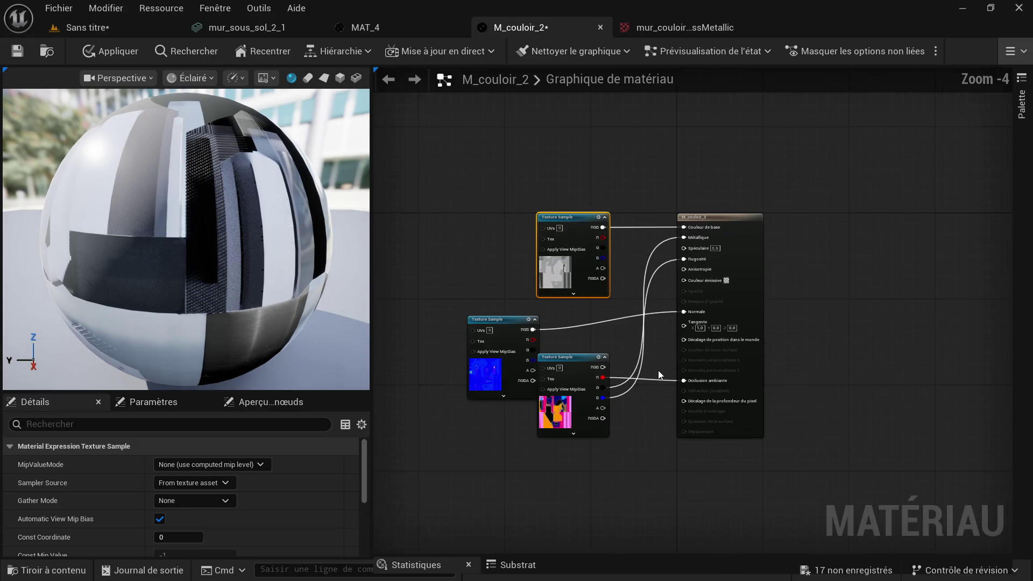
{"action": "scroll", "coordinate": [615, 399], "scroll_direction": "up", "scroll_amount": 1}
Step: Tidy the positions of the normal and packed texture sample nodes
{"action": "left_click_drag", "start_coordinate": [571, 365], "coordinate": [580, 478]}
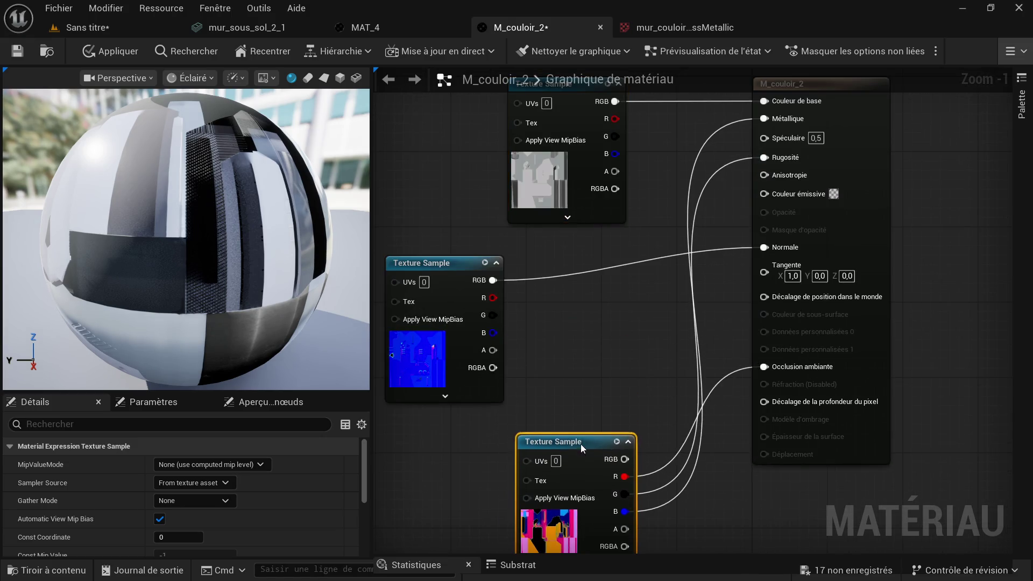
{"action": "left_click_drag", "start_coordinate": [461, 272], "coordinate": [581, 263]}
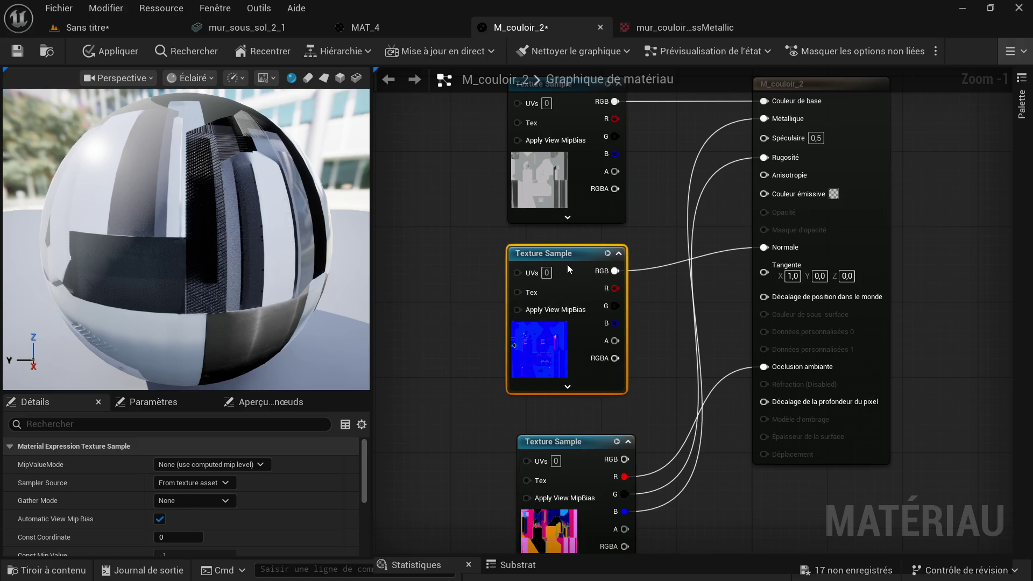
{"action": "left_click_drag", "start_coordinate": [572, 450], "coordinate": [563, 431]}
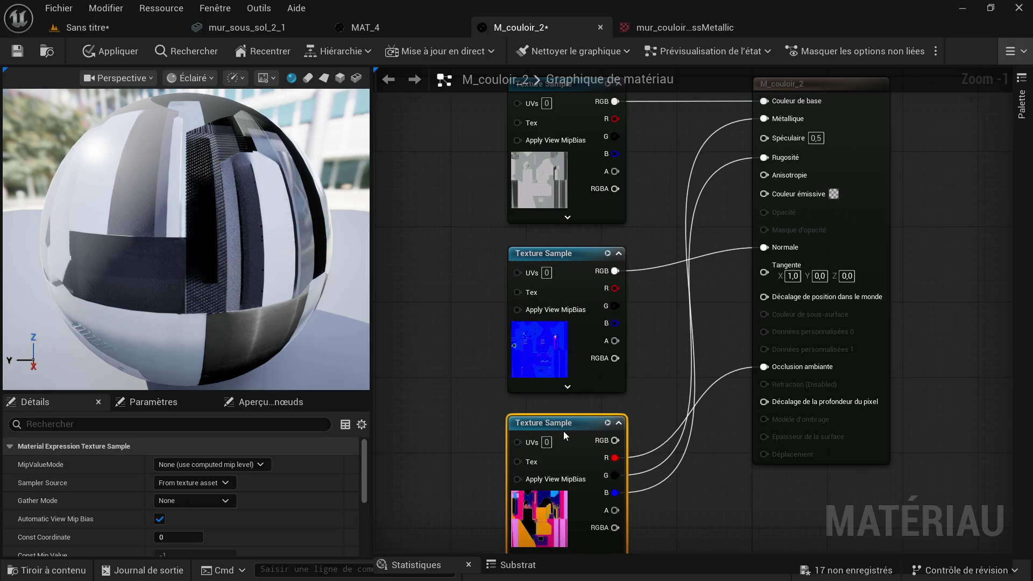
{"action": "scroll", "coordinate": [657, 322], "scroll_direction": "down", "scroll_amount": 4}
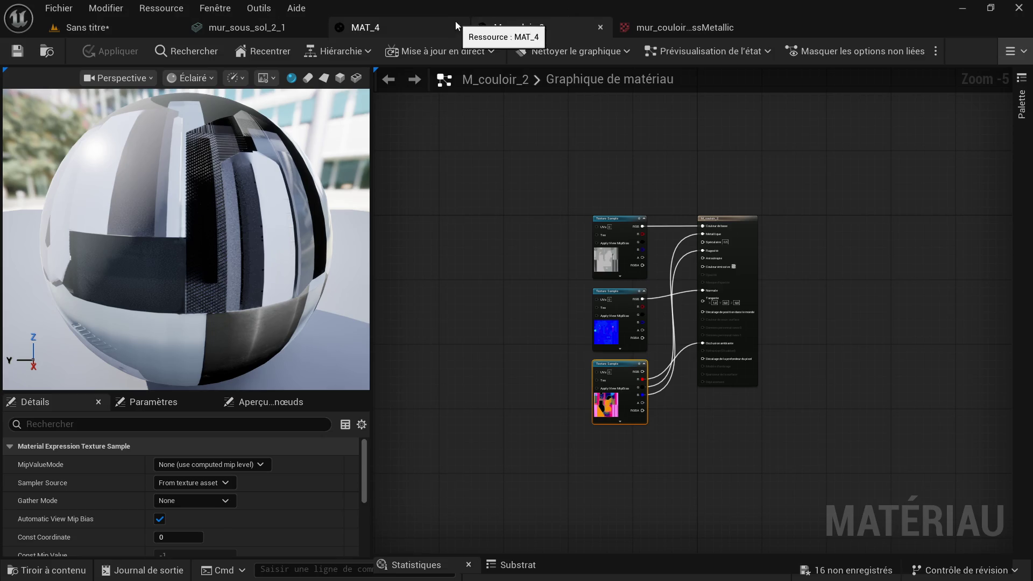
Step: Return to the level, frame the mur_sous_sol_2_1 wall in move mode and show the content browser
{"action": "left_click", "coordinate": [131, 27]}
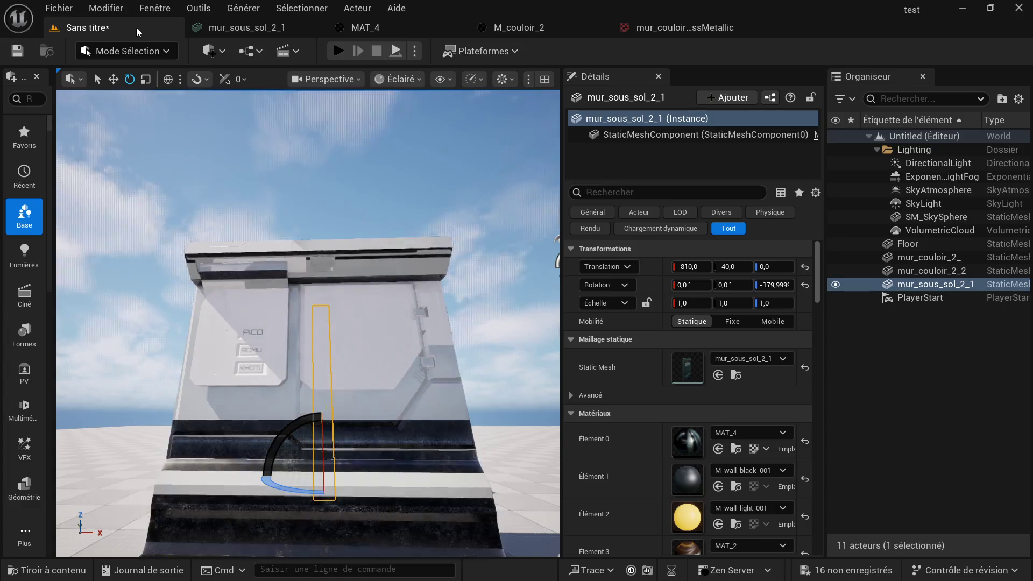
{"action": "right_click_drag", "start_coordinate": [360, 273], "coordinate": [360, 273]}
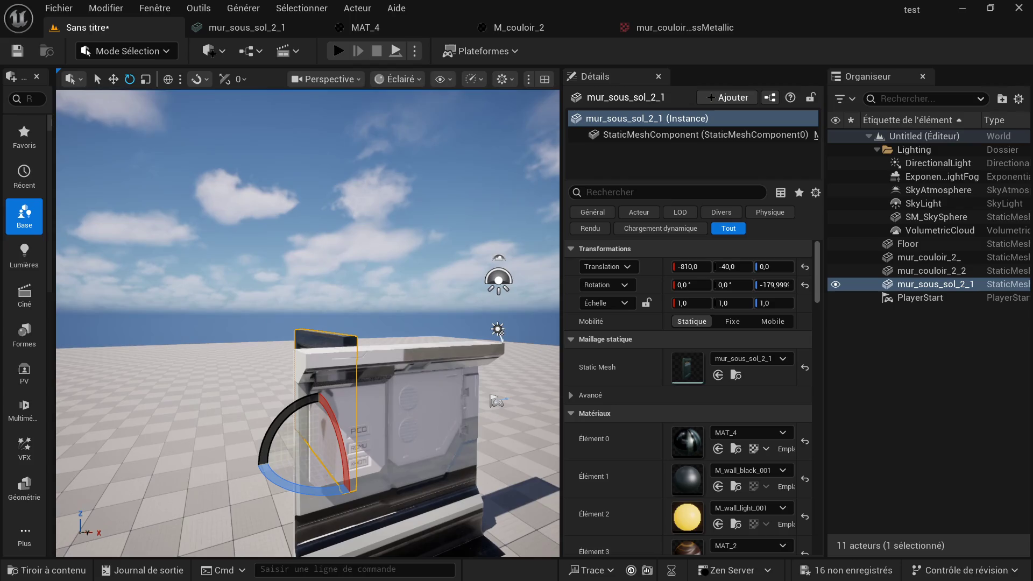
{"action": "right_click_drag", "start_coordinate": [400, 390], "coordinate": [401, 390]}
{"action": "key", "text": "r"}
{"action": "key", "text": "w"}
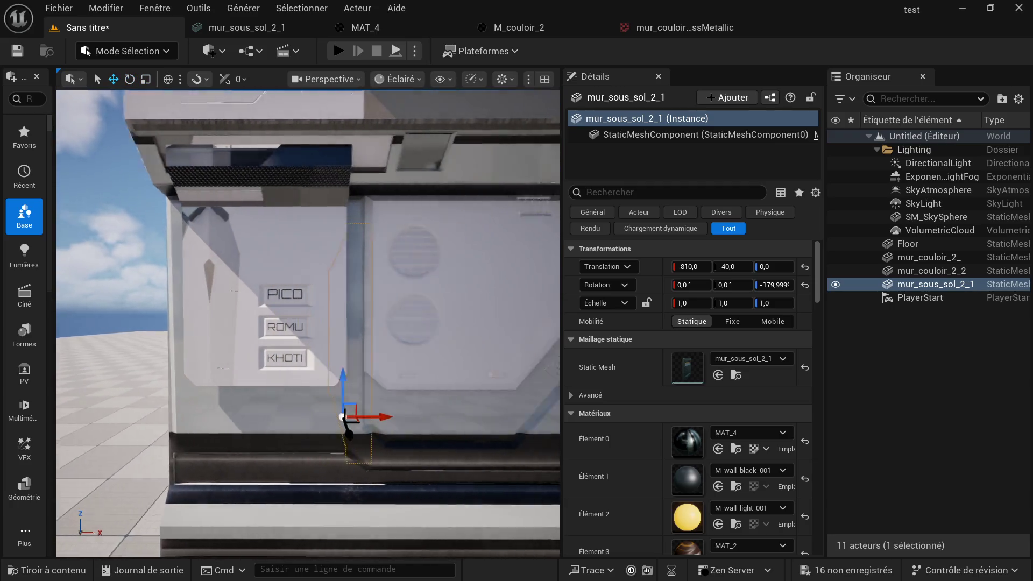
{"action": "key", "text": "f"}
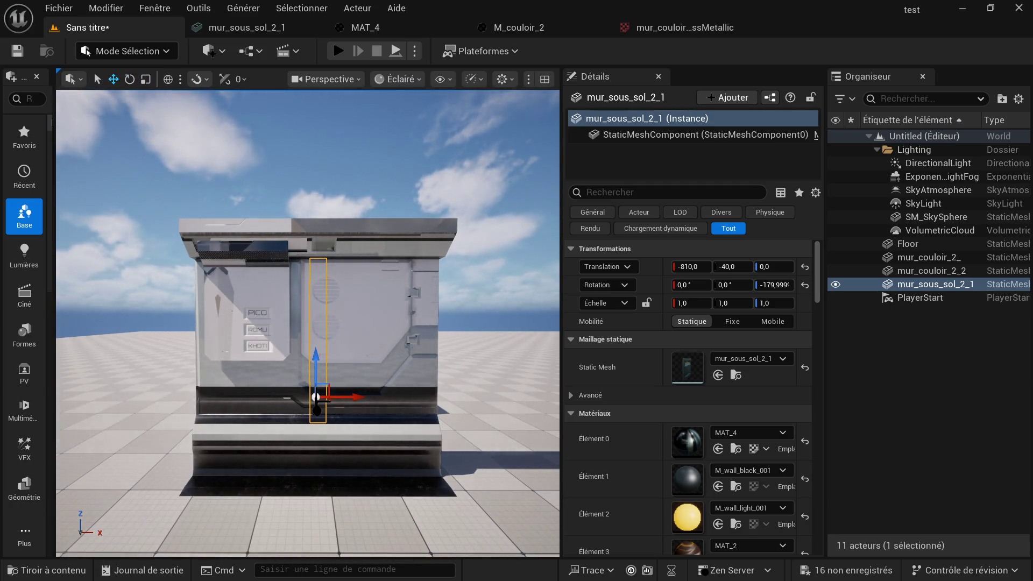
{"action": "left_click", "coordinate": [71, 567]}
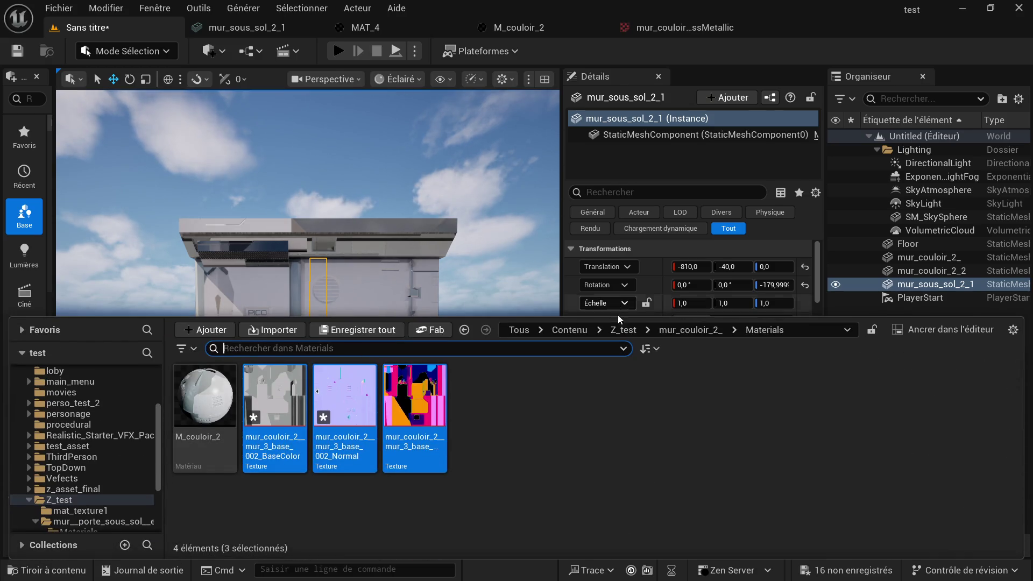
Step: Move M_couloir_2 and its three textures from mur_couloir_2_/Materials into Z_test
{"action": "left_click", "coordinate": [678, 333]}
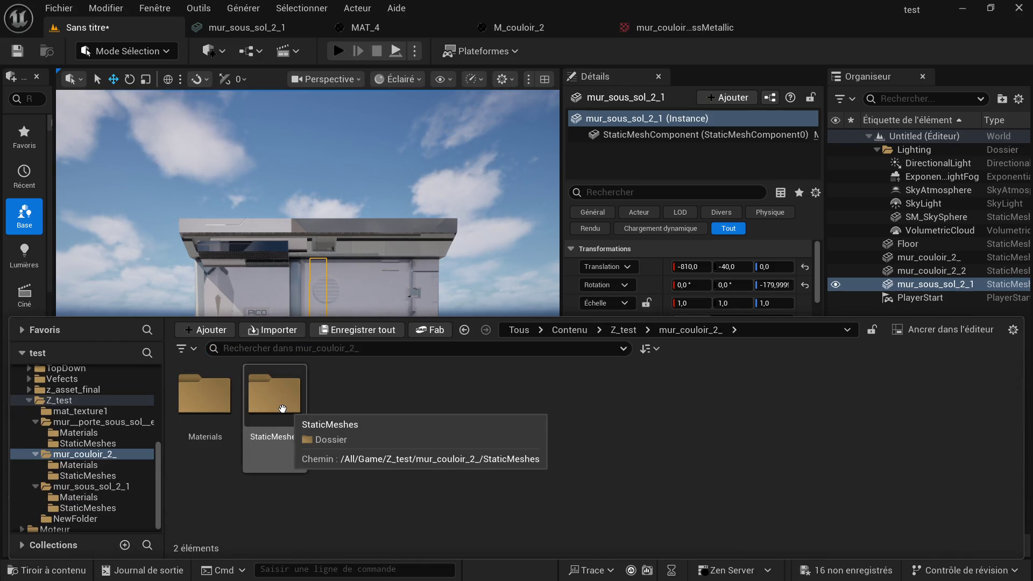
{"action": "double_click", "coordinate": [199, 408]}
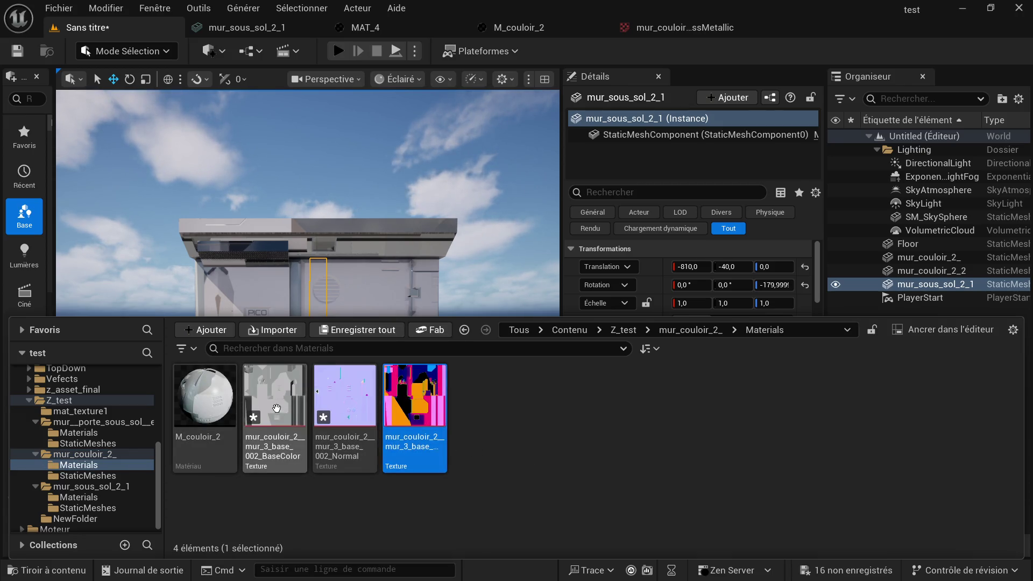
{"action": "mouse_move", "coordinate": [205, 400]}
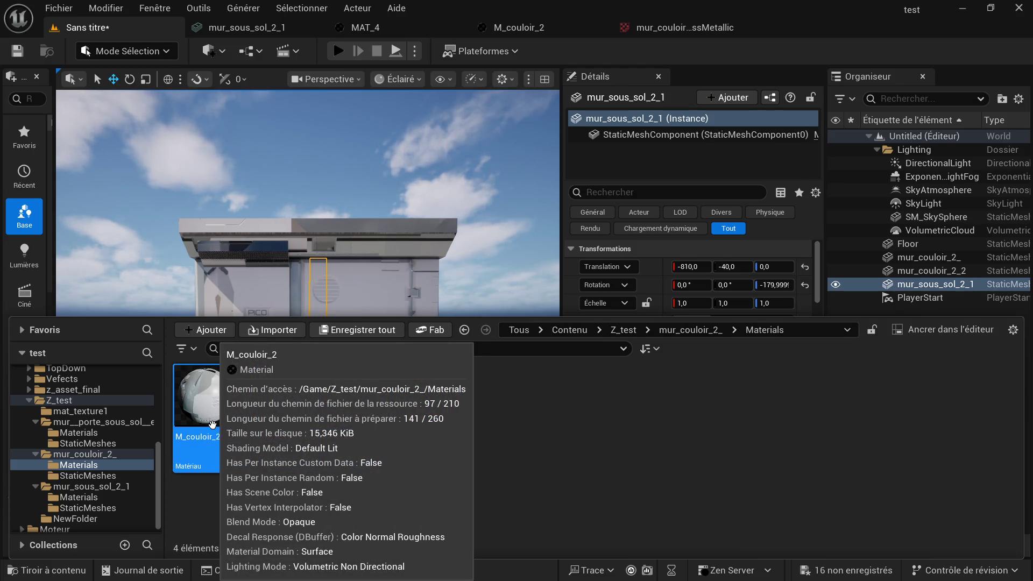
{"action": "mouse_move", "coordinate": [214, 418]}
{"action": "left_mouse_down"}
{"action": "mouse_move", "coordinate": [124, 422]}
{"action": "mouse_move", "coordinate": [81, 403]}
{"action": "left_mouse_up"}
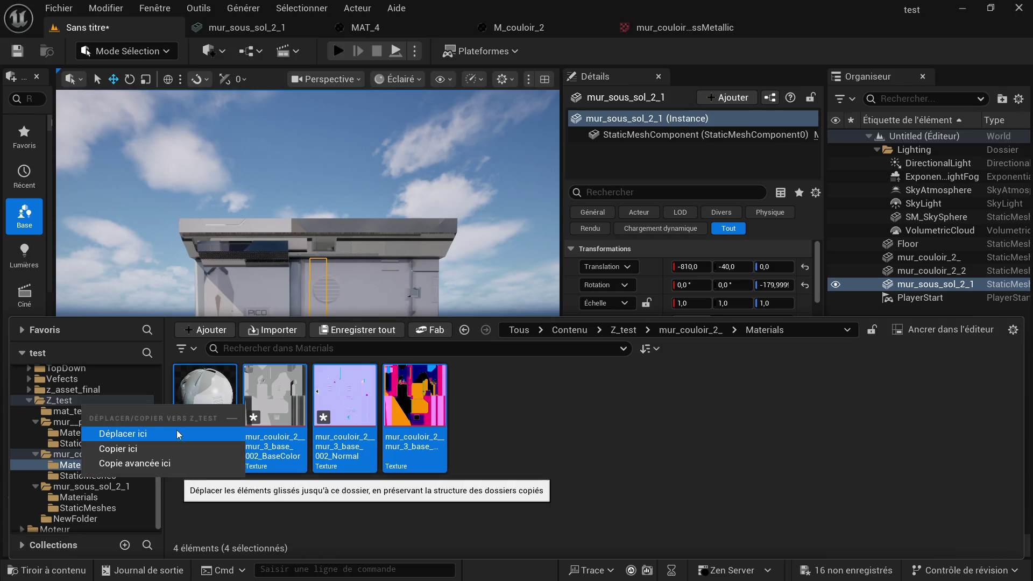
{"action": "left_click", "coordinate": [177, 434]}
Step: Browse to Z_test and bring up actions for the mur_couloir_2_ folder
{"action": "left_click", "coordinate": [690, 329]}
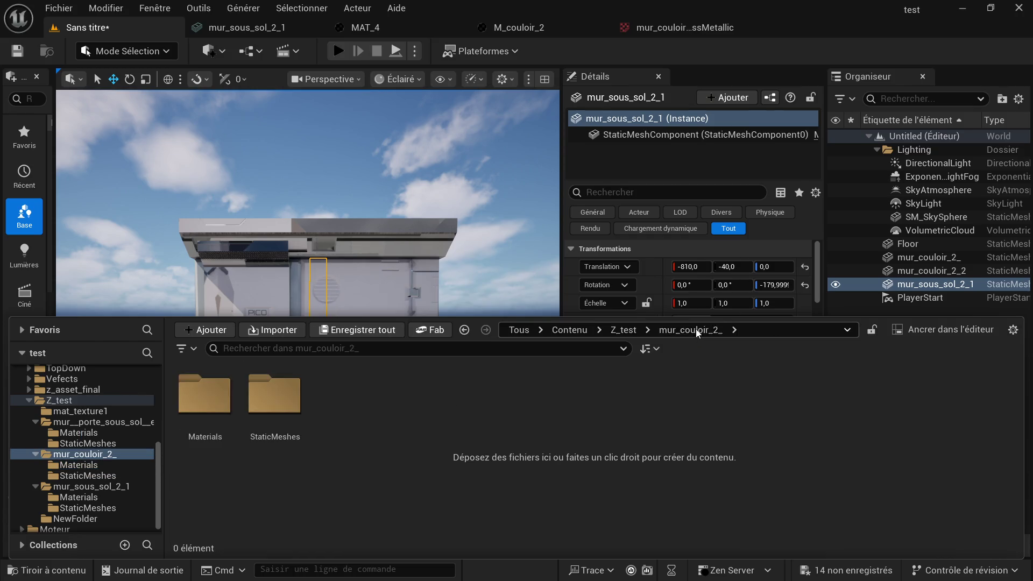
{"action": "left_click", "coordinate": [623, 329]}
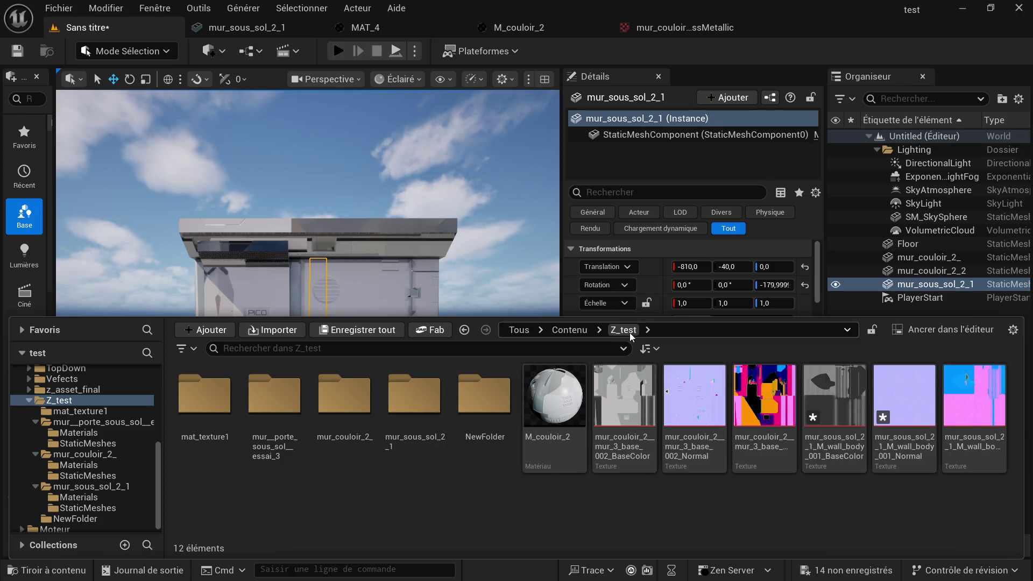
{"action": "left_click", "coordinate": [347, 404]}
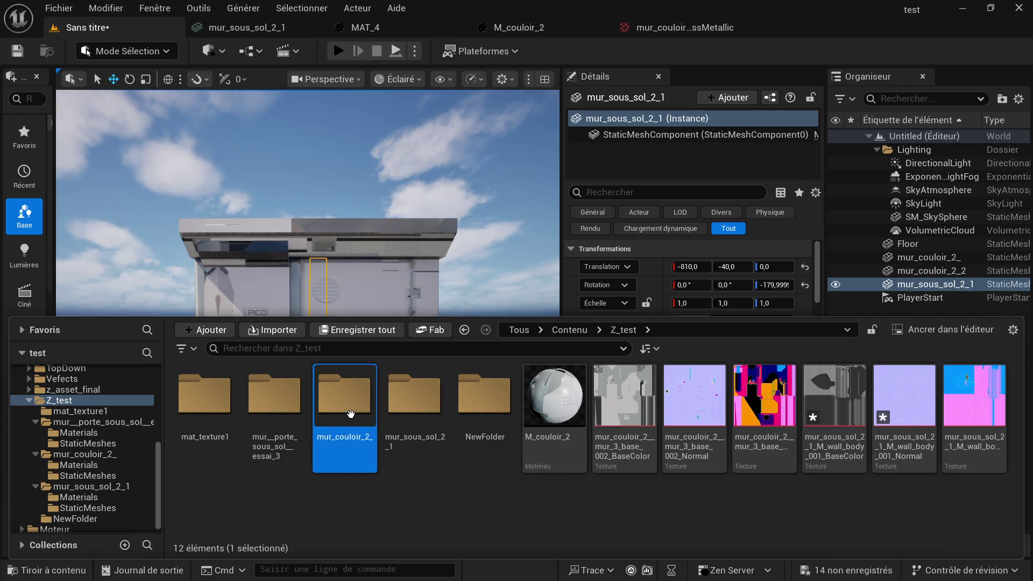
{"action": "right_click", "coordinate": [348, 416]}
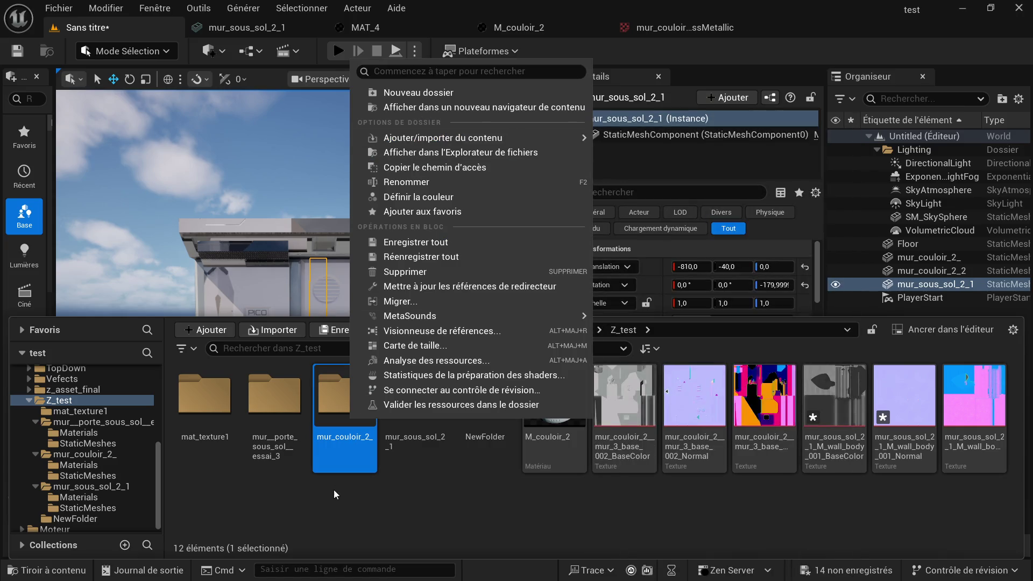
Step: Force-delete the mur_couloir_2_ folder and its static mesh despite references
{"action": "left_click", "coordinate": [379, 273]}
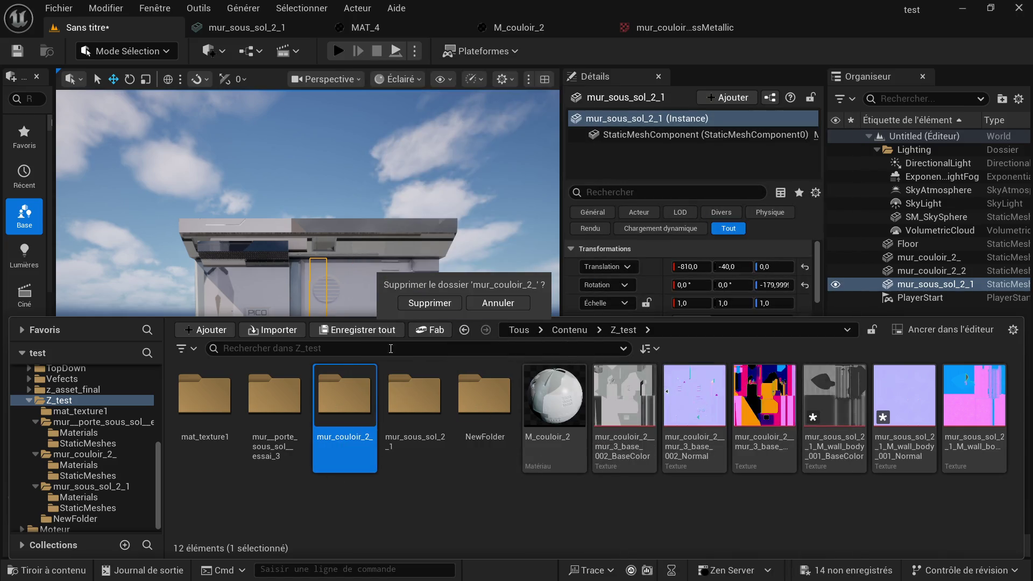
{"action": "left_click", "coordinate": [428, 302]}
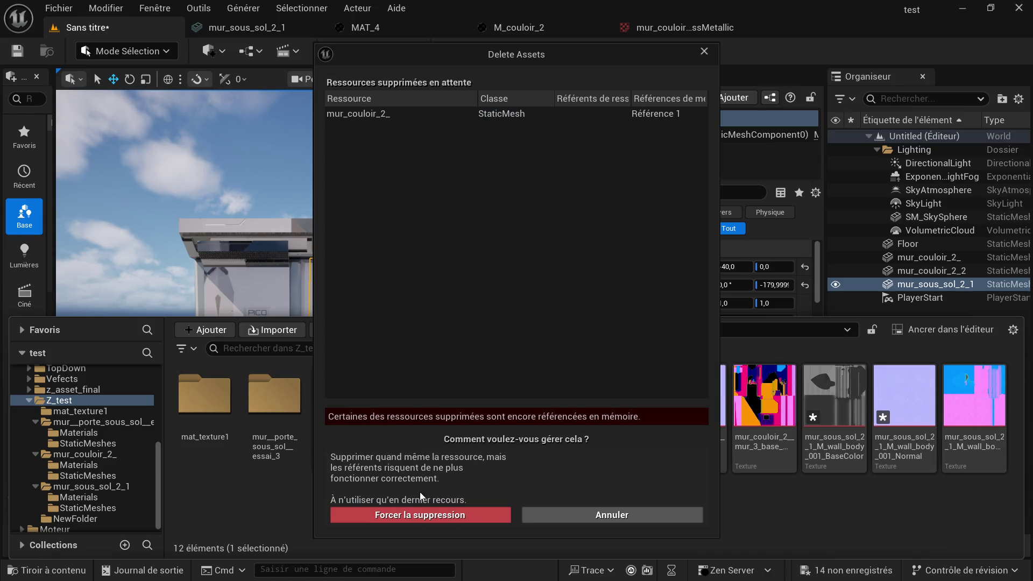
{"action": "left_click", "coordinate": [420, 515]}
{"action": "left_click", "coordinate": [48, 570]}
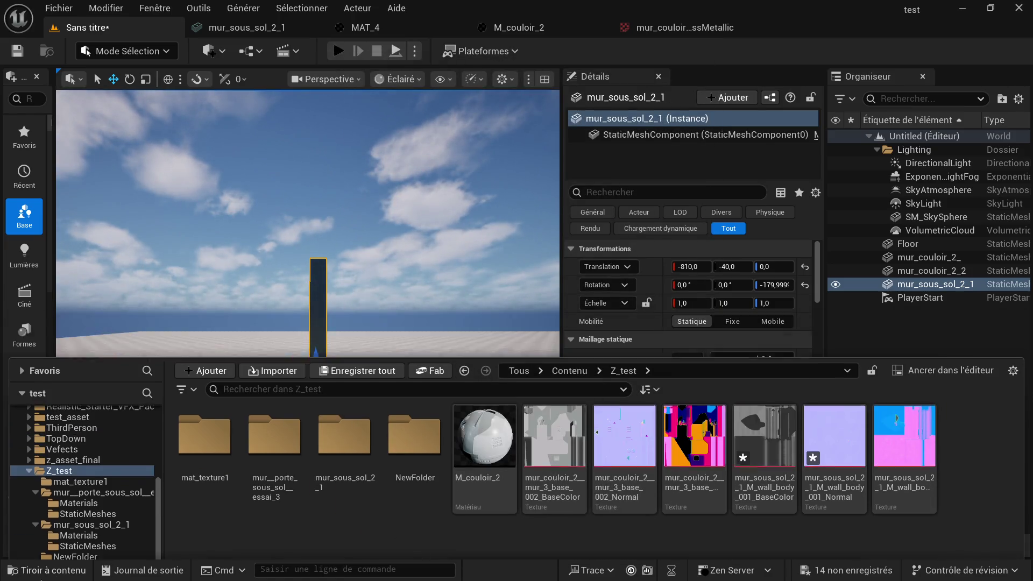
{"action": "left_click", "coordinate": [49, 570]}
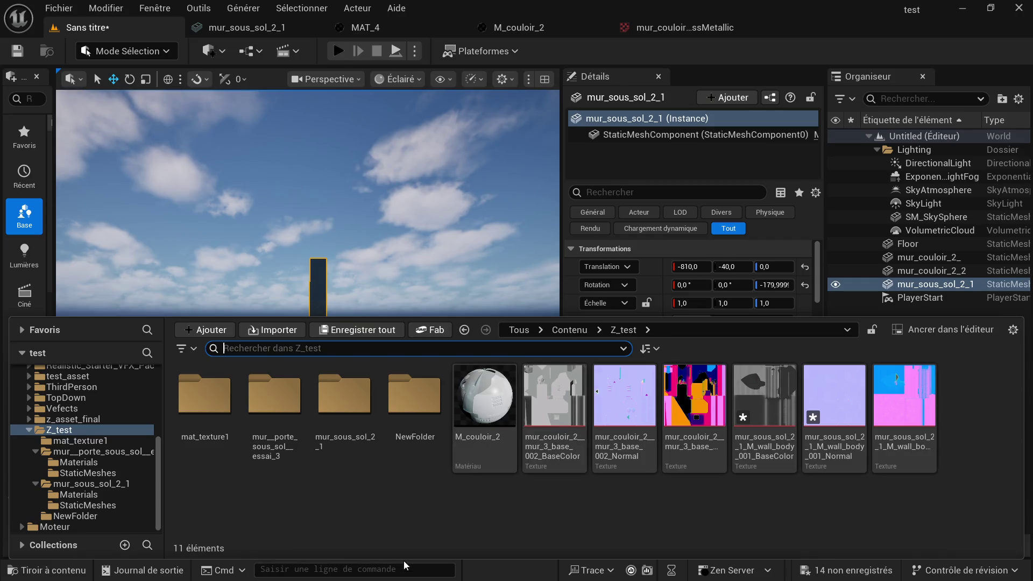
{"action": "left_click", "coordinate": [469, 360]}
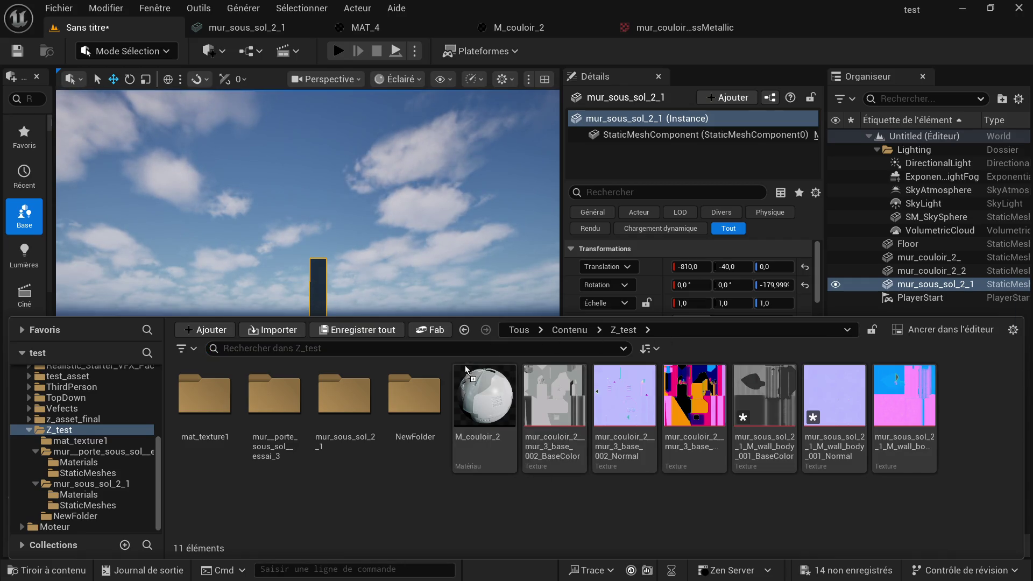
Step: Re-import the mur couloir 2 .glb into Z_test with default settings, recreating mur_couloir_2_
{"action": "left_click_drag", "start_coordinate": [407, 487], "coordinate": [409, 489]}
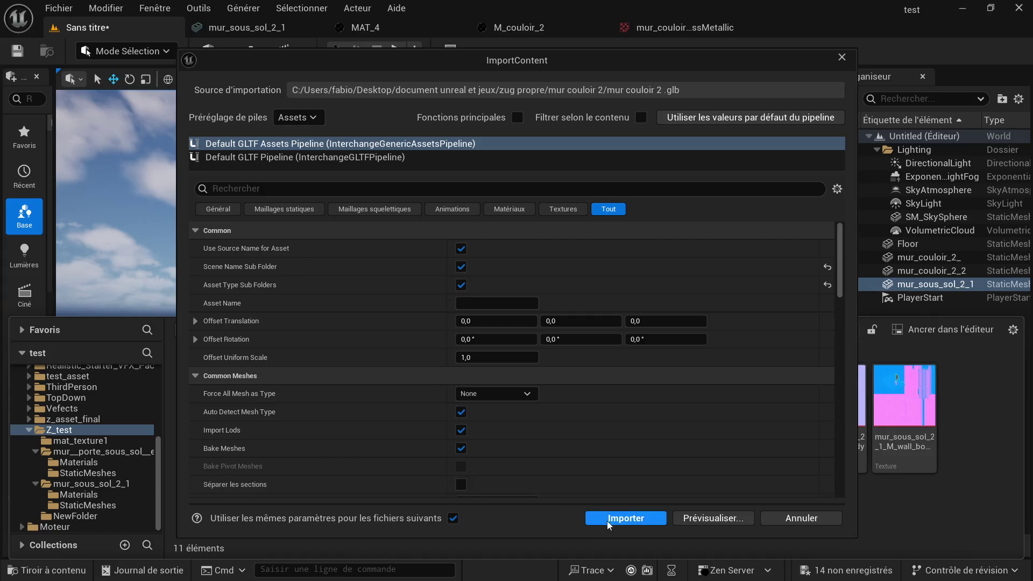
{"action": "left_click", "coordinate": [654, 525]}
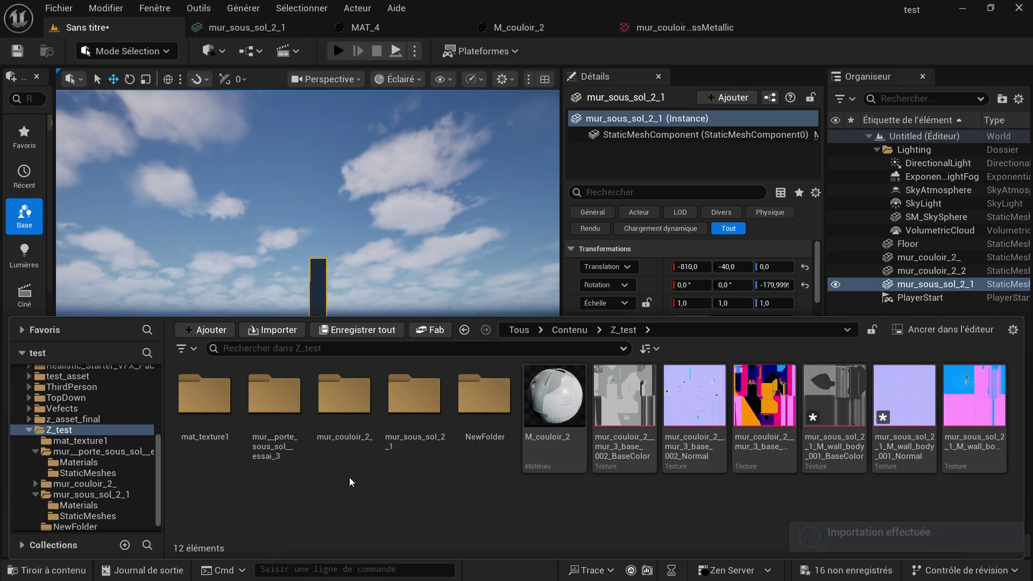
{"action": "left_click", "coordinate": [556, 400]}
{"action": "left_click", "coordinate": [833, 399]}
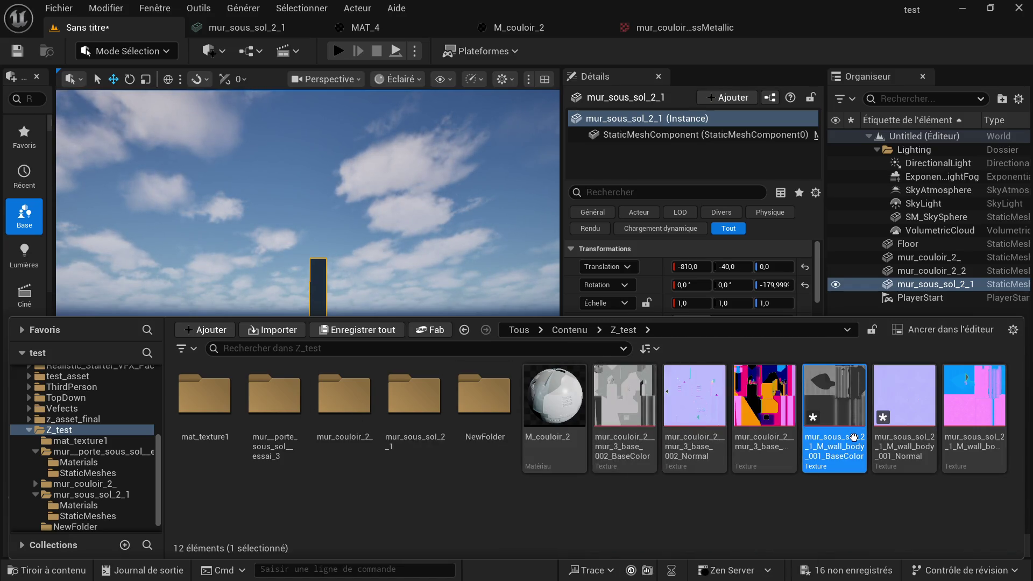
Step: Force-delete the three mur_sous_sol_2_1 textures from Z_test
{"action": "left_click", "coordinate": [962, 422], "text": "shift"}
{"action": "key", "text": "Delete"}
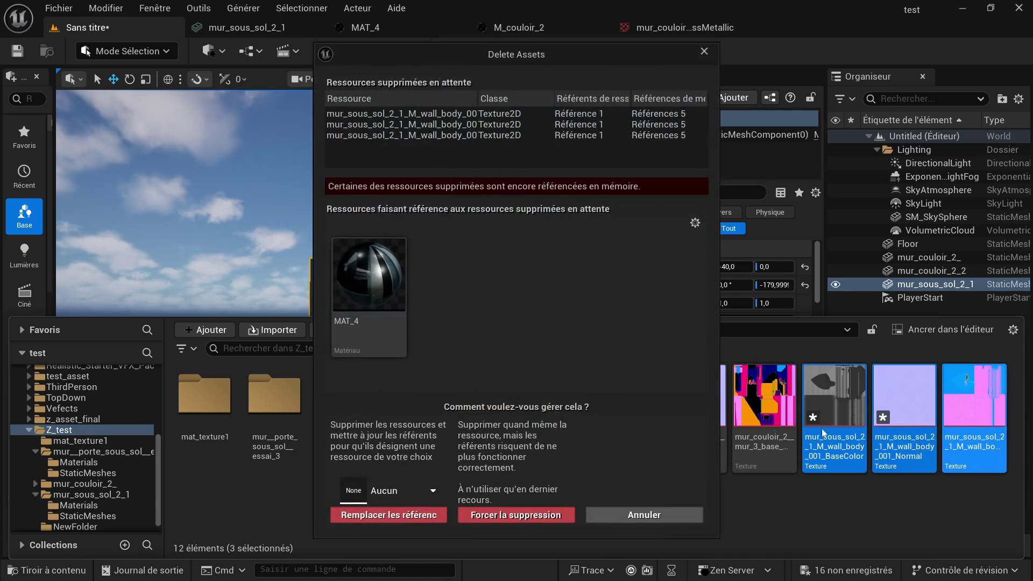
{"action": "left_click", "coordinate": [515, 515]}
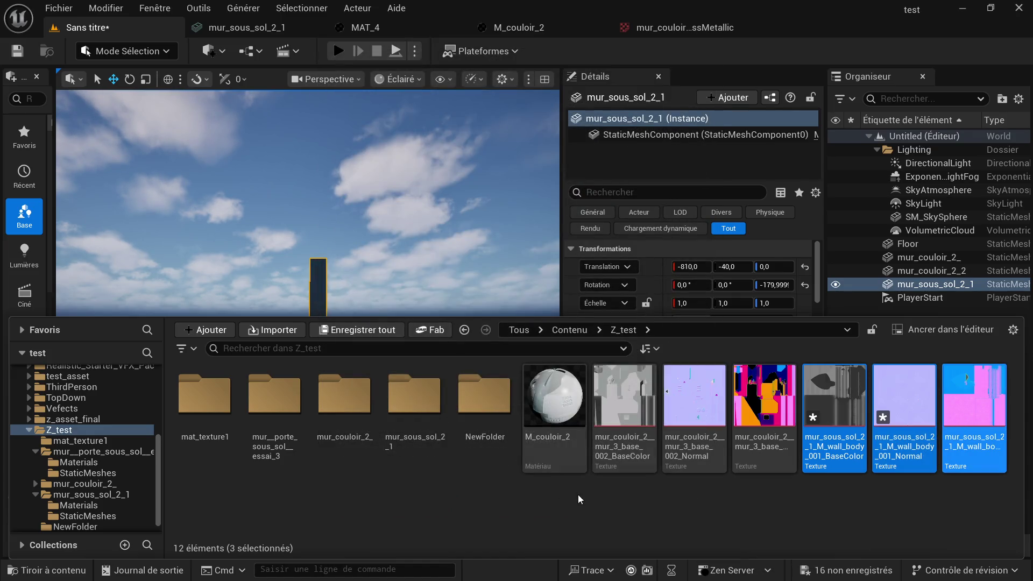
Step: Move M_couloir_2 and its three textures onto the mur_couloir_2_ folder
{"action": "left_click", "coordinate": [43, 571]}
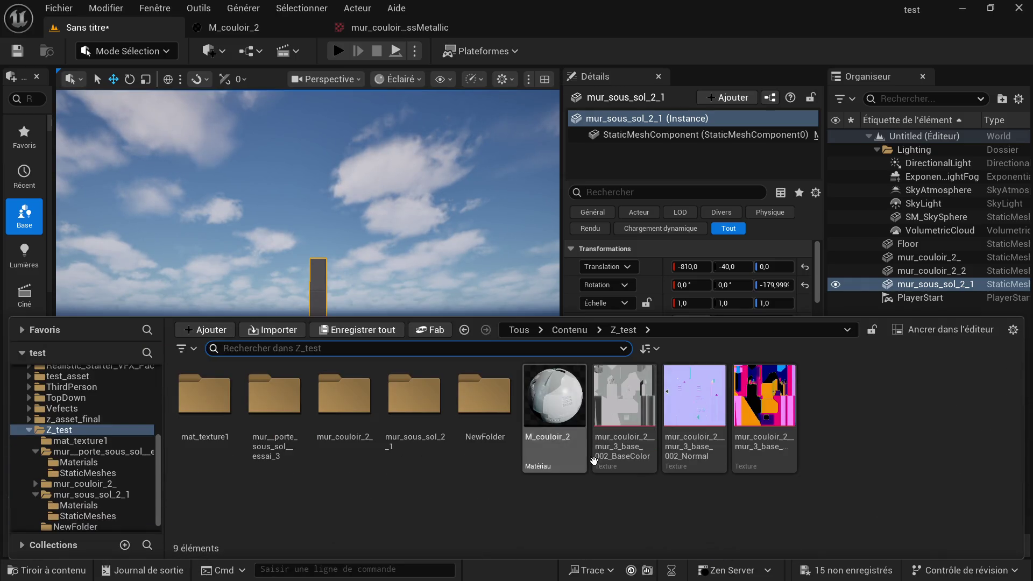
{"action": "left_click", "coordinate": [753, 406], "text": "shift"}
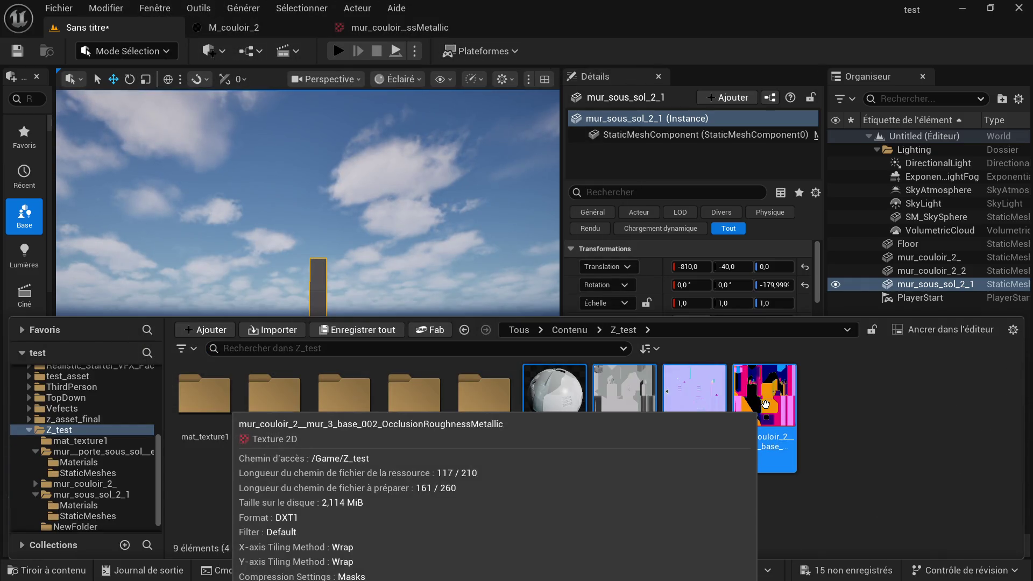
{"action": "left_click_drag", "start_coordinate": [764, 403], "coordinate": [348, 432]}
{"action": "left_click", "coordinate": [413, 461]}
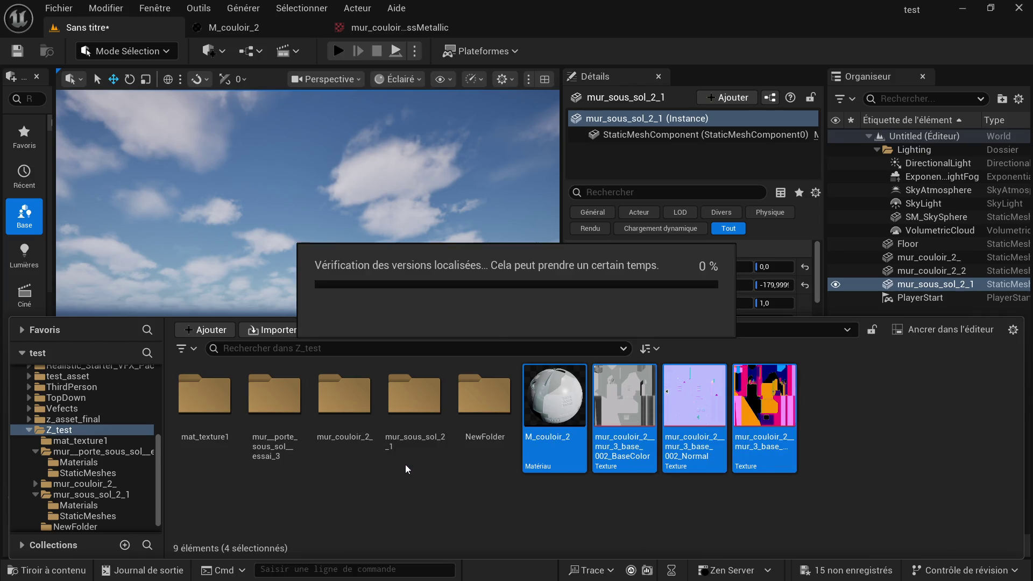
Step: Move M_couloir_2 and its three textures into mur_couloir_2_/Materials
{"action": "double_click", "coordinate": [347, 396]}
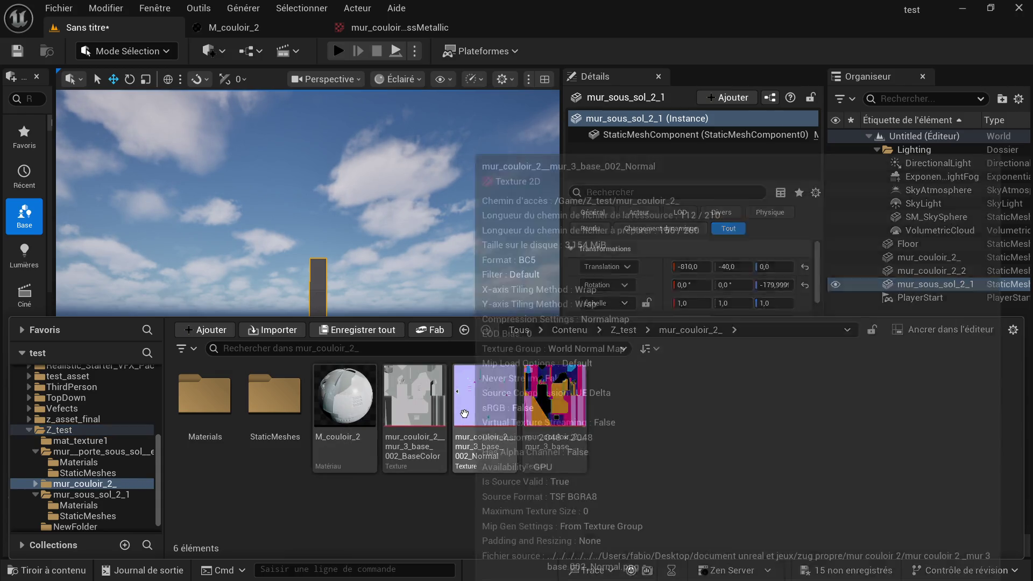
{"action": "left_click", "coordinate": [378, 402], "text": "shift"}
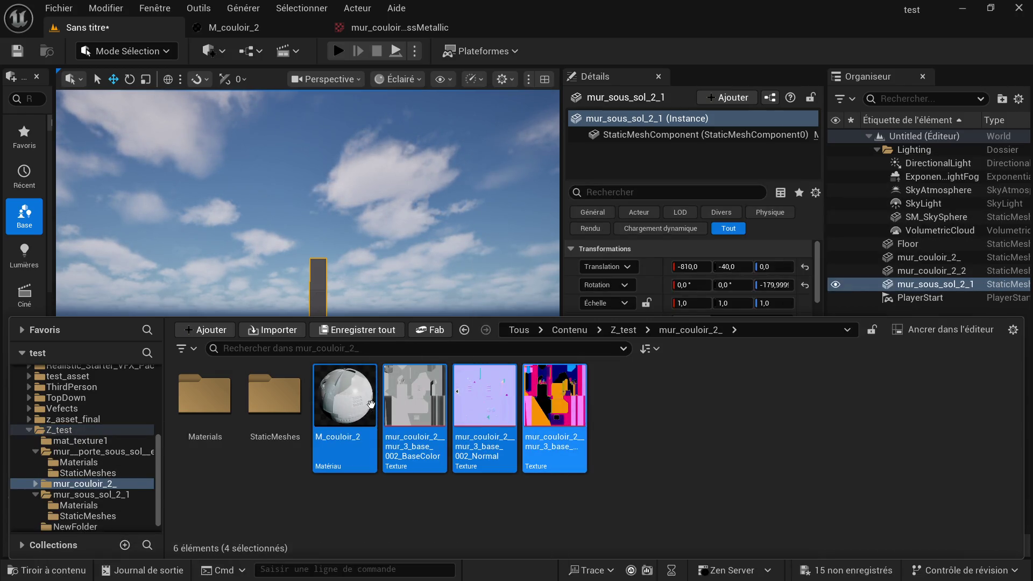
{"action": "left_click_drag", "start_coordinate": [378, 403], "coordinate": [220, 408]}
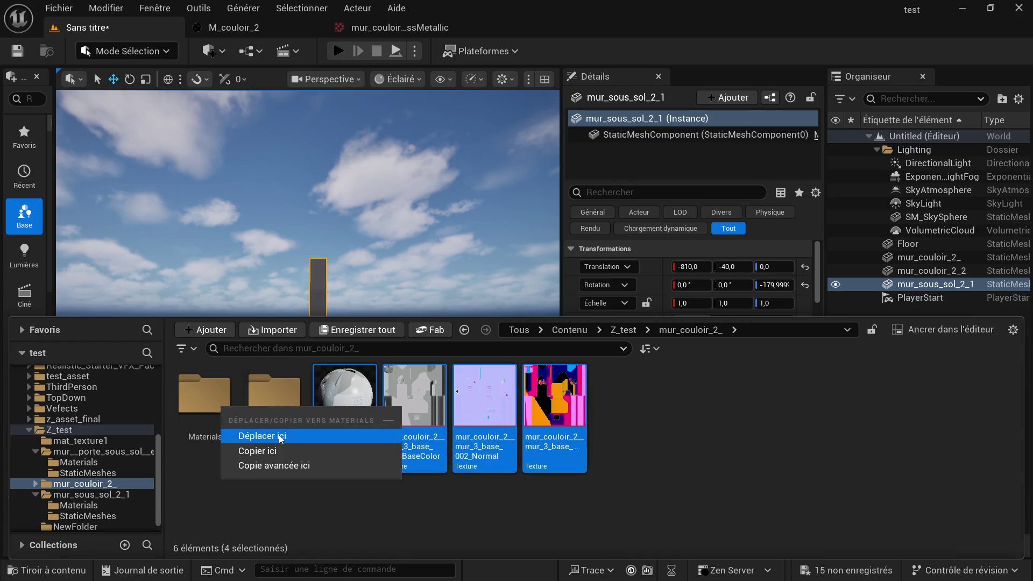
{"action": "left_click", "coordinate": [281, 437]}
Step: Open the mur_couloir_2_ static mesh from StaticMeshes for editing
{"action": "left_click", "coordinate": [257, 422]}
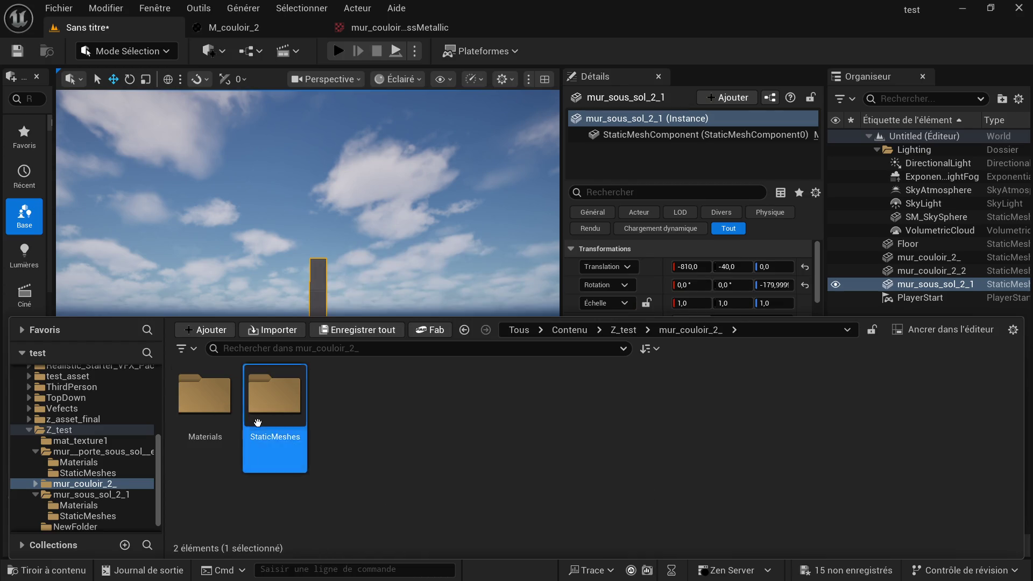
{"action": "double_click", "coordinate": [257, 422]}
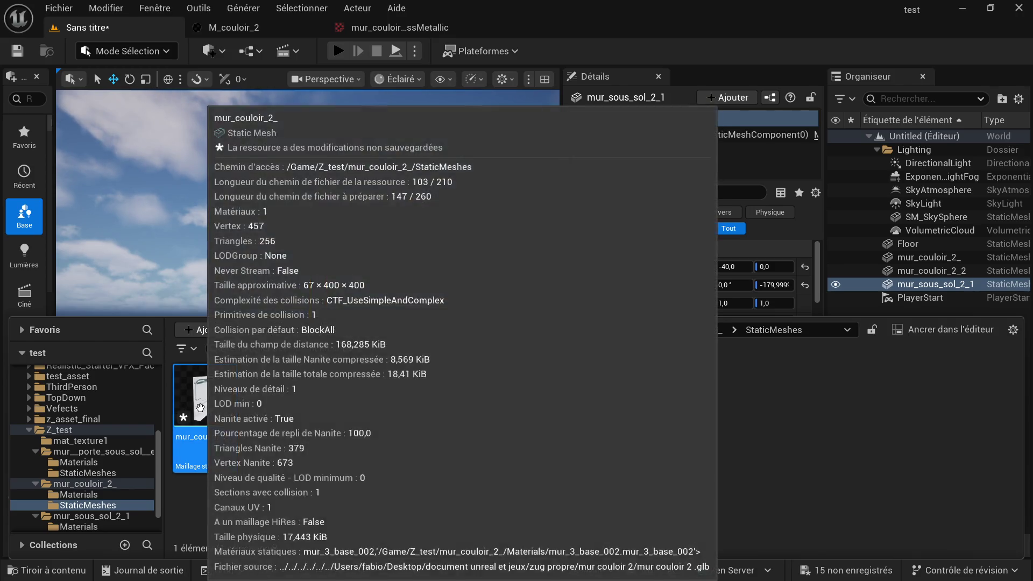
{"action": "key", "text": "Return"}
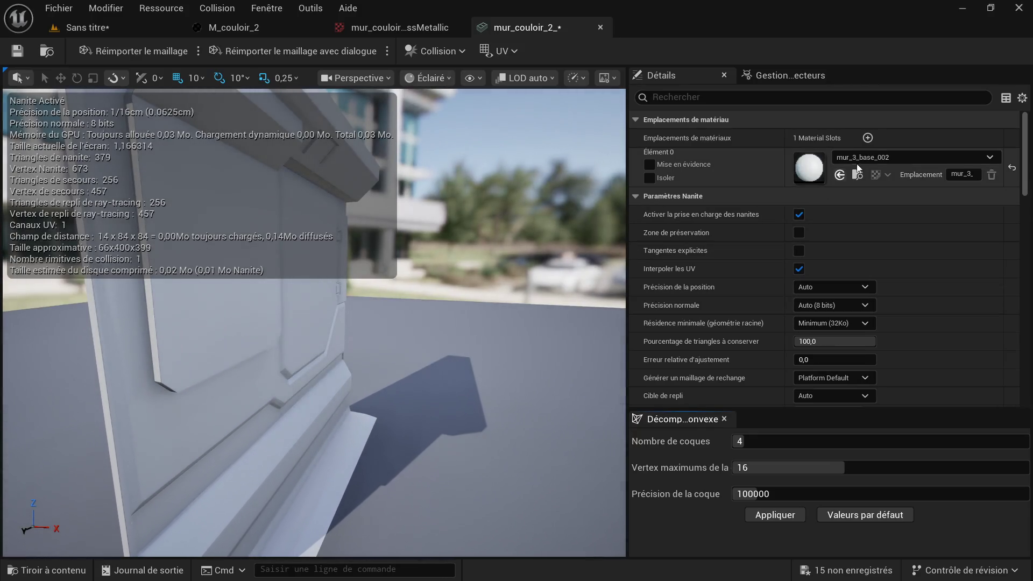
Step: Assign M_couloir_2 to the mur_couloir_2_ mesh's material slot
{"action": "left_click", "coordinate": [50, 568]}
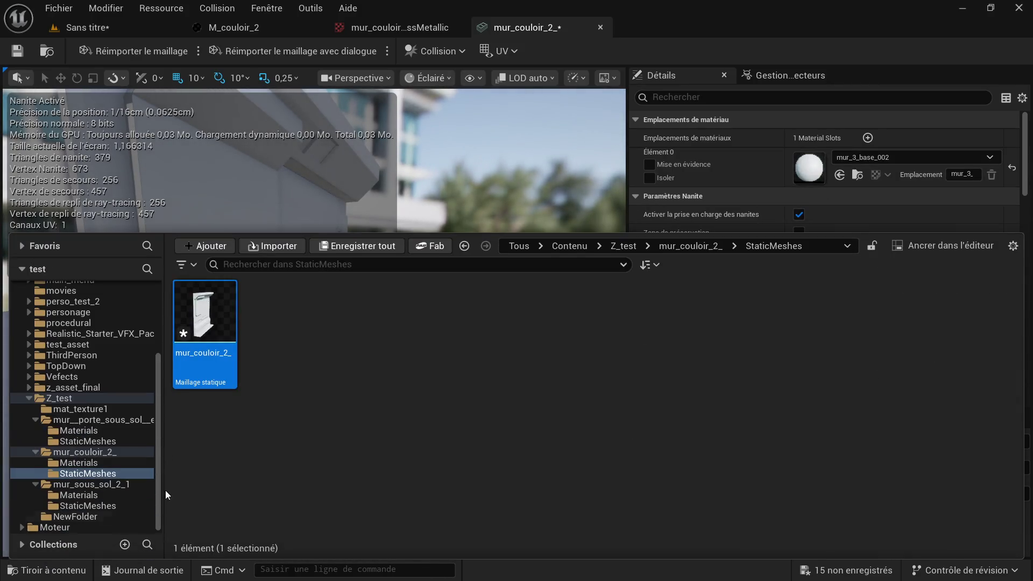
{"action": "left_click", "coordinate": [688, 253]}
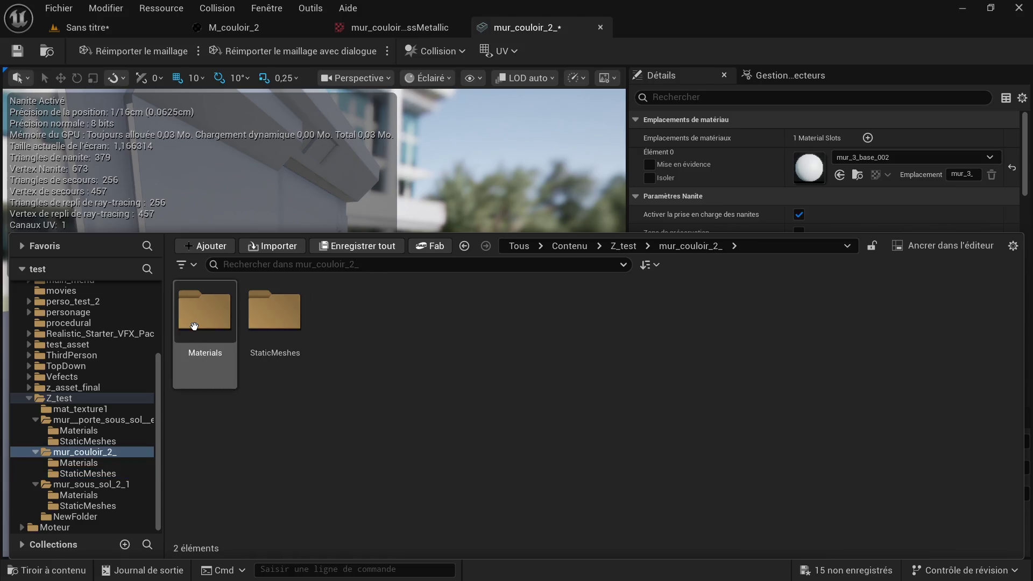
{"action": "double_click", "coordinate": [217, 327]}
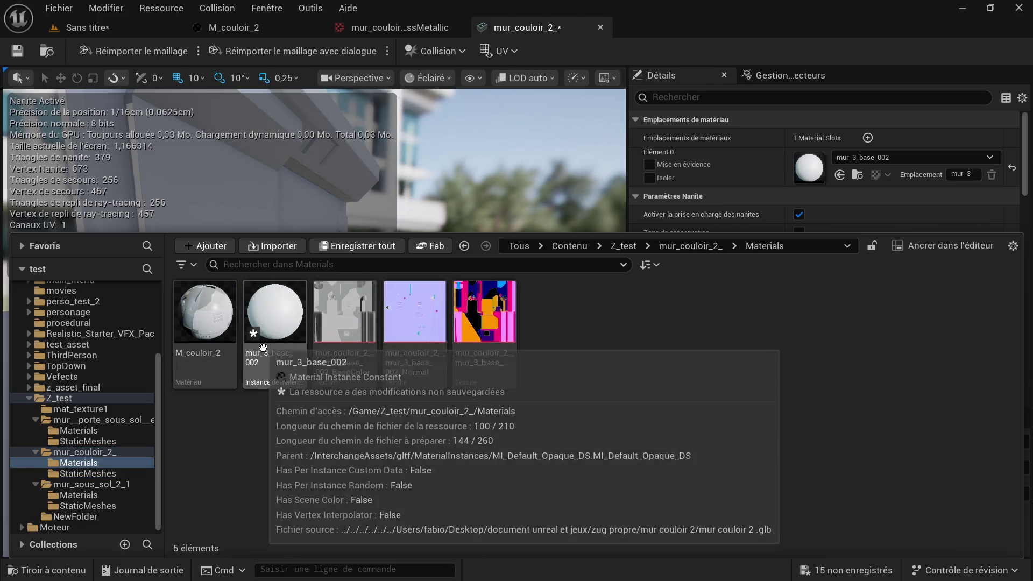
{"action": "left_click", "coordinate": [205, 319]}
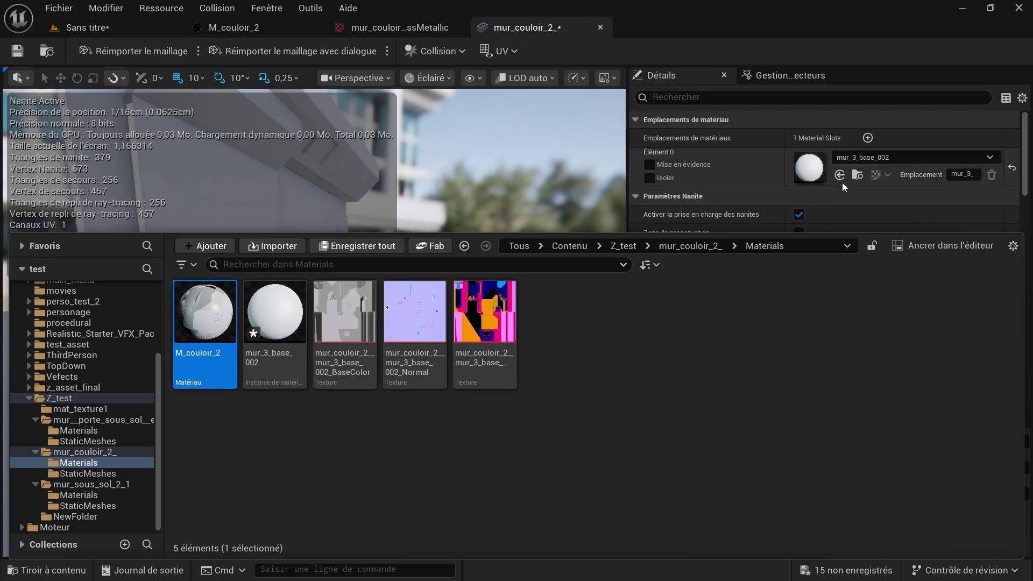
{"action": "left_click", "coordinate": [840, 175]}
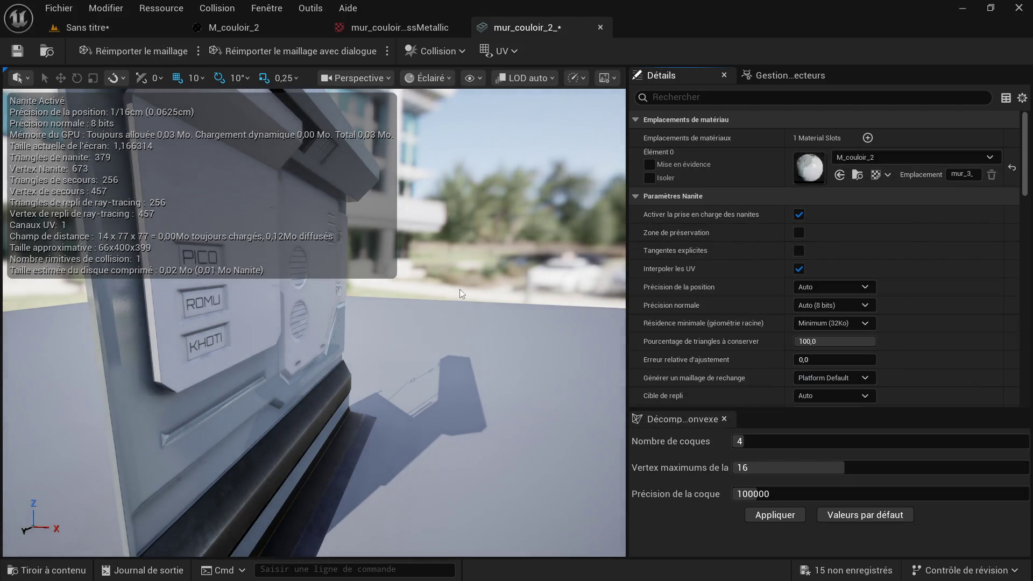
Step: Inspect the textured mesh from several angles, then return to the Sans titre level
{"action": "left_click_drag", "start_coordinate": [460, 292], "coordinate": [470, 228]}
{"action": "scroll", "coordinate": [591, 180], "scroll_direction": "down", "scroll_amount": 2}
{"action": "scroll", "coordinate": [590, 180], "scroll_direction": "down", "scroll_amount": 2}
{"action": "scroll", "coordinate": [547, 191], "scroll_direction": "up", "scroll_amount": 3}
{"action": "scroll", "coordinate": [552, 196], "scroll_direction": "down", "scroll_amount": 4}
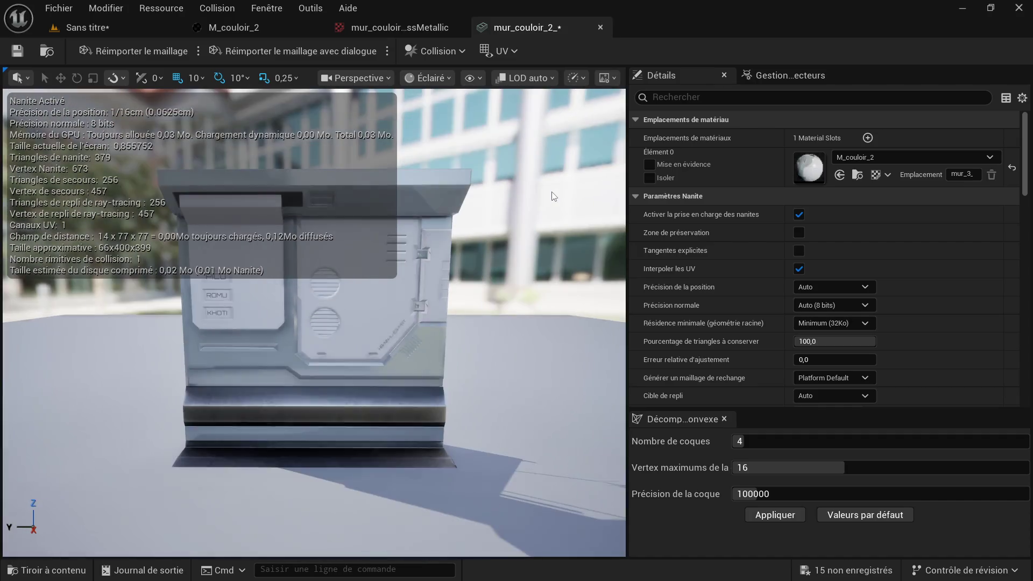
{"action": "scroll", "coordinate": [539, 209], "scroll_direction": "up", "scroll_amount": 4}
{"action": "mouse_move", "coordinate": [537, 212]}
{"action": "left_mouse_down"}
{"action": "mouse_move", "coordinate": [493, 213]}
{"action": "mouse_move", "coordinate": [452, 198]}
{"action": "left_mouse_up"}
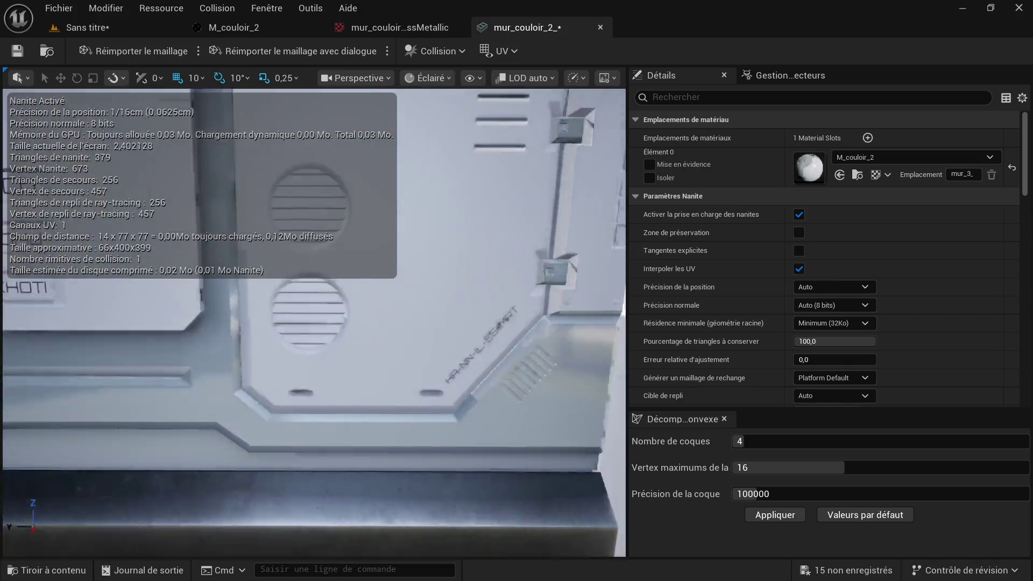
{"action": "scroll", "coordinate": [525, 294], "scroll_direction": "up", "scroll_amount": 2}
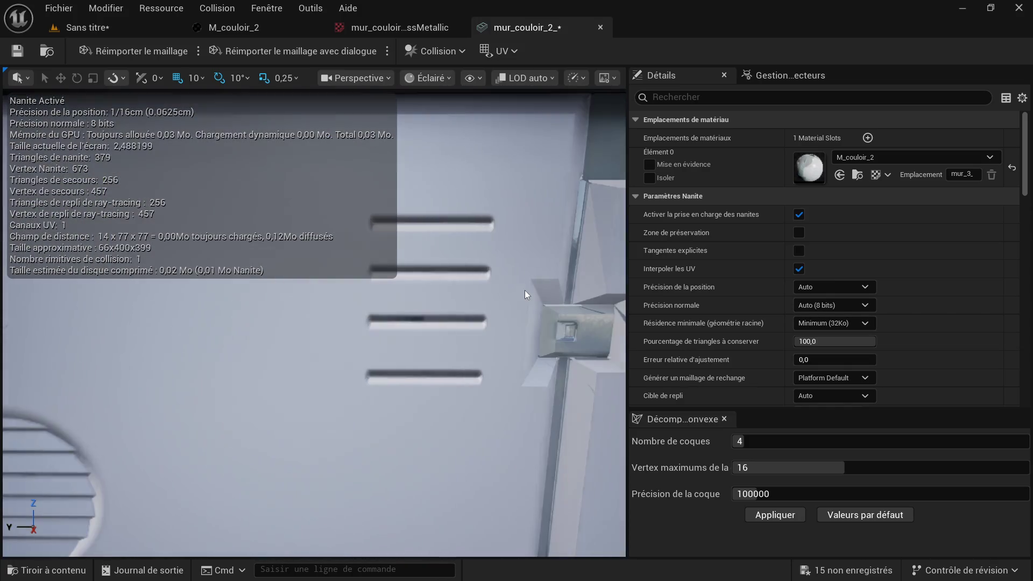
{"action": "left_click_drag", "start_coordinate": [531, 305], "coordinate": [484, 299]}
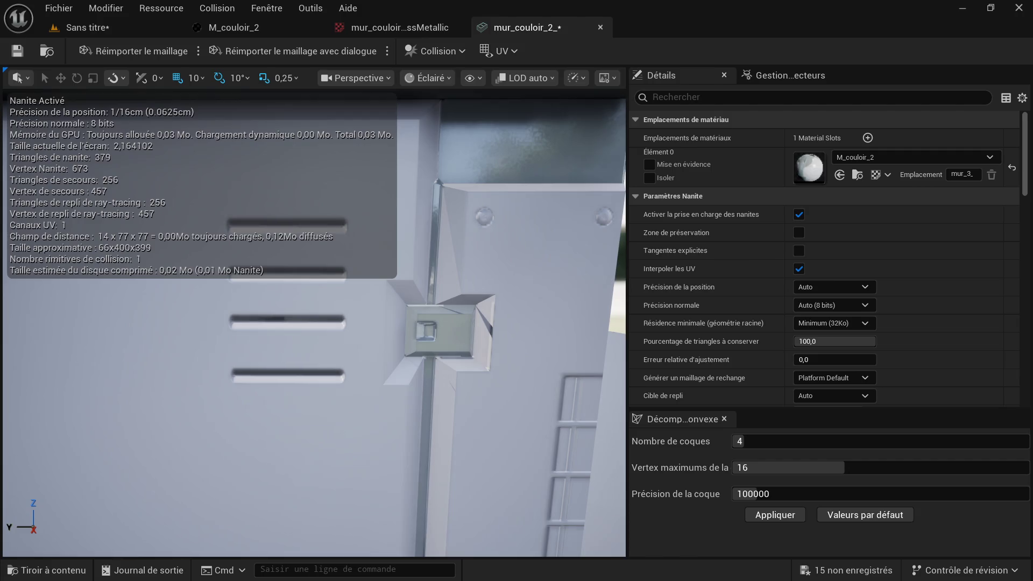
{"action": "scroll", "coordinate": [512, 317], "scroll_direction": "up", "scroll_amount": 2}
{"action": "mouse_move", "coordinate": [506, 316]}
{"action": "left_mouse_down"}
{"action": "mouse_move", "coordinate": [452, 315]}
{"action": "mouse_move", "coordinate": [507, 300]}
{"action": "mouse_move", "coordinate": [289, 313]}
{"action": "left_mouse_up"}
{"action": "scroll", "coordinate": [309, 314], "scroll_direction": "up", "scroll_amount": 2}
{"action": "scroll", "coordinate": [309, 314], "scroll_direction": "up", "scroll_amount": 2}
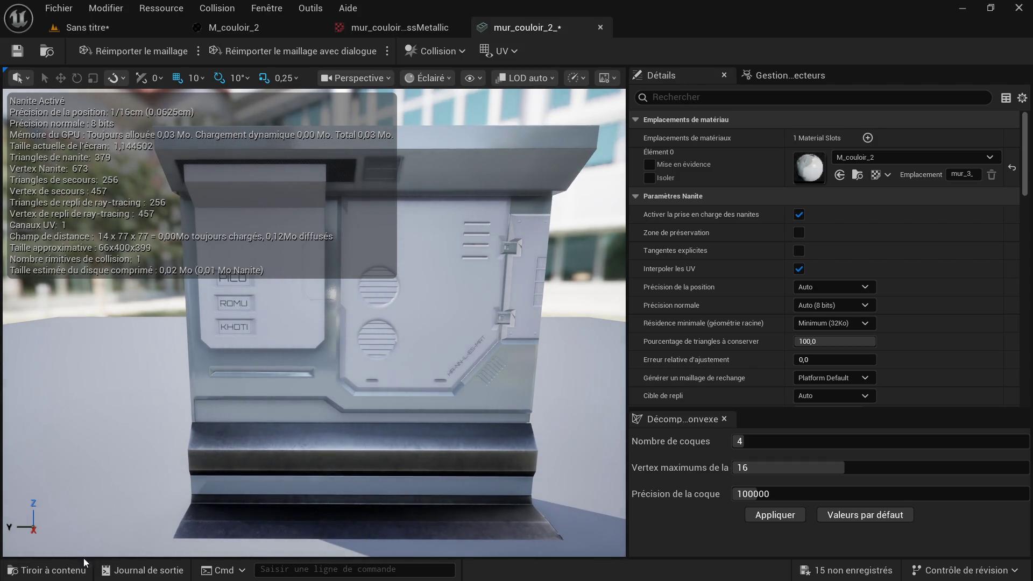
{"action": "left_click", "coordinate": [45, 571]}
{"action": "left_click", "coordinate": [44, 571]}
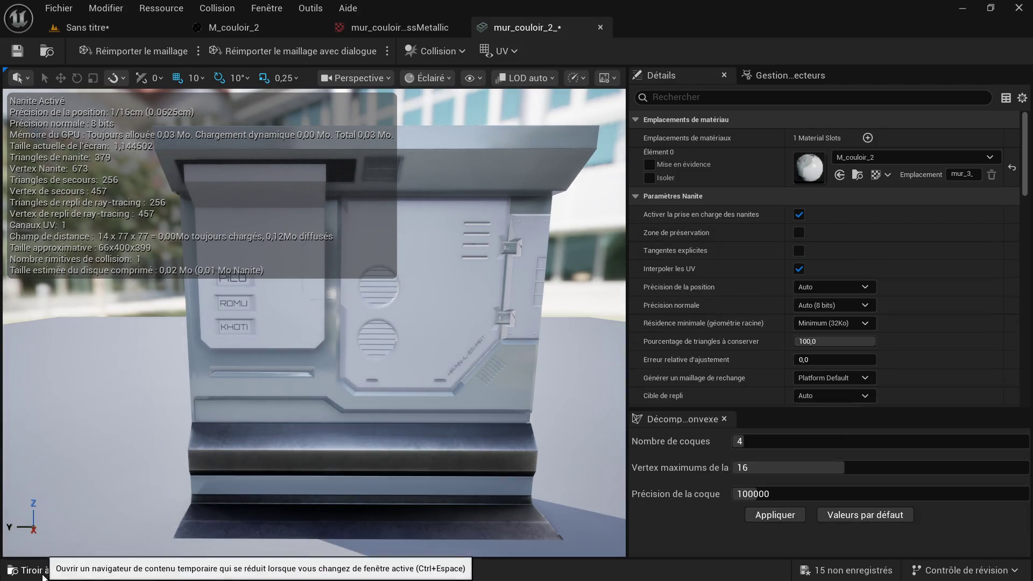
{"action": "left_click", "coordinate": [137, 31]}
Step: Place a new mur_couloir_2_ mesh instance into the level beside the existing wall
{"action": "left_click_drag", "start_coordinate": [314, 322], "coordinate": [129, 322], "text": "alt"}
{"action": "scroll", "coordinate": [383, 351], "scroll_direction": "up", "scroll_amount": 2}
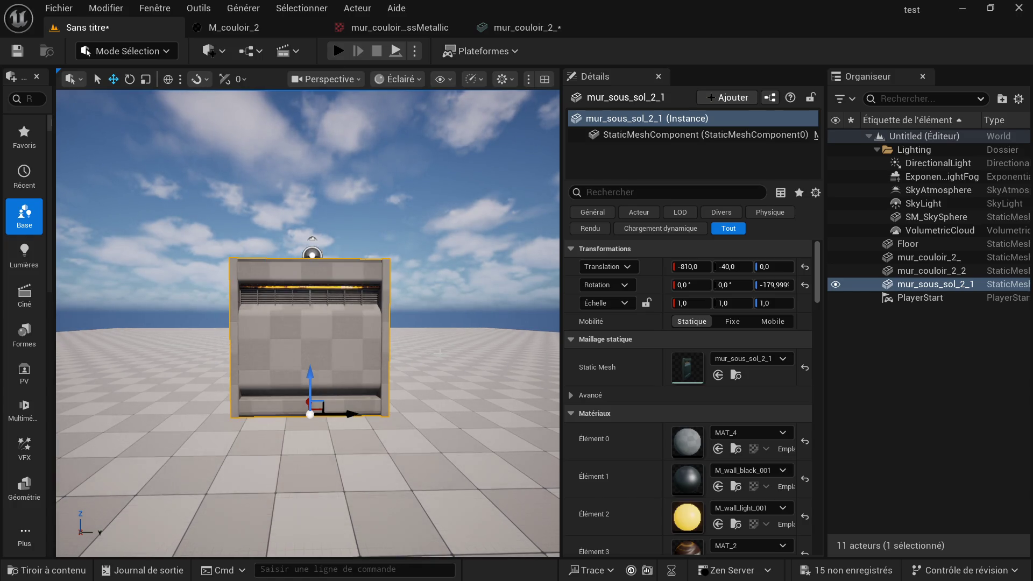
{"action": "middle_click_drag", "start_coordinate": [307, 339], "coordinate": [201, 339]}
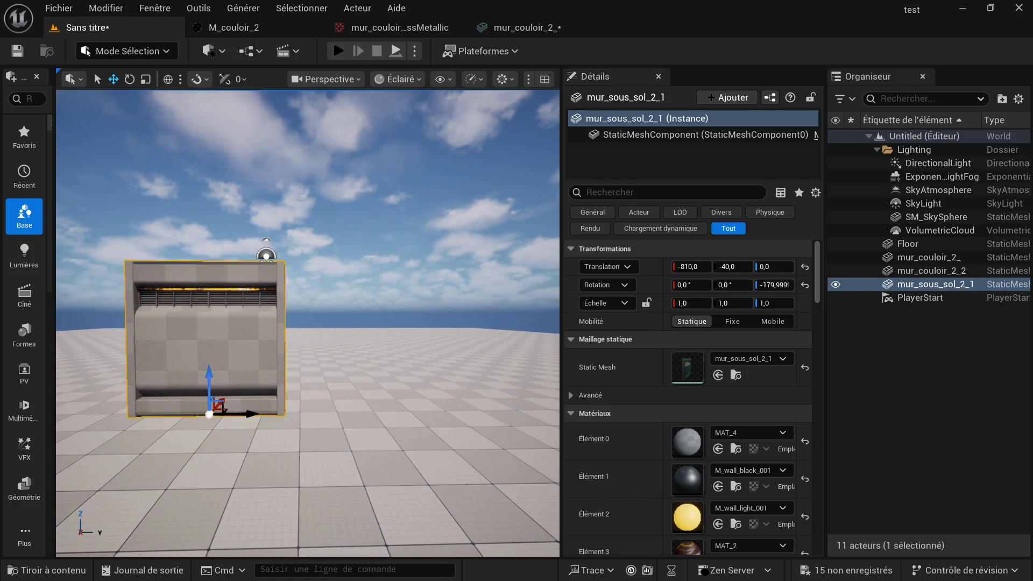
{"action": "scroll", "coordinate": [307, 323], "scroll_direction": "up", "scroll_amount": 1}
{"action": "scroll", "coordinate": [307, 324], "scroll_direction": "up", "scroll_amount": 1}
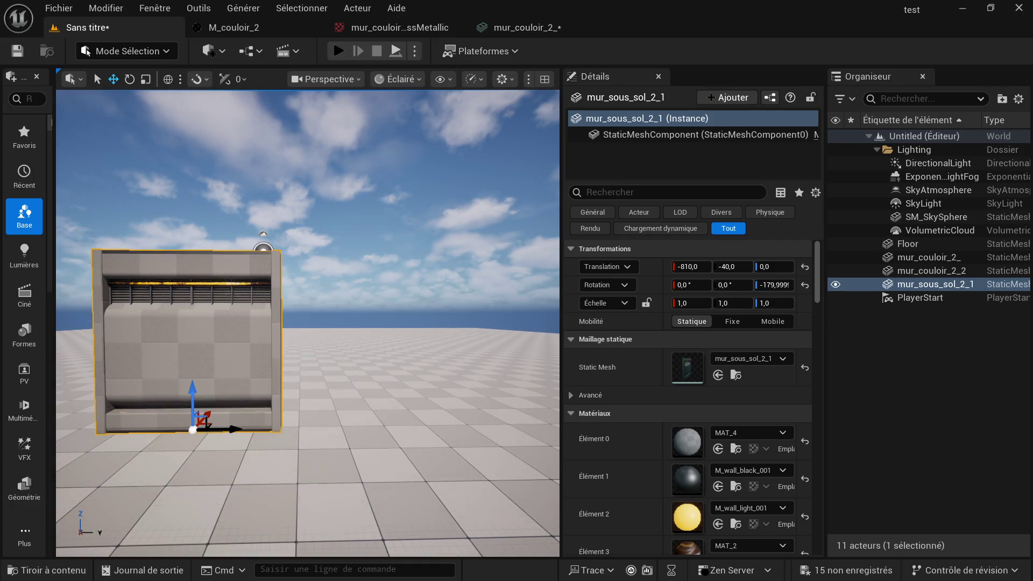
{"action": "scroll", "coordinate": [686, 476], "scroll_direction": "down", "scroll_amount": 2}
{"action": "scroll", "coordinate": [690, 488], "scroll_direction": "down", "scroll_amount": 1}
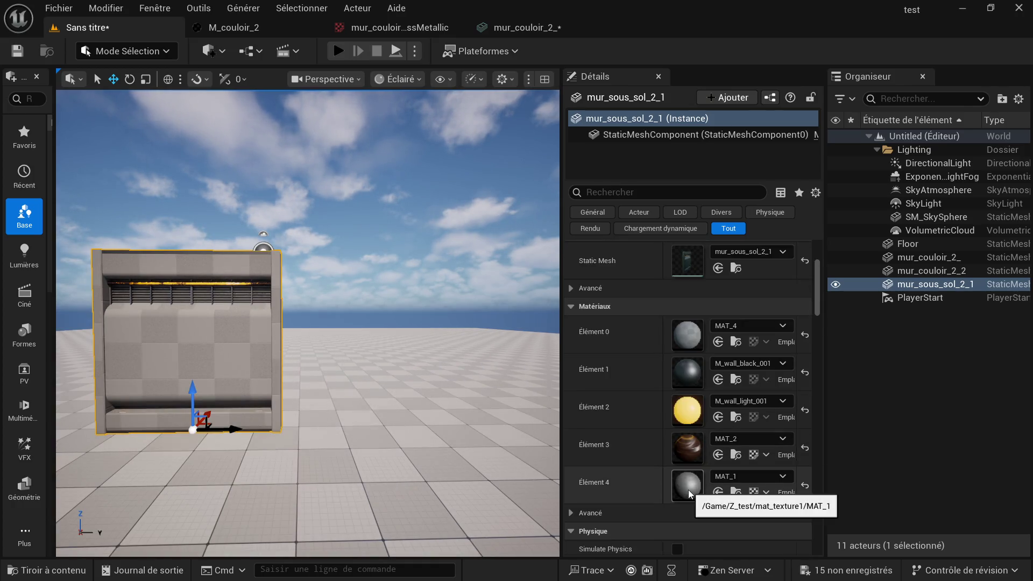
{"action": "left_click", "coordinate": [19, 570]}
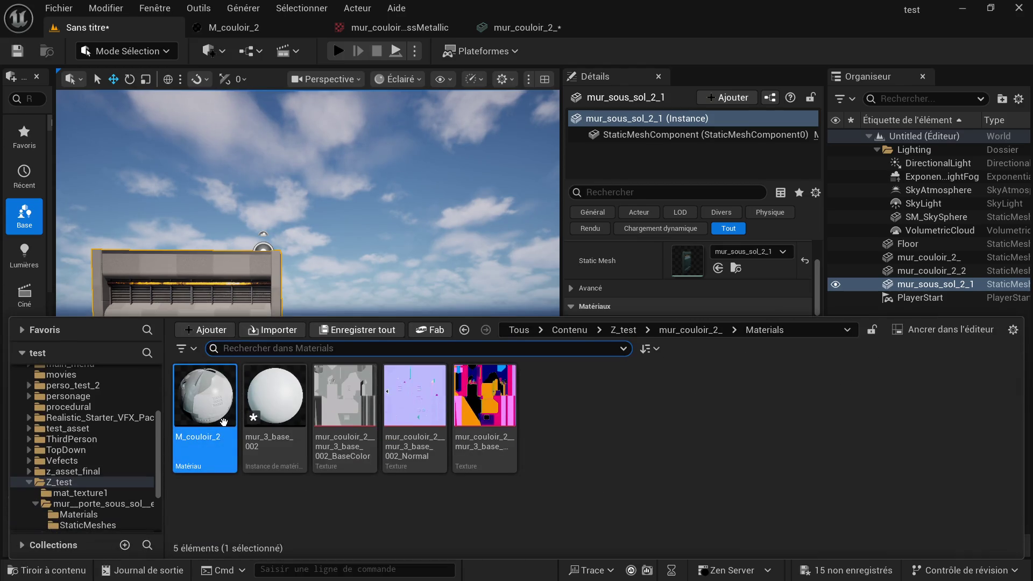
{"action": "left_click", "coordinate": [663, 331]}
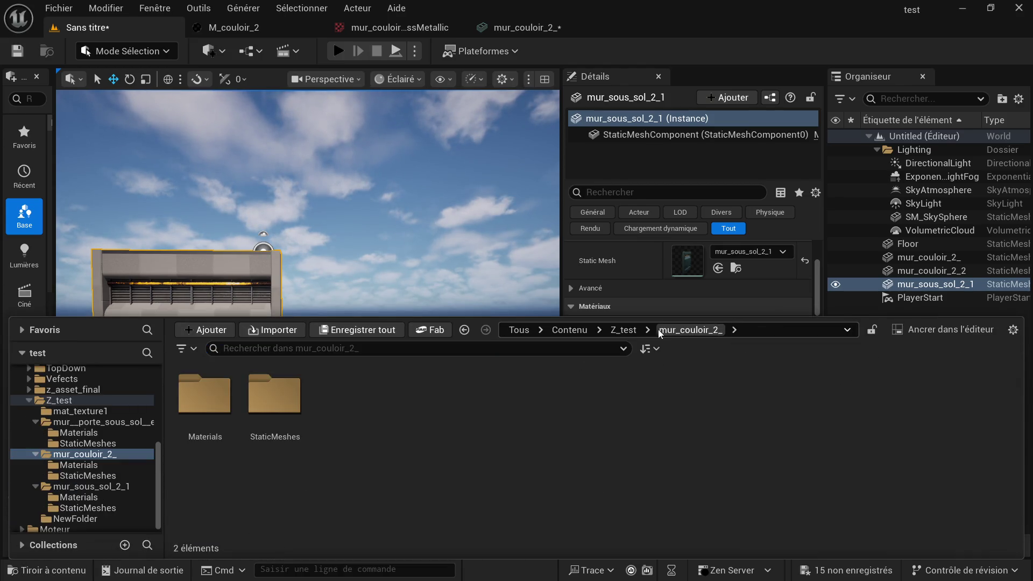
{"action": "double_click", "coordinate": [307, 397]}
{"action": "left_click_drag", "start_coordinate": [215, 407], "coordinate": [399, 415]}
{"action": "scroll", "coordinate": [399, 415], "scroll_direction": "up", "scroll_amount": 3}
{"action": "scroll", "coordinate": [398, 416], "scroll_direction": "up", "scroll_amount": 3}
Step: Fly around and frame the new wall, then bring up the Windows Start menu
{"action": "right_click_drag", "start_coordinate": [399, 416], "coordinate": [399, 416]}
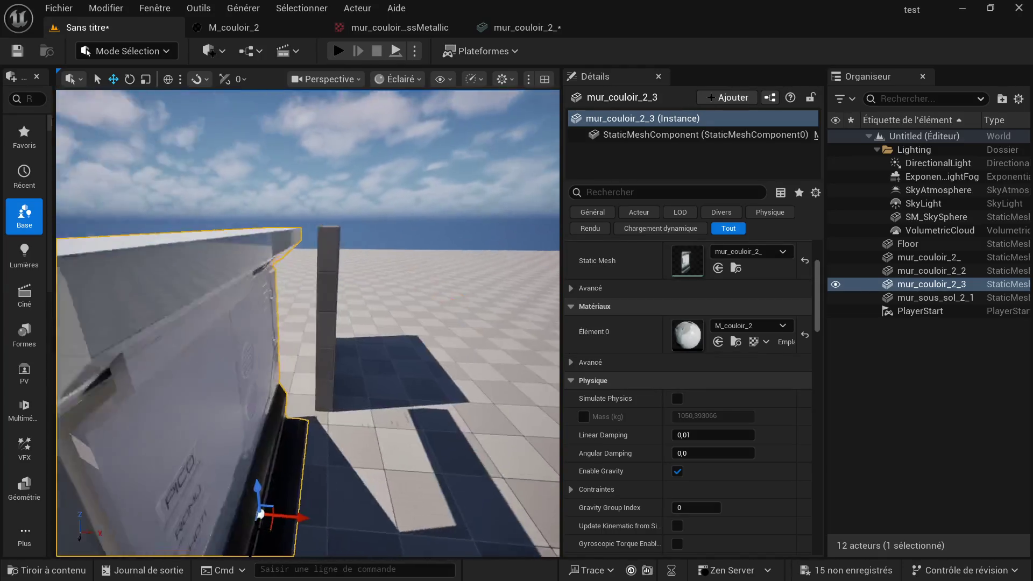
{"action": "right_click_drag", "start_coordinate": [399, 415], "coordinate": [476, 334]}
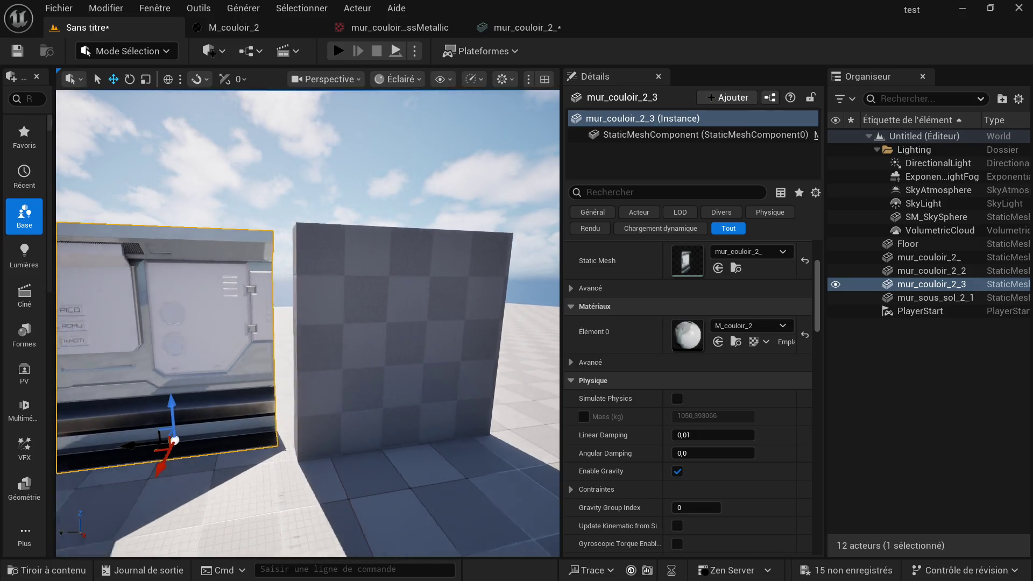
{"action": "key", "text": "f"}
{"action": "right_click_drag", "start_coordinate": [477, 333], "coordinate": [477, 334]}
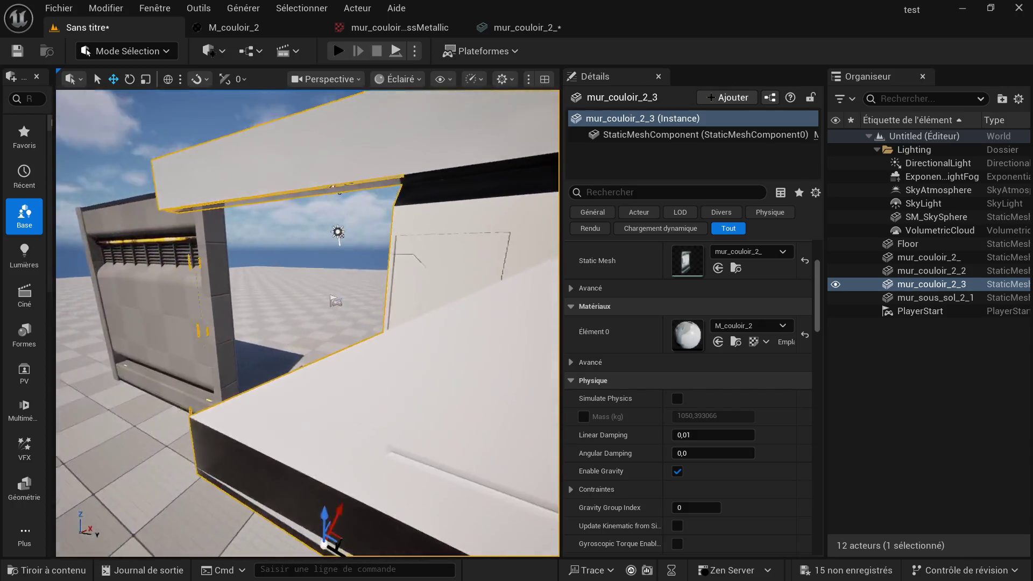
{"action": "right_click_drag", "start_coordinate": [188, 329], "coordinate": [189, 330]}
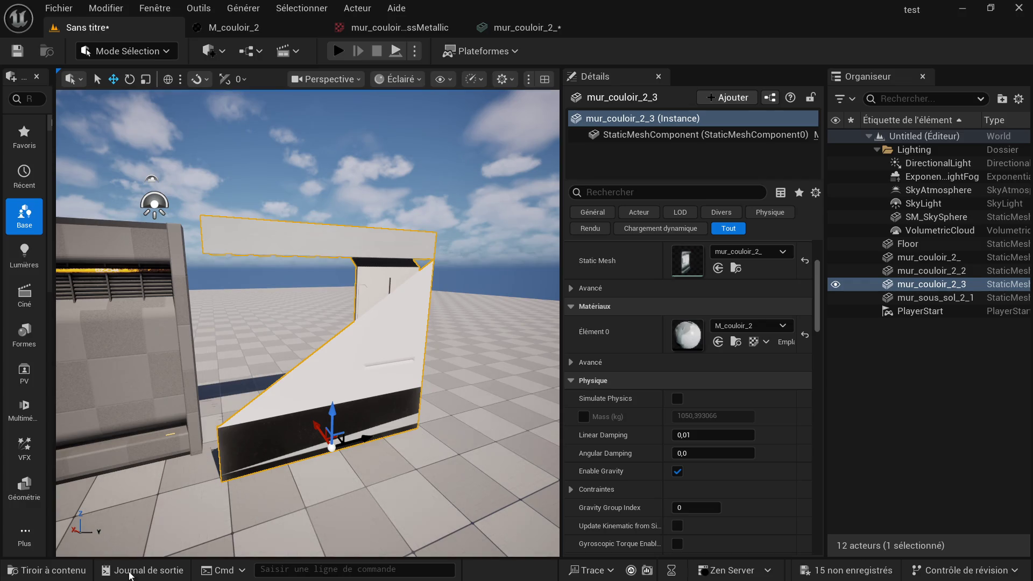
{"action": "key", "text": "super"}
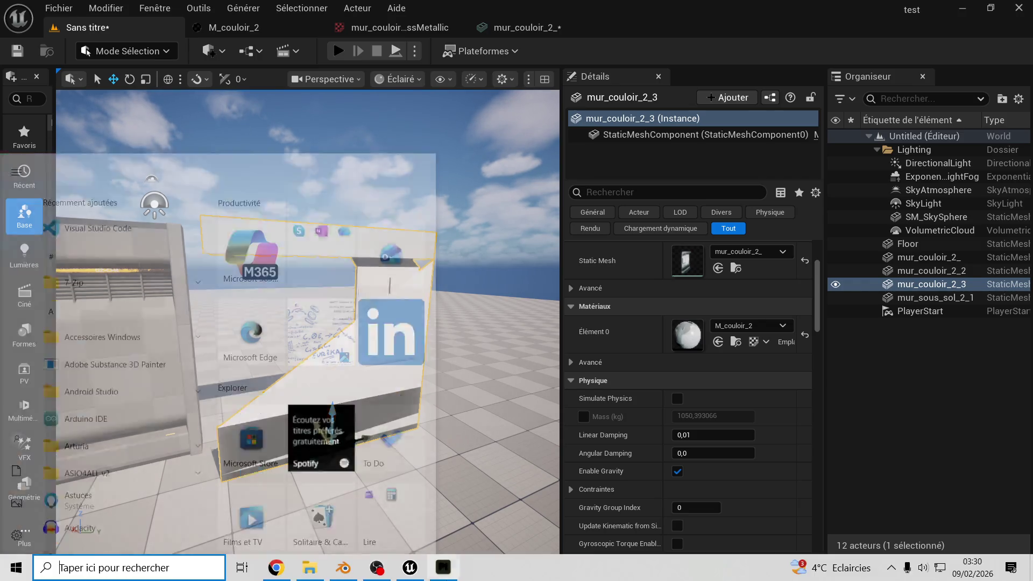
Step: Switch to Blender and enable Face Orientation shading in the Viewport Overlays, deselecting the wall
{"action": "left_click", "coordinate": [343, 568]}
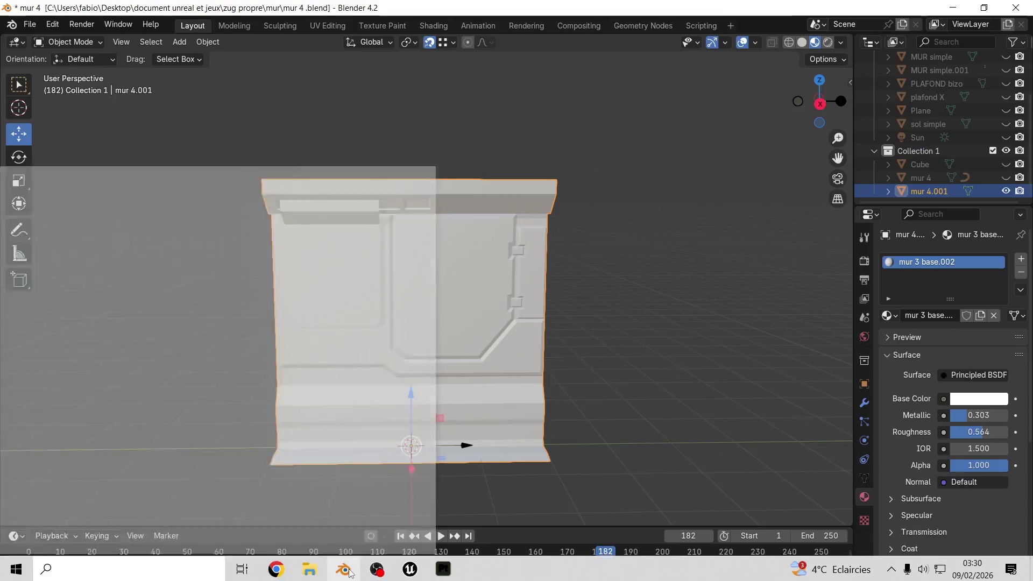
{"action": "left_click", "coordinate": [757, 42]}
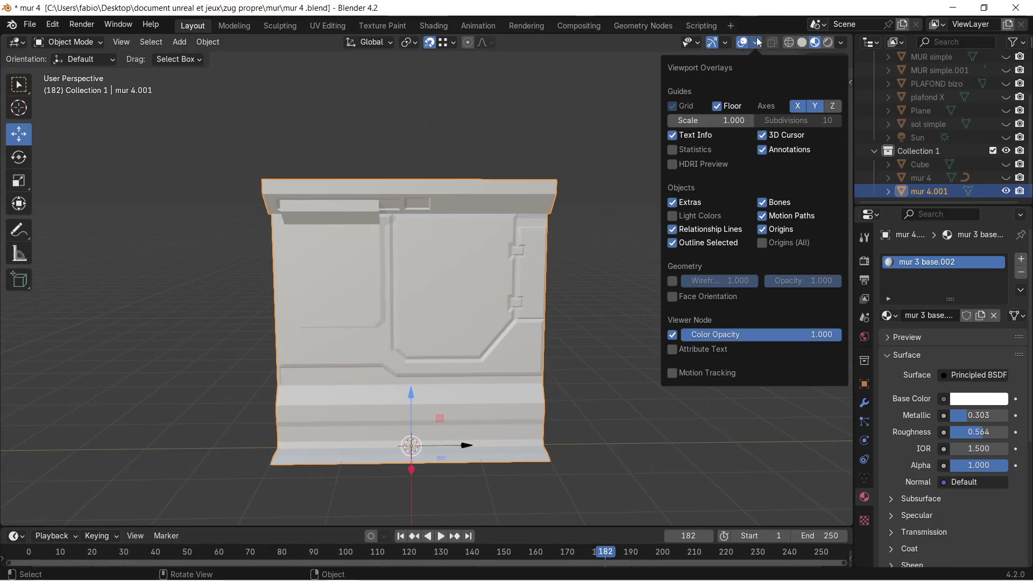
{"action": "left_click", "coordinate": [672, 297]}
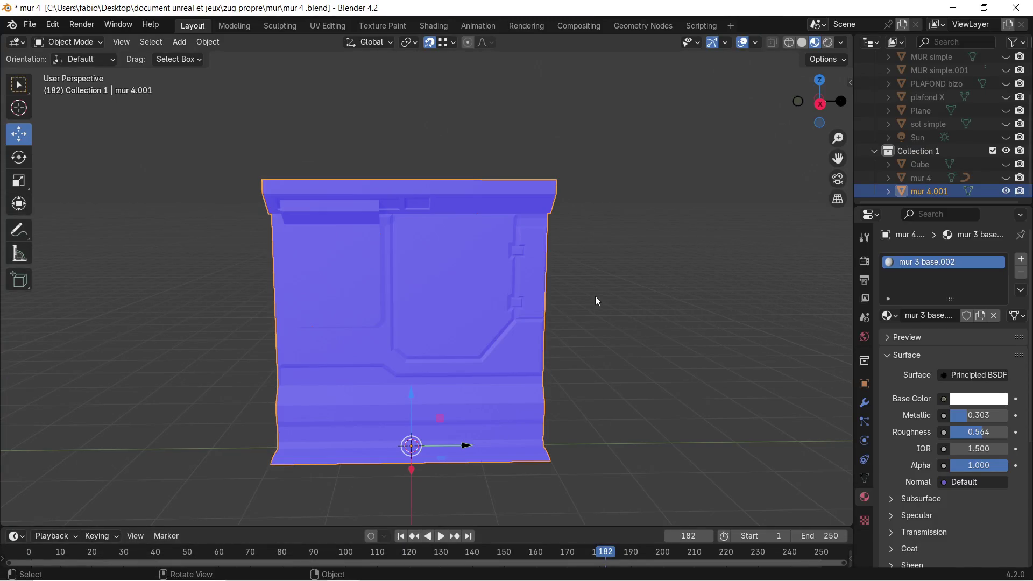
{"action": "left_click", "coordinate": [595, 296]}
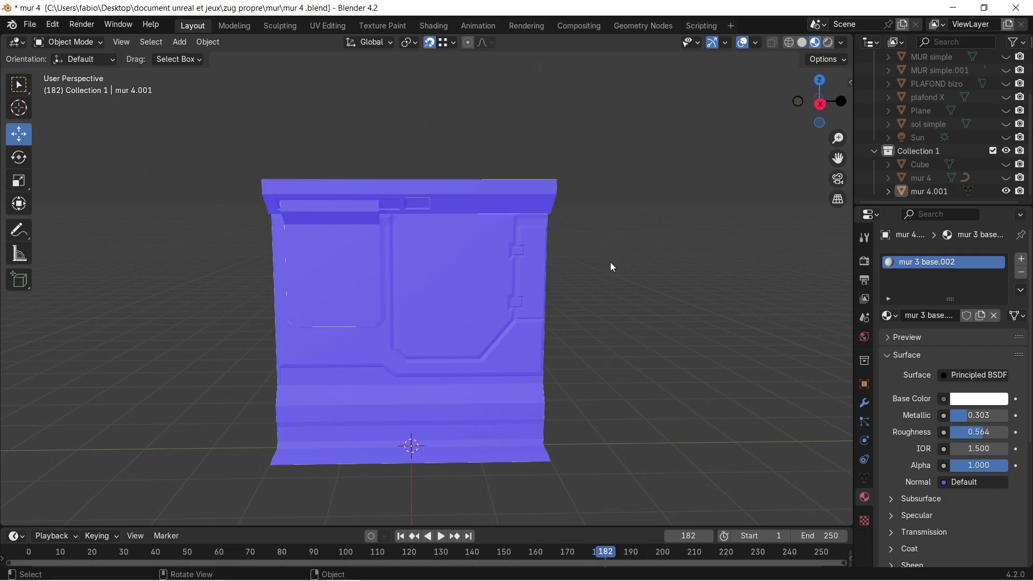
Step: Orbit around the wall to inspect the red back-facing triangle, then enter Edit Mode
{"action": "middle_click_drag", "start_coordinate": [610, 267], "coordinate": [601, 279], "text": "alt"}
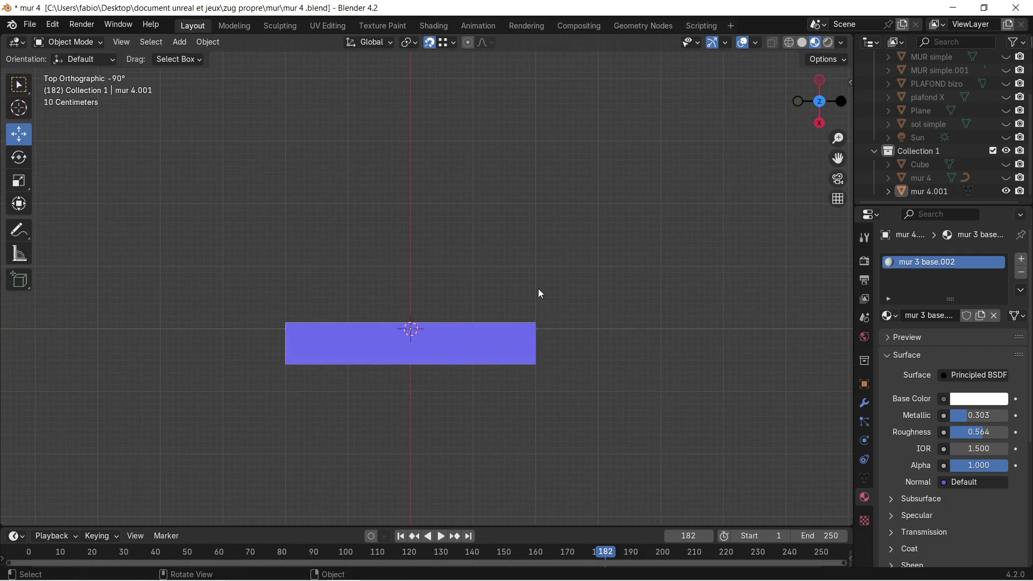
{"action": "middle_click_drag", "start_coordinate": [498, 291], "coordinate": [400, 203]}
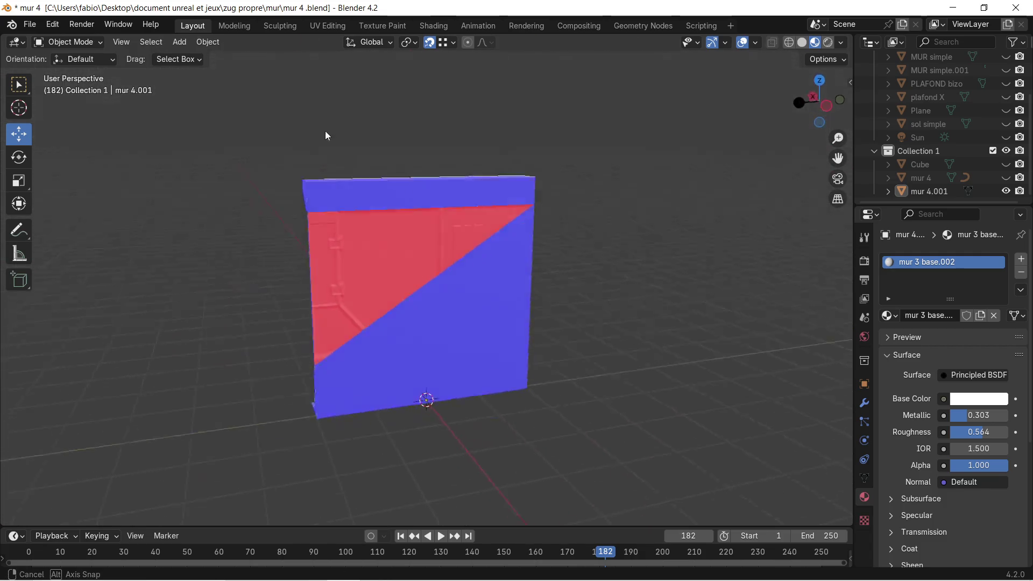
{"action": "scroll", "coordinate": [399, 208], "scroll_direction": "up", "scroll_amount": 3}
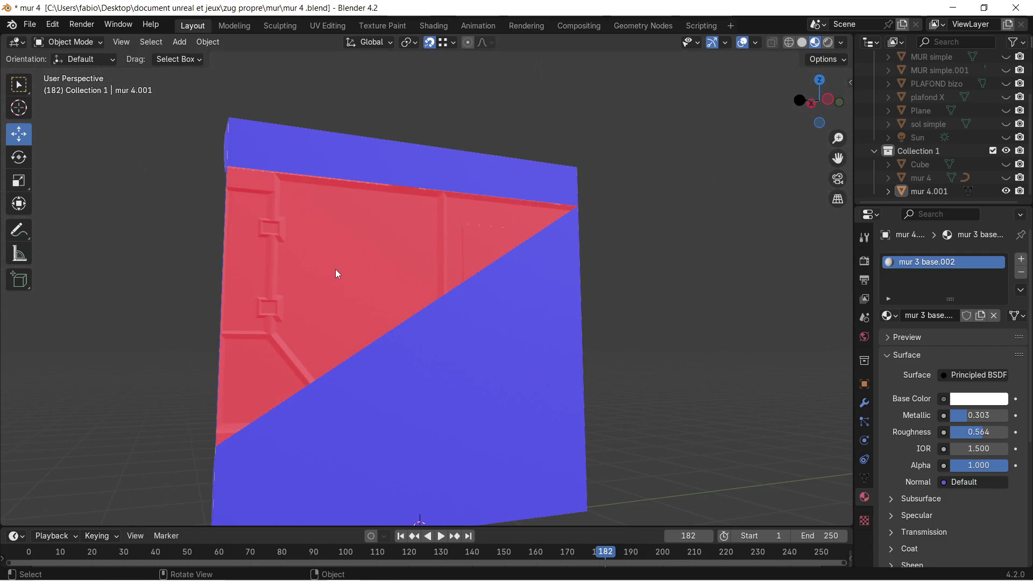
{"action": "scroll", "coordinate": [337, 274], "scroll_direction": "down", "scroll_amount": 3}
{"action": "mouse_move", "coordinate": [334, 267]}
{"action": "middle_mouse_down", "text": "alt"}
{"action": "mouse_move", "coordinate": [383, 300]}
{"action": "mouse_move", "coordinate": [350, 300]}
{"action": "mouse_move", "coordinate": [243, 202]}
{"action": "mouse_move", "coordinate": [665, 273]}
{"action": "middle_mouse_up", "text": "alt"}
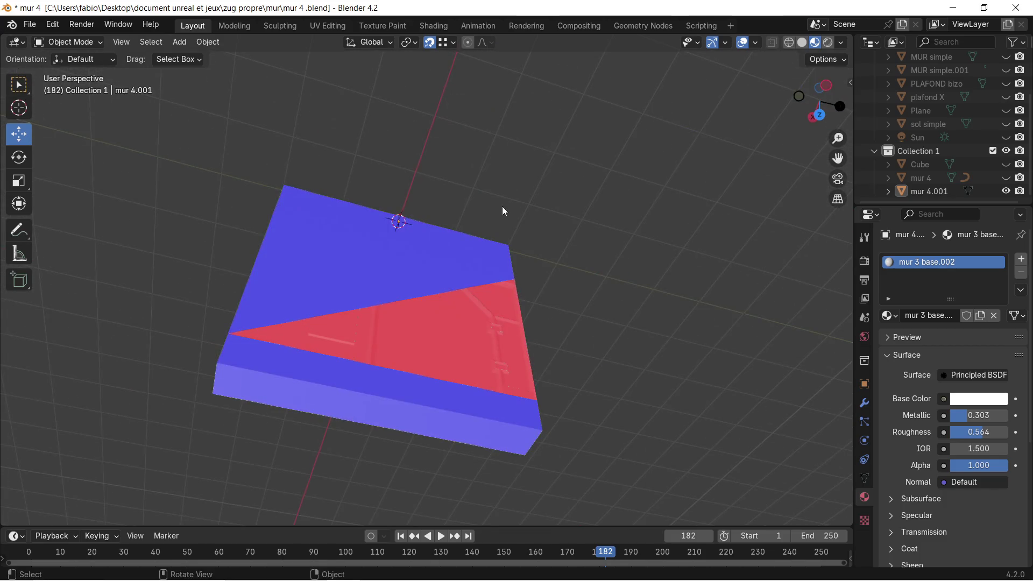
{"action": "mouse_move", "coordinate": [474, 186]}
{"action": "middle_mouse_down"}
{"action": "mouse_move", "coordinate": [462, 278]}
{"action": "mouse_move", "coordinate": [107, 262]}
{"action": "mouse_move", "coordinate": [170, 89]}
{"action": "mouse_move", "coordinate": [209, 521]}
{"action": "middle_mouse_up"}
{"action": "middle_click_drag", "start_coordinate": [260, 420], "coordinate": [378, 286]}
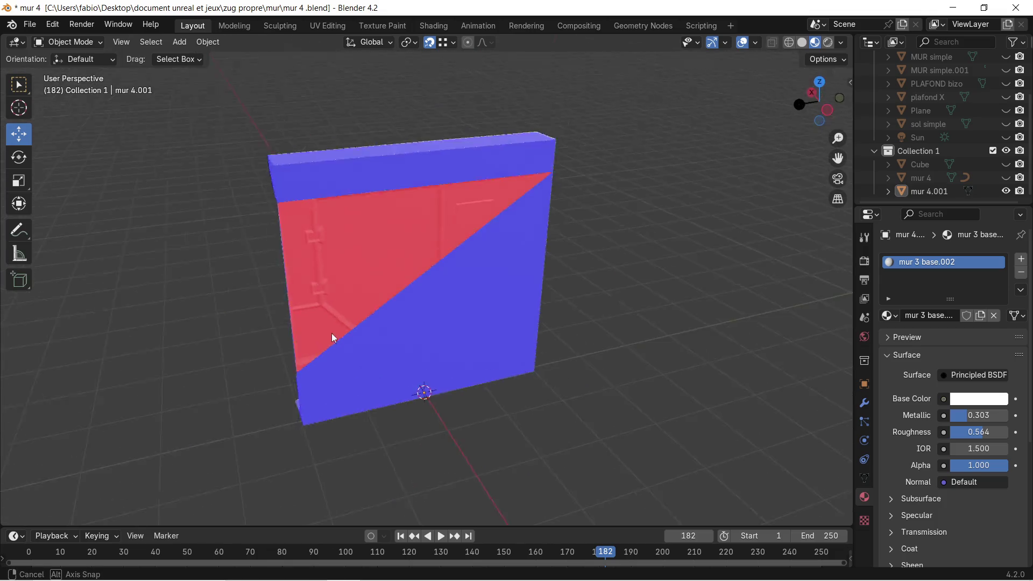
{"action": "mouse_move", "coordinate": [361, 240]}
{"action": "middle_mouse_down"}
{"action": "mouse_move", "coordinate": [324, 254]}
{"action": "mouse_move", "coordinate": [342, 193]}
{"action": "middle_mouse_up"}
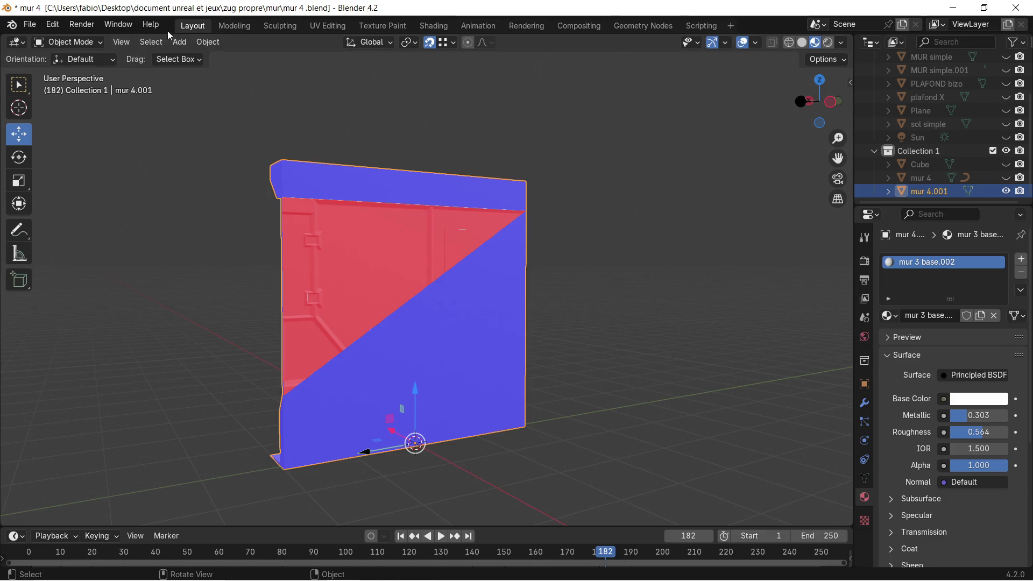
{"action": "key", "text": "Tab"}
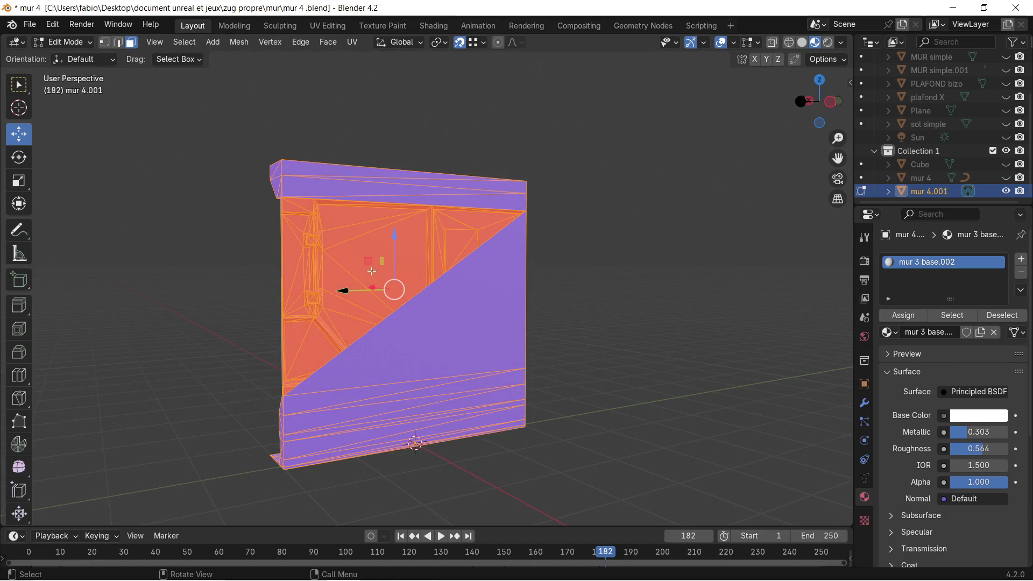
Step: Recalculate normals outside (Shift+N) so the red triangle faces outward and turns blue
{"action": "key", "text": "alt+a"}
{"action": "scroll", "coordinate": [363, 267], "scroll_direction": "up", "scroll_amount": 5}
{"action": "middle_click_drag", "start_coordinate": [558, 191], "coordinate": [369, 449], "text": "shift"}
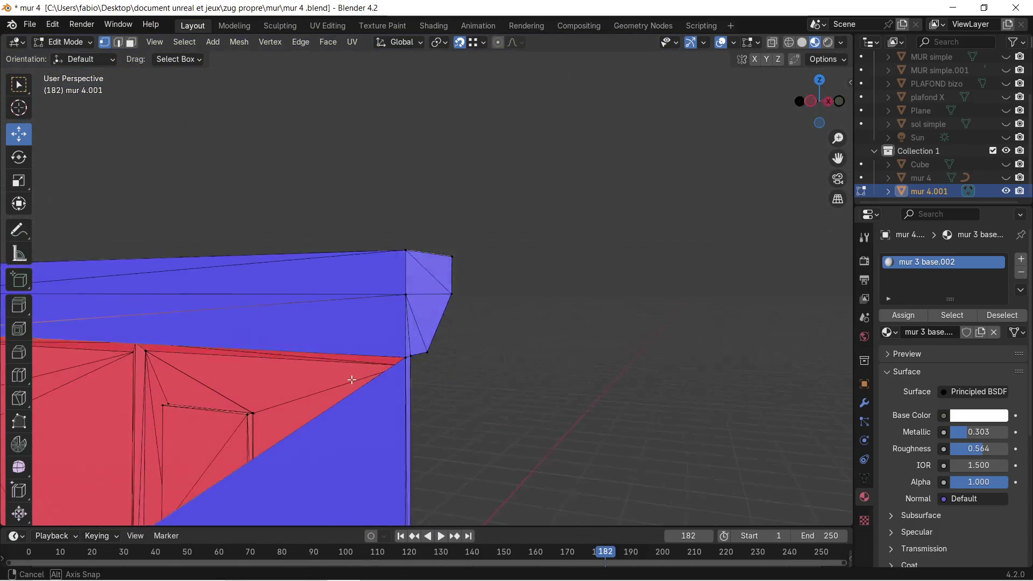
{"action": "middle_click_drag", "start_coordinate": [351, 380], "coordinate": [373, 357]}
{"action": "scroll", "coordinate": [419, 327], "scroll_direction": "up", "scroll_amount": 2}
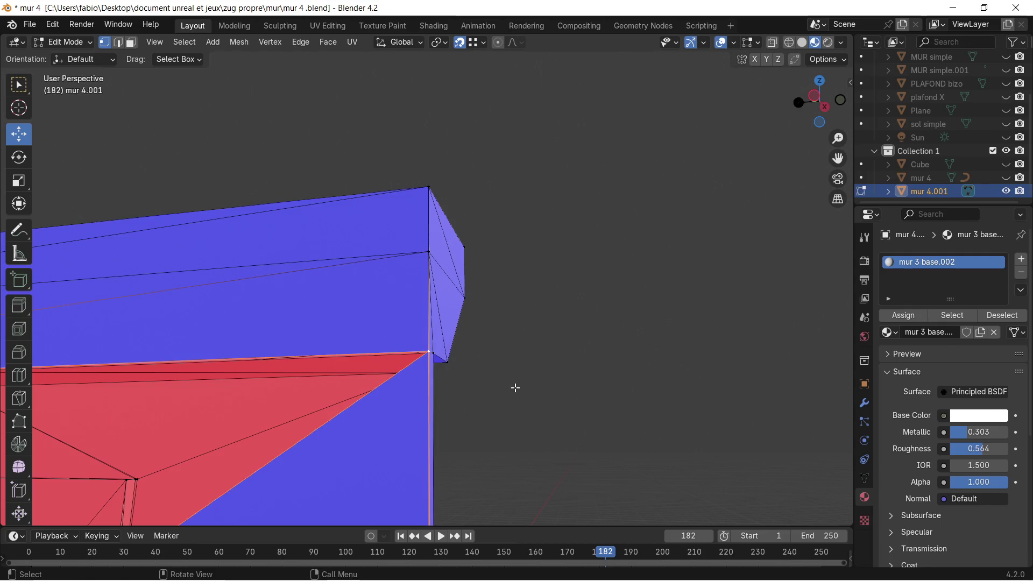
{"action": "key", "text": "shift+n"}
{"action": "scroll", "coordinate": [501, 393], "scroll_direction": "down", "scroll_amount": 3}
{"action": "scroll", "coordinate": [237, 406], "scroll_direction": "down", "scroll_amount": 3}
Step: Orbit around the wall, pillar and window opening to find the remaining red side face
{"action": "mouse_move", "coordinate": [238, 406]}
{"action": "middle_mouse_down", "text": "shift"}
{"action": "mouse_move", "coordinate": [435, 369]}
{"action": "mouse_move", "coordinate": [433, 353]}
{"action": "middle_mouse_up", "text": "shift"}
{"action": "scroll", "coordinate": [426, 458], "scroll_direction": "up", "scroll_amount": 3}
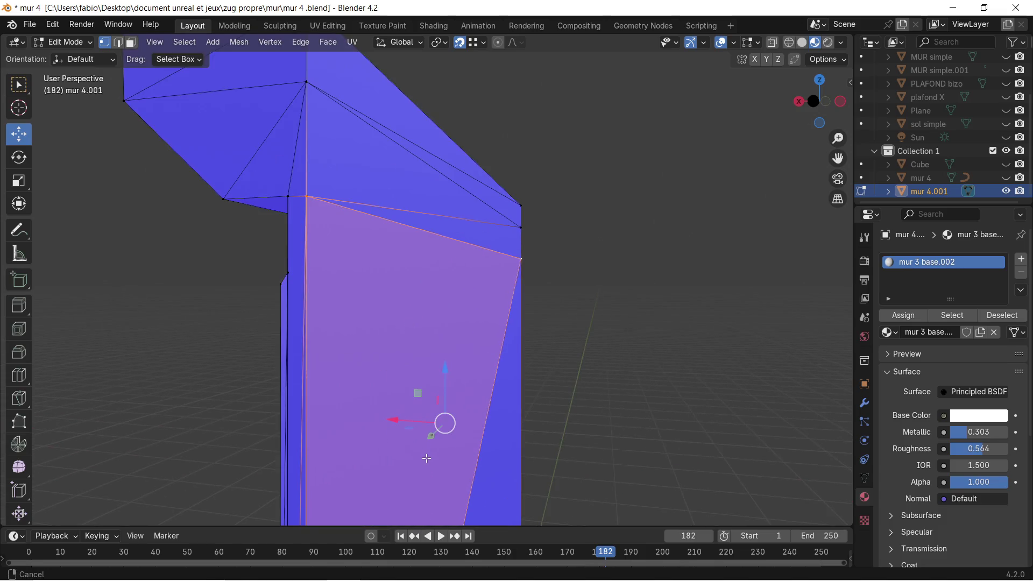
{"action": "middle_click_drag", "start_coordinate": [426, 458], "coordinate": [560, 487], "text": "shift"}
{"action": "middle_click_drag", "start_coordinate": [565, 481], "coordinate": [553, 64], "text": "shift"}
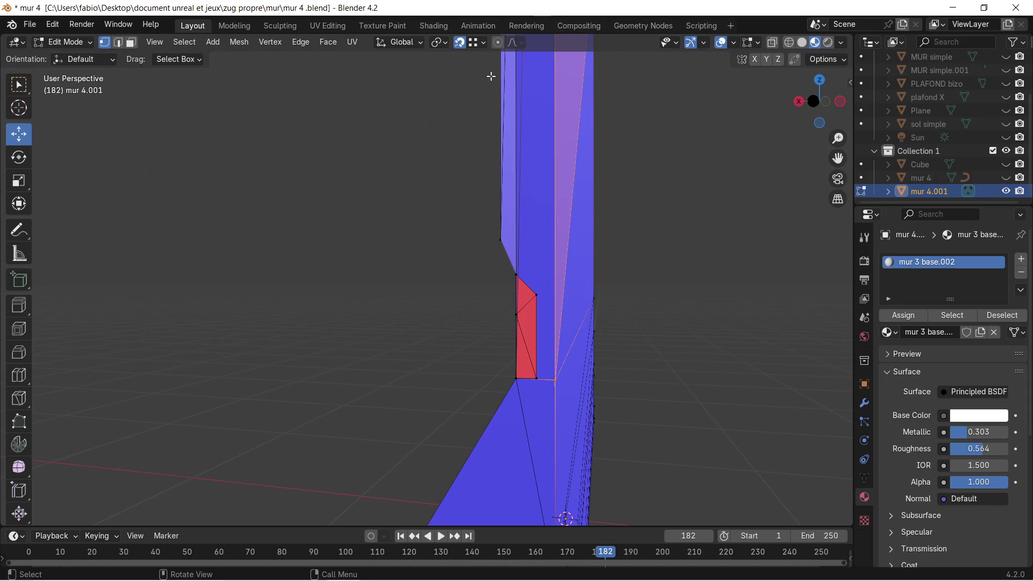
{"action": "mouse_move", "coordinate": [490, 85]}
{"action": "middle_mouse_down"}
{"action": "mouse_move", "coordinate": [530, 242]}
{"action": "mouse_move", "coordinate": [525, 353]}
{"action": "middle_mouse_up"}
{"action": "scroll", "coordinate": [455, 166], "scroll_direction": "up", "scroll_amount": 3}
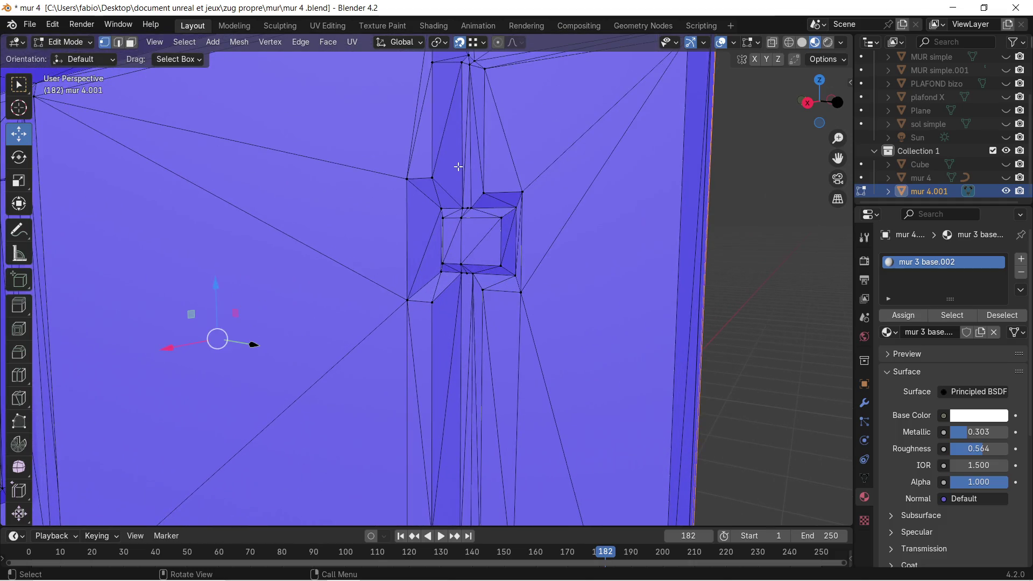
{"action": "middle_click_drag", "start_coordinate": [454, 166], "coordinate": [462, 277], "text": "shift"}
{"action": "scroll", "coordinate": [463, 277], "scroll_direction": "up", "scroll_amount": 2}
{"action": "scroll", "coordinate": [457, 246], "scroll_direction": "up", "scroll_amount": 1}
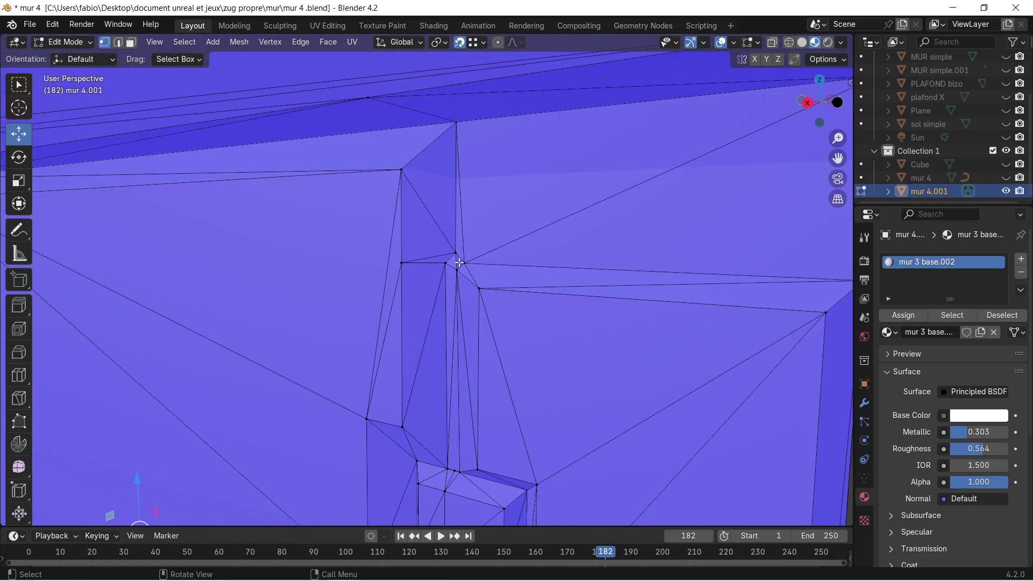
{"action": "middle_click_drag", "start_coordinate": [458, 262], "coordinate": [362, 213]}
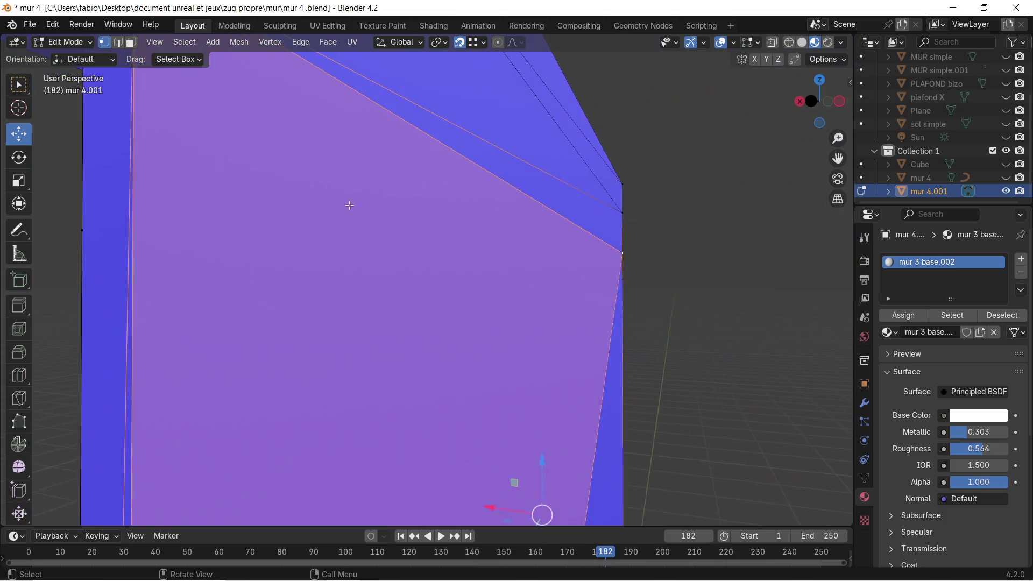
{"action": "scroll", "coordinate": [362, 213], "scroll_direction": "down", "scroll_amount": 2}
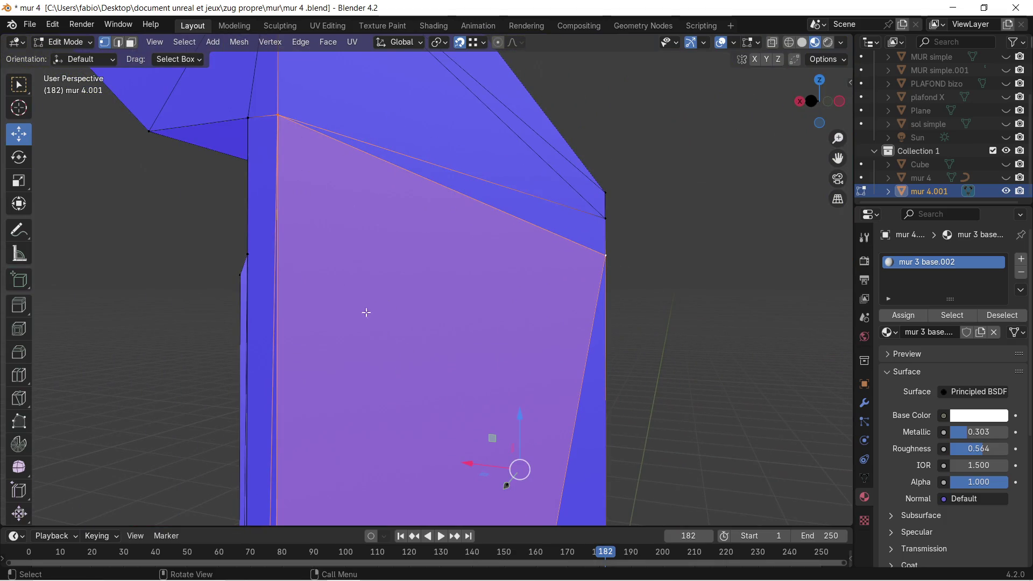
{"action": "scroll", "coordinate": [571, 310], "scroll_direction": "down", "scroll_amount": 2}
{"action": "middle_click_drag", "start_coordinate": [571, 311], "coordinate": [598, 390], "text": "shift"}
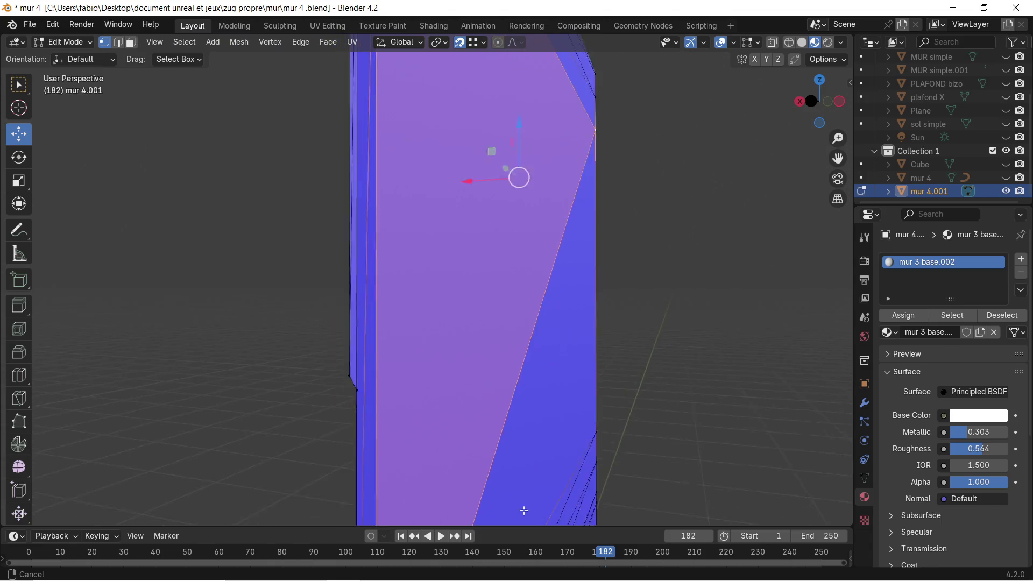
{"action": "scroll", "coordinate": [597, 390], "scroll_direction": "up", "scroll_amount": 2}
{"action": "mouse_move", "coordinate": [547, 339]}
{"action": "middle_mouse_down", "text": "shift"}
{"action": "mouse_move", "coordinate": [550, 185]}
{"action": "mouse_move", "coordinate": [452, 301]}
{"action": "mouse_move", "coordinate": [495, 323]}
{"action": "middle_mouse_up", "text": "shift"}
{"action": "scroll", "coordinate": [550, 185], "scroll_direction": "up", "scroll_amount": 2}
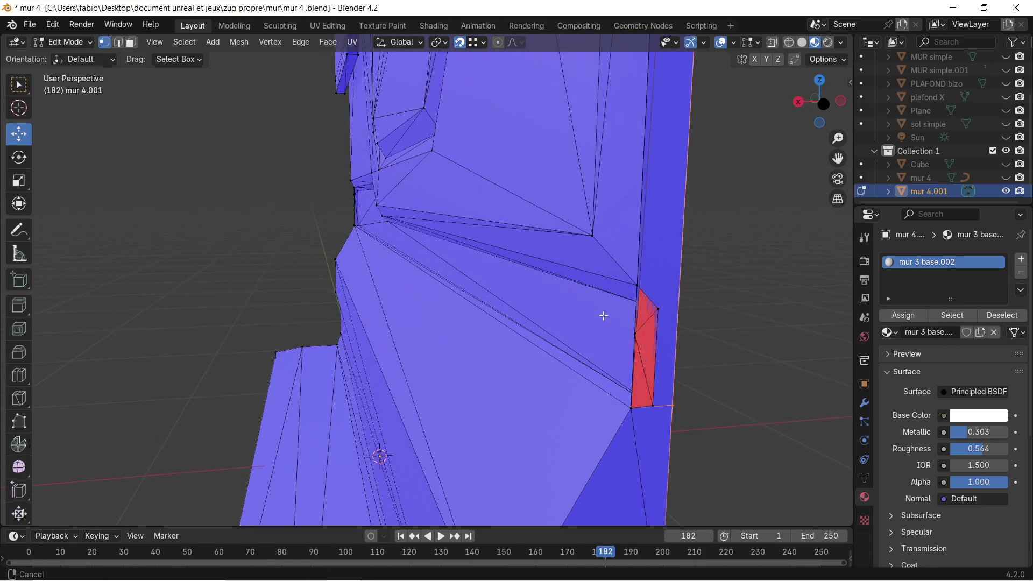
{"action": "mouse_move", "coordinate": [554, 299]}
{"action": "middle_mouse_down", "text": "shift"}
{"action": "mouse_move", "coordinate": [610, 312]}
{"action": "mouse_move", "coordinate": [455, 272]}
{"action": "mouse_move", "coordinate": [644, 283]}
{"action": "mouse_move", "coordinate": [567, 252]}
{"action": "middle_mouse_up", "text": "shift"}
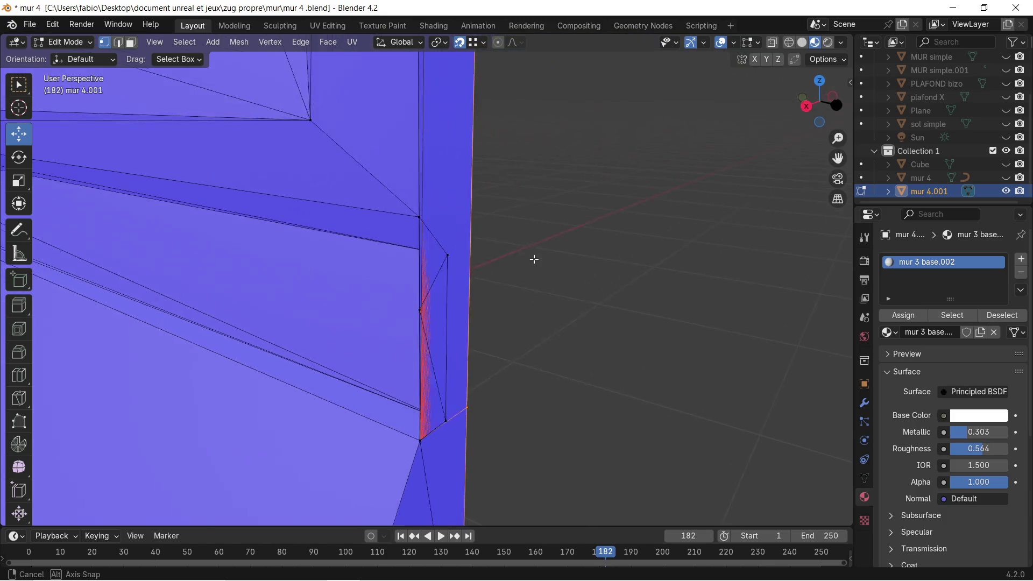
Step: In Face select mode, select the thin red side faces at the wall's edge
{"action": "middle_click_drag", "start_coordinate": [566, 252], "coordinate": [478, 250]}
{"action": "left_click", "coordinate": [341, 222]}
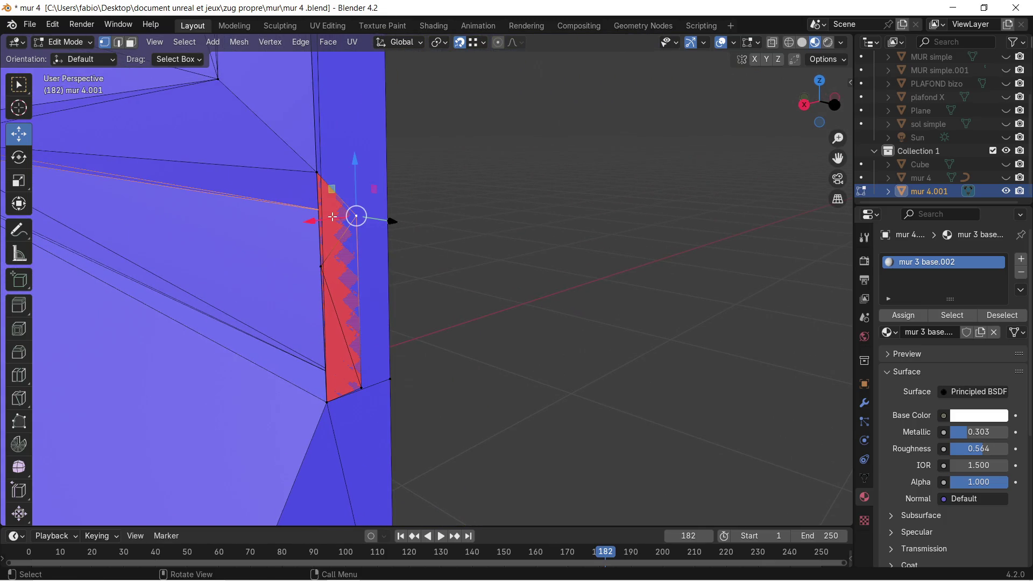
{"action": "left_click", "coordinate": [135, 43]}
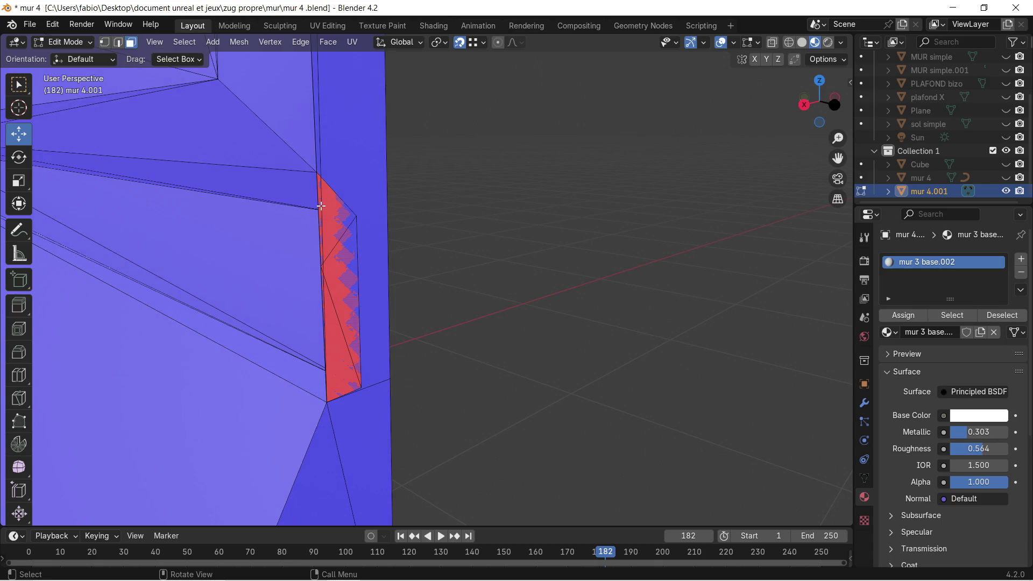
{"action": "left_click", "coordinate": [322, 212]}
{"action": "left_click", "coordinate": [323, 299], "text": "shift"}
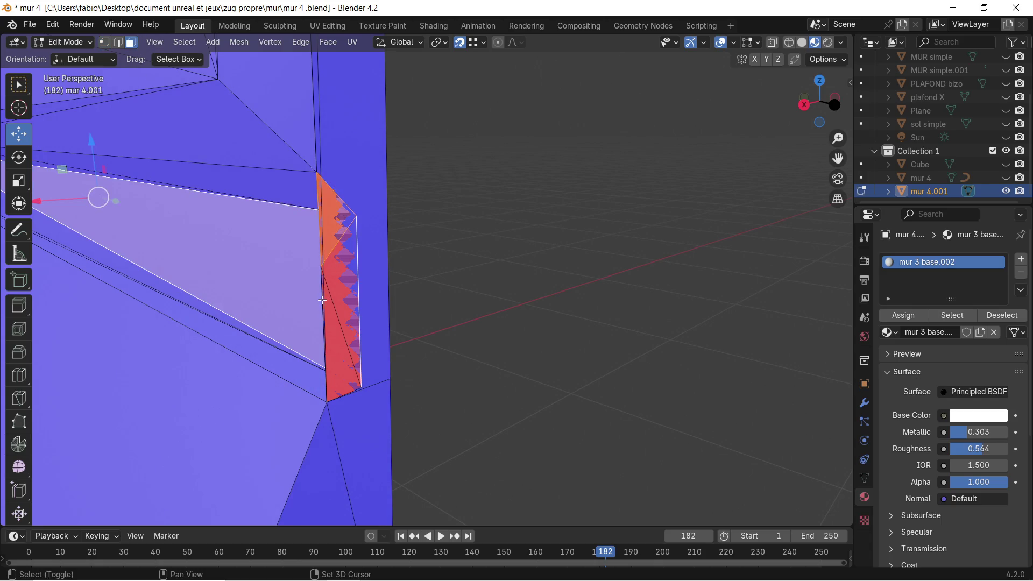
{"action": "mouse_move", "coordinate": [325, 306]}
{"action": "middle_mouse_down"}
{"action": "mouse_move", "coordinate": [455, 211]}
{"action": "mouse_move", "coordinate": [629, 192]}
{"action": "middle_mouse_up"}
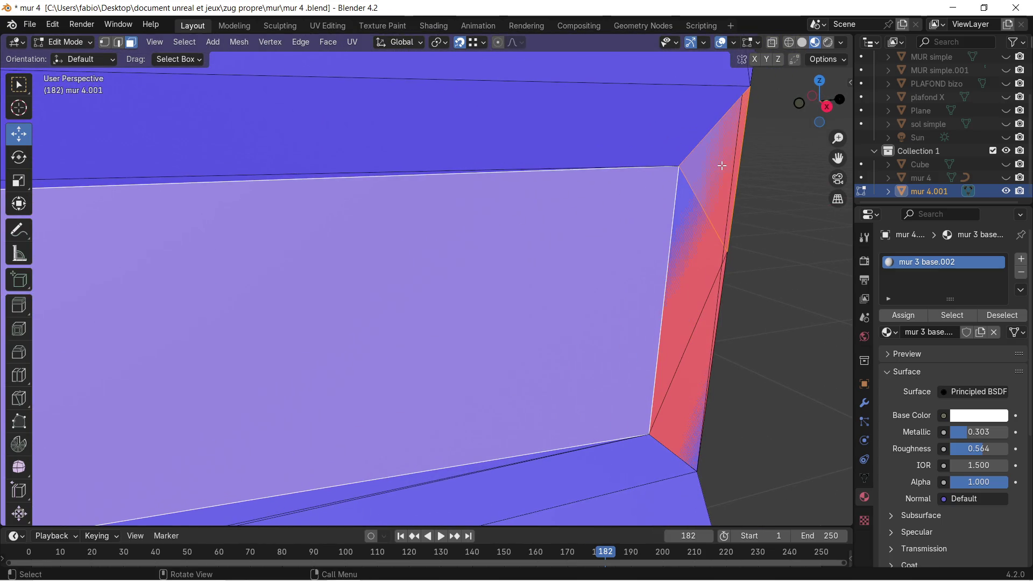
{"action": "left_click", "coordinate": [720, 167]}
{"action": "left_click", "coordinate": [691, 233], "text": "shift"}
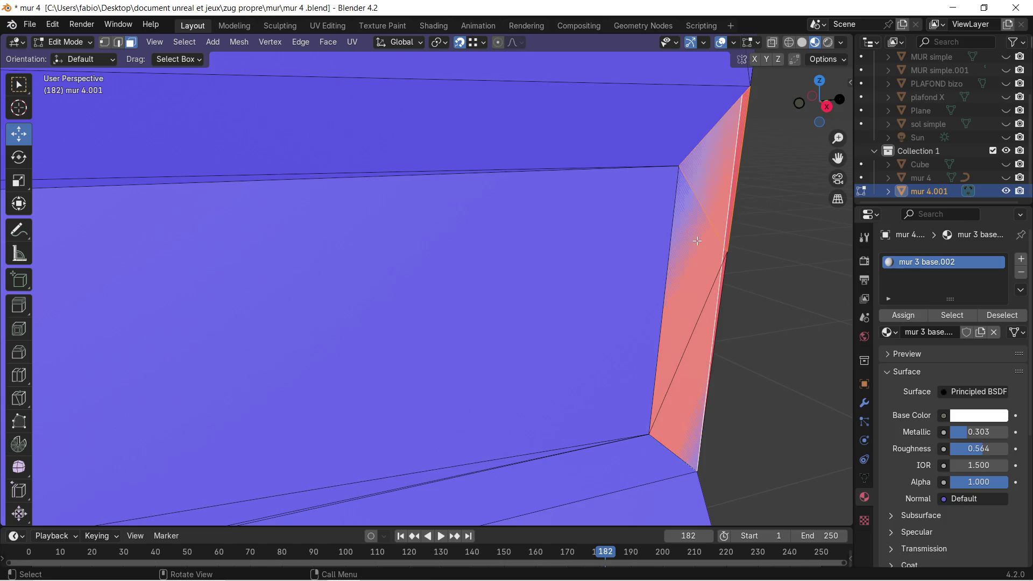
{"action": "mouse_move", "coordinate": [692, 232]}
{"action": "middle_mouse_down"}
{"action": "mouse_move", "coordinate": [639, 238]}
{"action": "mouse_move", "coordinate": [683, 226]}
{"action": "mouse_move", "coordinate": [663, 227]}
{"action": "middle_mouse_up"}
{"action": "left_click", "coordinate": [631, 243], "text": "shift"}
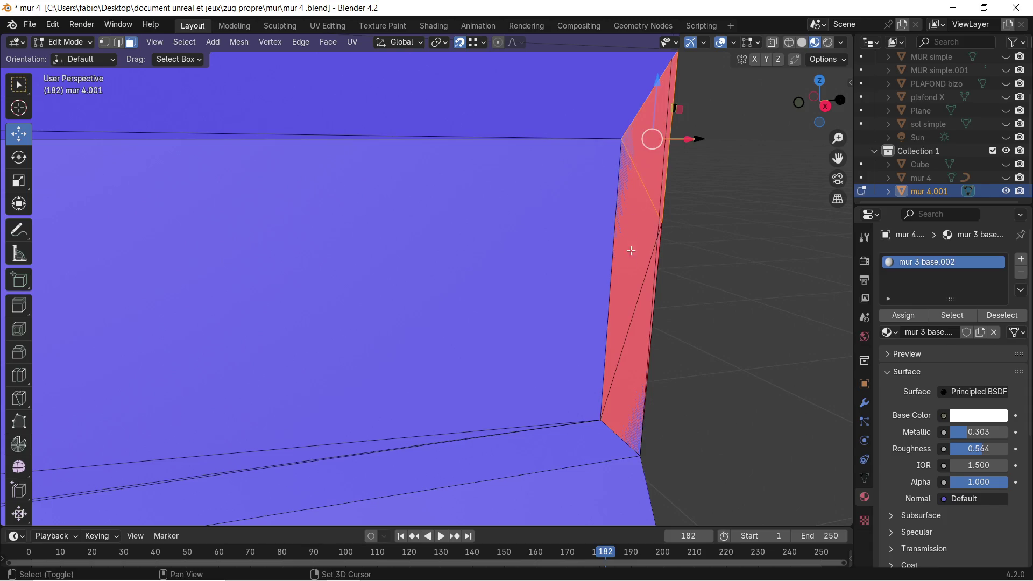
{"action": "mouse_move", "coordinate": [634, 327]}
{"action": "middle_mouse_down"}
{"action": "mouse_move", "coordinate": [692, 277]}
{"action": "mouse_move", "coordinate": [614, 270]}
{"action": "middle_mouse_up"}
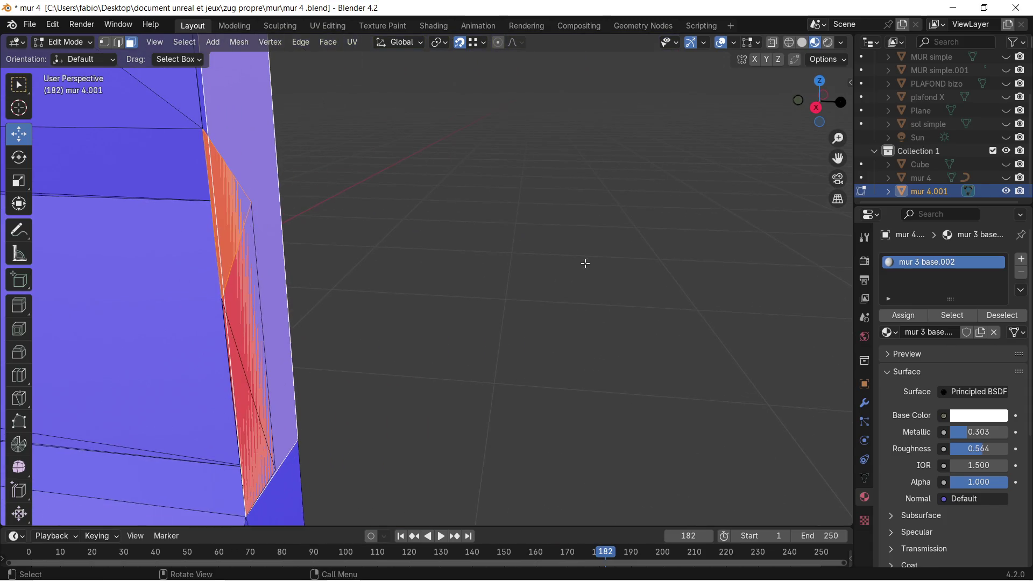
{"action": "mouse_move", "coordinate": [266, 132]}
{"action": "middle_mouse_down"}
{"action": "mouse_move", "coordinate": [283, 202]}
{"action": "mouse_move", "coordinate": [316, 259]}
{"action": "mouse_move", "coordinate": [374, 282]}
{"action": "mouse_move", "coordinate": [410, 268]}
{"action": "mouse_move", "coordinate": [525, 261]}
{"action": "middle_mouse_up"}
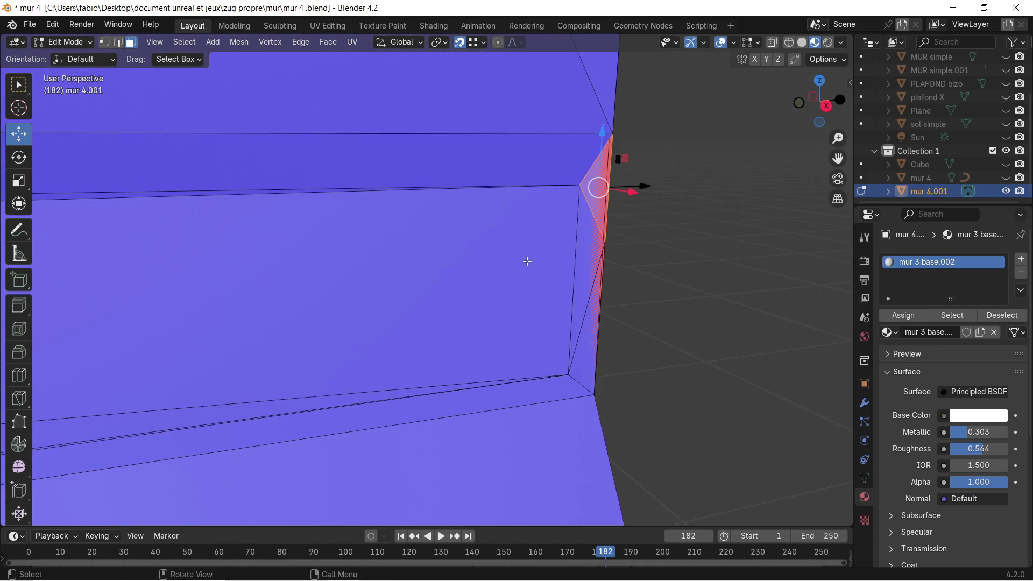
{"action": "left_click", "coordinate": [576, 250], "text": "shift"}
{"action": "middle_click_drag", "start_coordinate": [581, 314], "coordinate": [530, 309]}
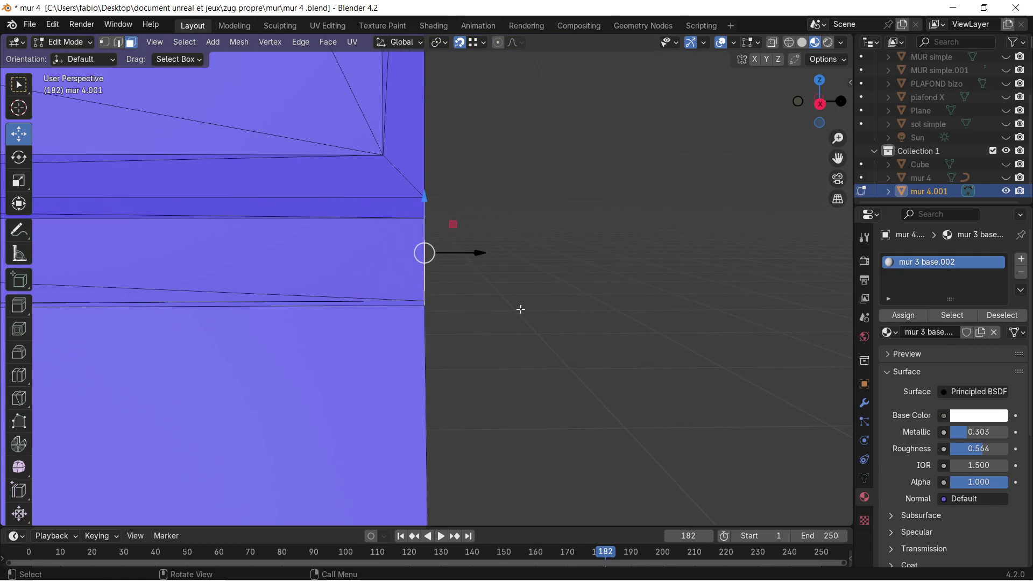
Step: Move the selected faces about −0.0156 m along global Y so they sit nearly flush with the wall
{"action": "key", "text": "g"}
{"action": "key", "text": "y"}
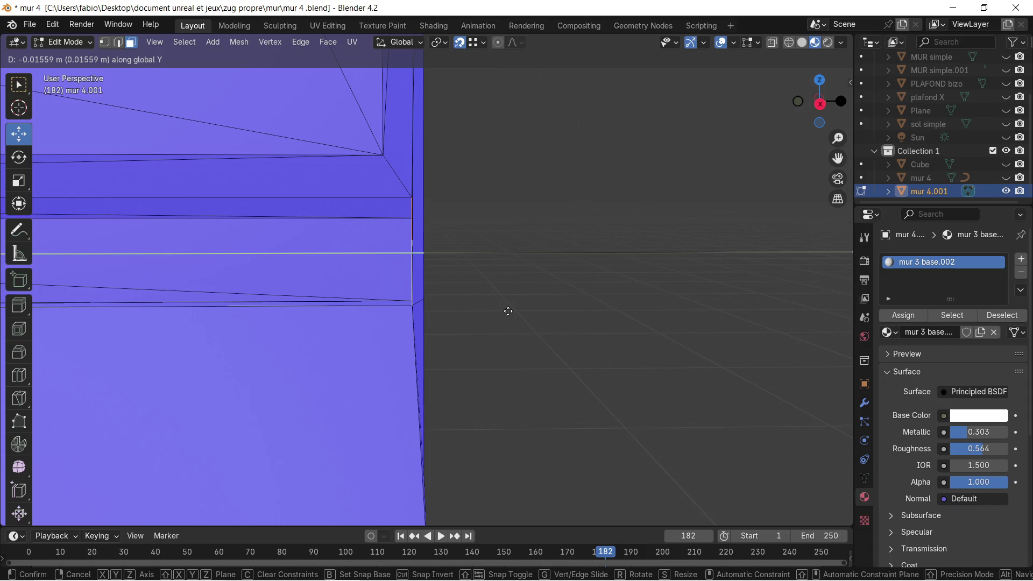
{"action": "left_click", "coordinate": [508, 311]}
{"action": "mouse_move", "coordinate": [368, 296]}
{"action": "middle_mouse_down"}
{"action": "mouse_move", "coordinate": [386, 305]}
{"action": "mouse_move", "coordinate": [72, 296]}
{"action": "mouse_move", "coordinate": [347, 295]}
{"action": "mouse_move", "coordinate": [424, 283]}
{"action": "mouse_move", "coordinate": [436, 265]}
{"action": "mouse_move", "coordinate": [422, 270]}
{"action": "mouse_move", "coordinate": [445, 277]}
{"action": "middle_mouse_up"}
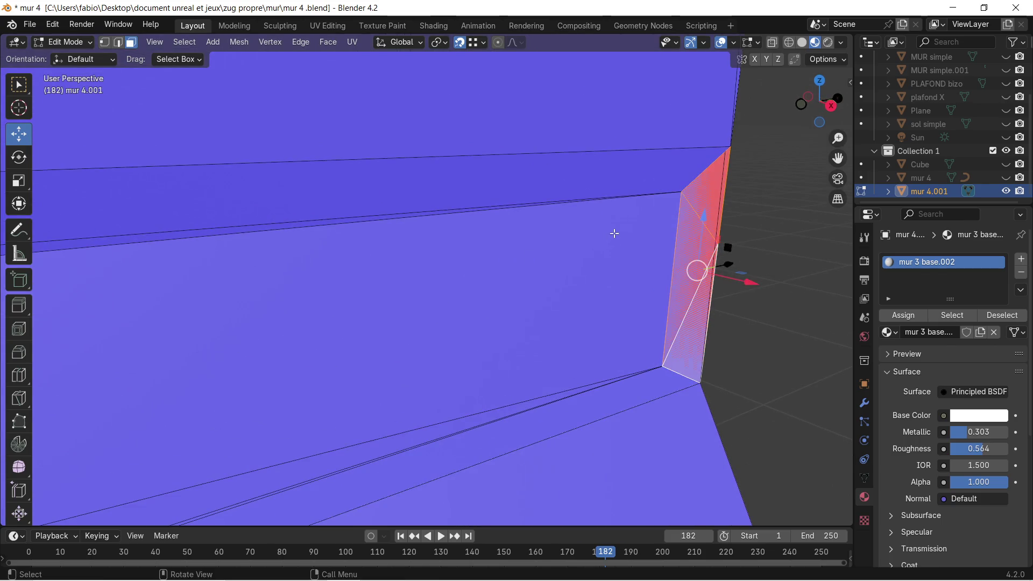
{"action": "mouse_move", "coordinate": [611, 209]}
{"action": "middle_mouse_down"}
{"action": "mouse_move", "coordinate": [544, 215]}
{"action": "mouse_move", "coordinate": [560, 205]}
{"action": "mouse_move", "coordinate": [564, 216]}
{"action": "middle_mouse_up"}
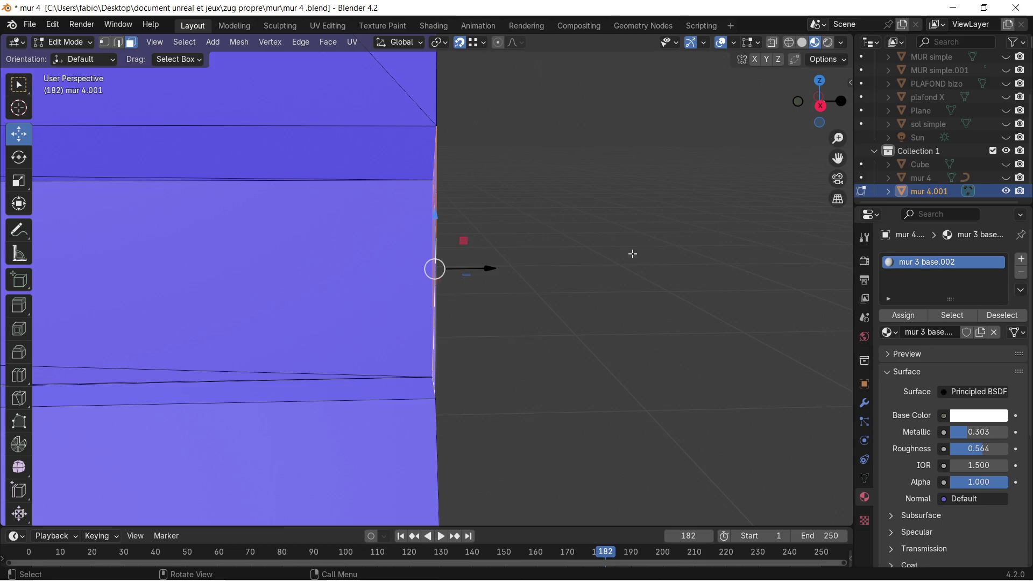
{"action": "scroll", "coordinate": [623, 179], "scroll_direction": "down", "scroll_amount": 1}
Step: Delete the selected face at the wall's end (X > Faces)
{"action": "mouse_move", "coordinate": [512, 345]}
{"action": "middle_mouse_down"}
{"action": "mouse_move", "coordinate": [665, 316]}
{"action": "mouse_move", "coordinate": [646, 296]}
{"action": "middle_mouse_up"}
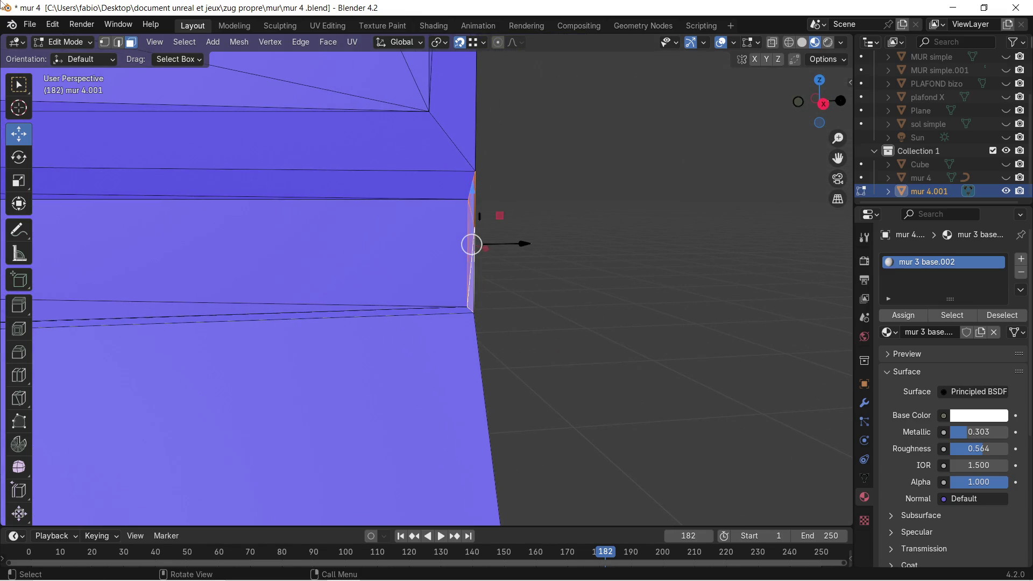
{"action": "mouse_move", "coordinate": [477, 224]}
{"action": "middle_mouse_down"}
{"action": "mouse_move", "coordinate": [434, 253]}
{"action": "mouse_move", "coordinate": [481, 252]}
{"action": "middle_mouse_up"}
{"action": "mouse_move", "coordinate": [539, 220]}
{"action": "middle_mouse_down"}
{"action": "mouse_move", "coordinate": [443, 248]}
{"action": "mouse_move", "coordinate": [487, 233]}
{"action": "mouse_move", "coordinate": [632, 248]}
{"action": "mouse_move", "coordinate": [444, 239]}
{"action": "middle_mouse_up"}
{"action": "key", "text": "x"}
{"action": "left_click", "coordinate": [631, 247]}
Step: Move the upper and lower wall-end edges about 0.015 m along Y to recess the end
{"action": "mouse_move", "coordinate": [278, 285]}
{"action": "middle_mouse_down"}
{"action": "mouse_move", "coordinate": [404, 280]}
{"action": "mouse_move", "coordinate": [374, 275]}
{"action": "mouse_move", "coordinate": [415, 256]}
{"action": "middle_mouse_up"}
{"action": "scroll", "coordinate": [516, 251], "scroll_direction": "up", "scroll_amount": 2}
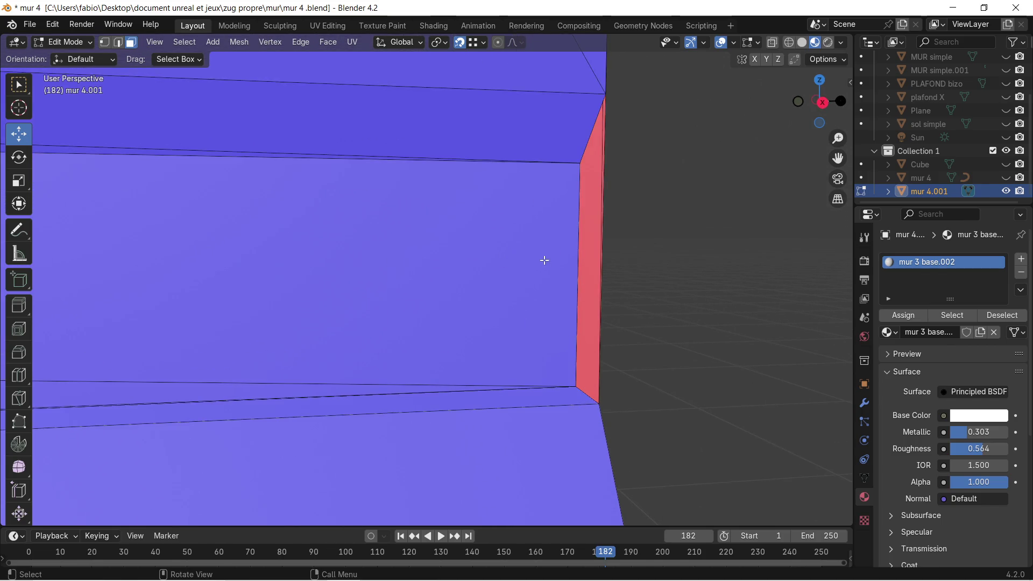
{"action": "middle_click_drag", "start_coordinate": [558, 238], "coordinate": [548, 247]}
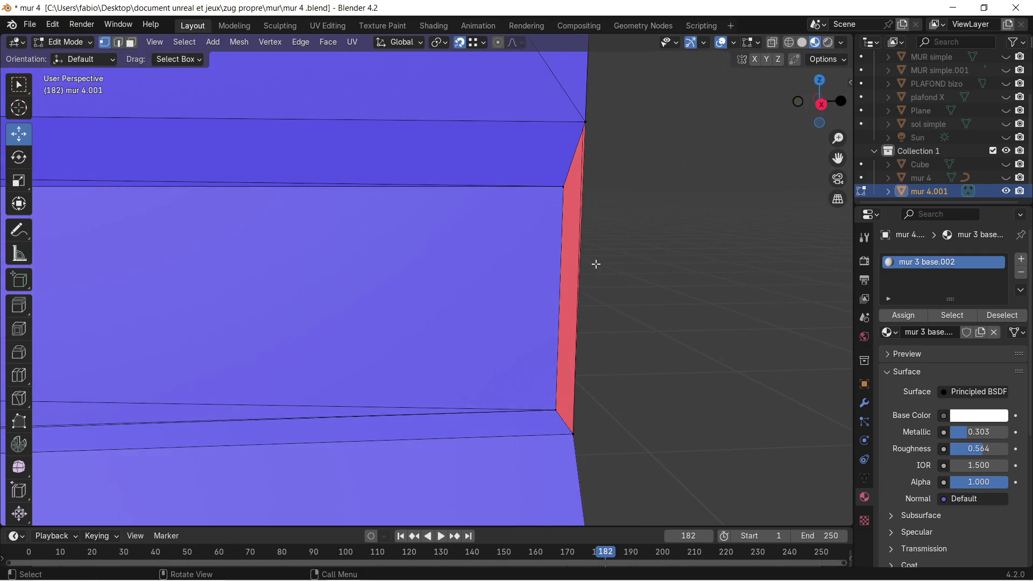
{"action": "left_click", "coordinate": [565, 189]}
{"action": "left_click", "coordinate": [549, 409], "text": "shift"}
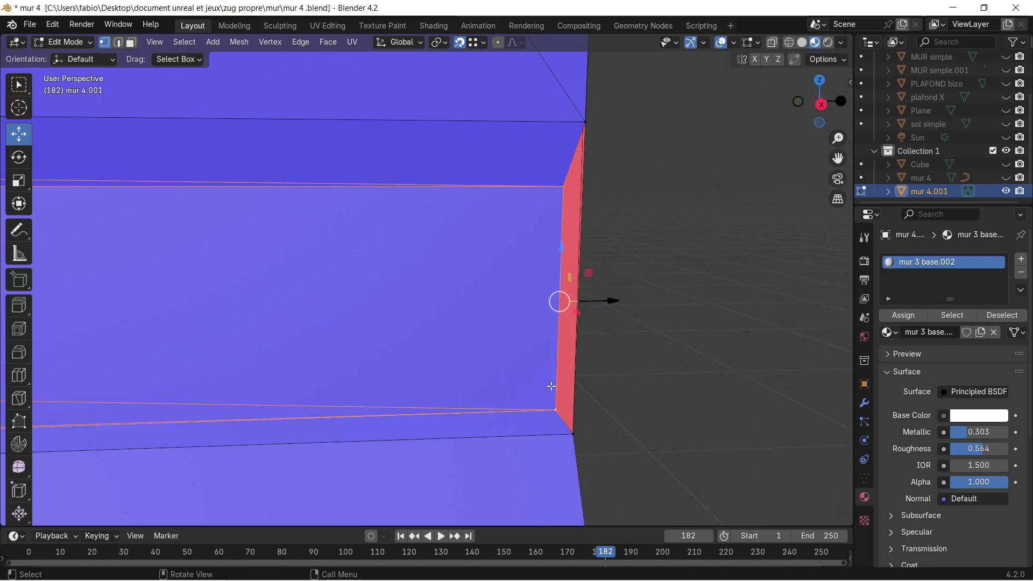
{"action": "scroll", "coordinate": [503, 345], "scroll_direction": "down", "scroll_amount": 3}
{"action": "middle_click_drag", "start_coordinate": [503, 344], "coordinate": [533, 345]}
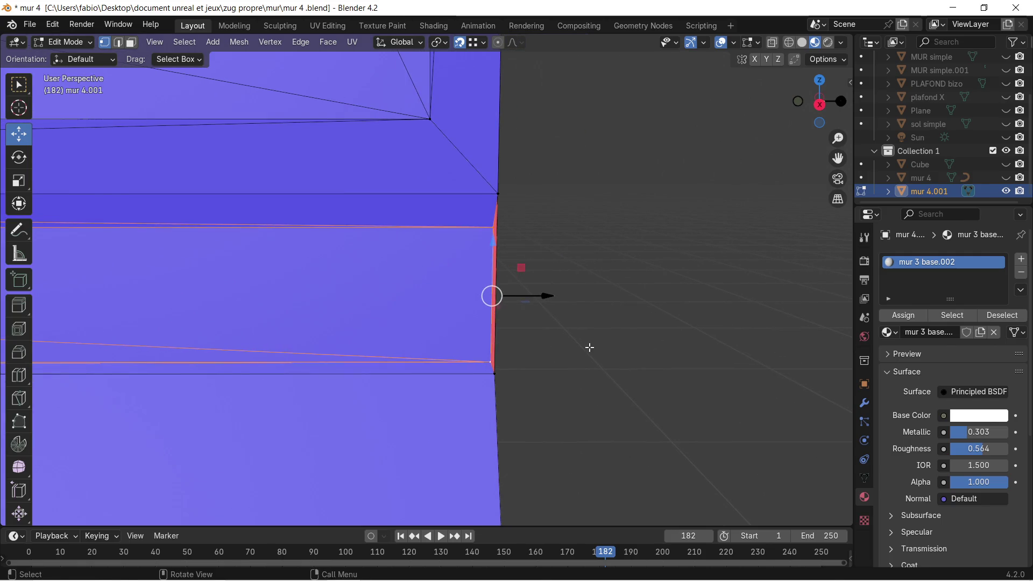
{"action": "key", "text": "g"}
{"action": "key", "text": "y"}
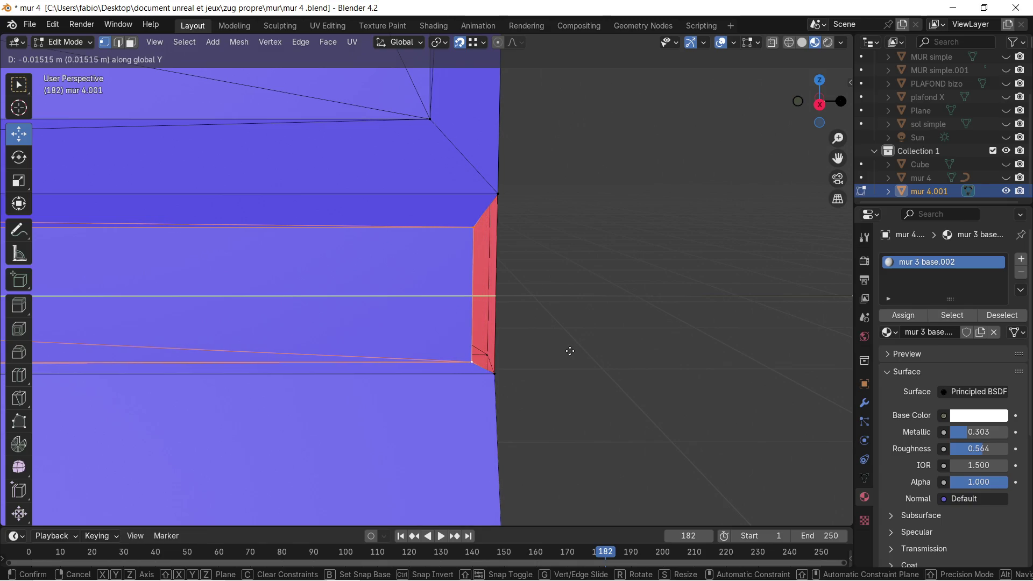
{"action": "left_click", "coordinate": [570, 351]}
Step: Select the narrow red end face in Face select mode
{"action": "mouse_move", "coordinate": [498, 261]}
{"action": "middle_mouse_down"}
{"action": "mouse_move", "coordinate": [558, 267]}
{"action": "mouse_move", "coordinate": [444, 282]}
{"action": "mouse_move", "coordinate": [525, 274]}
{"action": "mouse_move", "coordinate": [505, 281]}
{"action": "middle_mouse_up"}
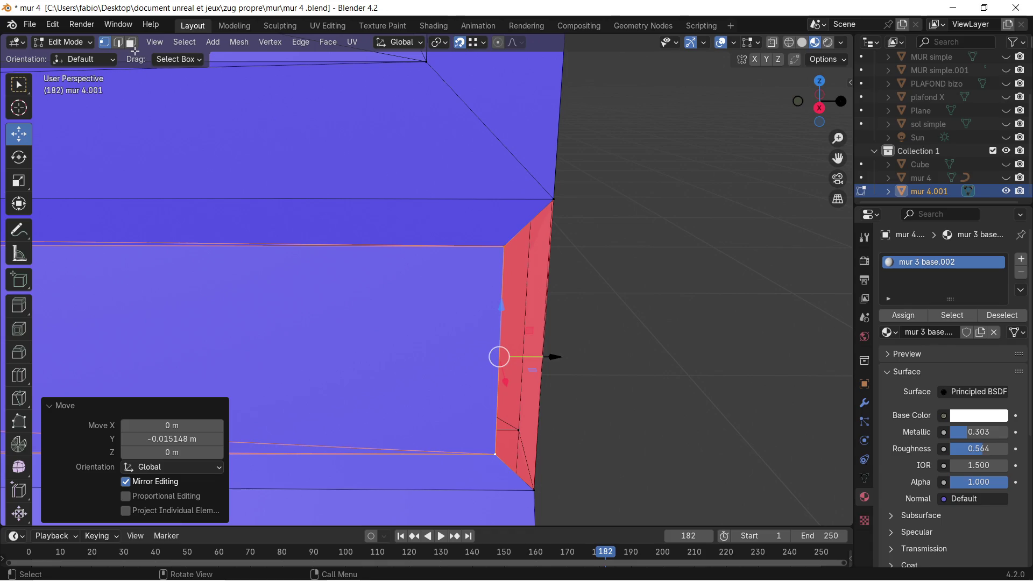
{"action": "left_click", "coordinate": [130, 43]}
{"action": "left_click", "coordinate": [513, 266]}
{"action": "mouse_move", "coordinate": [533, 282]}
{"action": "middle_mouse_down"}
{"action": "mouse_move", "coordinate": [549, 263]}
{"action": "mouse_move", "coordinate": [606, 261]}
{"action": "mouse_move", "coordinate": [517, 259]}
{"action": "mouse_move", "coordinate": [526, 259]}
{"action": "middle_mouse_up"}
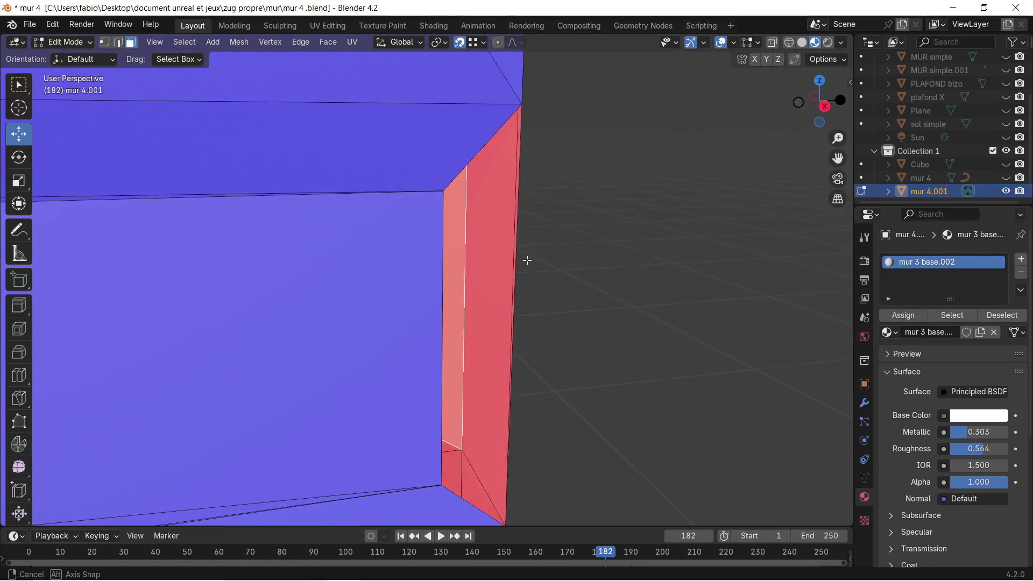
Step: Select the four corner vertices of the wall end in Vertex select mode
{"action": "left_click", "coordinate": [102, 41]}
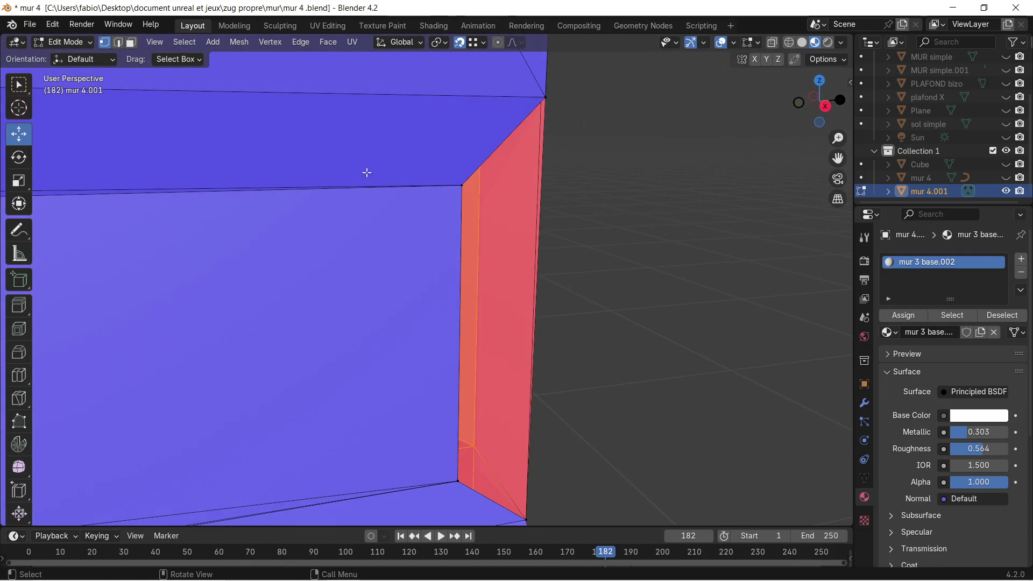
{"action": "left_click", "coordinate": [457, 188]}
{"action": "left_click", "coordinate": [544, 98], "text": "shift"}
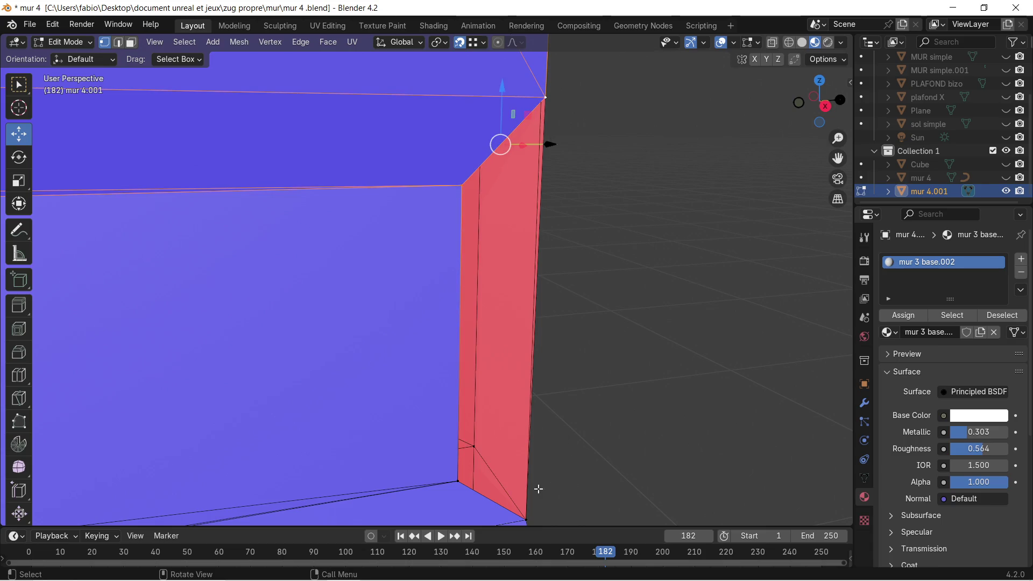
{"action": "left_click", "coordinate": [525, 520], "text": "shift"}
{"action": "left_click", "coordinate": [455, 484], "text": "shift"}
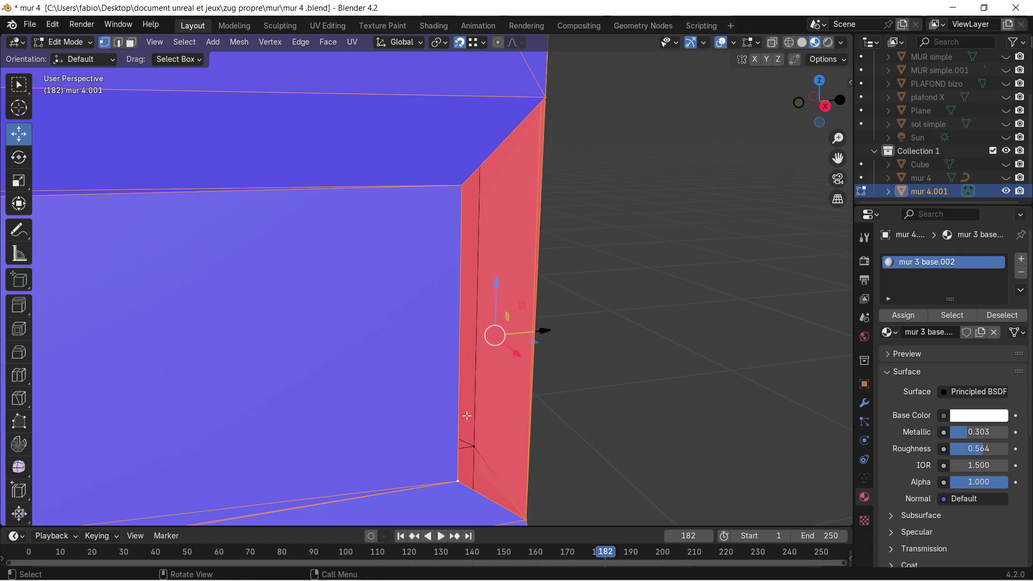
{"action": "mouse_move", "coordinate": [470, 400]}
{"action": "middle_mouse_down"}
{"action": "mouse_move", "coordinate": [436, 324]}
{"action": "mouse_move", "coordinate": [460, 319]}
{"action": "middle_mouse_up"}
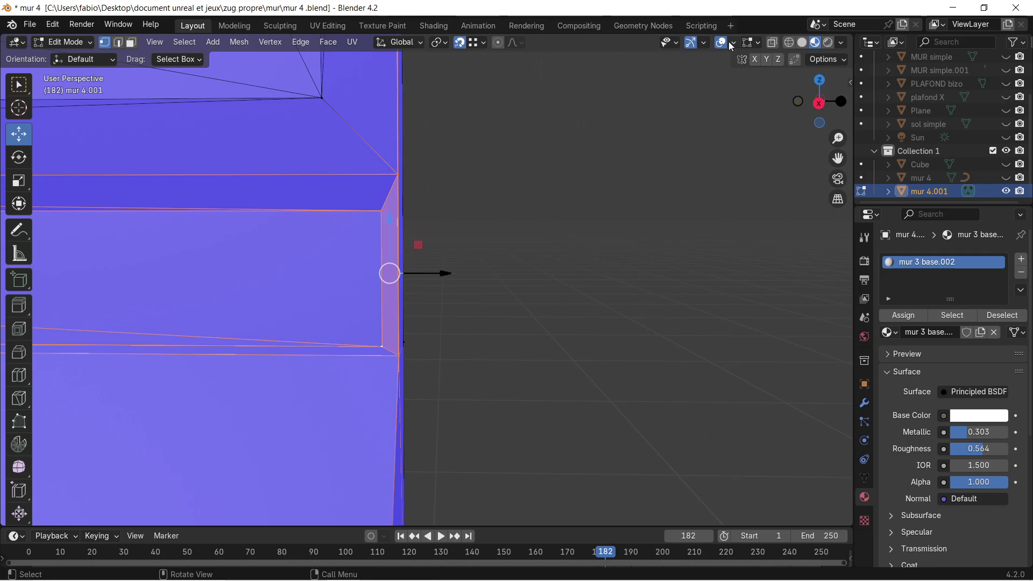
{"action": "left_click", "coordinate": [731, 43]}
Step: Switch off Face Orientation colouring in the Viewport Overlays so the wall shows plain grey
{"action": "left_click", "coordinate": [651, 311]}
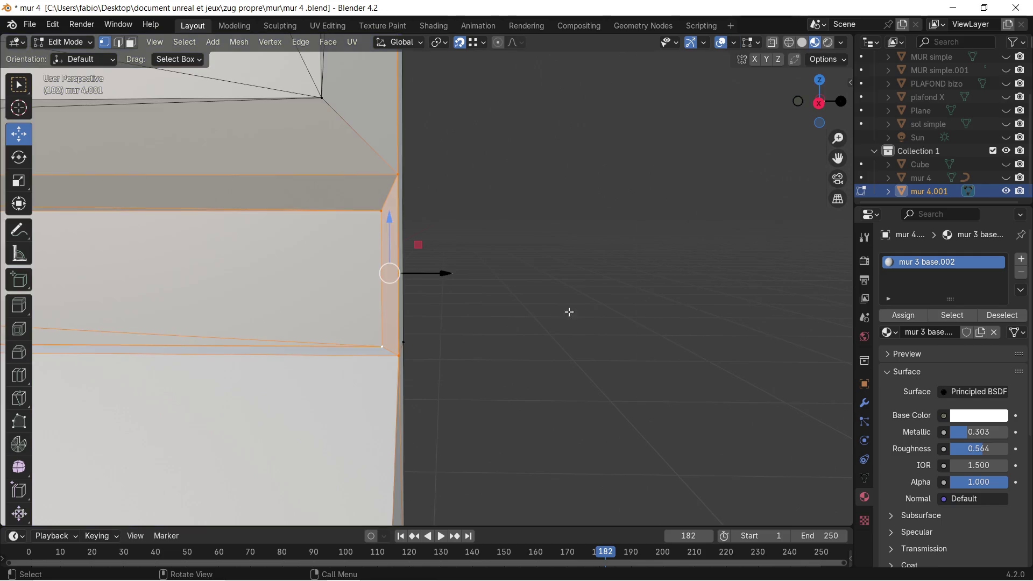
{"action": "mouse_move", "coordinate": [477, 276]}
{"action": "middle_mouse_down", "text": "shift"}
{"action": "mouse_move", "coordinate": [475, 300]}
{"action": "mouse_move", "coordinate": [383, 281]}
{"action": "middle_mouse_up", "text": "shift"}
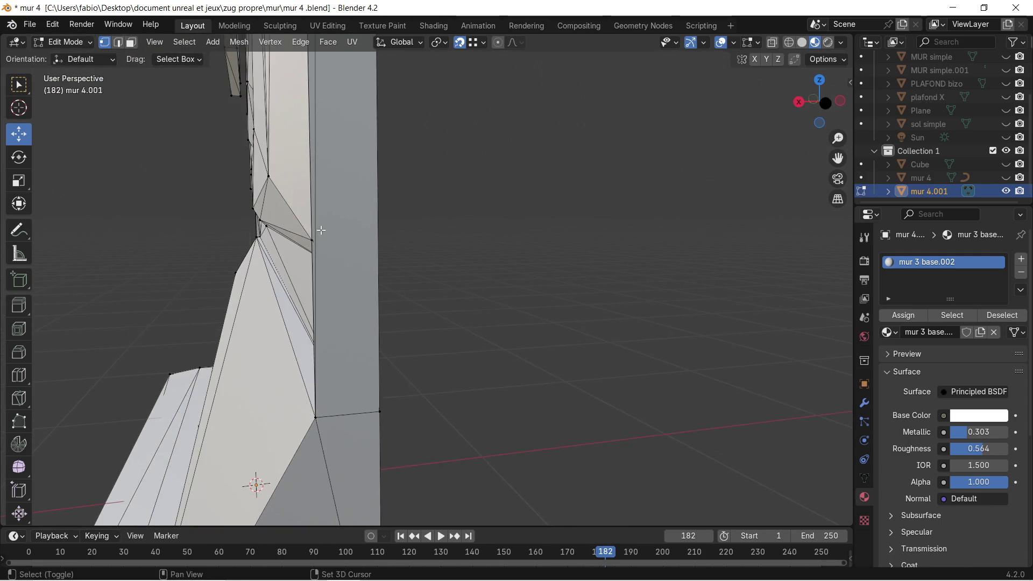
{"action": "mouse_move", "coordinate": [383, 282]}
{"action": "middle_mouse_down"}
{"action": "mouse_move", "coordinate": [336, 123]}
{"action": "mouse_move", "coordinate": [305, 473]}
{"action": "mouse_move", "coordinate": [302, 134]}
{"action": "mouse_move", "coordinate": [295, 191]}
{"action": "mouse_move", "coordinate": [339, 461]}
{"action": "mouse_move", "coordinate": [311, 350]}
{"action": "mouse_move", "coordinate": [314, 338]}
{"action": "mouse_move", "coordinate": [356, 323]}
{"action": "mouse_move", "coordinate": [372, 207]}
{"action": "mouse_move", "coordinate": [365, 224]}
{"action": "mouse_move", "coordinate": [314, 127]}
{"action": "middle_mouse_up"}
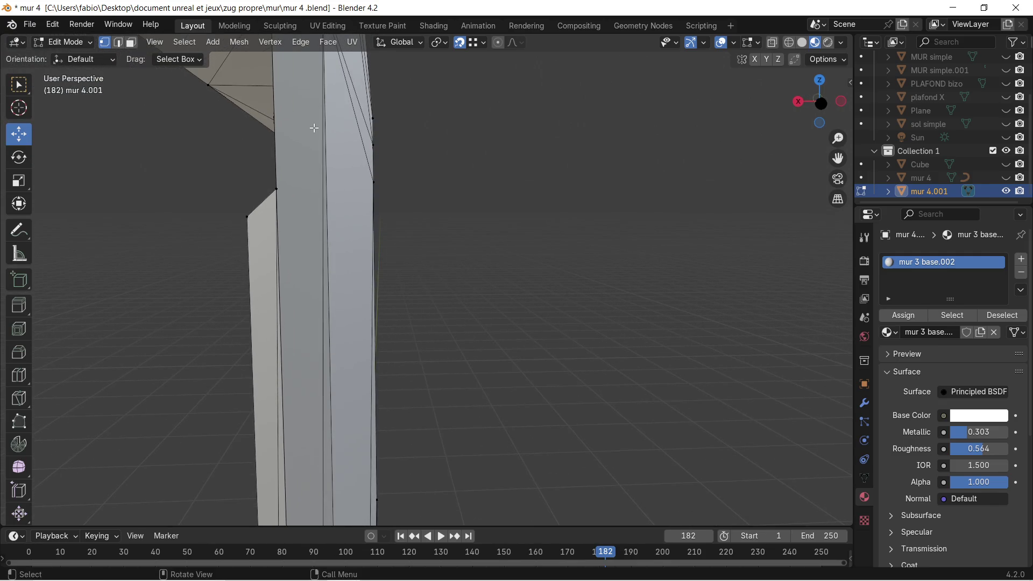
{"action": "scroll", "coordinate": [322, 145], "scroll_direction": "down", "scroll_amount": 1}
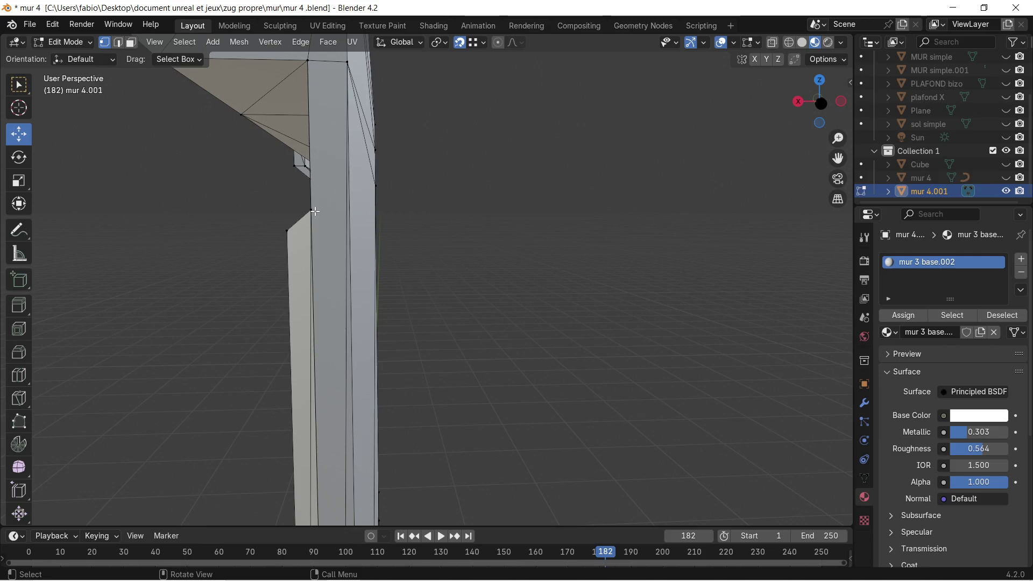
{"action": "middle_click_drag", "start_coordinate": [314, 211], "coordinate": [413, 280], "text": "shift"}
{"action": "scroll", "coordinate": [413, 324], "scroll_direction": "up", "scroll_amount": 2}
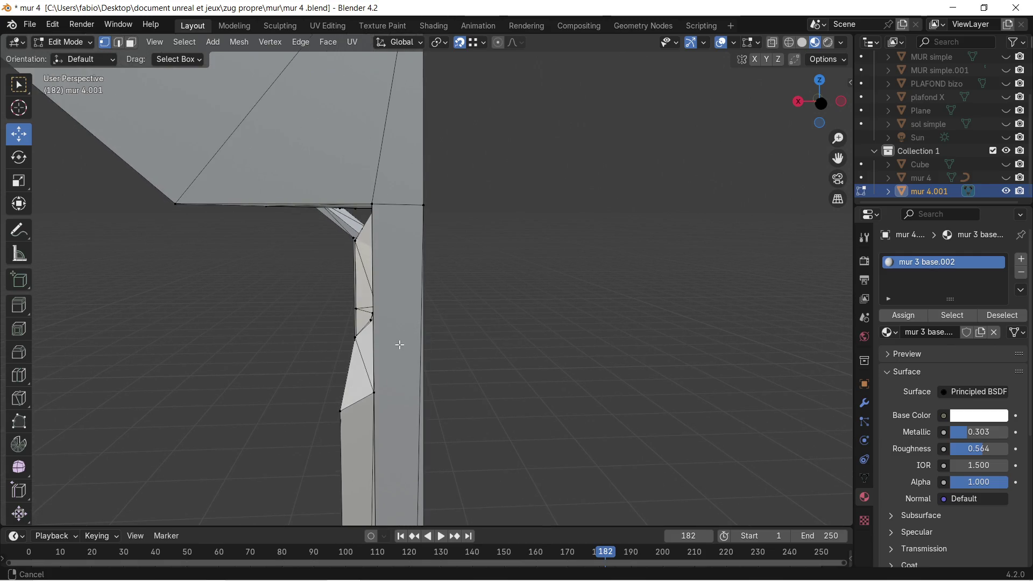
{"action": "scroll", "coordinate": [399, 345], "scroll_direction": "up", "scroll_amount": 2}
{"action": "scroll", "coordinate": [397, 277], "scroll_direction": "up", "scroll_amount": 1}
Step: Select vertices along the wall edge, grow the selection, then deselect everything
{"action": "left_click", "coordinate": [349, 290]}
{"action": "middle_click_drag", "start_coordinate": [356, 284], "coordinate": [348, 355], "text": "shift"}
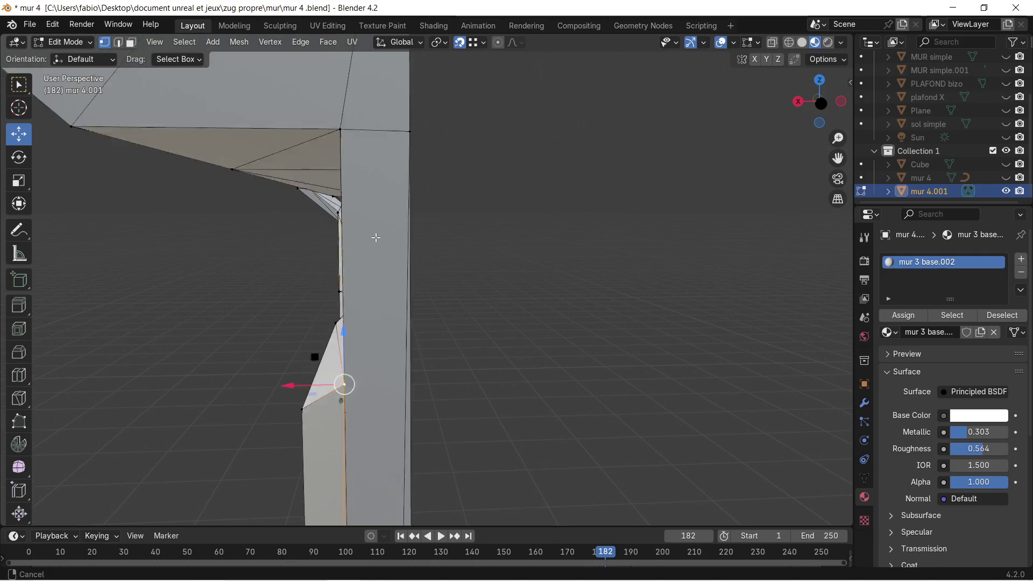
{"action": "left_click", "coordinate": [406, 161], "text": "shift"}
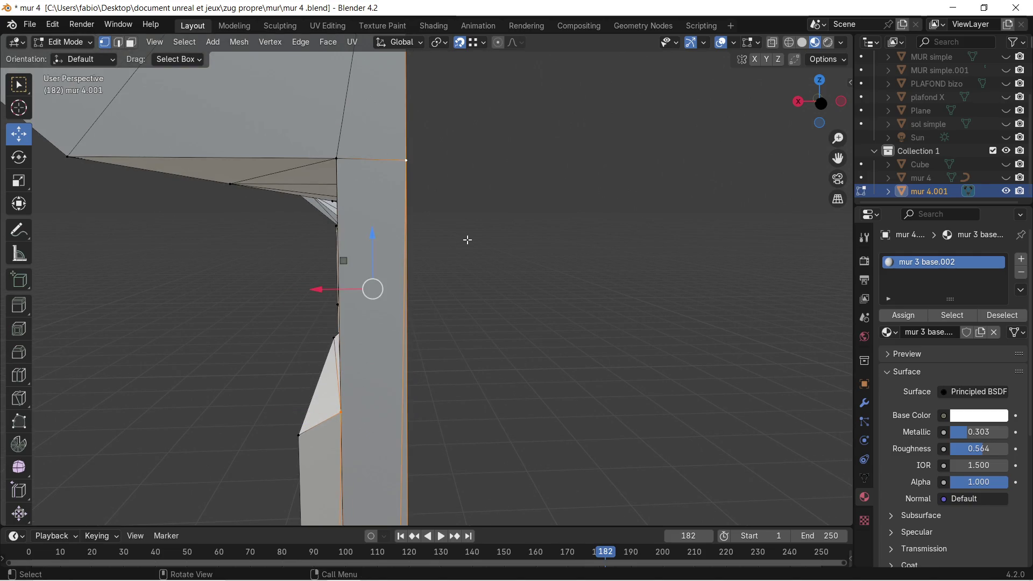
{"action": "key", "text": "ctrl+KP_Add"}
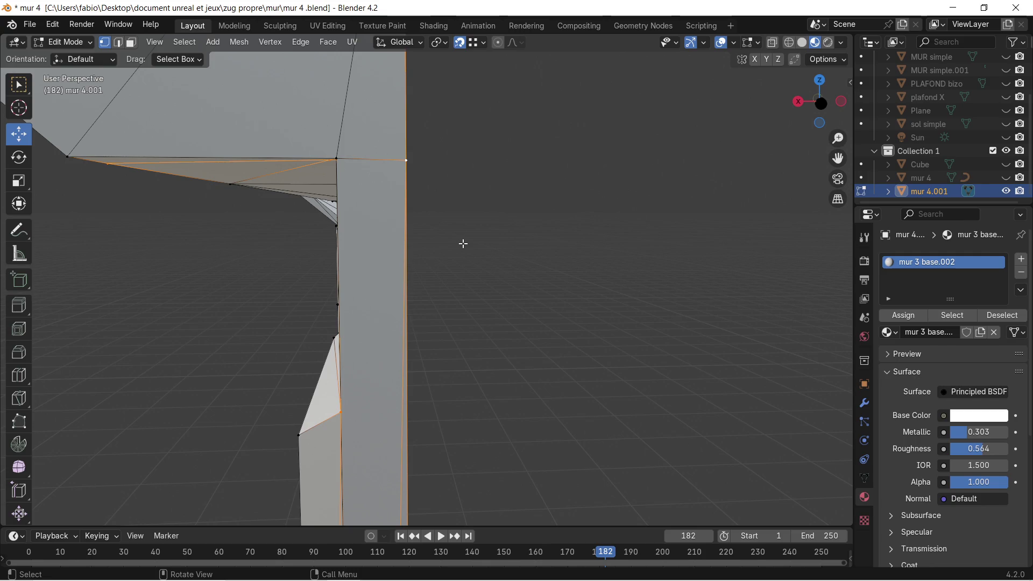
{"action": "key", "text": "ctrl"}
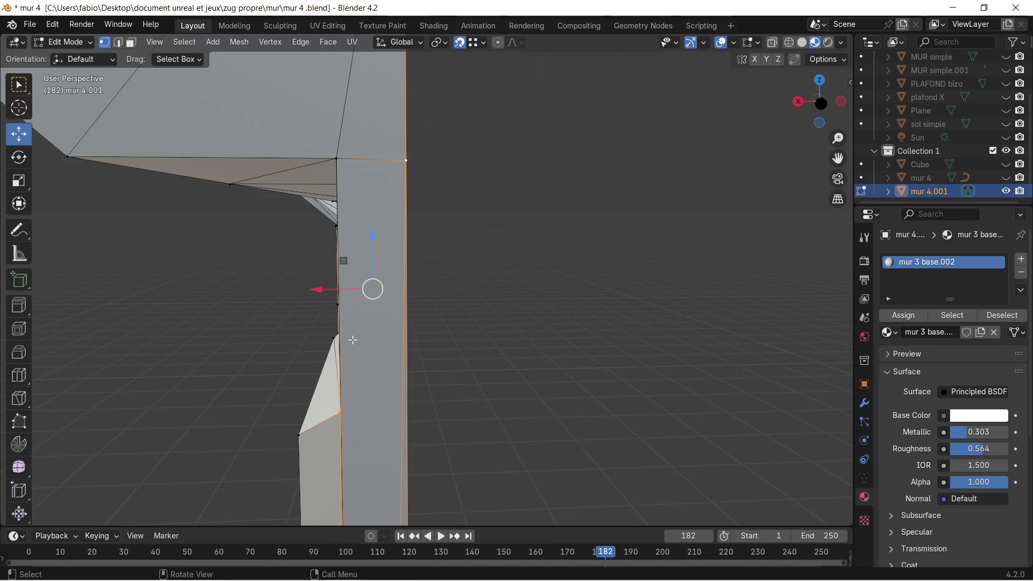
{"action": "middle_click_drag", "start_coordinate": [352, 339], "coordinate": [372, 333]}
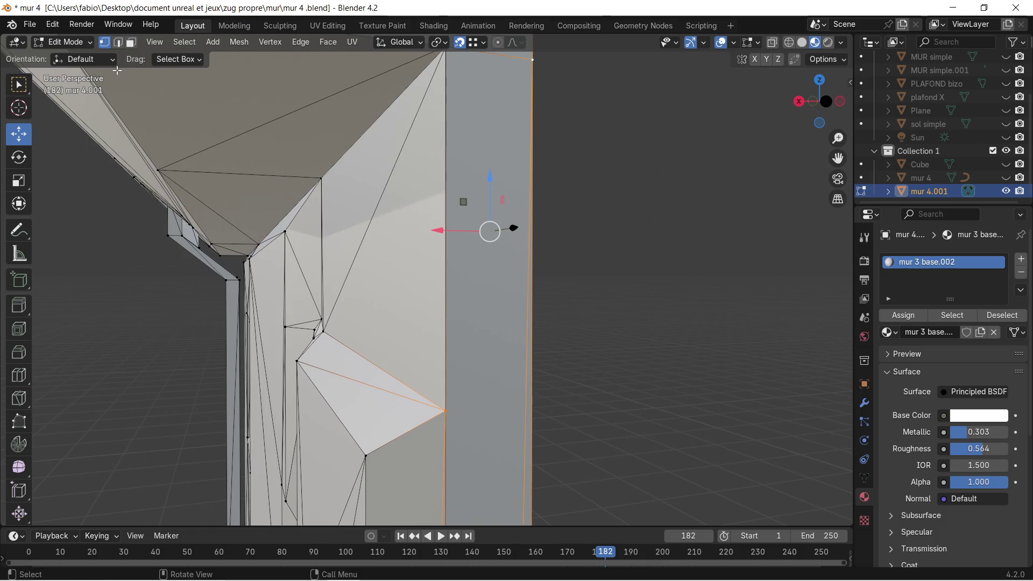
{"action": "left_click", "coordinate": [397, 232]}
{"action": "key", "text": "x"}
{"action": "left_click", "coordinate": [478, 256]}
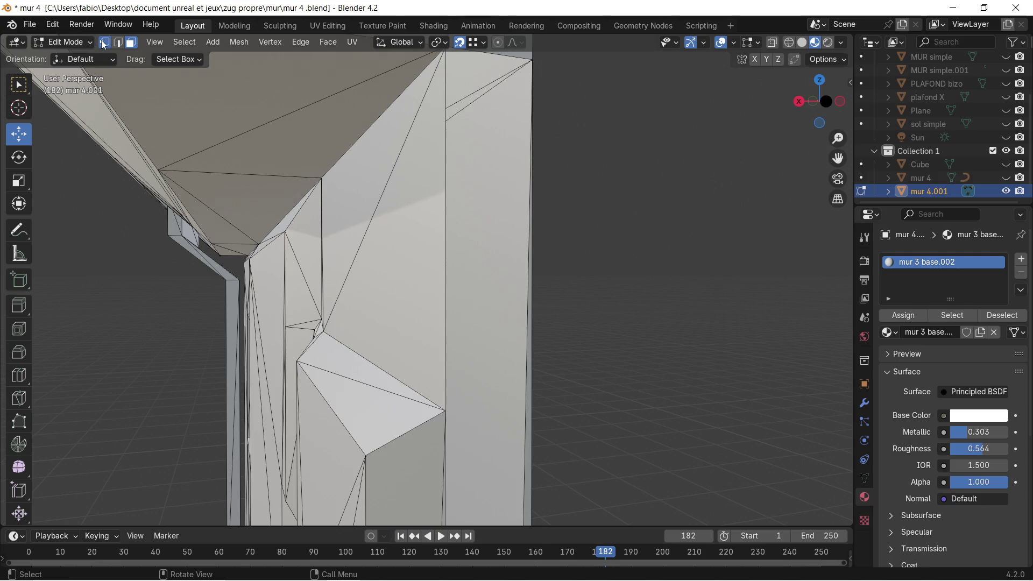
{"action": "left_click", "coordinate": [446, 410]}
{"action": "middle_click_drag", "start_coordinate": [460, 421], "coordinate": [467, 279], "text": "shift"}
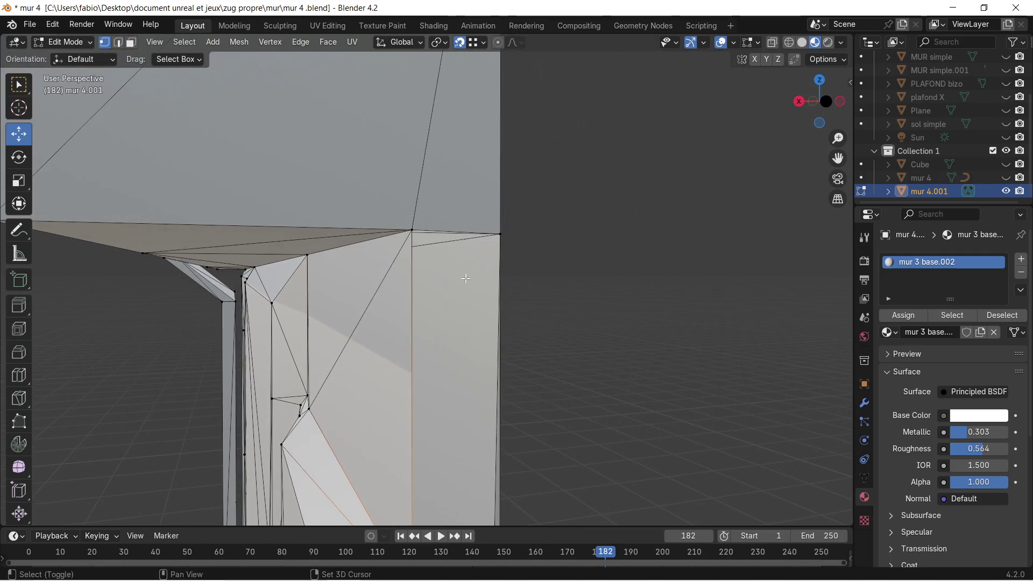
{"action": "left_click", "coordinate": [412, 230]}
{"action": "left_click", "coordinate": [501, 236], "text": "shift"}
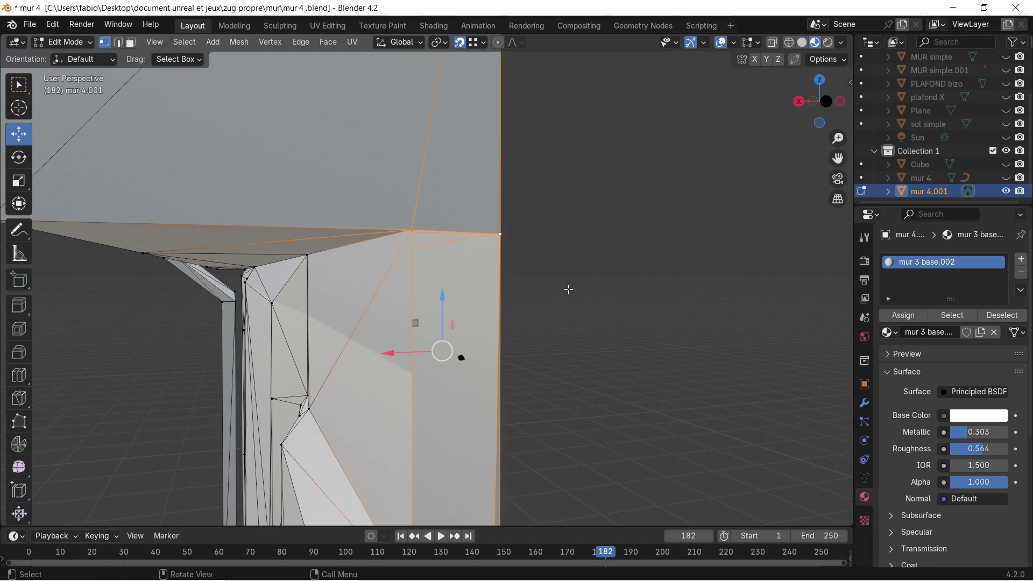
{"action": "mouse_move", "coordinate": [576, 289]}
{"action": "middle_mouse_down"}
{"action": "mouse_move", "coordinate": [546, 305]}
{"action": "mouse_move", "coordinate": [529, 374]}
{"action": "mouse_move", "coordinate": [449, 241]}
{"action": "mouse_move", "coordinate": [378, 240]}
{"action": "mouse_move", "coordinate": [379, 196]}
{"action": "mouse_move", "coordinate": [396, 341]}
{"action": "mouse_move", "coordinate": [445, 86]}
{"action": "mouse_move", "coordinate": [453, 396]}
{"action": "mouse_move", "coordinate": [459, 307]}
{"action": "mouse_move", "coordinate": [429, 279]}
{"action": "middle_mouse_up"}
{"action": "scroll", "coordinate": [425, 275], "scroll_direction": "up", "scroll_amount": 2}
{"action": "scroll", "coordinate": [416, 271], "scroll_direction": "up", "scroll_amount": 3}
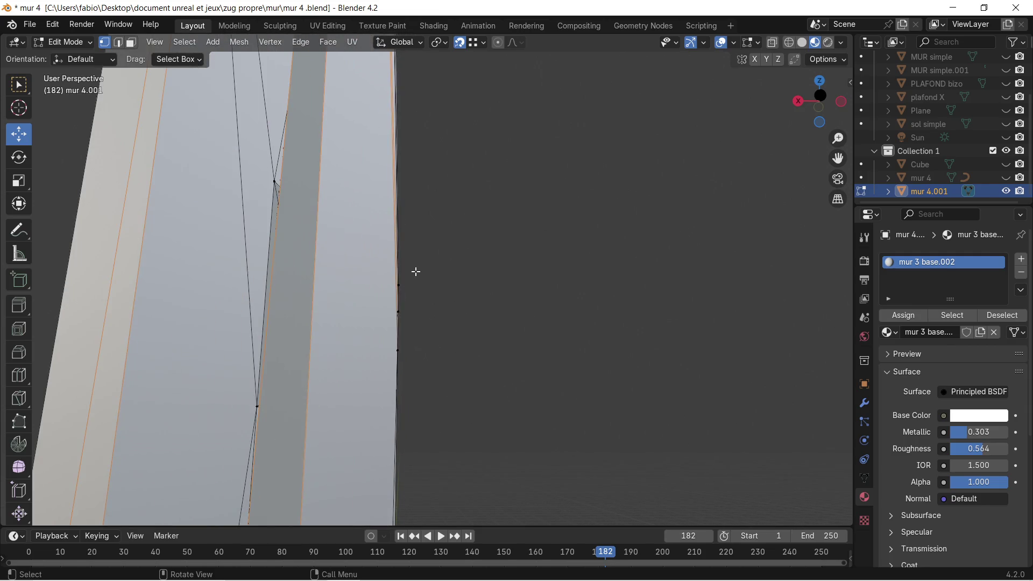
{"action": "scroll", "coordinate": [414, 273], "scroll_direction": "down", "scroll_amount": 1}
{"action": "mouse_move", "coordinate": [405, 335]}
{"action": "middle_mouse_down", "text": "shift"}
{"action": "mouse_move", "coordinate": [417, 253]}
{"action": "mouse_move", "coordinate": [411, 357]}
{"action": "middle_mouse_up", "text": "shift"}
{"action": "scroll", "coordinate": [416, 256], "scroll_direction": "up", "scroll_amount": 3}
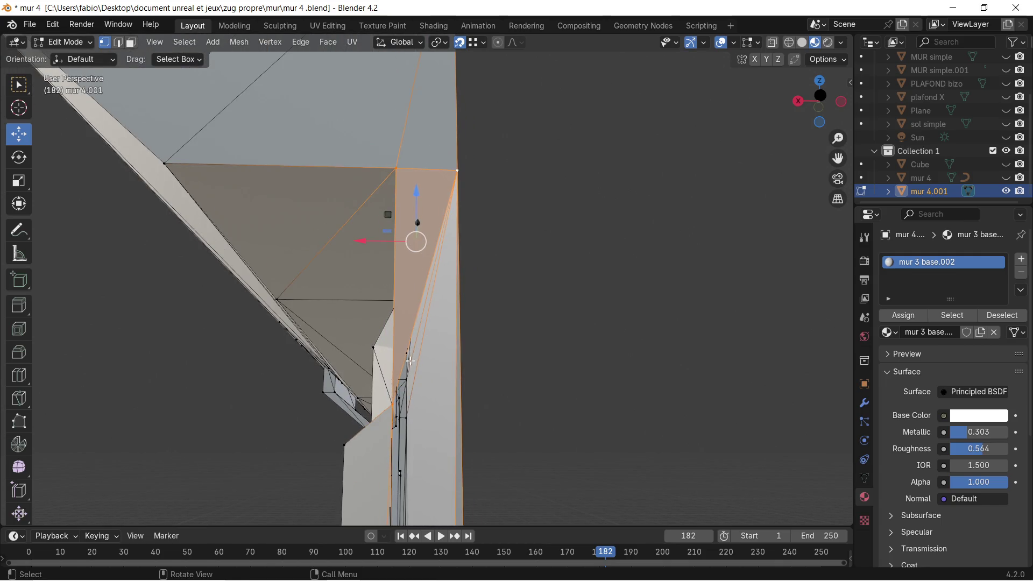
{"action": "left_click", "coordinate": [388, 401]}
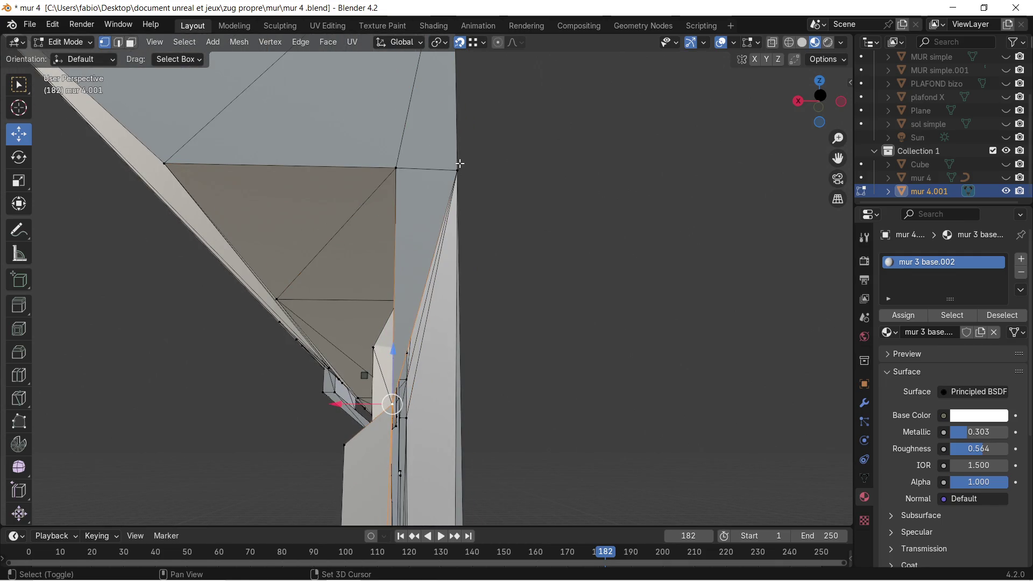
{"action": "mouse_move", "coordinate": [516, 191]}
{"action": "middle_mouse_down"}
{"action": "mouse_move", "coordinate": [489, 211]}
{"action": "mouse_move", "coordinate": [532, 251]}
{"action": "middle_mouse_up"}
{"action": "middle_click_drag", "start_coordinate": [562, 314], "coordinate": [547, 176], "text": "shift"}
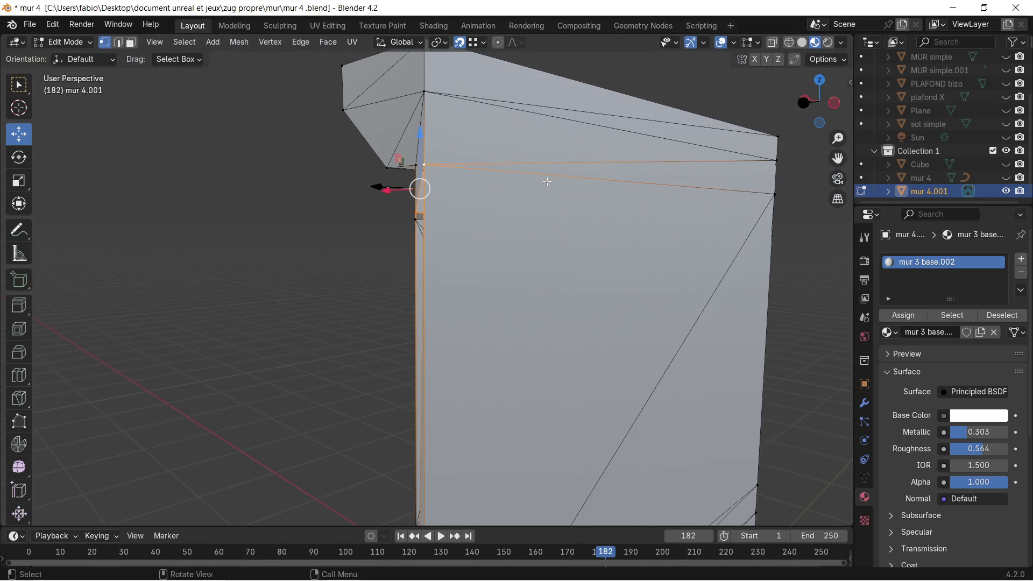
{"action": "mouse_move", "coordinate": [518, 382]}
{"action": "middle_mouse_down", "text": "shift"}
{"action": "mouse_move", "coordinate": [530, 146]}
{"action": "mouse_move", "coordinate": [512, 138]}
{"action": "mouse_move", "coordinate": [505, 204]}
{"action": "mouse_move", "coordinate": [572, 226]}
{"action": "mouse_move", "coordinate": [479, 282]}
{"action": "middle_mouse_up", "text": "shift"}
{"action": "mouse_move", "coordinate": [454, 238]}
{"action": "middle_mouse_down"}
{"action": "mouse_move", "coordinate": [433, 253]}
{"action": "mouse_move", "coordinate": [441, 351]}
{"action": "middle_mouse_up"}
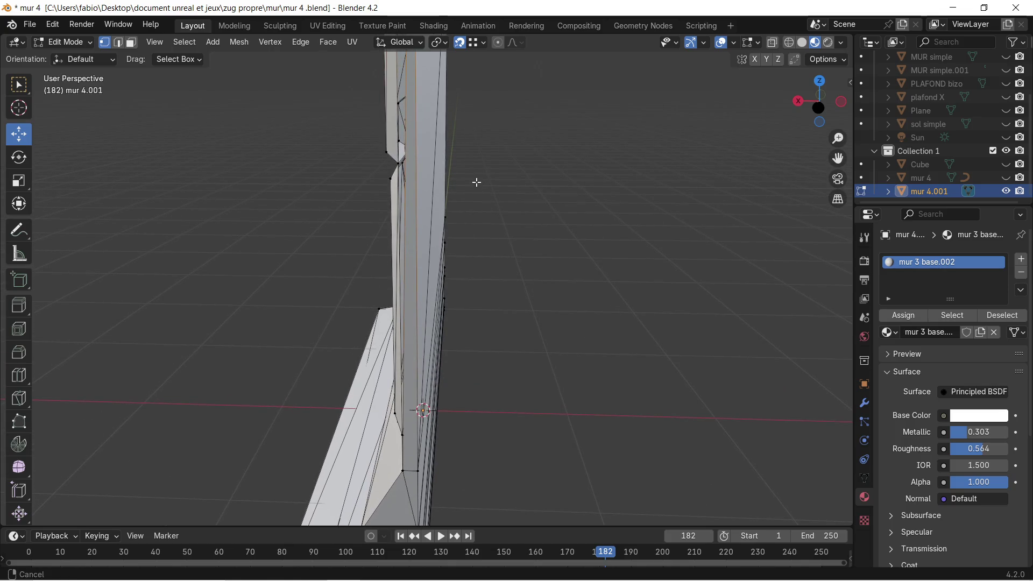
{"action": "middle_click_drag", "start_coordinate": [477, 183], "coordinate": [442, 403], "text": "shift"}
{"action": "mouse_move", "coordinate": [410, 200]}
{"action": "middle_mouse_down", "text": "shift"}
{"action": "mouse_move", "coordinate": [439, 143]}
{"action": "mouse_move", "coordinate": [441, 396]}
{"action": "mouse_move", "coordinate": [436, 345]}
{"action": "middle_mouse_up", "text": "shift"}
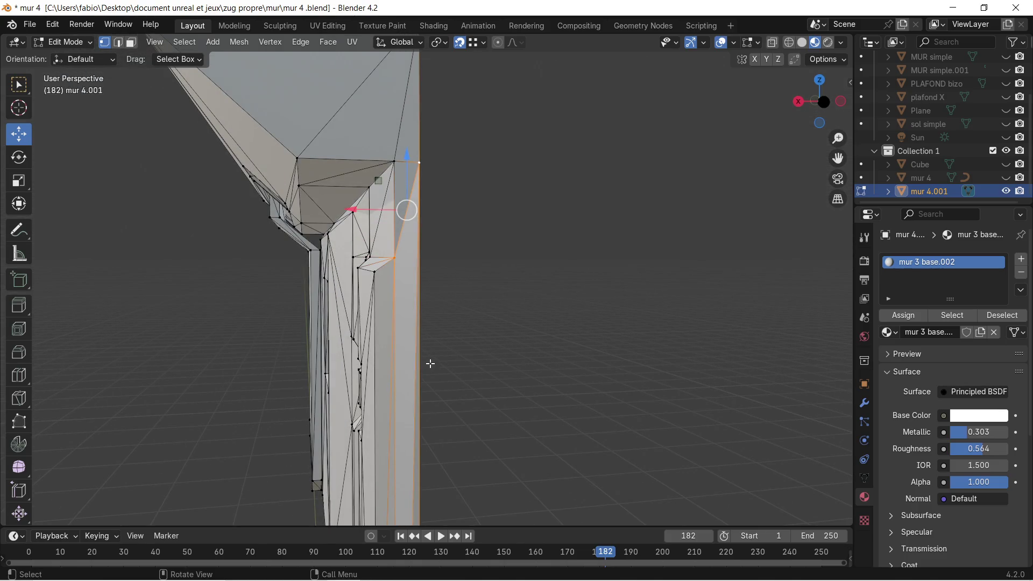
{"action": "scroll", "coordinate": [412, 285], "scroll_direction": "up", "scroll_amount": 3}
{"action": "scroll", "coordinate": [403, 267], "scroll_direction": "up", "scroll_amount": 3}
{"action": "mouse_move", "coordinate": [367, 238]}
{"action": "middle_mouse_down"}
{"action": "mouse_move", "coordinate": [398, 256]}
{"action": "mouse_move", "coordinate": [363, 241]}
{"action": "mouse_move", "coordinate": [370, 228]}
{"action": "middle_mouse_up"}
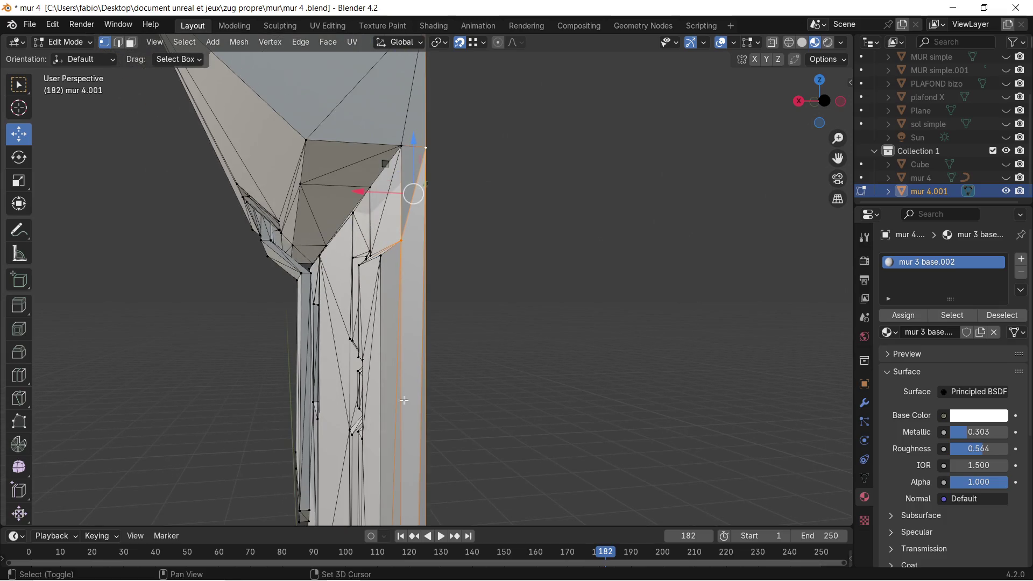
Step: Delete the unwanted face on the wall's side in Face select mode
{"action": "middle_click_drag", "start_coordinate": [403, 400], "coordinate": [403, 216], "text": "shift"}
{"action": "middle_click_drag", "start_coordinate": [439, 424], "coordinate": [426, 234], "text": "shift"}
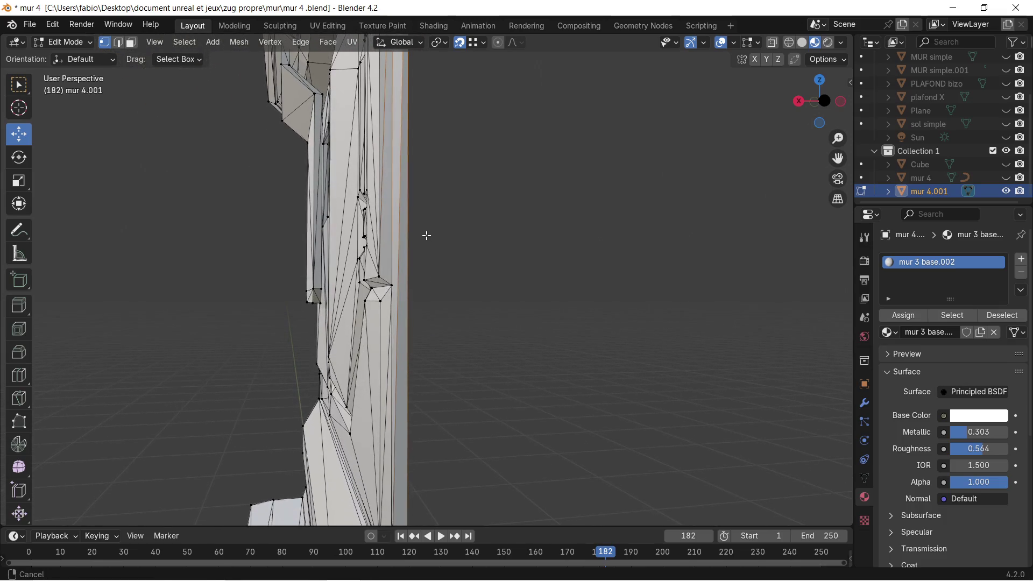
{"action": "middle_click_drag", "start_coordinate": [435, 393], "coordinate": [447, 255], "text": "shift"}
{"action": "middle_click_drag", "start_coordinate": [440, 392], "coordinate": [428, 400]}
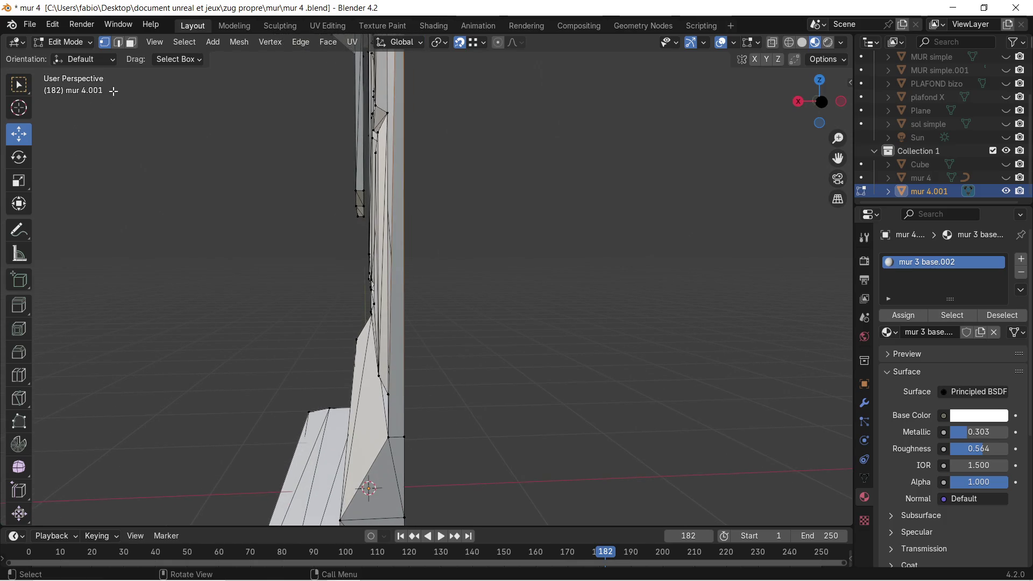
{"action": "left_click", "coordinate": [131, 42]}
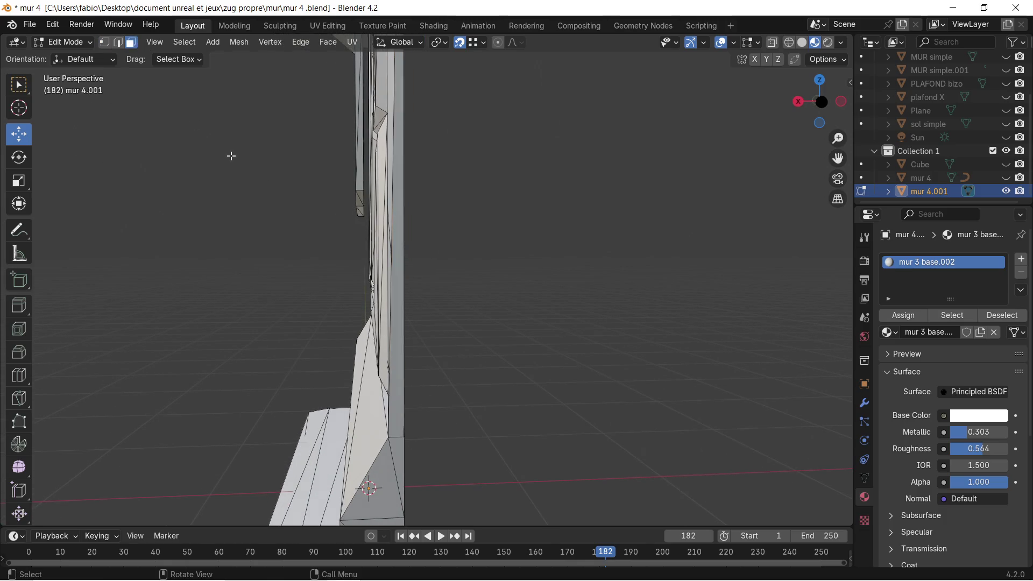
{"action": "left_click", "coordinate": [404, 356]}
{"action": "key", "text": "x"}
{"action": "left_click", "coordinate": [402, 358]}
{"action": "mouse_move", "coordinate": [402, 359]}
{"action": "middle_mouse_down"}
{"action": "mouse_move", "coordinate": [397, 433]}
{"action": "mouse_move", "coordinate": [482, 387]}
{"action": "mouse_move", "coordinate": [455, 364]}
{"action": "mouse_move", "coordinate": [496, 379]}
{"action": "mouse_move", "coordinate": [411, 360]}
{"action": "middle_mouse_up"}
{"action": "scroll", "coordinate": [452, 403], "scroll_direction": "up", "scroll_amount": 4}
{"action": "scroll", "coordinate": [449, 363], "scroll_direction": "up", "scroll_amount": 3}
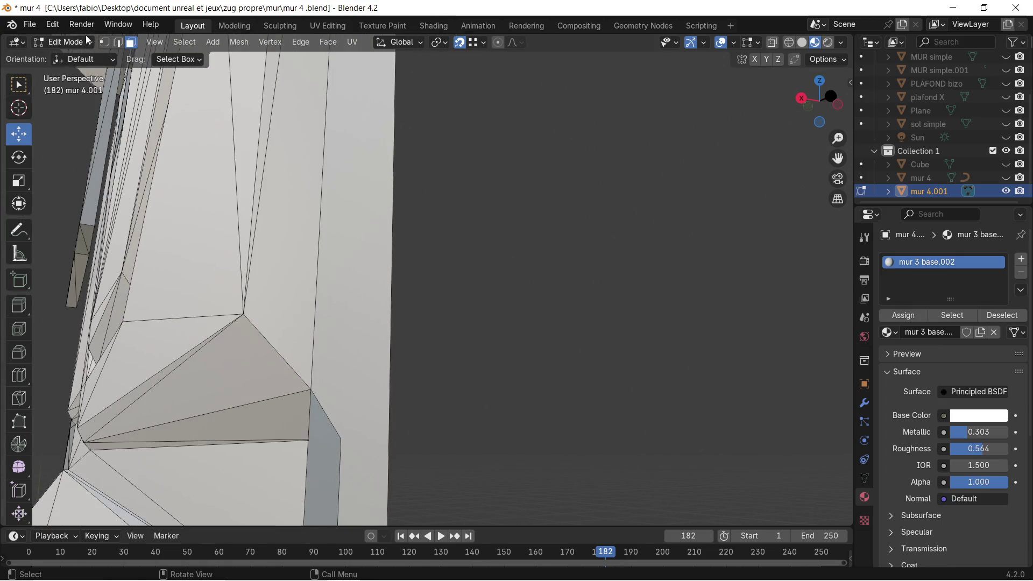
Step: Select the triangle's corner vertices, then pick the single edge vertex to adjust
{"action": "middle_click_drag", "start_coordinate": [227, 194], "coordinate": [270, 238]}
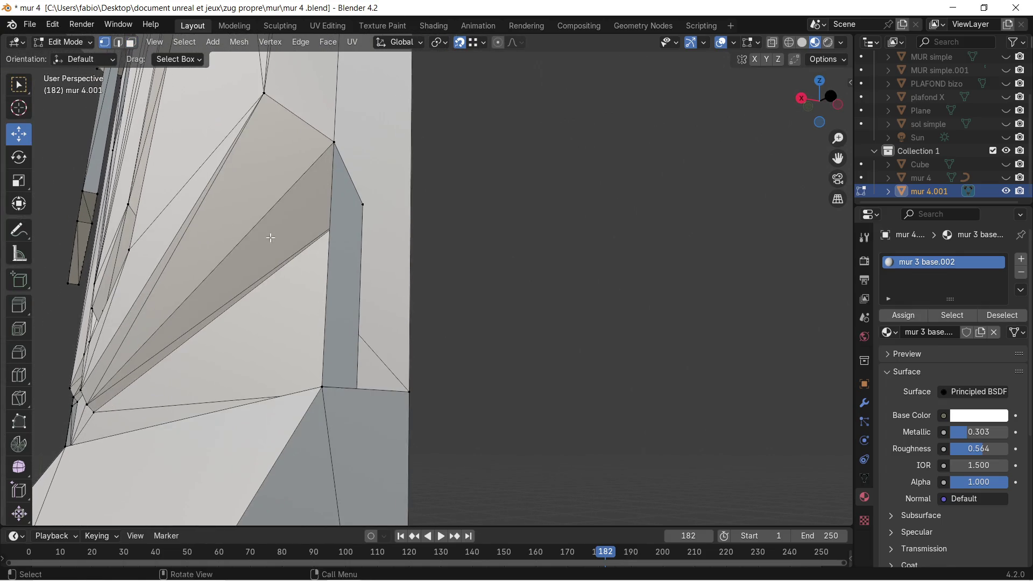
{"action": "left_click", "coordinate": [327, 140]}
{"action": "left_click", "coordinate": [324, 389], "text": "shift"}
{"action": "left_click", "coordinate": [408, 393], "text": "shift"}
{"action": "middle_click_drag", "start_coordinate": [420, 284], "coordinate": [385, 282]}
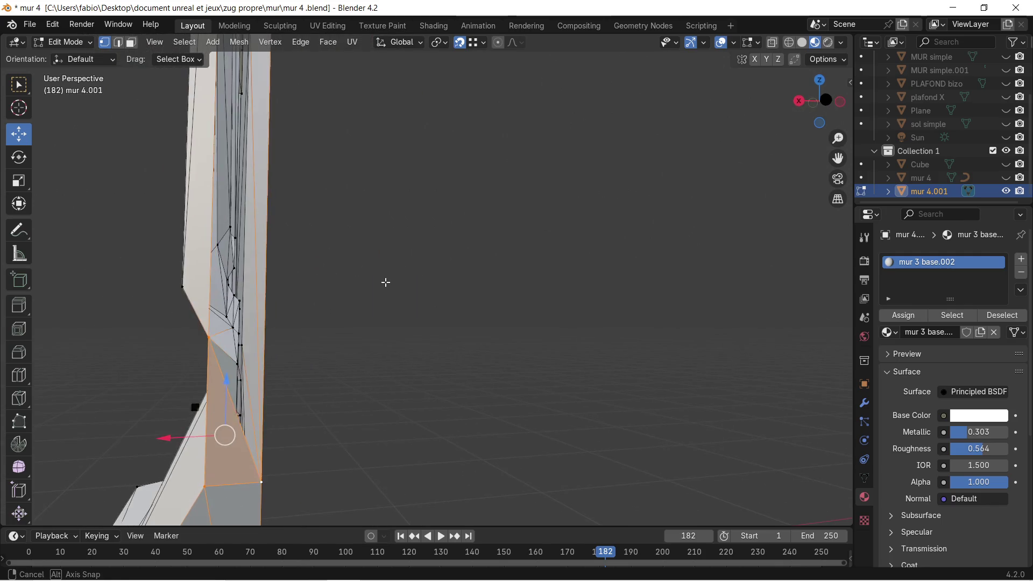
{"action": "left_click", "coordinate": [203, 335]}
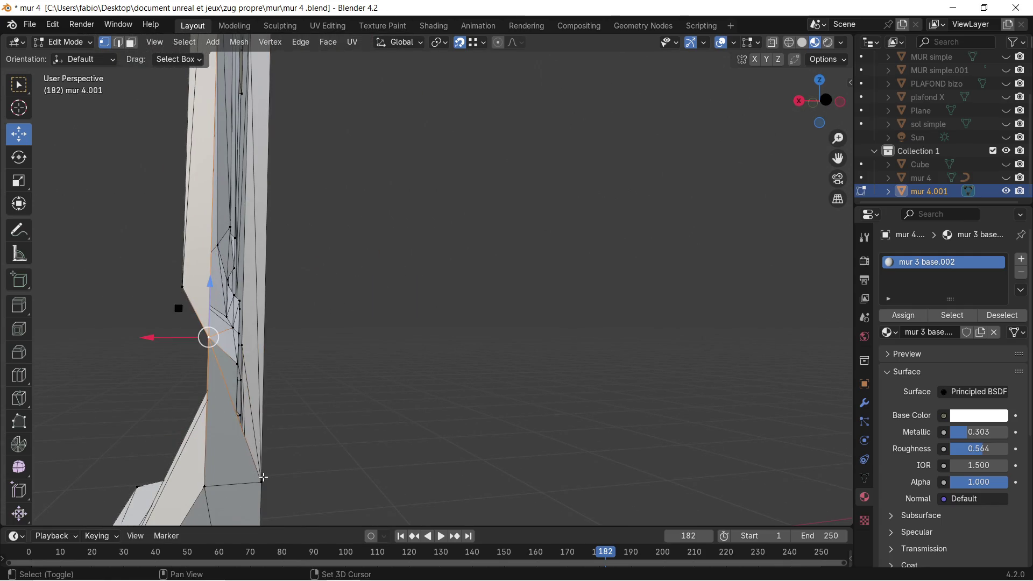
{"action": "mouse_move", "coordinate": [275, 425]}
{"action": "middle_mouse_down"}
{"action": "mouse_move", "coordinate": [270, 288]}
{"action": "mouse_move", "coordinate": [245, 263]}
{"action": "mouse_move", "coordinate": [323, 311]}
{"action": "mouse_move", "coordinate": [330, 417]}
{"action": "mouse_move", "coordinate": [367, 299]}
{"action": "mouse_move", "coordinate": [351, 270]}
{"action": "mouse_move", "coordinate": [360, 331]}
{"action": "mouse_move", "coordinate": [365, 234]}
{"action": "mouse_move", "coordinate": [392, 418]}
{"action": "mouse_move", "coordinate": [388, 312]}
{"action": "mouse_move", "coordinate": [452, 322]}
{"action": "mouse_move", "coordinate": [369, 219]}
{"action": "mouse_move", "coordinate": [202, 184]}
{"action": "middle_mouse_up"}
{"action": "left_click", "coordinate": [209, 121]}
{"action": "mouse_move", "coordinate": [209, 122]}
{"action": "middle_mouse_down"}
{"action": "mouse_move", "coordinate": [384, 253]}
{"action": "mouse_move", "coordinate": [391, 275]}
{"action": "middle_mouse_up"}
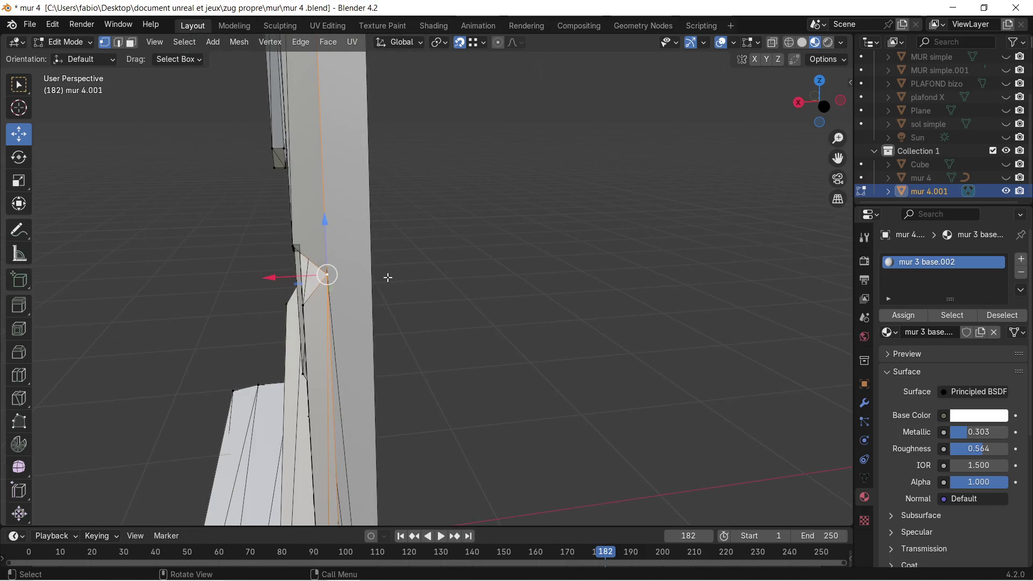
Step: Shift the wall-edge vertex slightly along X in two small moves
{"action": "key", "text": "g"}
{"action": "key", "text": "x"}
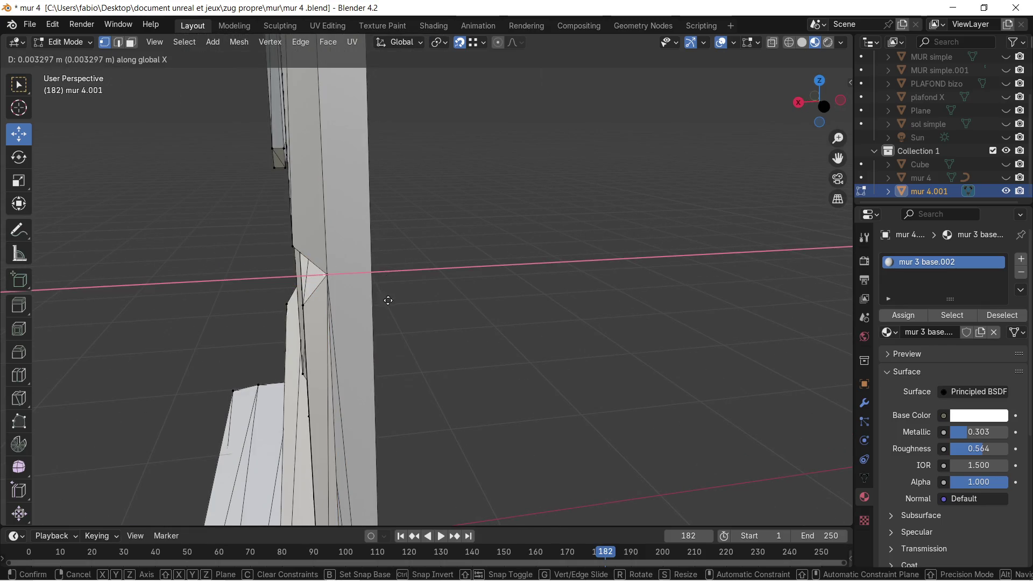
{"action": "left_click", "coordinate": [430, 300]}
{"action": "mouse_move", "coordinate": [430, 300]}
{"action": "middle_mouse_down", "text": "shift"}
{"action": "mouse_move", "coordinate": [396, 341]}
{"action": "mouse_move", "coordinate": [374, 234]}
{"action": "middle_mouse_up", "text": "shift"}
{"action": "key", "text": "g"}
{"action": "key", "text": "x"}
{"action": "left_click", "coordinate": [368, 455]}
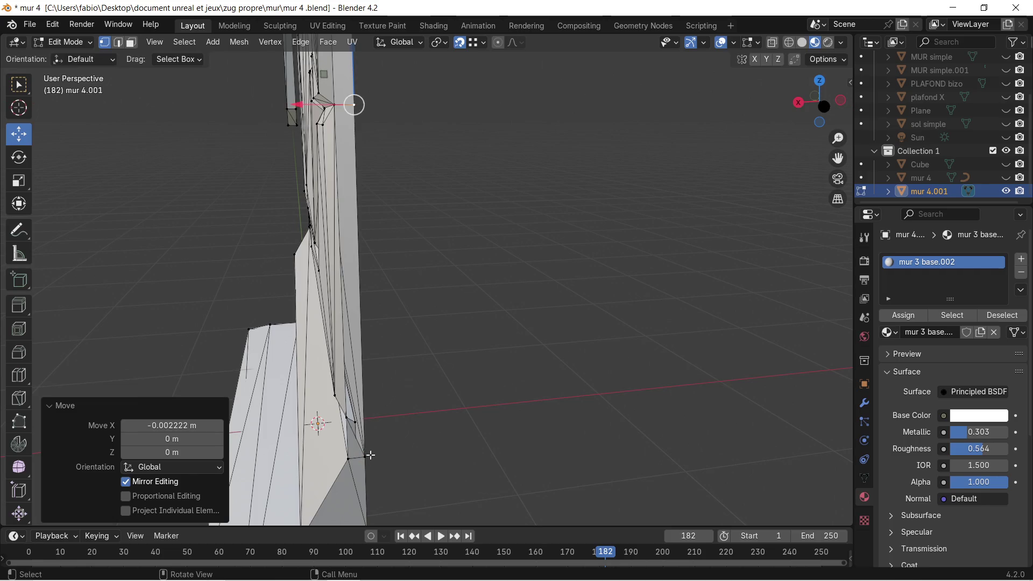
{"action": "scroll", "coordinate": [285, 121], "scroll_direction": "up", "scroll_amount": 2}
Step: Select the two neighbouring edges and fill a thin new face between them
{"action": "mouse_move", "coordinate": [284, 122]}
{"action": "middle_mouse_down", "text": "shift"}
{"action": "mouse_move", "coordinate": [392, 205]}
{"action": "mouse_move", "coordinate": [396, 262]}
{"action": "middle_mouse_up", "text": "shift"}
{"action": "left_click", "coordinate": [398, 193]}
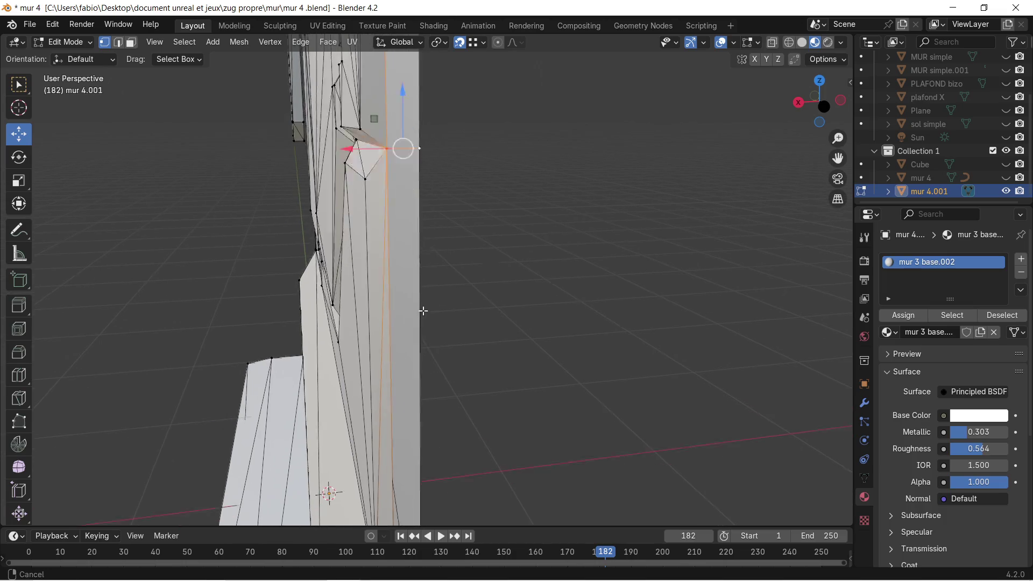
{"action": "scroll", "coordinate": [402, 319], "scroll_direction": "up", "scroll_amount": 1}
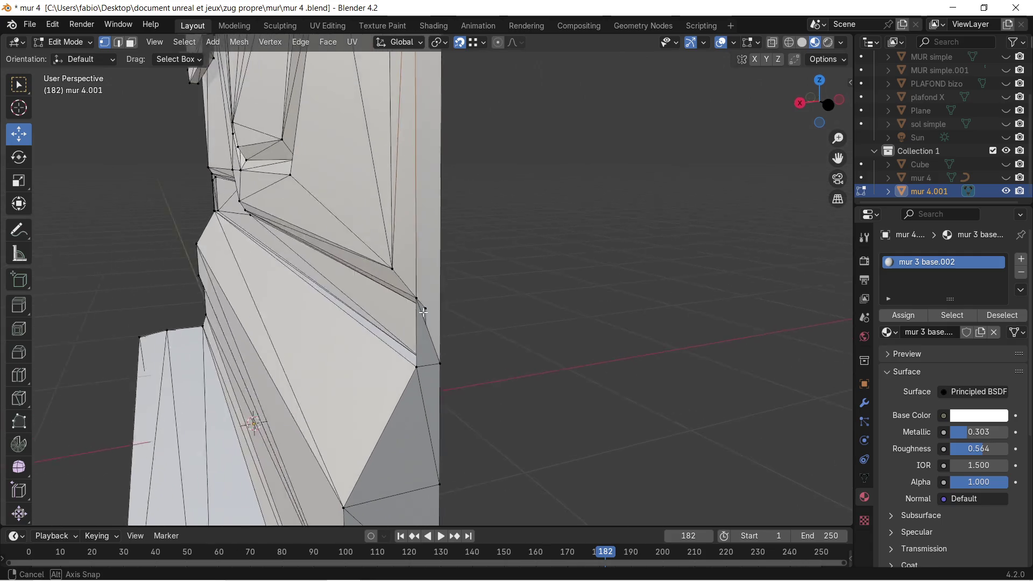
{"action": "scroll", "coordinate": [419, 306], "scroll_direction": "up", "scroll_amount": 1}
{"action": "scroll", "coordinate": [440, 297], "scroll_direction": "up", "scroll_amount": 1}
{"action": "left_click", "coordinate": [437, 285], "text": "shift"}
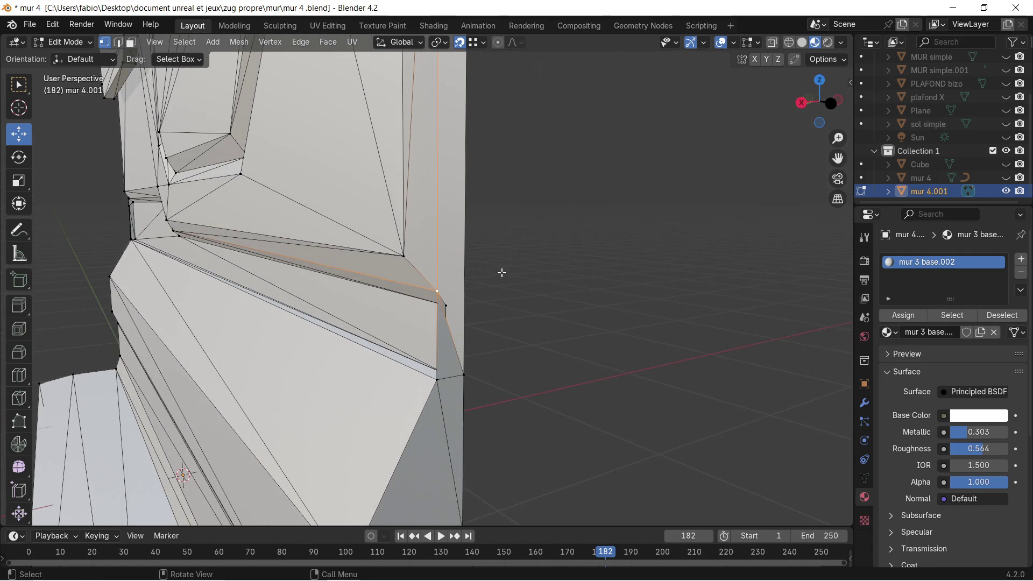
{"action": "middle_click_drag", "start_coordinate": [500, 272], "coordinate": [474, 282]}
{"action": "key", "text": "f"}
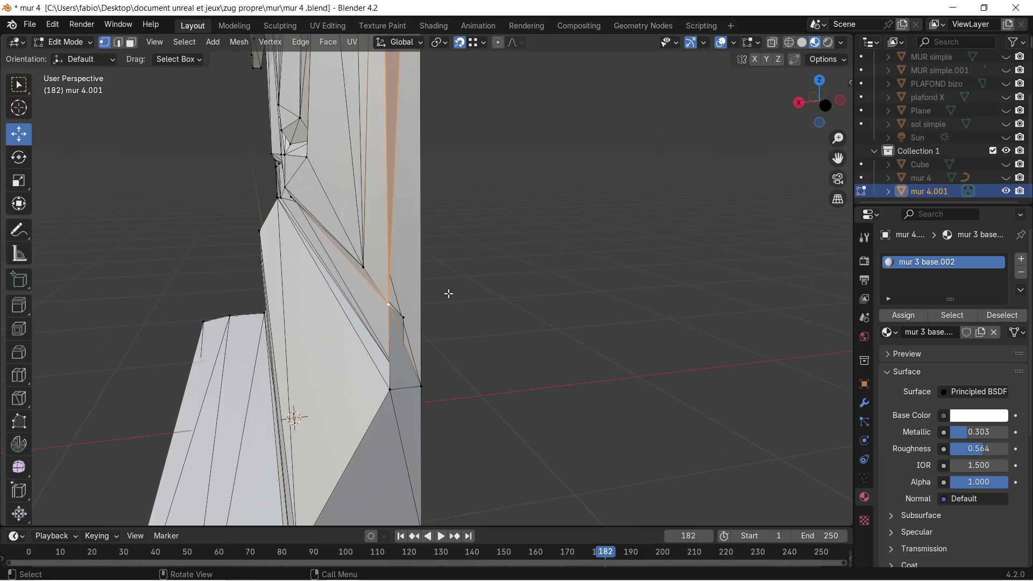
Step: Inspect the new thin face and the wall edge from several angles
{"action": "left_click", "coordinate": [391, 305]}
{"action": "left_click", "coordinate": [422, 375], "text": "shift"}
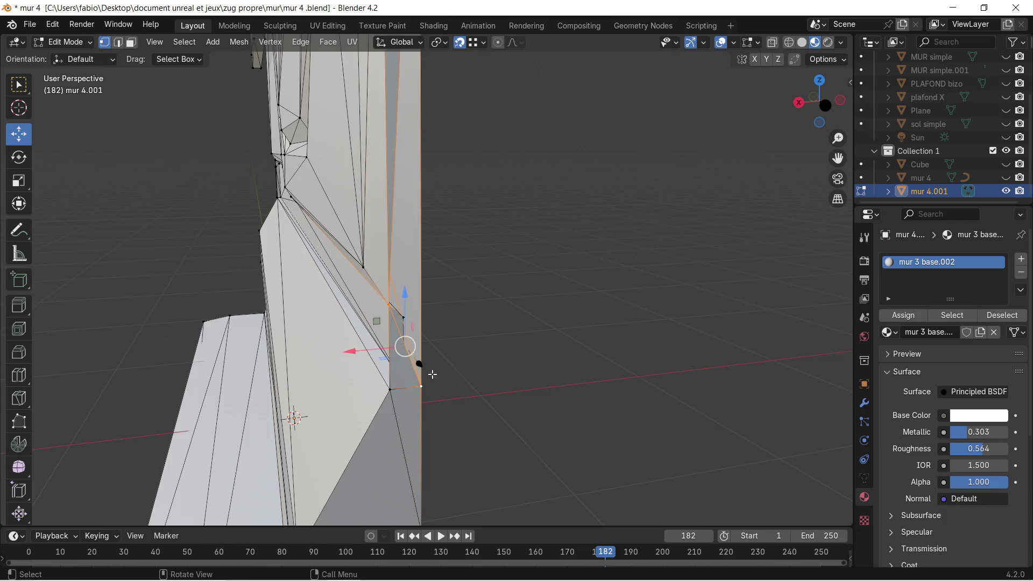
{"action": "mouse_move", "coordinate": [451, 306]}
{"action": "middle_mouse_down"}
{"action": "mouse_move", "coordinate": [450, 413]}
{"action": "mouse_move", "coordinate": [432, 269]}
{"action": "middle_mouse_up"}
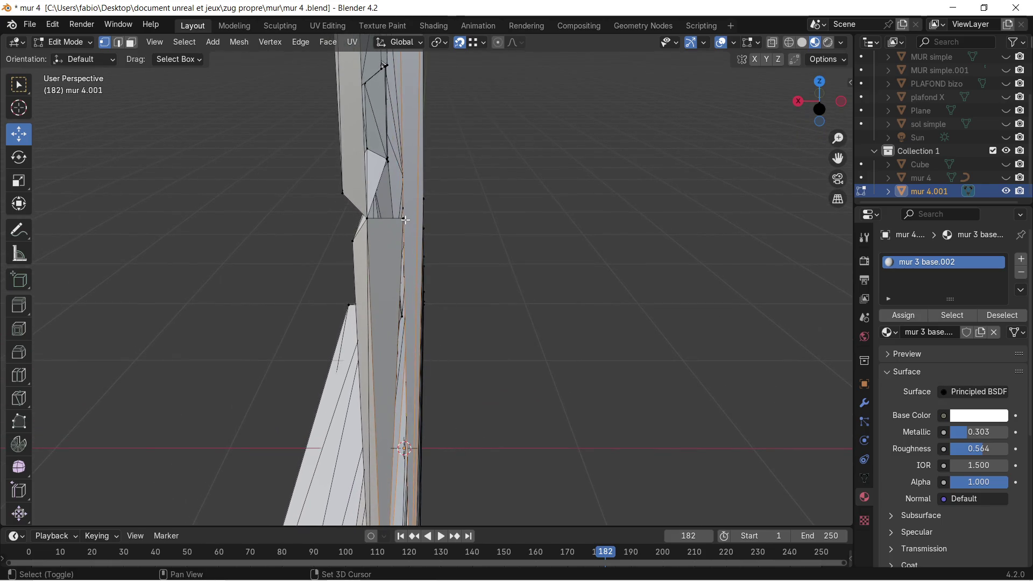
{"action": "left_click", "coordinate": [423, 230], "text": "shift"}
{"action": "left_click", "coordinate": [402, 216]}
{"action": "mouse_move", "coordinate": [372, 220]}
{"action": "middle_mouse_down"}
{"action": "mouse_move", "coordinate": [447, 425]}
{"action": "mouse_move", "coordinate": [449, 339]}
{"action": "middle_mouse_up"}
{"action": "middle_click_drag", "start_coordinate": [458, 204], "coordinate": [407, 278]}
Step: Select the wall's right vertical edge, grow it onto the side face, then pick an edge vertex
{"action": "left_click", "coordinate": [489, 113], "text": "shift"}
{"action": "key", "text": "ctrl+KP_Add"}
{"action": "left_click", "coordinate": [459, 238]}
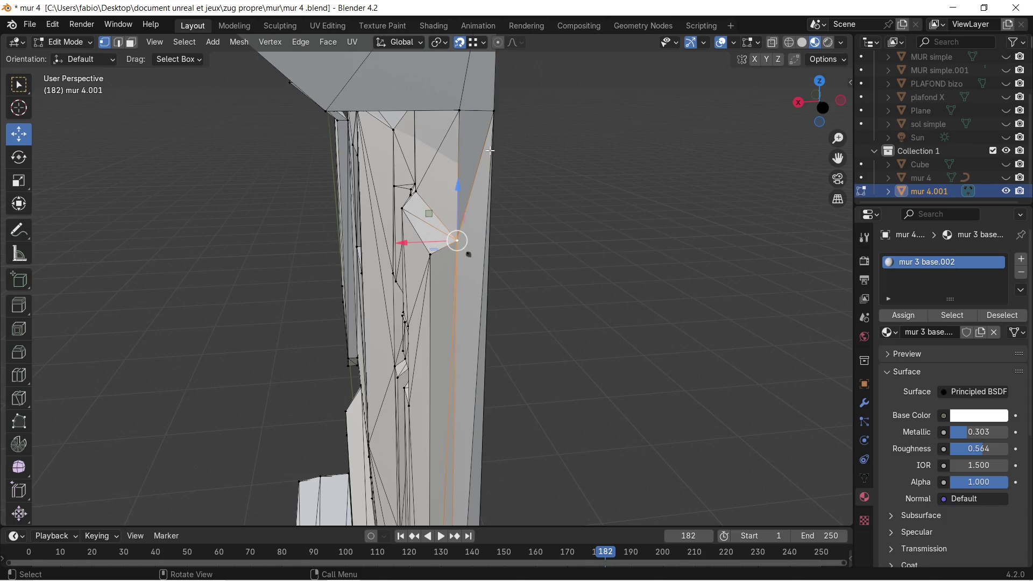
{"action": "middle_click_drag", "start_coordinate": [496, 116], "coordinate": [482, 448], "text": "shift"}
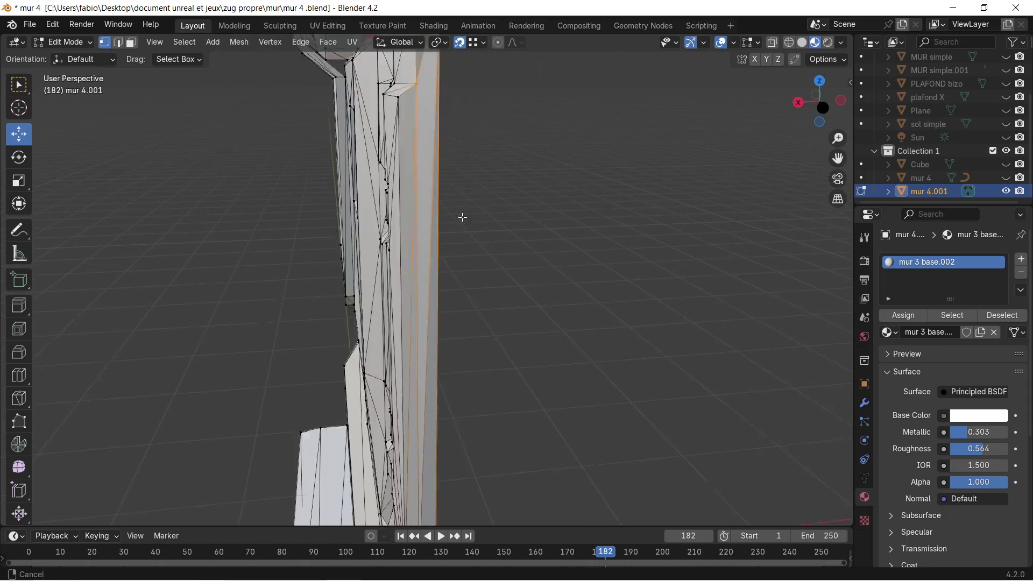
{"action": "left_click", "coordinate": [449, 211], "text": "shift"}
{"action": "scroll", "coordinate": [482, 224], "scroll_direction": "down", "scroll_amount": 1}
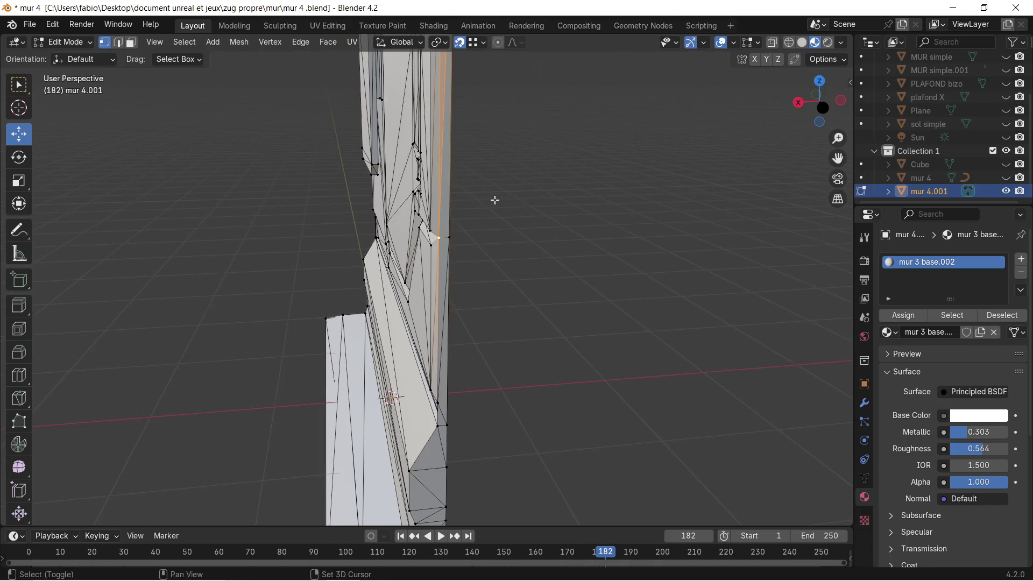
{"action": "mouse_move", "coordinate": [493, 197]}
{"action": "middle_mouse_down"}
{"action": "mouse_move", "coordinate": [315, 274]}
{"action": "mouse_move", "coordinate": [455, 205]}
{"action": "mouse_move", "coordinate": [323, 278]}
{"action": "middle_mouse_up"}
Step: Select the wall's top-right corner vertex, undoing an extra left-edge pick
{"action": "left_click", "coordinate": [686, 145], "text": "shift"}
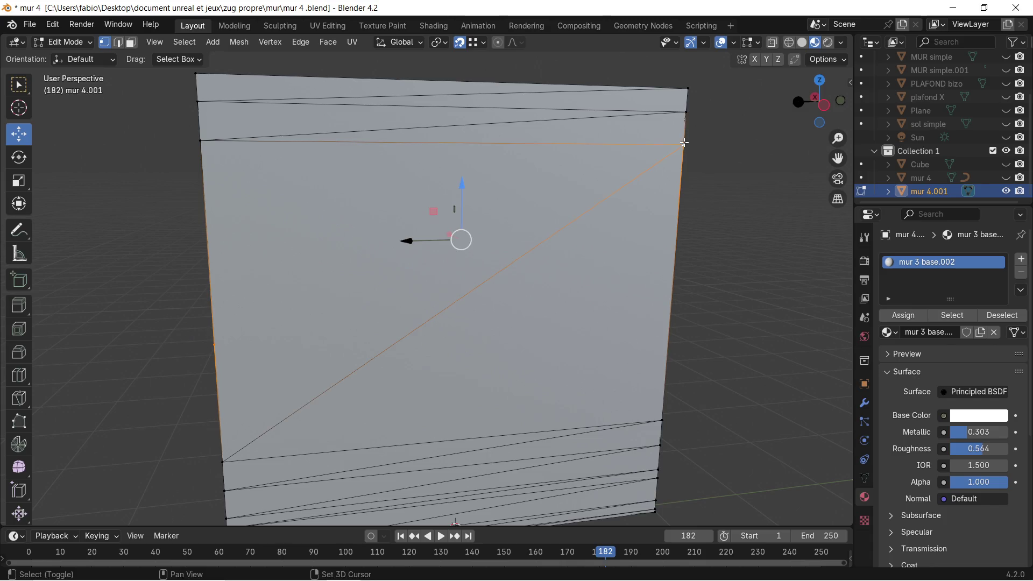
{"action": "mouse_move", "coordinate": [394, 215]}
{"action": "middle_mouse_down"}
{"action": "mouse_move", "coordinate": [493, 203]}
{"action": "mouse_move", "coordinate": [480, 209]}
{"action": "middle_mouse_up"}
{"action": "left_click", "coordinate": [305, 361], "text": "shift"}
{"action": "key", "text": "ctrl+z"}
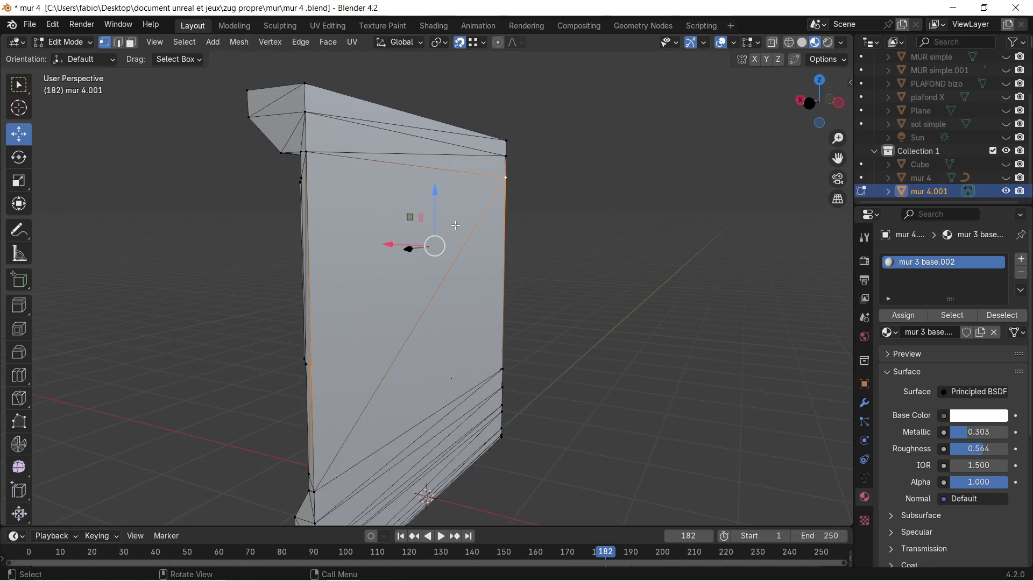
{"action": "middle_click_drag", "start_coordinate": [456, 226], "coordinate": [257, 145]}
Step: Delete the large flat face covering the wall in Face select mode
{"action": "left_click", "coordinate": [130, 42]}
{"action": "left_click", "coordinate": [336, 240]}
{"action": "key", "text": "x"}
{"action": "left_click", "coordinate": [336, 240]}
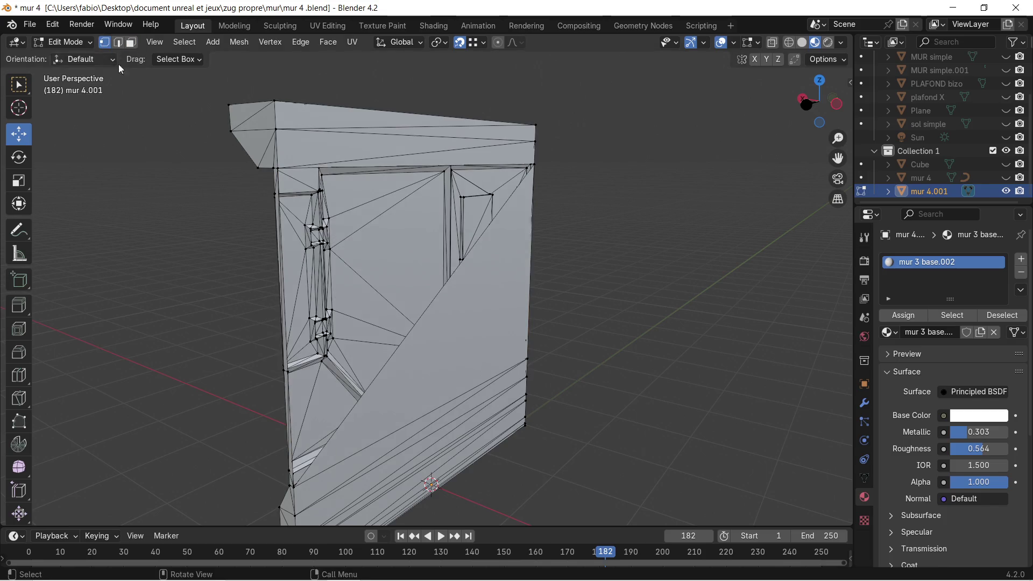
{"action": "scroll", "coordinate": [244, 191], "scroll_direction": "up", "scroll_amount": 2}
{"action": "scroll", "coordinate": [244, 191], "scroll_direction": "up", "scroll_amount": 2}
Step: Select the corner vertex and grow the selection across the upper faces
{"action": "left_click", "coordinate": [228, 139]}
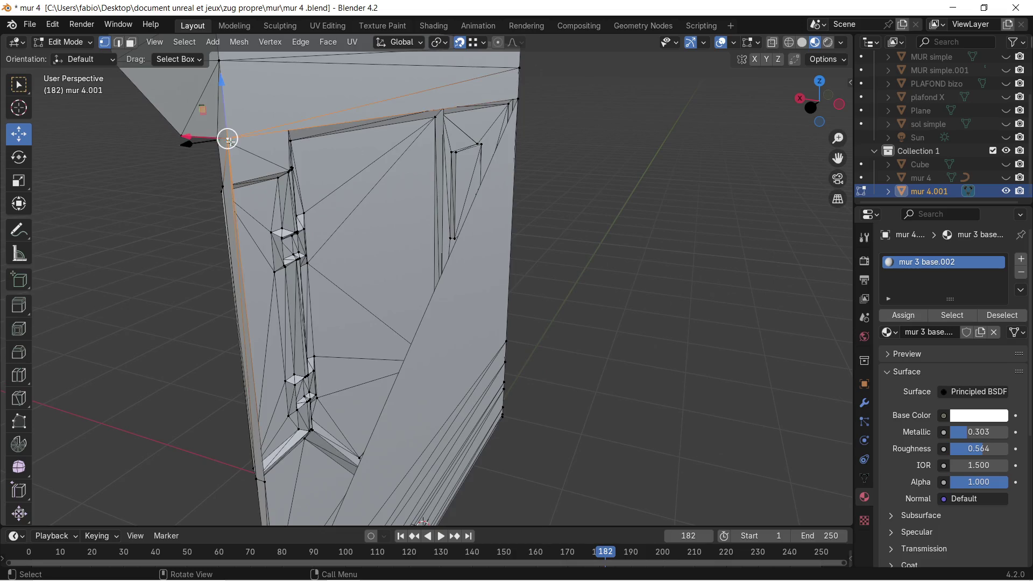
{"action": "mouse_move", "coordinate": [263, 385]}
{"action": "middle_mouse_down"}
{"action": "mouse_move", "coordinate": [330, 298]}
{"action": "mouse_move", "coordinate": [595, 205]}
{"action": "middle_mouse_up"}
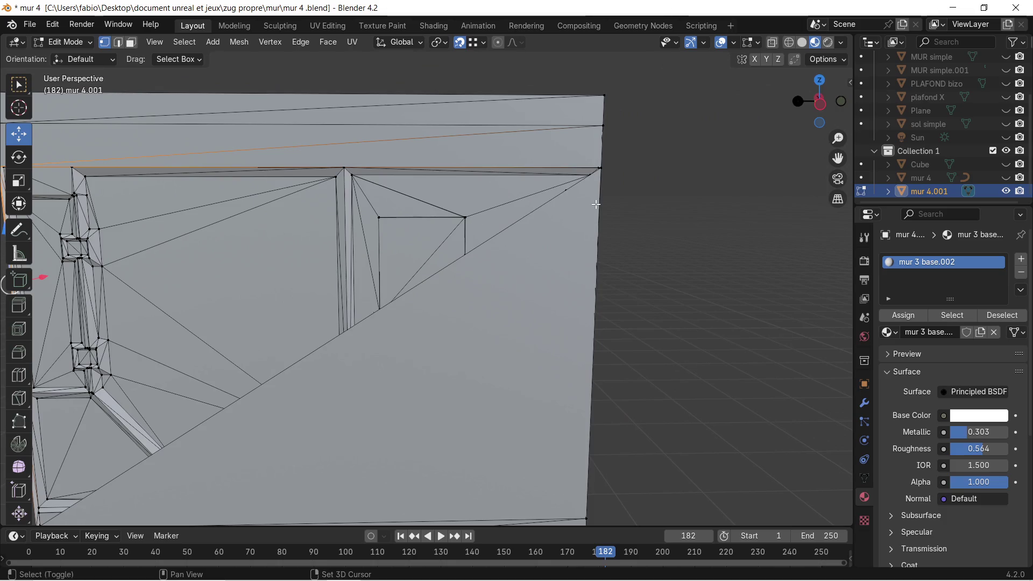
{"action": "left_click", "coordinate": [602, 167], "text": "shift"}
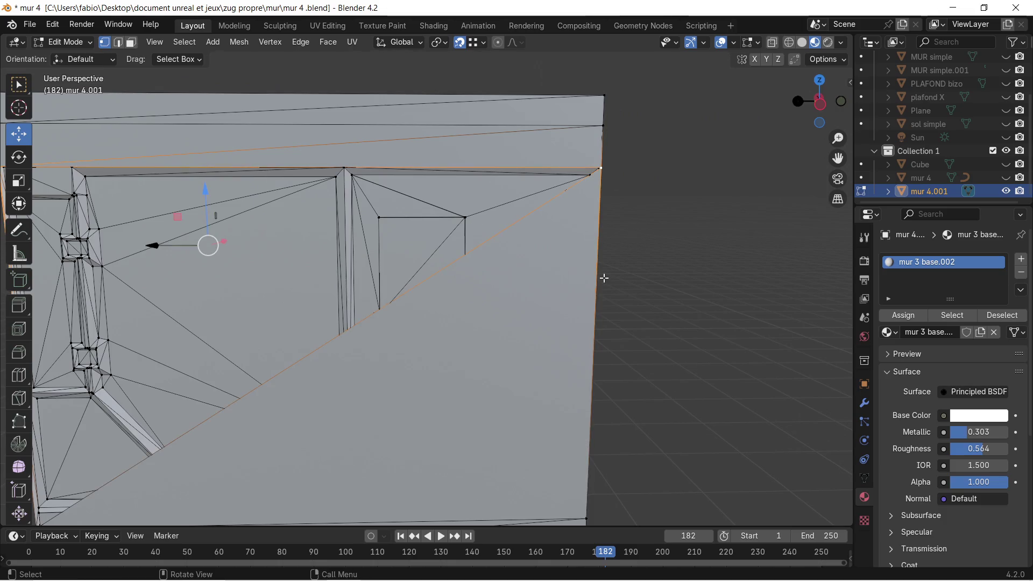
{"action": "key", "text": "ctrl+KP_Add"}
{"action": "scroll", "coordinate": [482, 288], "scroll_direction": "down", "scroll_amount": 2}
{"action": "scroll", "coordinate": [454, 291], "scroll_direction": "down", "scroll_amount": 1}
{"action": "scroll", "coordinate": [470, 290], "scroll_direction": "up", "scroll_amount": 1}
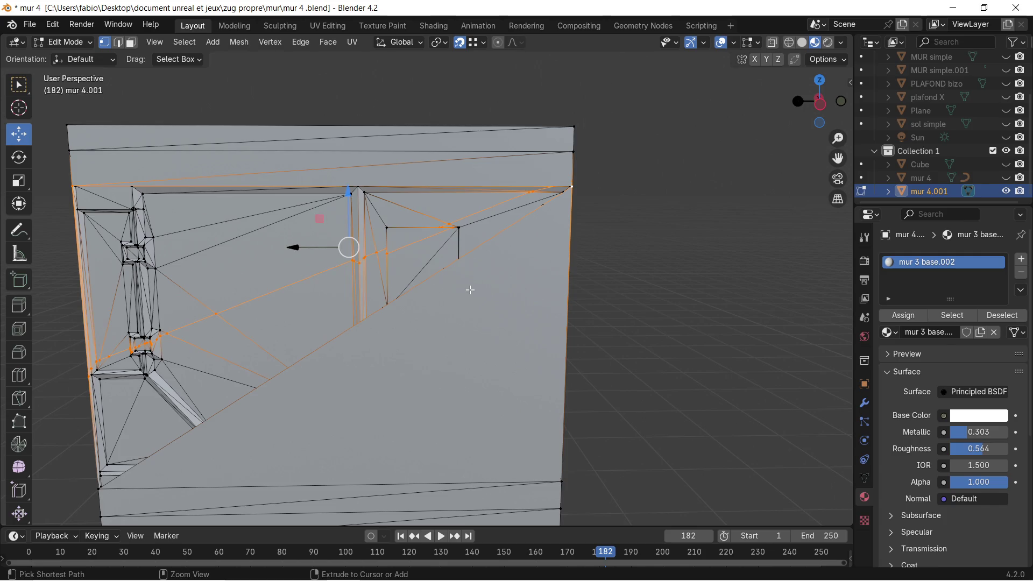
{"action": "key", "text": "ctrl+KP_Subtract"}
{"action": "key", "text": "ctrl+KP_Add"}
{"action": "middle_click_drag", "start_coordinate": [323, 310], "coordinate": [529, 182]}
Step: Remove the large stray triangle face and build a new selection from the wall's corner vertices
{"action": "left_click", "coordinate": [558, 191]}
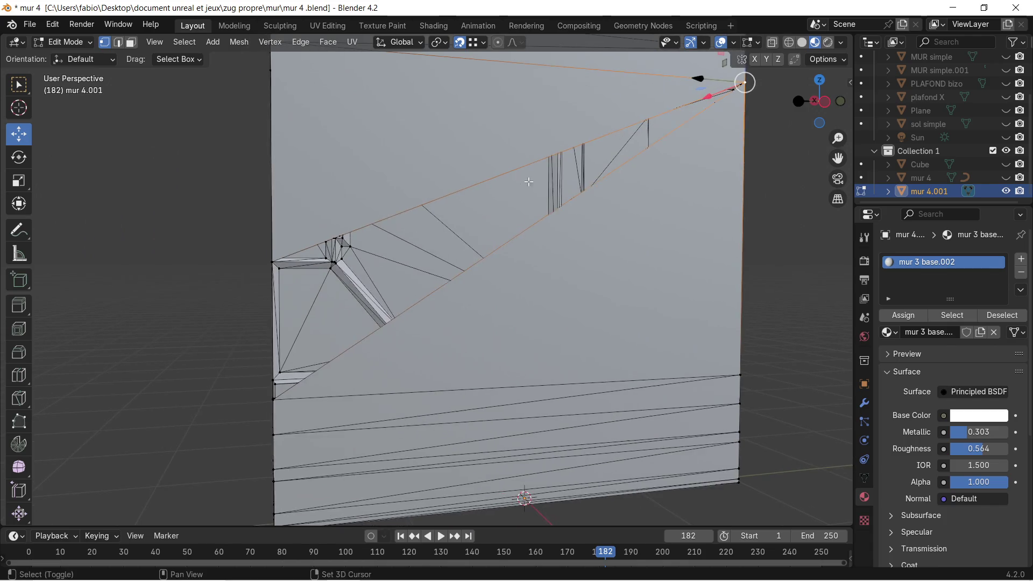
{"action": "scroll", "coordinate": [251, 243], "scroll_direction": "up", "scroll_amount": 3}
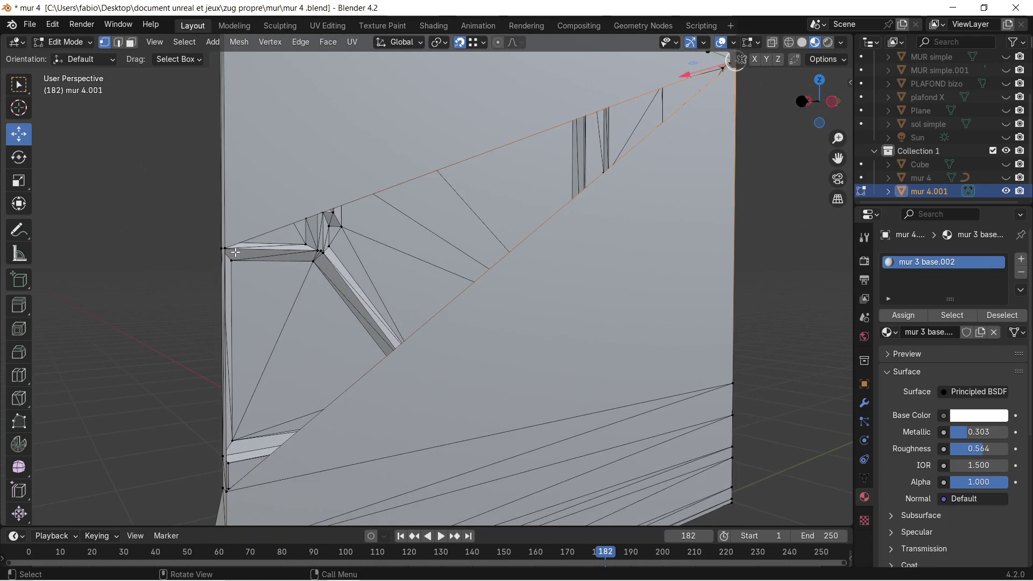
{"action": "middle_click_drag", "start_coordinate": [247, 427], "coordinate": [262, 329], "text": "shift"}
{"action": "left_click", "coordinate": [252, 355], "text": "shift"}
{"action": "mouse_move", "coordinate": [338, 304]}
{"action": "middle_mouse_down"}
{"action": "mouse_move", "coordinate": [383, 306]}
{"action": "mouse_move", "coordinate": [407, 379]}
{"action": "middle_mouse_up"}
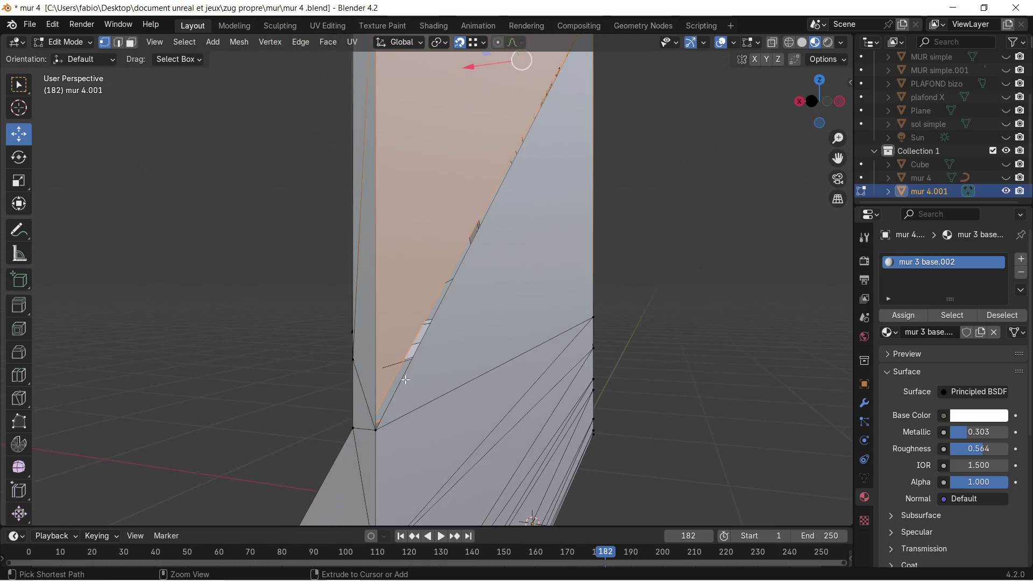
{"action": "key", "text": "ctrl+z"}
{"action": "middle_click_drag", "start_coordinate": [372, 425], "coordinate": [192, 440]}
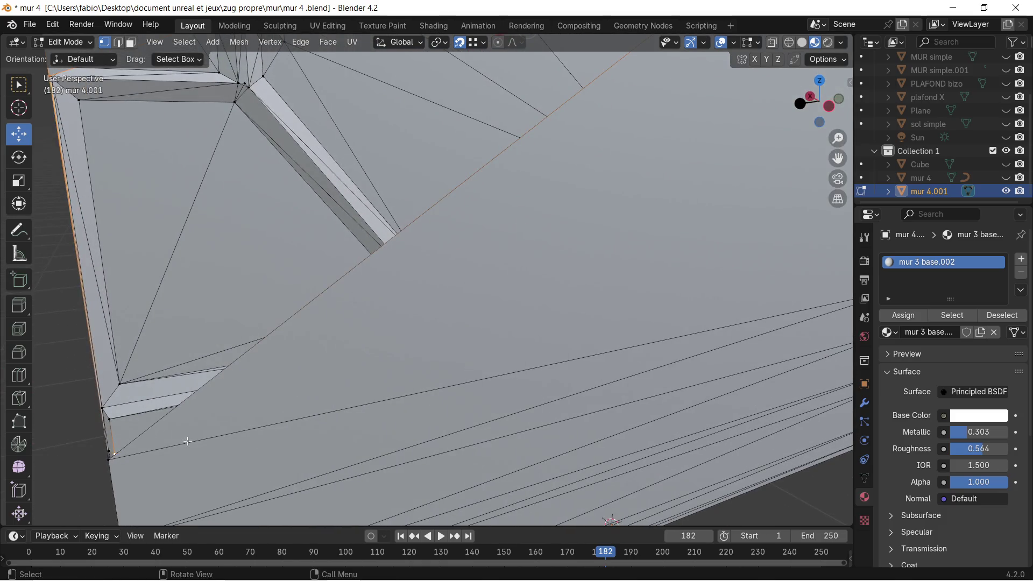
{"action": "left_click", "coordinate": [105, 466], "text": "shift"}
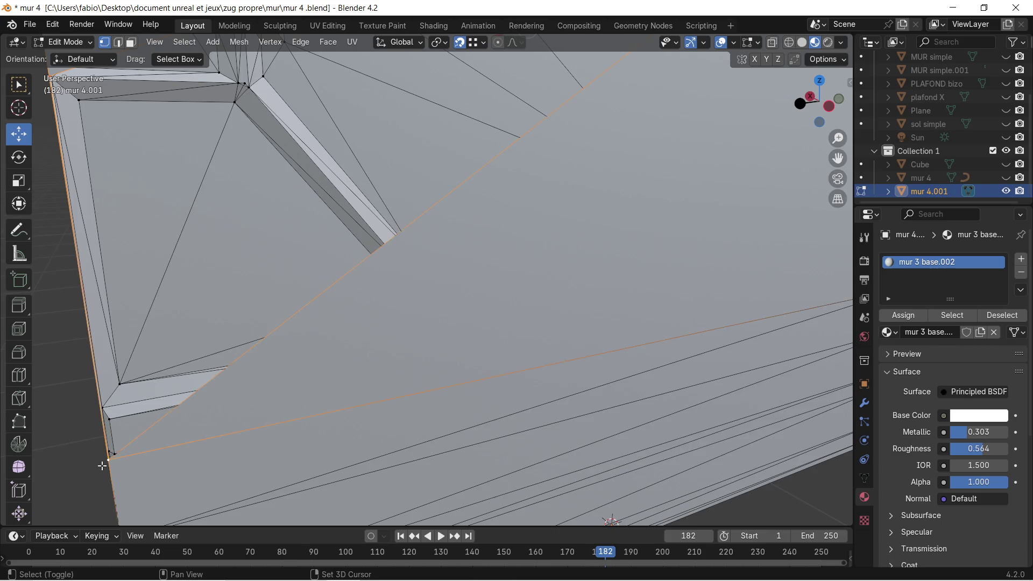
{"action": "scroll", "coordinate": [232, 331], "scroll_direction": "down", "scroll_amount": 5}
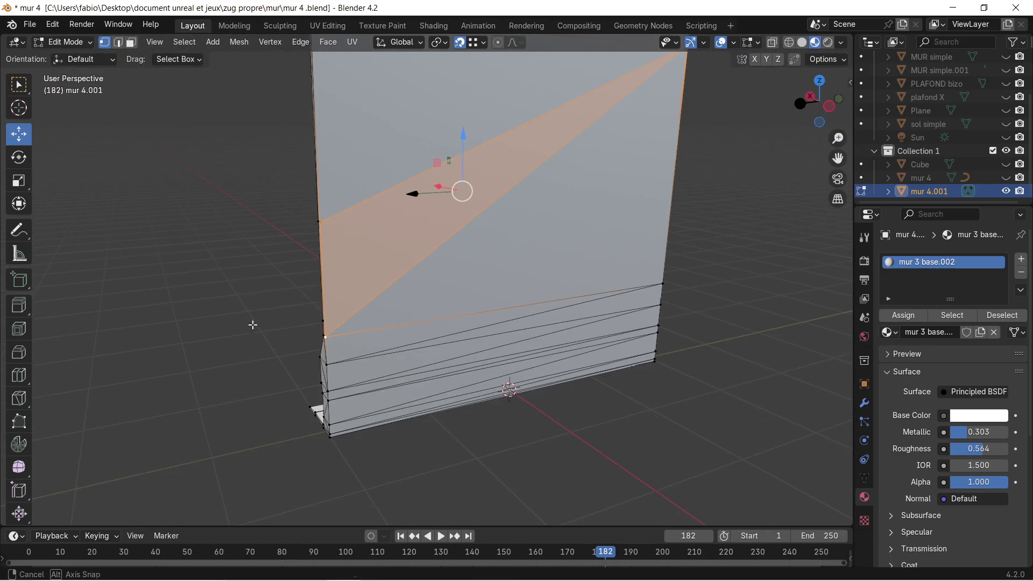
{"action": "middle_click_drag", "start_coordinate": [245, 324], "coordinate": [401, 322]}
Step: Select the whole wall mesh and merge vertices By Distance (0 removed)
{"action": "key", "text": "a"}
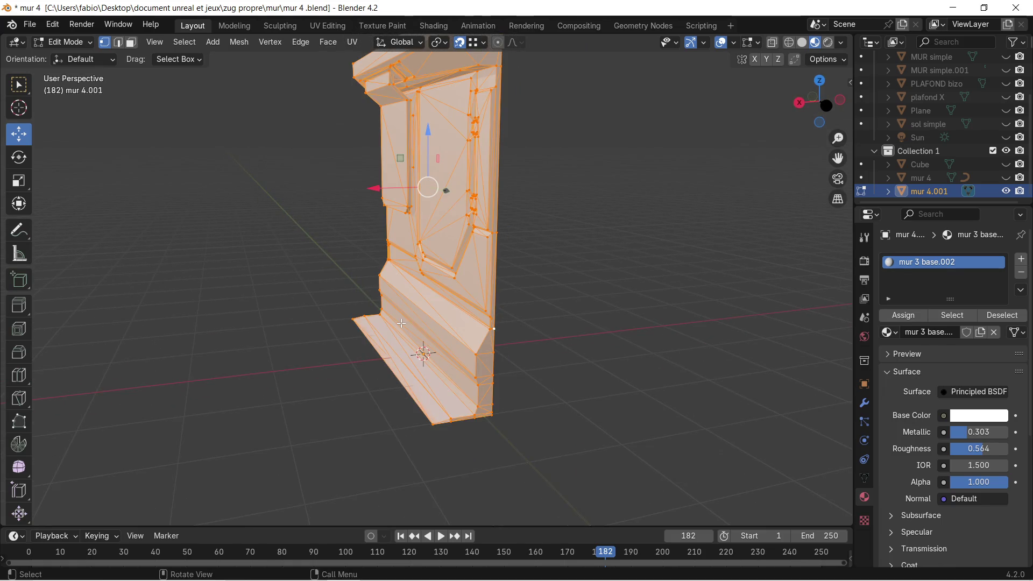
{"action": "key", "text": "m"}
{"action": "left_click", "coordinate": [401, 324]}
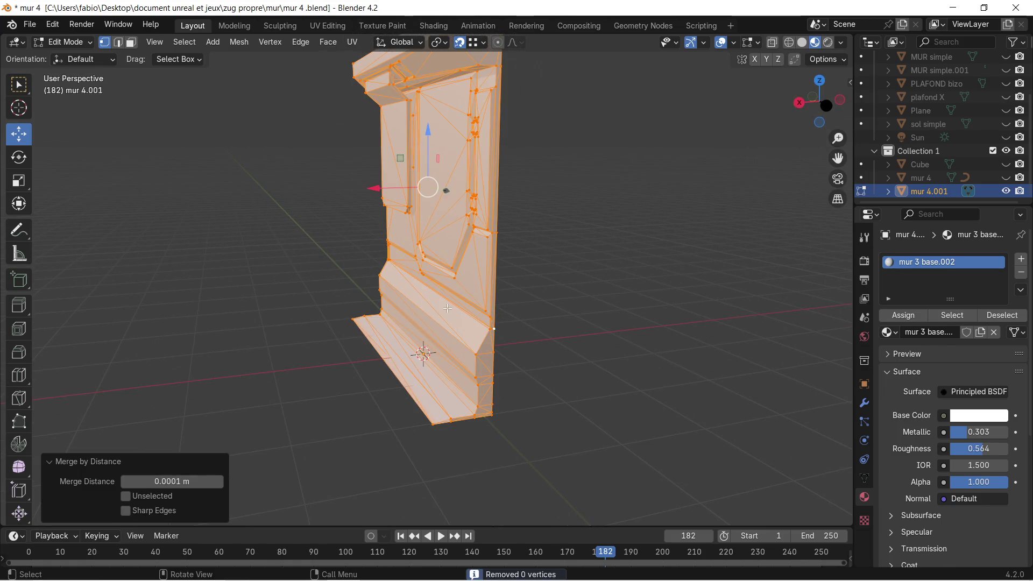
{"action": "scroll", "coordinate": [617, 253], "scroll_direction": "up", "scroll_amount": 5}
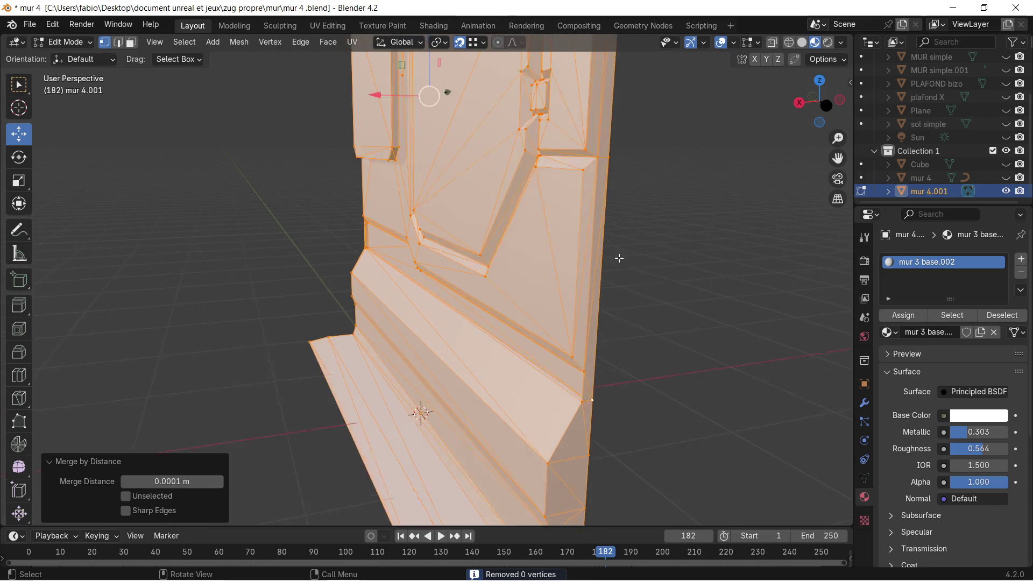
{"action": "mouse_move", "coordinate": [618, 252]}
{"action": "middle_mouse_down"}
{"action": "mouse_move", "coordinate": [535, 252]}
{"action": "mouse_move", "coordinate": [525, 232]}
{"action": "mouse_move", "coordinate": [649, 116]}
{"action": "middle_mouse_up"}
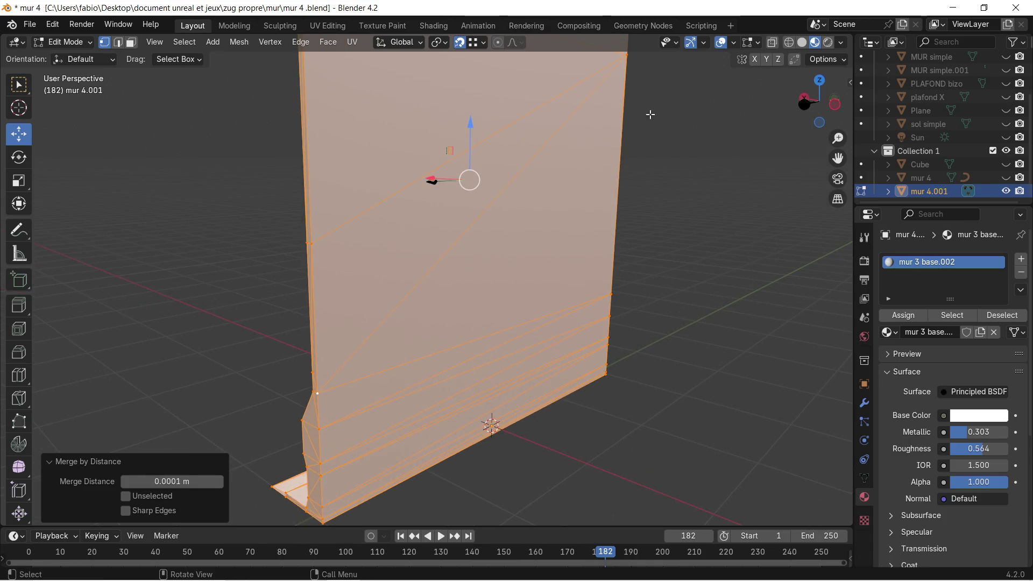
{"action": "left_click", "coordinate": [732, 43]}
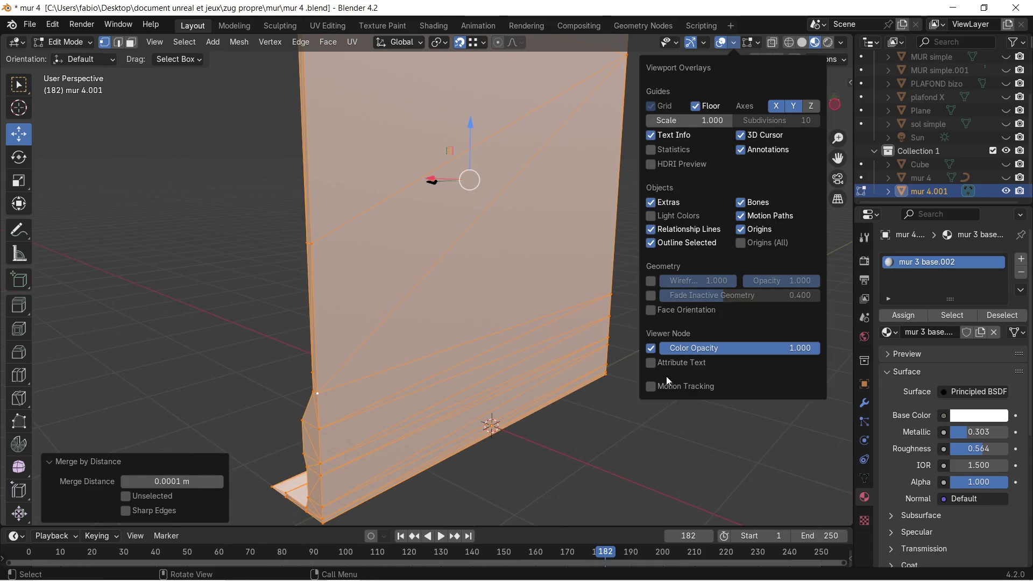
Step: Turn Face Orientation colouring back on and orbit to the wall's right edge
{"action": "left_click", "coordinate": [651, 310]}
{"action": "middle_click_drag", "start_coordinate": [293, 247], "coordinate": [504, 256]}
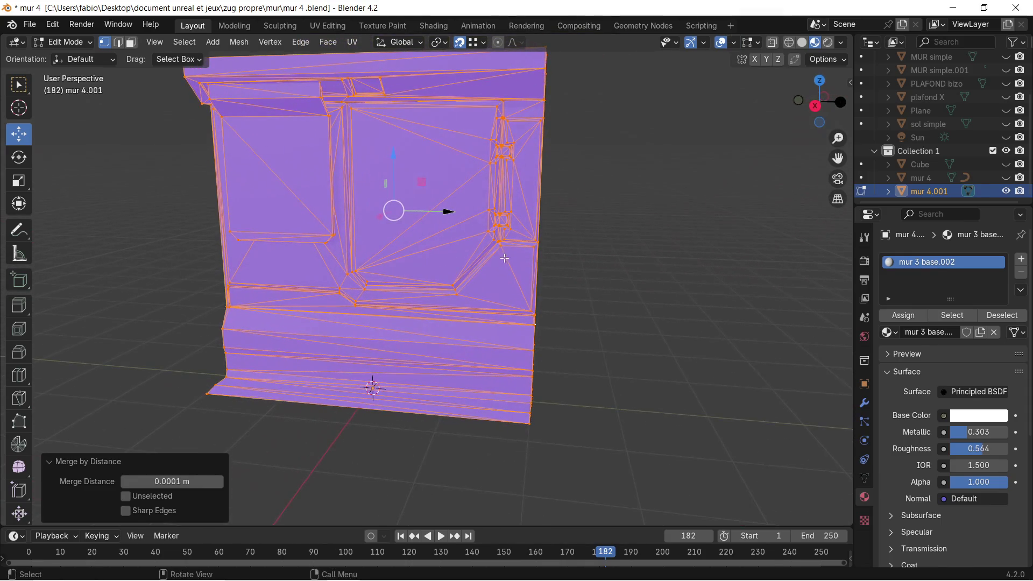
{"action": "middle_click_drag", "start_coordinate": [381, 272], "coordinate": [496, 249]}
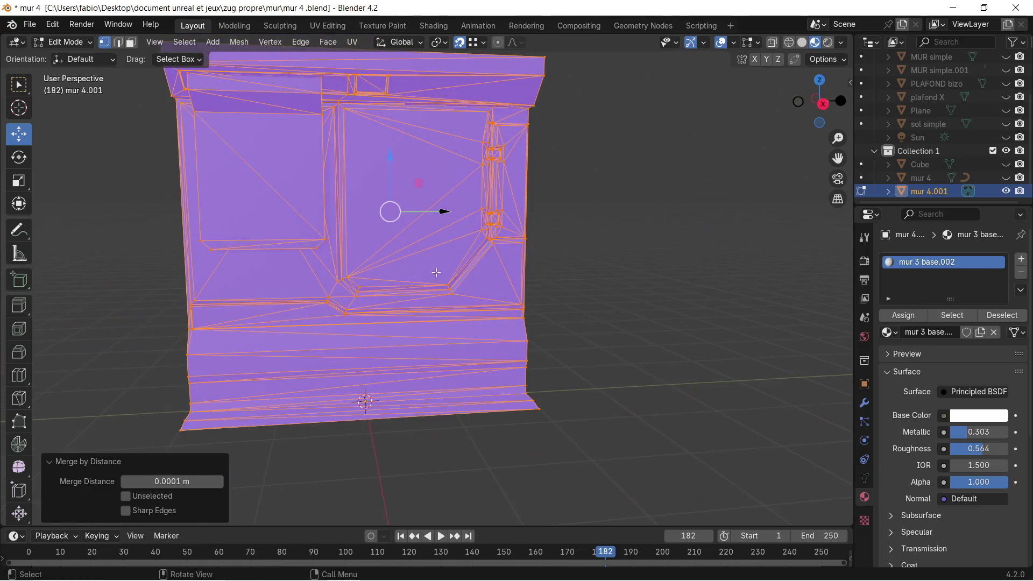
{"action": "scroll", "coordinate": [557, 365], "scroll_direction": "up", "scroll_amount": 5}
{"action": "scroll", "coordinate": [558, 365], "scroll_direction": "up", "scroll_amount": 2}
{"action": "middle_click_drag", "start_coordinate": [558, 364], "coordinate": [496, 382]}
{"action": "mouse_move", "coordinate": [308, 202]}
{"action": "middle_mouse_down"}
{"action": "mouse_move", "coordinate": [406, 214]}
{"action": "mouse_move", "coordinate": [482, 200]}
{"action": "middle_mouse_up"}
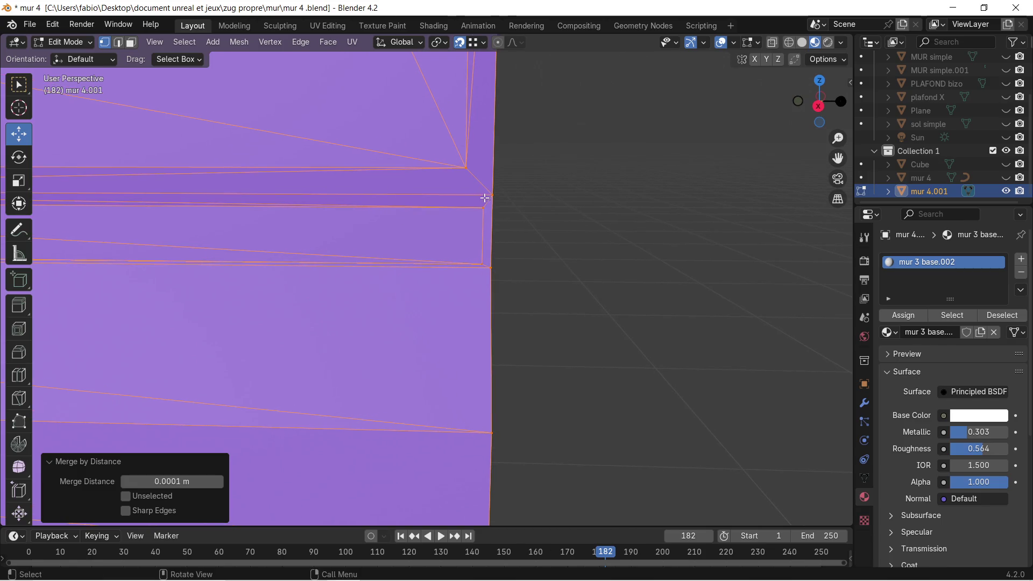
Step: Frame the right-edge vertex, switch to Edge select and start bevelling the corner edge
{"action": "left_click", "coordinate": [490, 197]}
{"action": "key", "text": "KP_Decimal"}
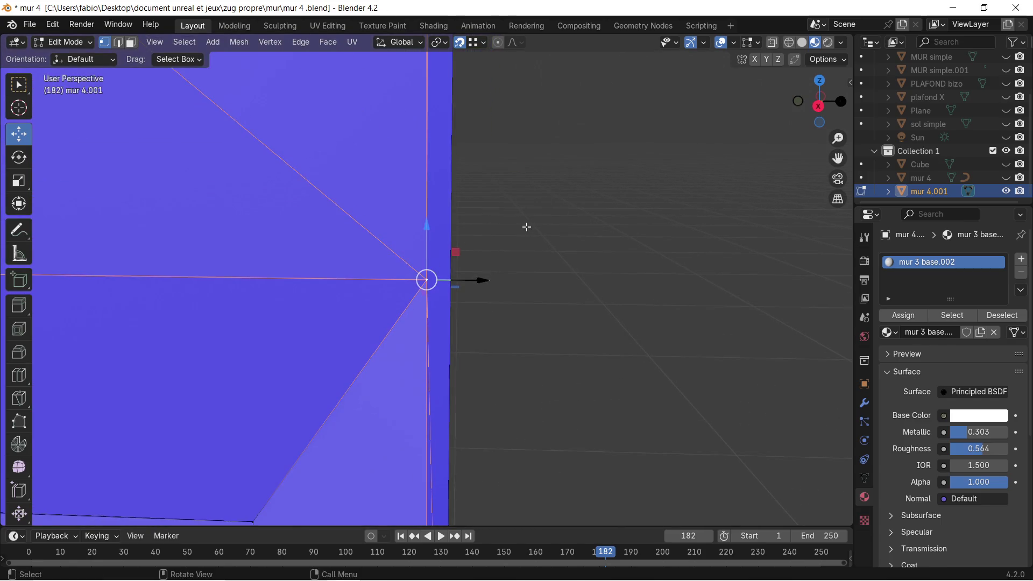
{"action": "mouse_move", "coordinate": [480, 327]}
{"action": "middle_mouse_down"}
{"action": "mouse_move", "coordinate": [473, 271]}
{"action": "mouse_move", "coordinate": [351, 249]}
{"action": "middle_mouse_up"}
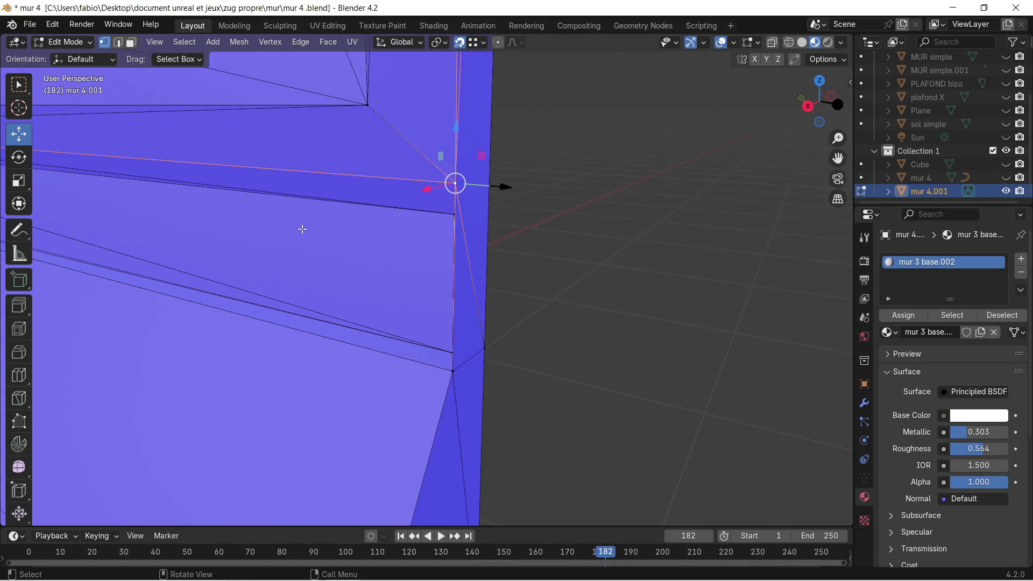
{"action": "left_click", "coordinate": [118, 42]}
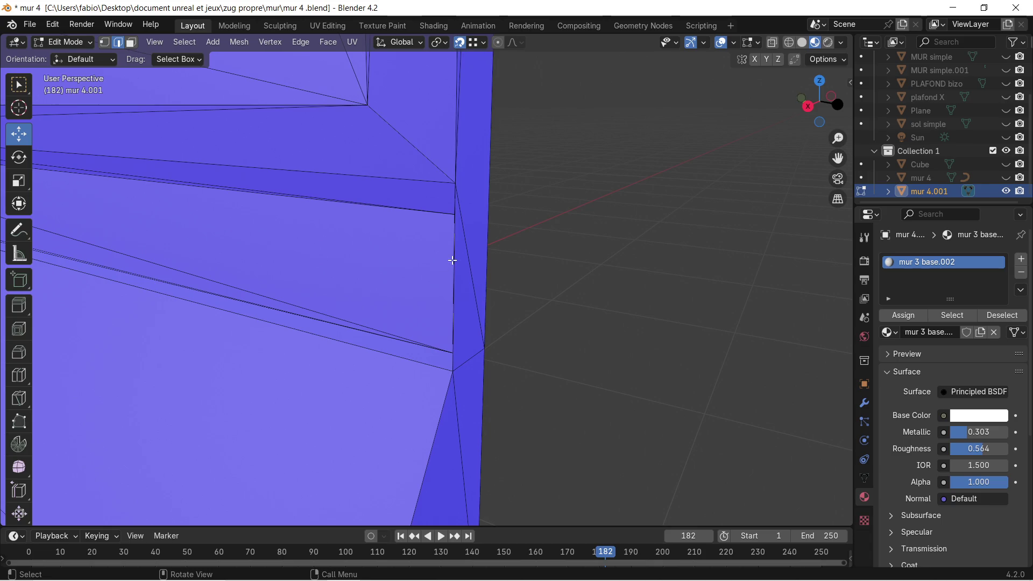
{"action": "mouse_move", "coordinate": [507, 288]}
{"action": "middle_mouse_down"}
{"action": "mouse_move", "coordinate": [638, 295]}
{"action": "mouse_move", "coordinate": [442, 234]}
{"action": "mouse_move", "coordinate": [521, 247]}
{"action": "mouse_move", "coordinate": [509, 245]}
{"action": "middle_mouse_up"}
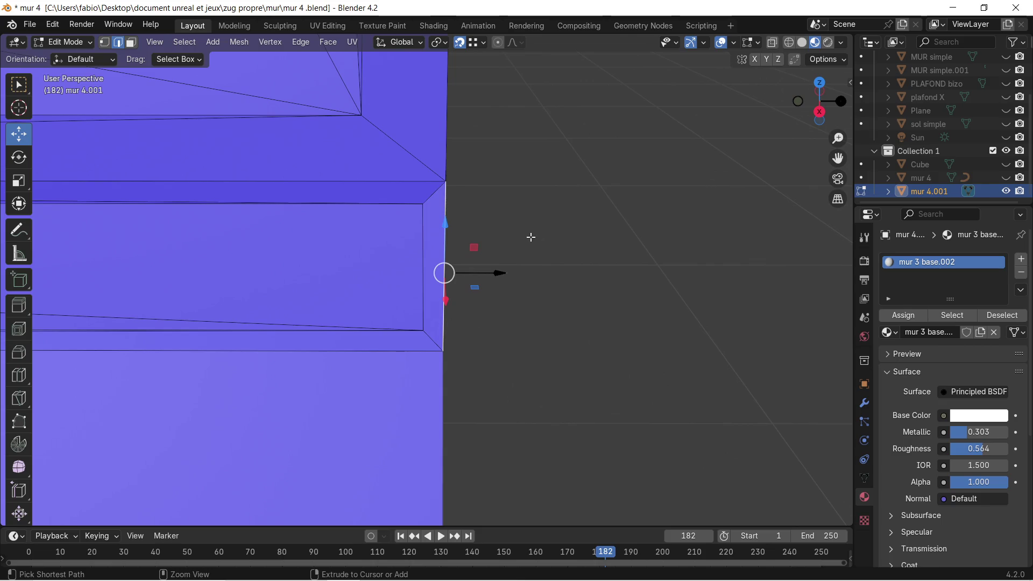
{"action": "key", "text": "ctrl+b"}
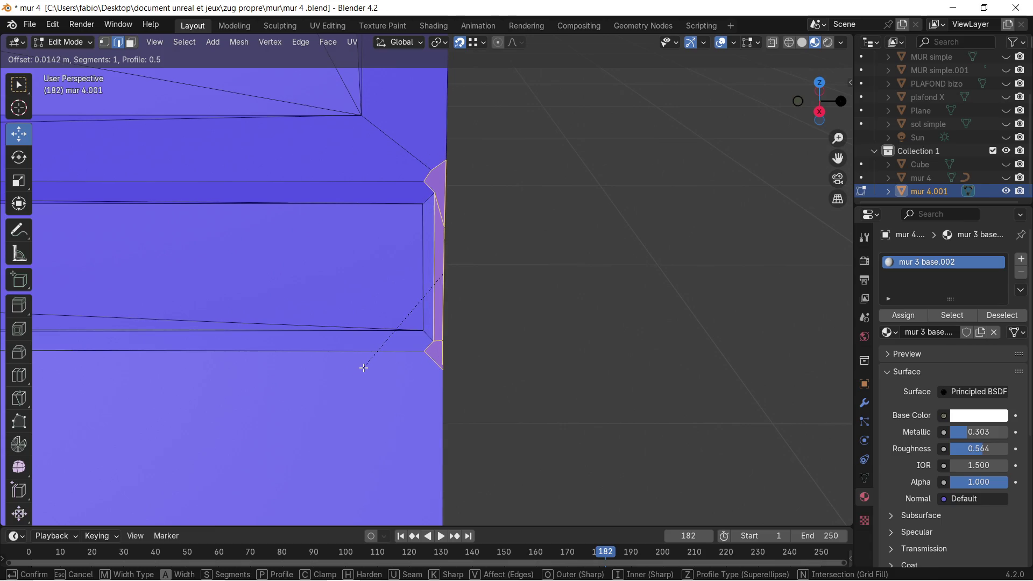
Step: Confirm a 0.0142 m one-segment bevel on the corner edge, inspect it, then undo it
{"action": "left_click", "coordinate": [363, 366]}
{"action": "mouse_move", "coordinate": [373, 362]}
{"action": "middle_mouse_down"}
{"action": "mouse_move", "coordinate": [557, 350]}
{"action": "mouse_move", "coordinate": [625, 342]}
{"action": "mouse_move", "coordinate": [637, 330]}
{"action": "mouse_move", "coordinate": [542, 333]}
{"action": "mouse_move", "coordinate": [496, 293]}
{"action": "mouse_move", "coordinate": [260, 316]}
{"action": "mouse_move", "coordinate": [261, 293]}
{"action": "mouse_move", "coordinate": [261, 302]}
{"action": "mouse_move", "coordinate": [481, 320]}
{"action": "middle_mouse_up"}
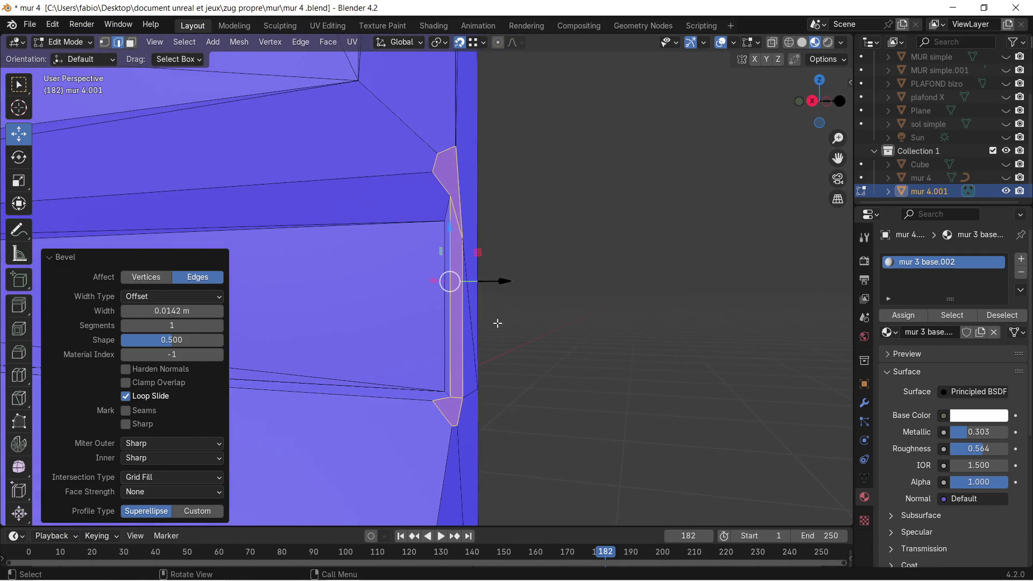
{"action": "key", "text": "ctrl+z"}
Step: Compare the corner bevel by toggling undo/redo, leaving it undone
{"action": "key", "text": "ctrl+z"}
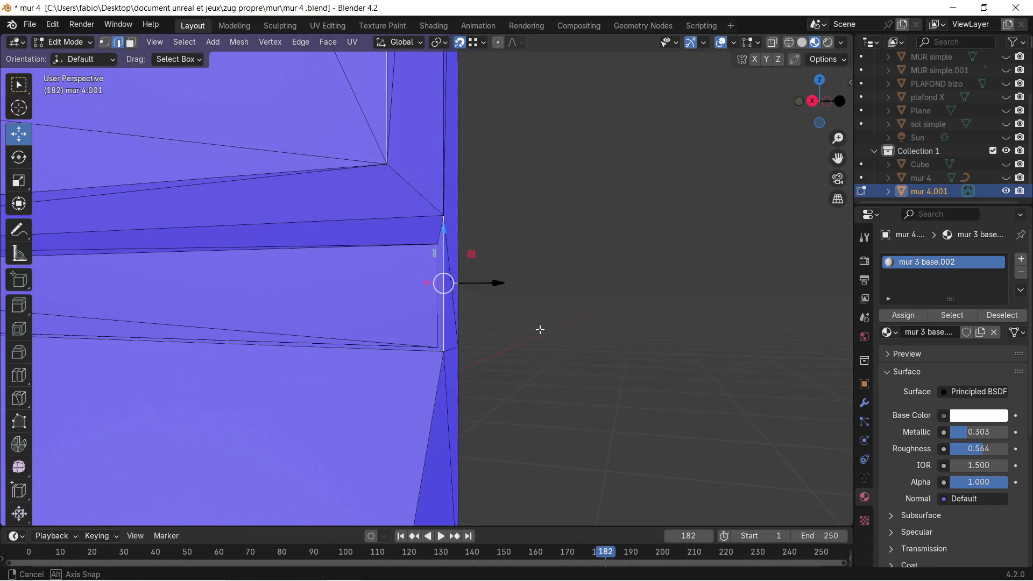
{"action": "key", "text": "ctrl+shift+z"}
{"action": "key", "text": "ctrl+z"}
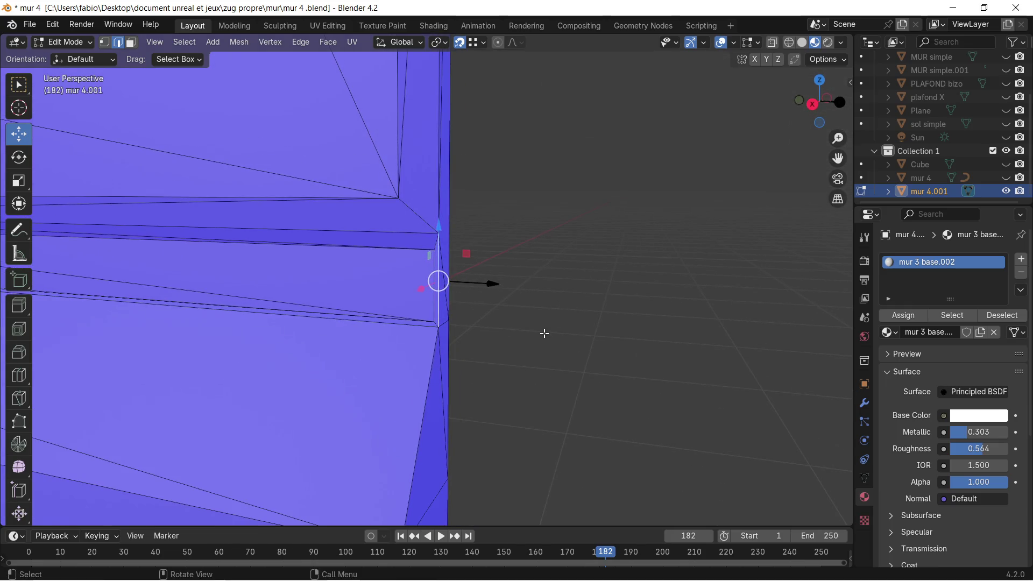
{"action": "key", "text": "ctrl+shift+z"}
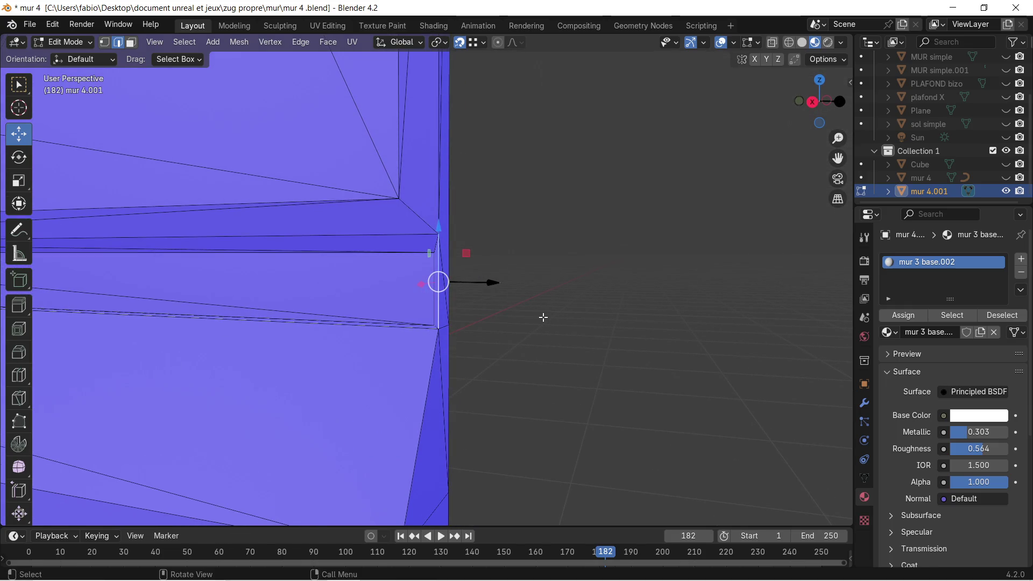
{"action": "key", "text": "ctrl+z"}
{"action": "key", "text": "ctrl+z"}
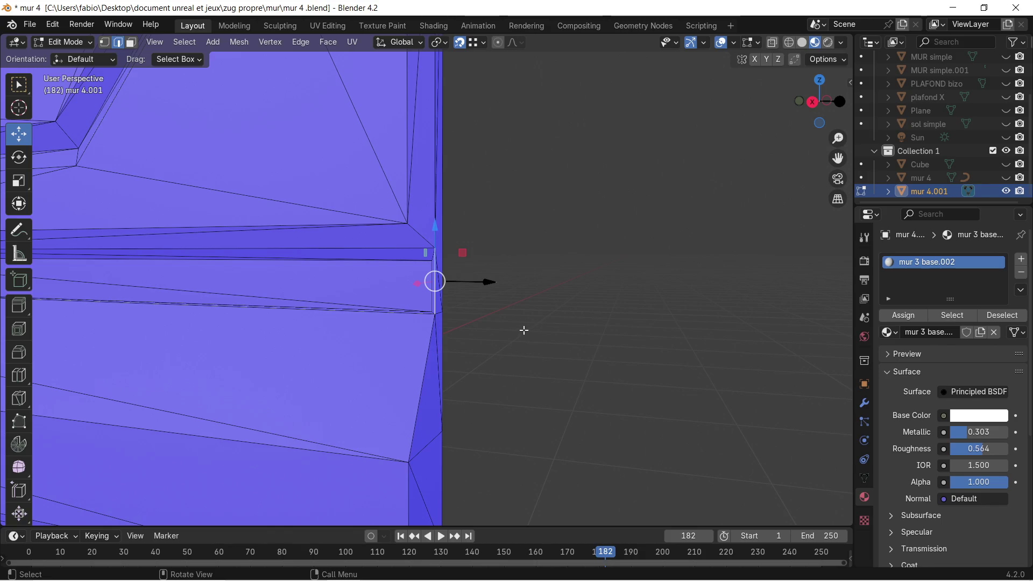
{"action": "scroll", "coordinate": [513, 347], "scroll_direction": "down", "scroll_amount": 2}
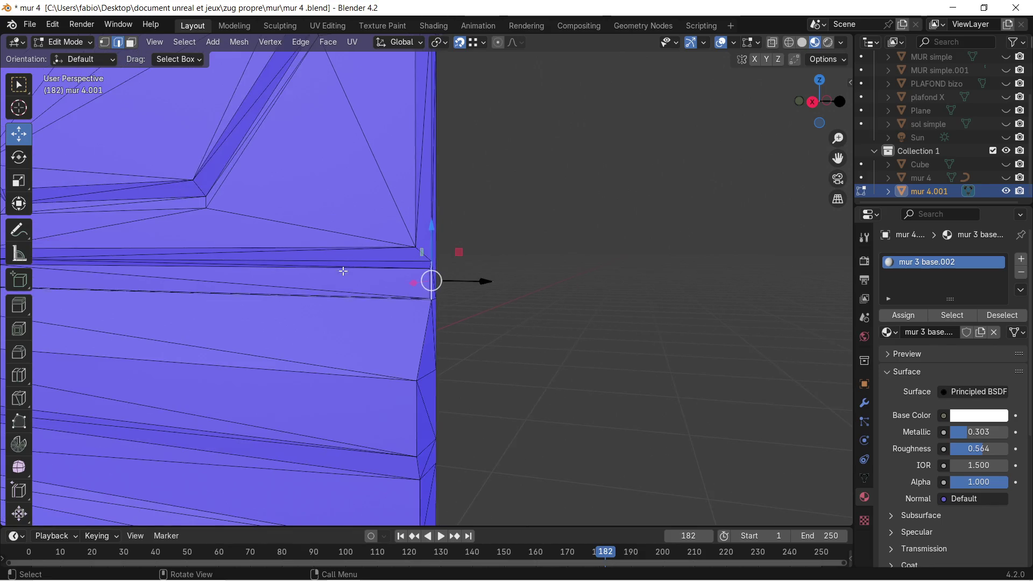
{"action": "scroll", "coordinate": [514, 347], "scroll_direction": "down", "scroll_amount": 2}
{"action": "scroll", "coordinate": [514, 347], "scroll_direction": "down", "scroll_amount": 2}
{"action": "scroll", "coordinate": [335, 295], "scroll_direction": "down", "scroll_amount": 2}
{"action": "scroll", "coordinate": [334, 296], "scroll_direction": "up", "scroll_amount": 1}
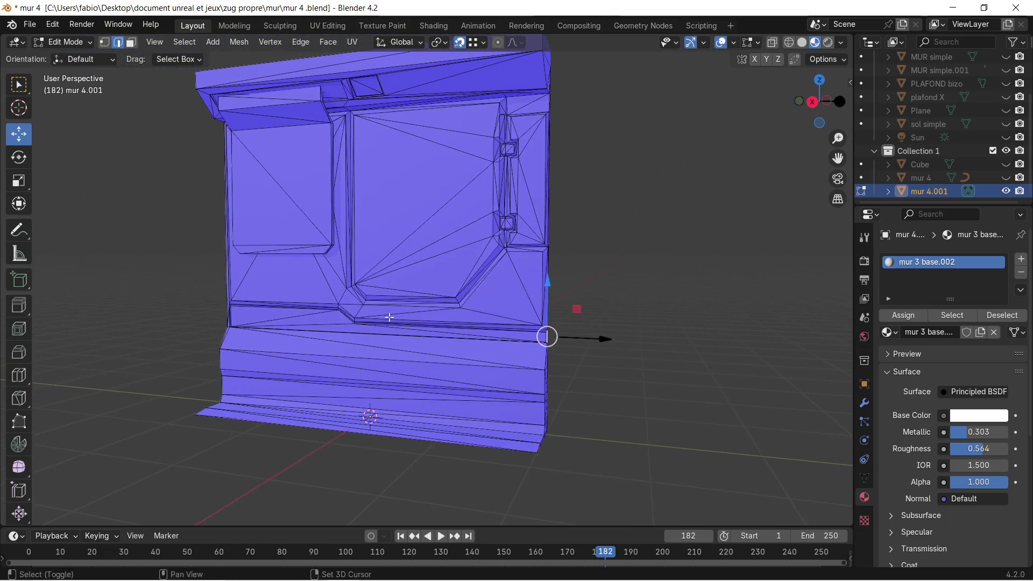
{"action": "scroll", "coordinate": [452, 266], "scroll_direction": "up", "scroll_amount": 1}
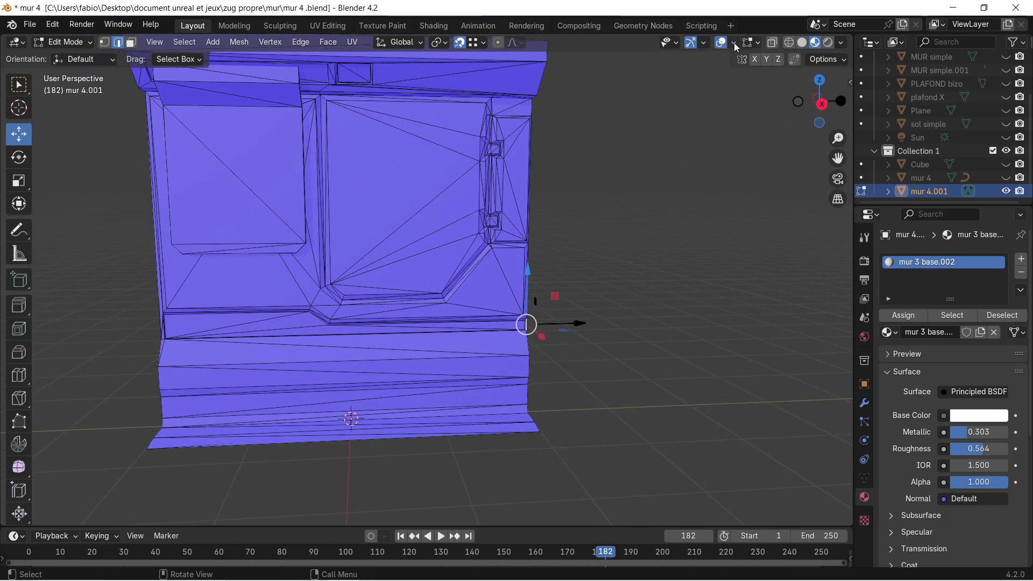
Step: Turn off Face Orientation in Overlays and select the whole wall mesh for UV editing
{"action": "left_click", "coordinate": [735, 43]}
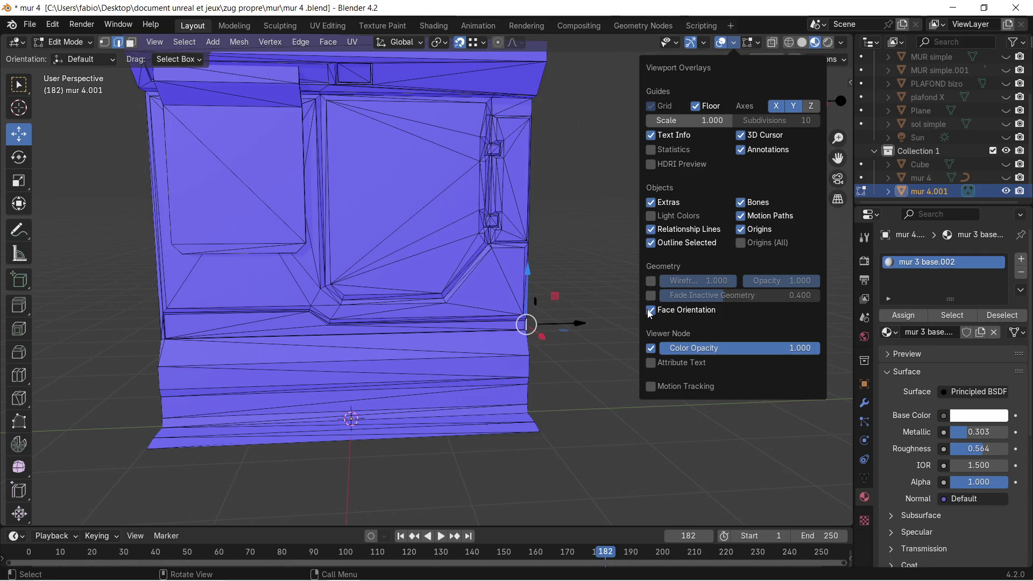
{"action": "left_click", "coordinate": [651, 310]}
{"action": "mouse_move", "coordinate": [614, 258]}
{"action": "middle_mouse_down"}
{"action": "mouse_move", "coordinate": [588, 250]}
{"action": "mouse_move", "coordinate": [512, 153]}
{"action": "mouse_move", "coordinate": [589, 231]}
{"action": "mouse_move", "coordinate": [514, 127]}
{"action": "middle_mouse_up"}
{"action": "key", "text": "a"}
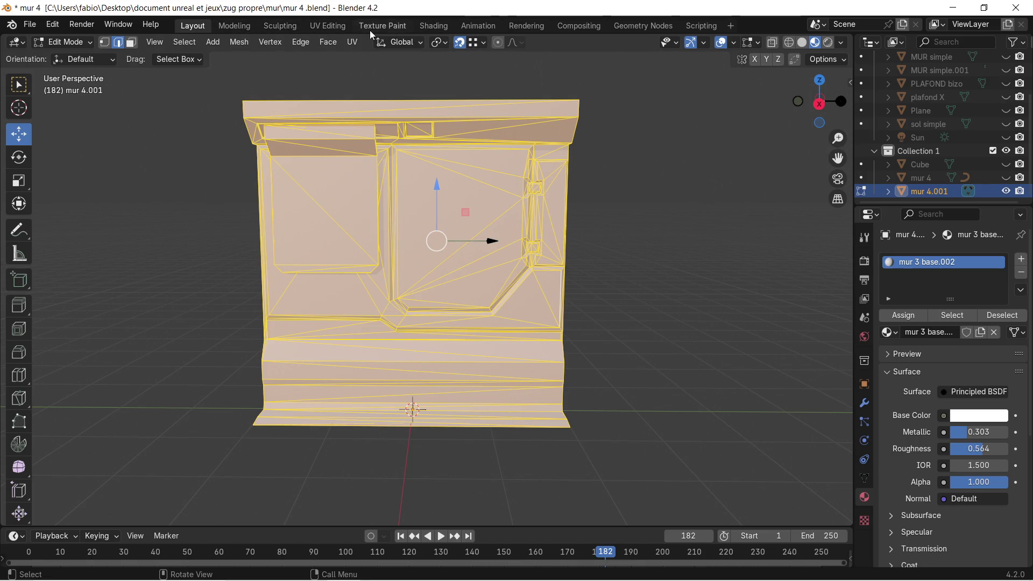
{"action": "left_click", "coordinate": [343, 25]}
{"action": "scroll", "coordinate": [290, 265], "scroll_direction": "down", "scroll_amount": 5}
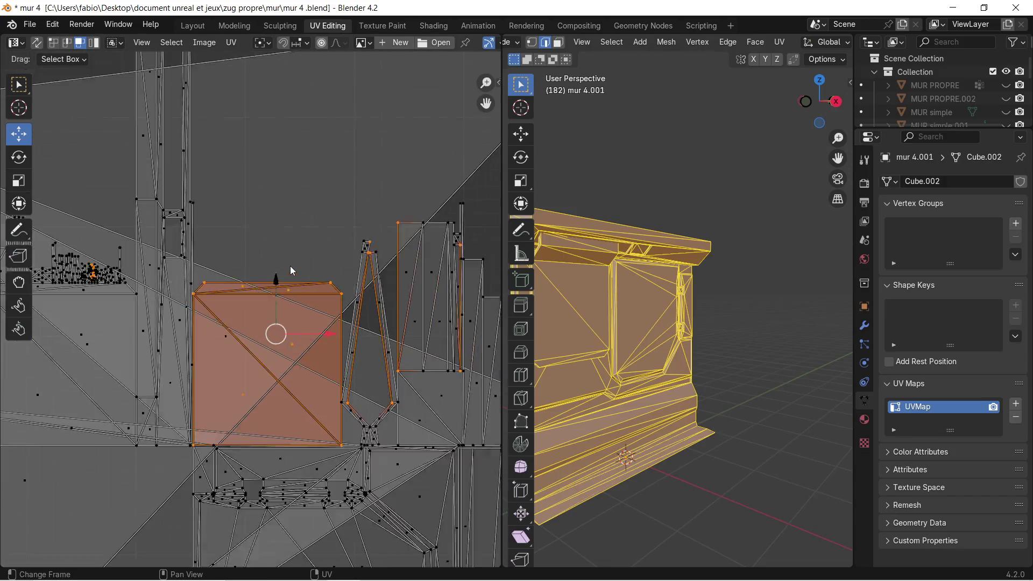
{"action": "scroll", "coordinate": [291, 263], "scroll_direction": "down", "scroll_amount": 4}
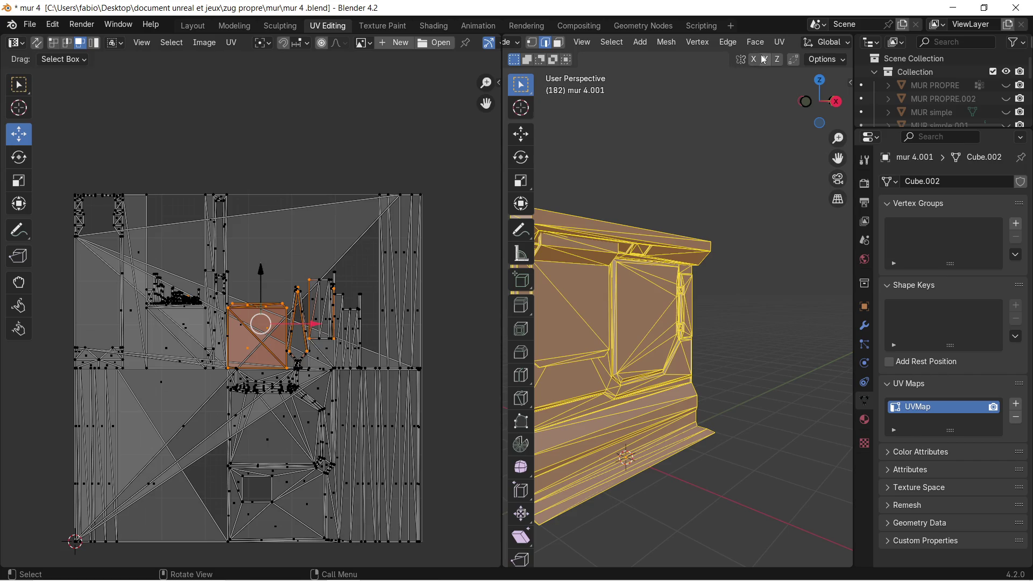
Step: Unwrap the wall's UVs, then re-project them with Smart UV Project at default settings
{"action": "left_click", "coordinate": [780, 41]}
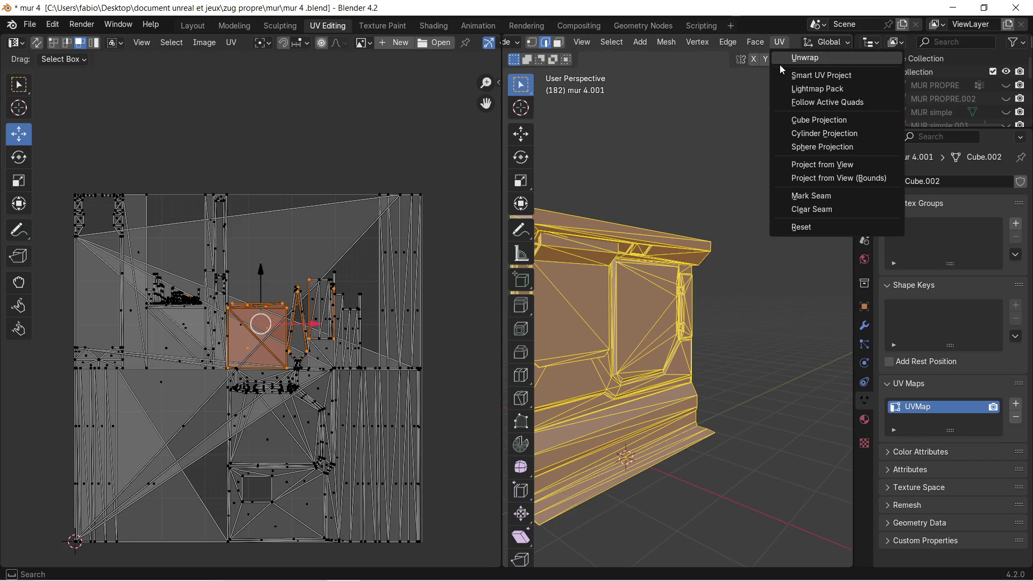
{"action": "left_click", "coordinate": [802, 58]}
{"action": "left_click", "coordinate": [780, 42]}
{"action": "left_click", "coordinate": [797, 74]}
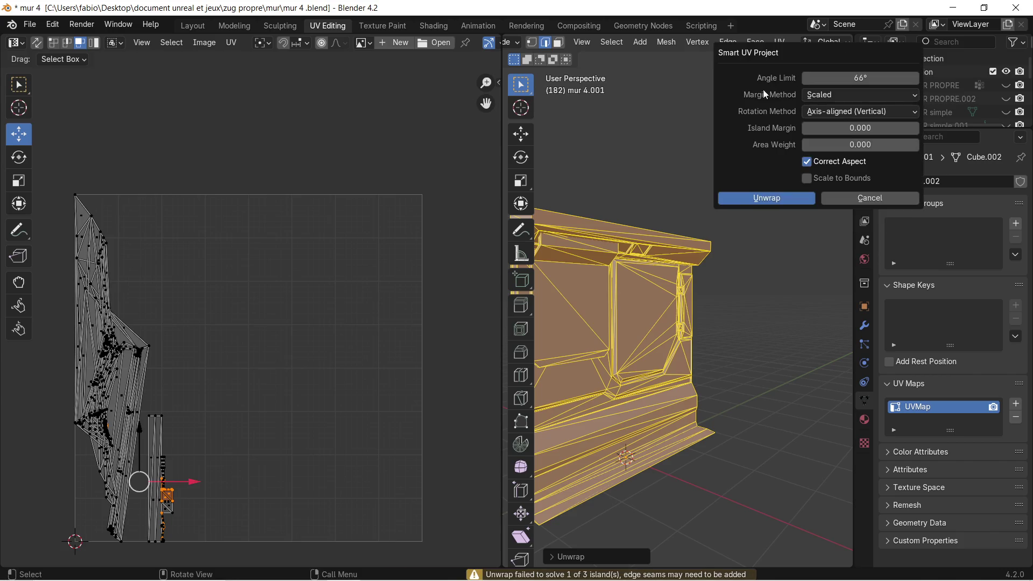
{"action": "left_click", "coordinate": [738, 202]}
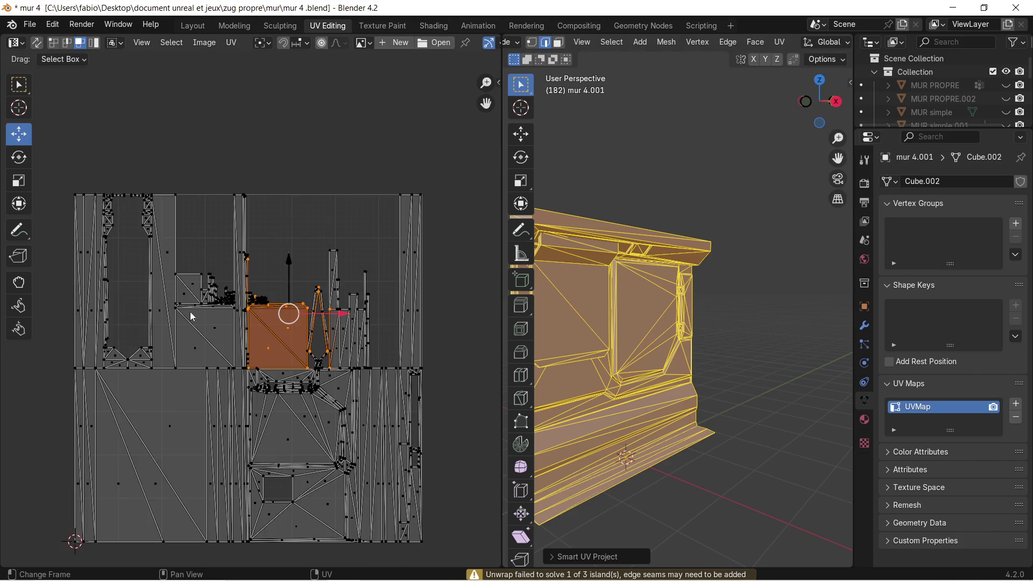
{"action": "scroll", "coordinate": [216, 298], "scroll_direction": "up", "scroll_amount": 2}
{"action": "scroll", "coordinate": [219, 296], "scroll_direction": "up", "scroll_amount": 3}
{"action": "scroll", "coordinate": [219, 296], "scroll_direction": "down", "scroll_amount": 3}
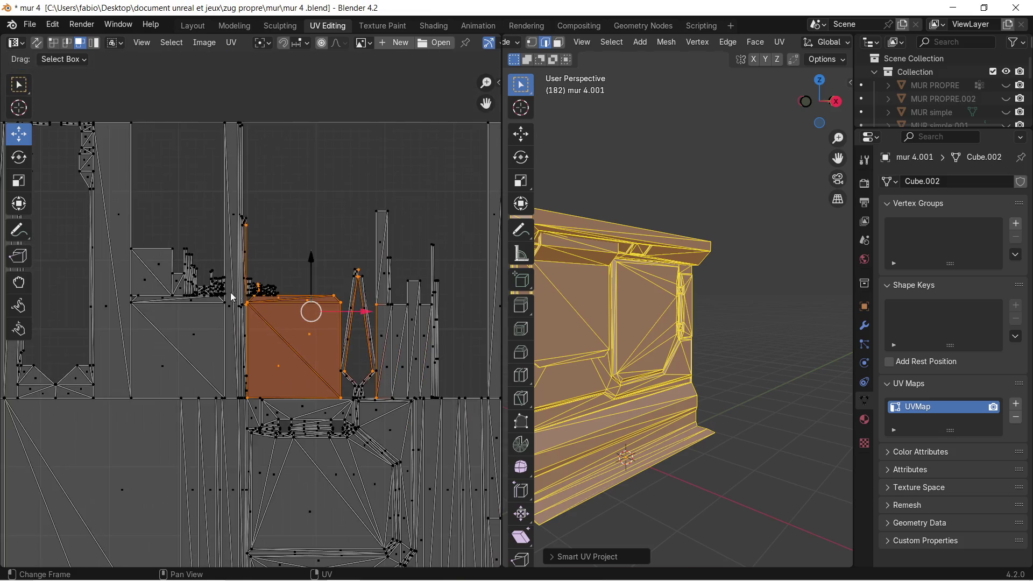
Step: Inspect the unwrapped wall and return to the Layout workspace
{"action": "middle_click_drag", "start_coordinate": [630, 298], "coordinate": [679, 293]}
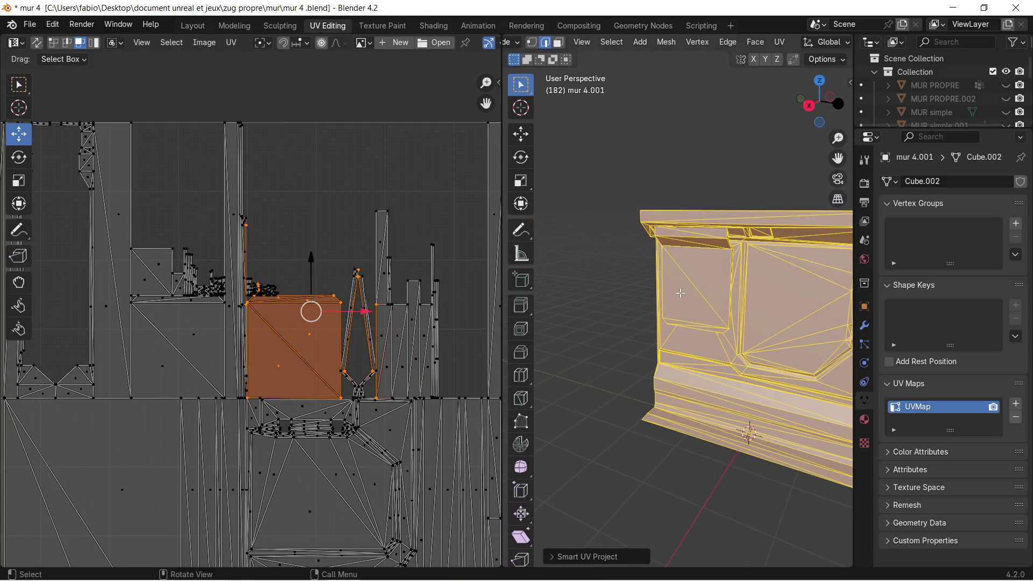
{"action": "middle_click_drag", "start_coordinate": [765, 286], "coordinate": [686, 283], "text": "shift"}
{"action": "scroll", "coordinate": [677, 279], "scroll_direction": "down", "scroll_amount": 2}
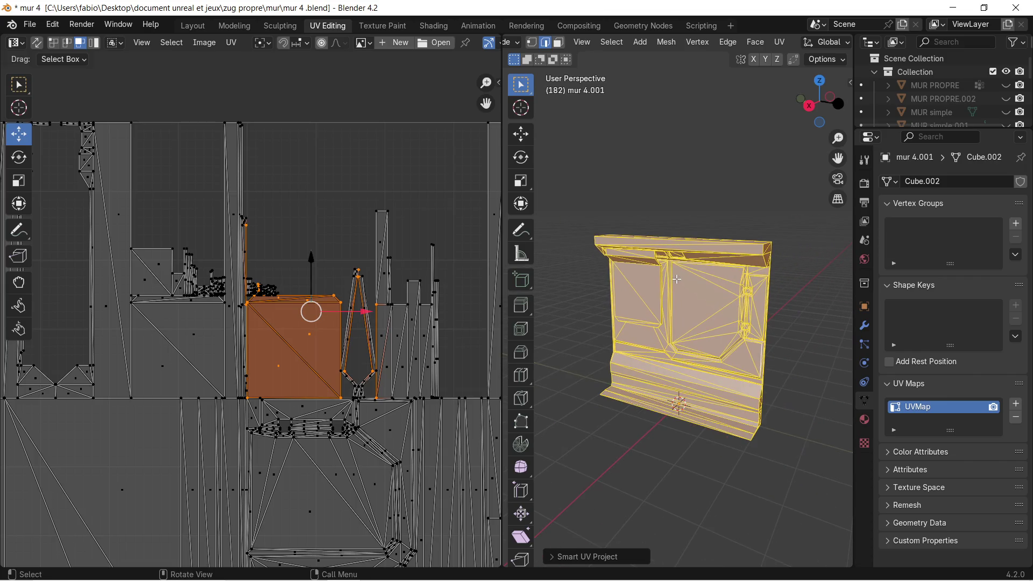
{"action": "left_click", "coordinate": [200, 26]}
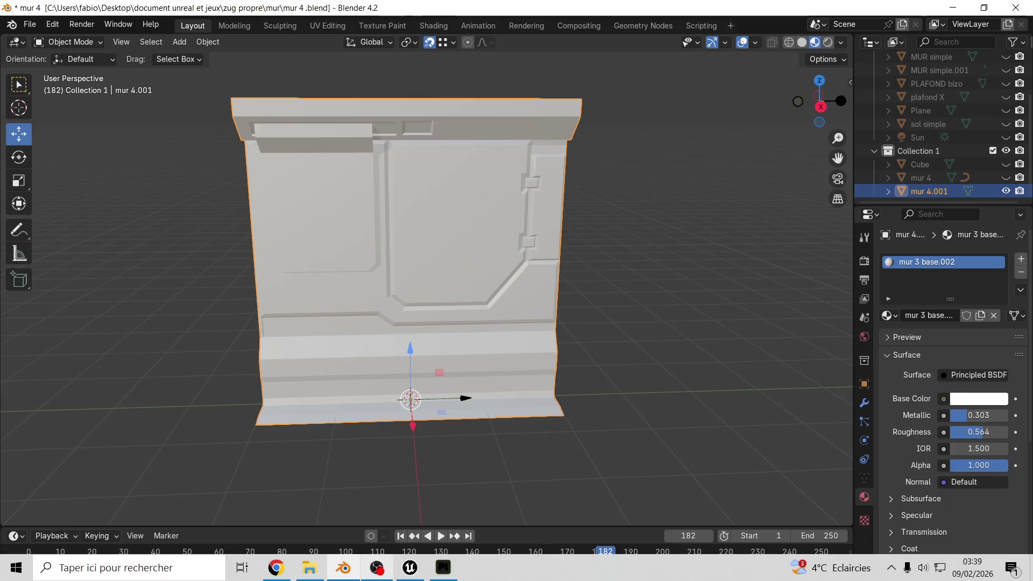
Step: Export the wall as glTF 2.0 to mur couloir 2.glb and bring Substance Painter forward
{"action": "left_click", "coordinate": [442, 567]}
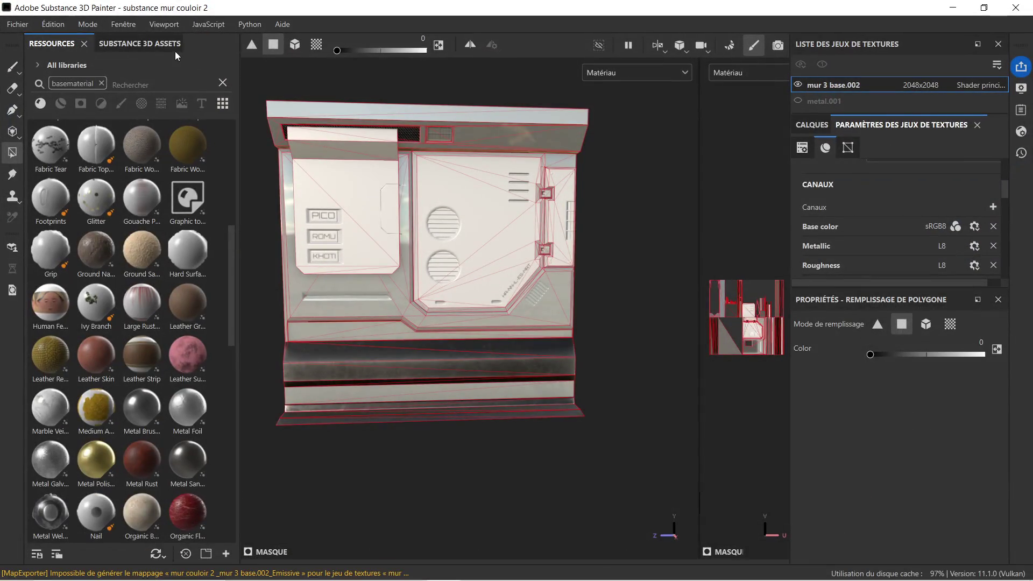
{"action": "left_click", "coordinate": [40, 25]}
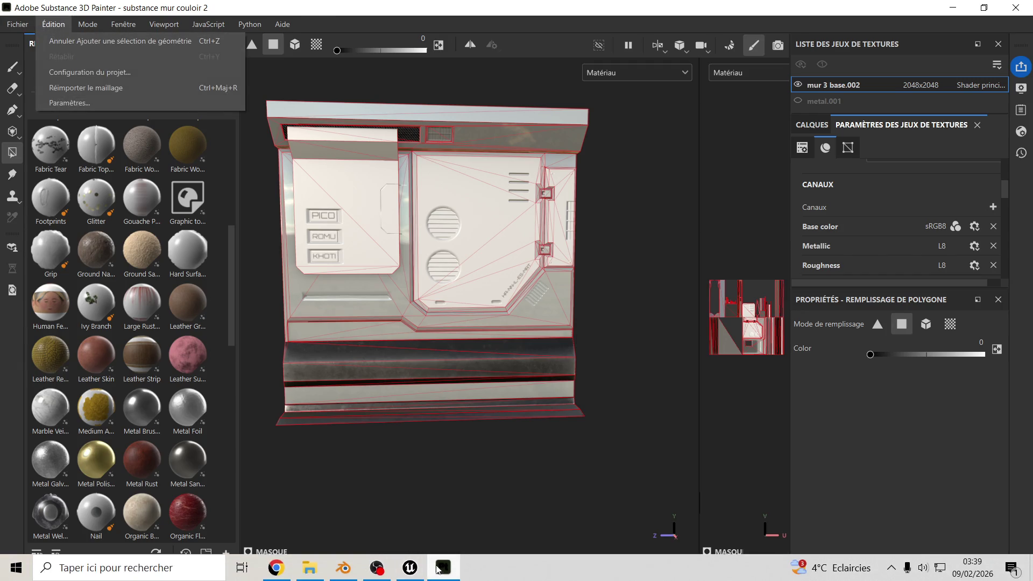
{"action": "left_click", "coordinate": [343, 569]}
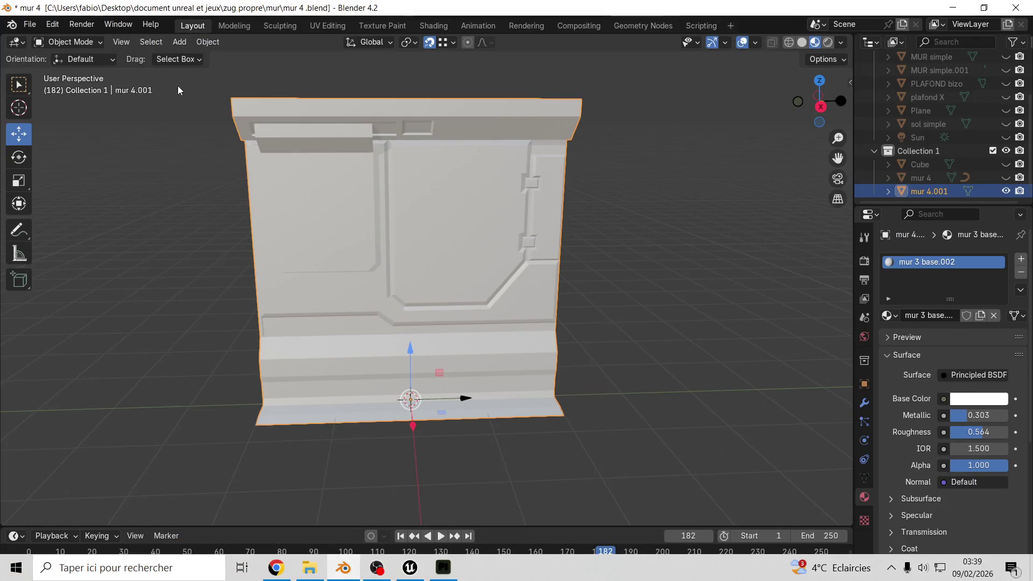
{"action": "left_click", "coordinate": [29, 25]}
{"action": "mouse_move", "coordinate": [52, 227]}
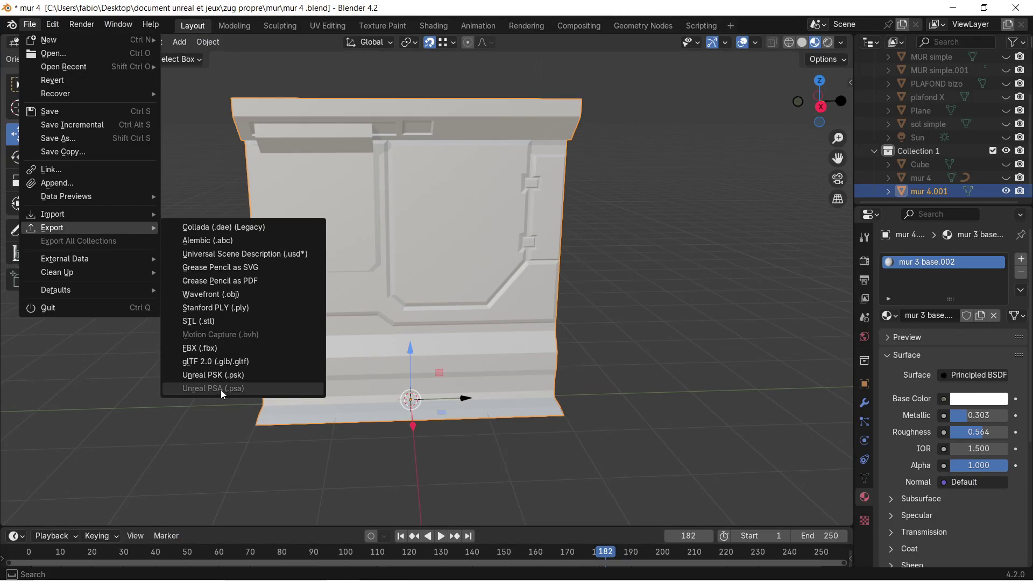
{"action": "left_click", "coordinate": [215, 361]}
{"action": "left_click", "coordinate": [771, 460]}
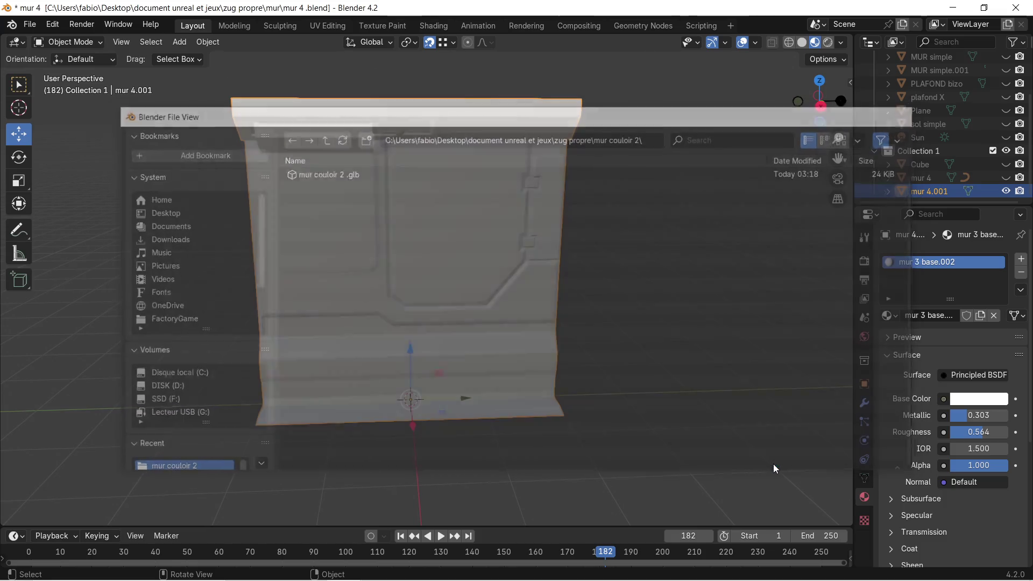
{"action": "left_click", "coordinate": [442, 567]}
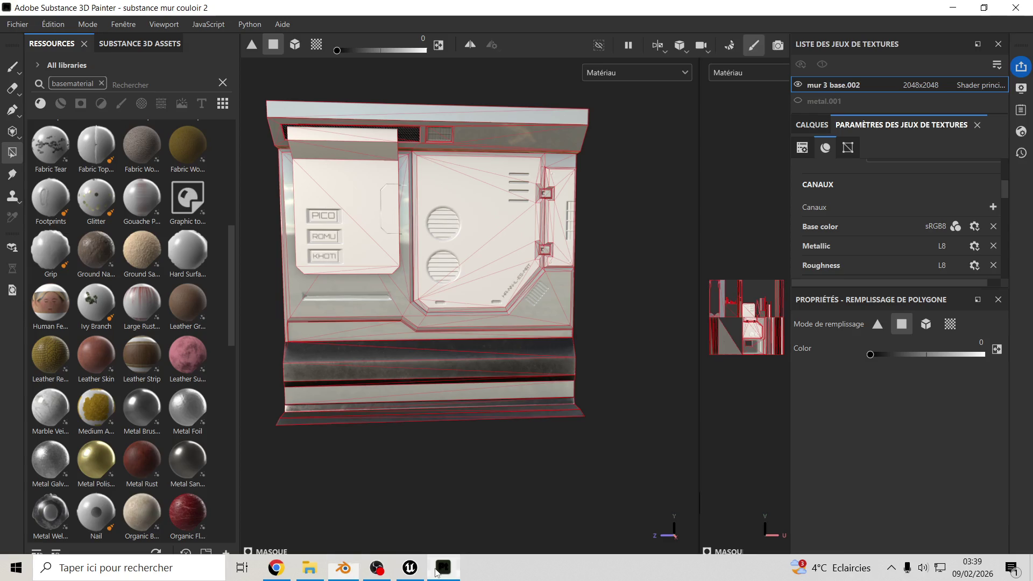
Step: Reimport the updated wall mesh via Édition > Réimporter le maillage
{"action": "left_click", "coordinate": [59, 27]}
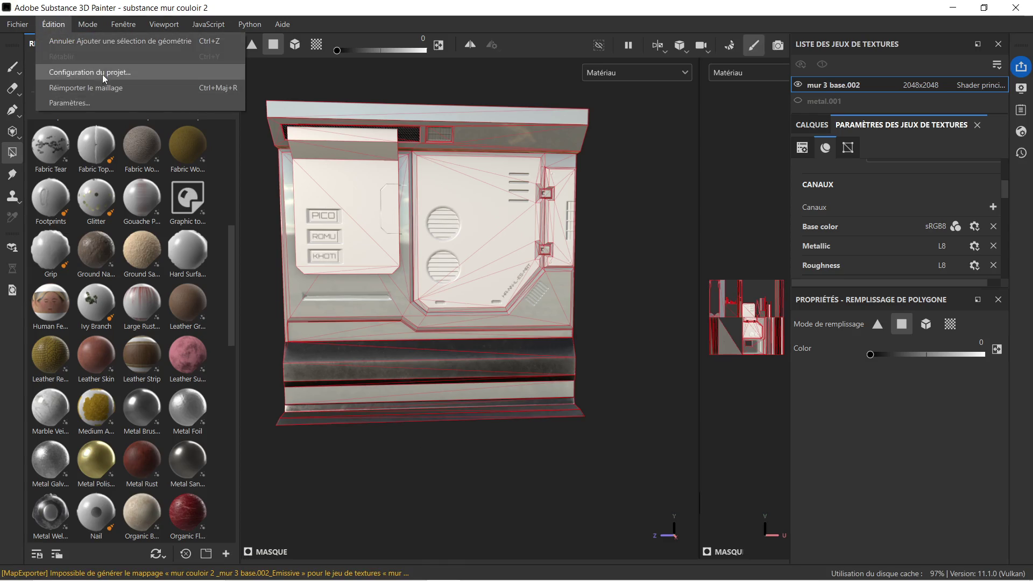
{"action": "left_click", "coordinate": [113, 88]}
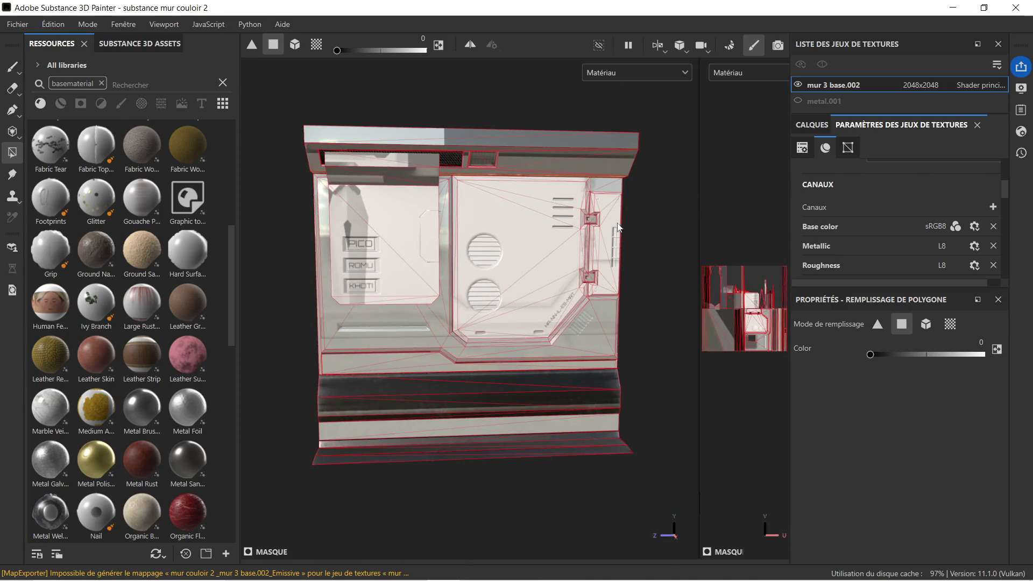
{"action": "scroll", "coordinate": [582, 215], "scroll_direction": "up", "scroll_amount": 2}
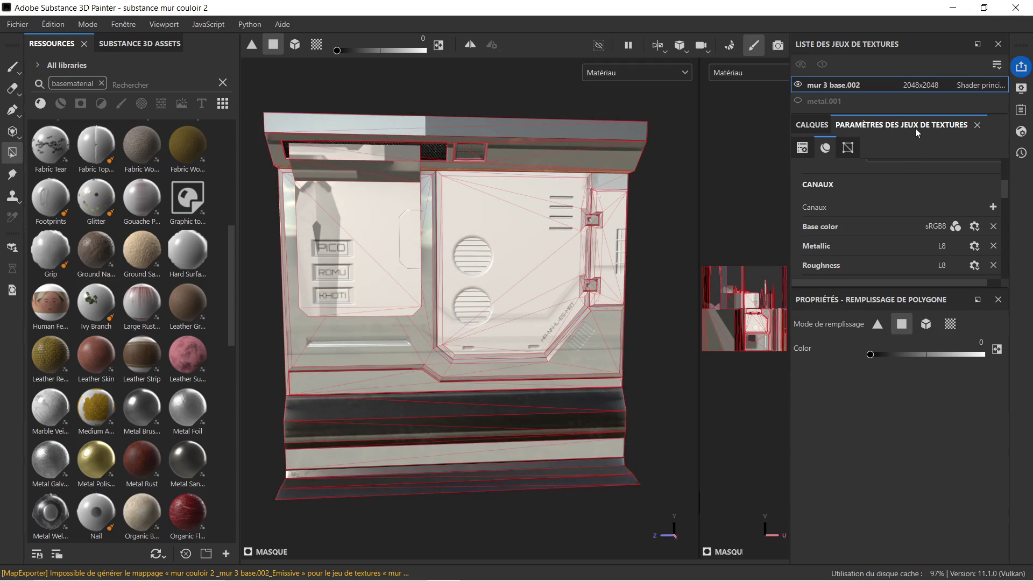
{"action": "left_click", "coordinate": [819, 126]}
{"action": "left_click", "coordinate": [895, 127]}
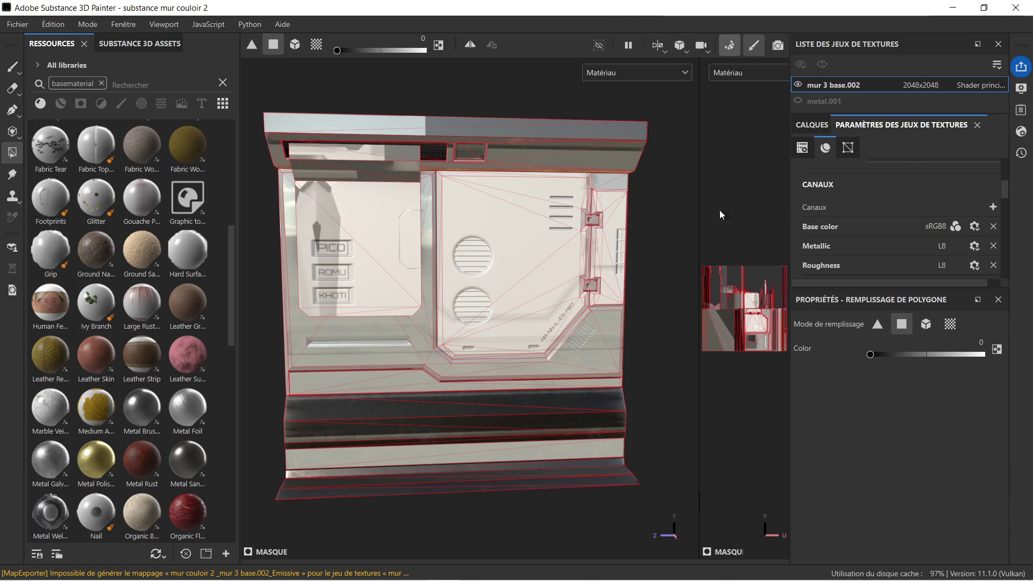
Step: Rebake the texture set's mesh maps and return to painting mode
{"action": "key", "text": "ctrl+shift+b"}
{"action": "left_click", "coordinate": [715, 531]}
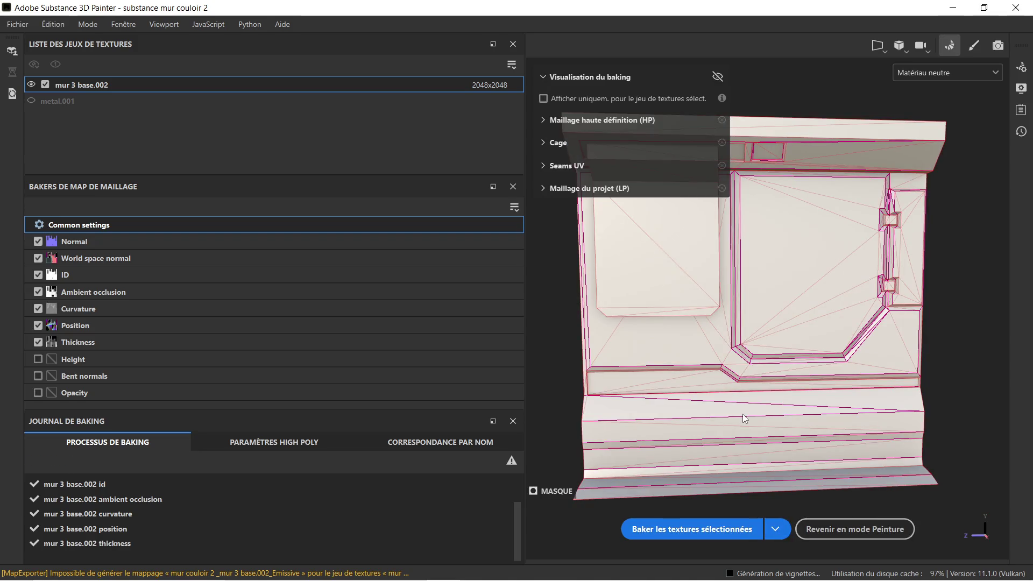
{"action": "left_click", "coordinate": [839, 529]}
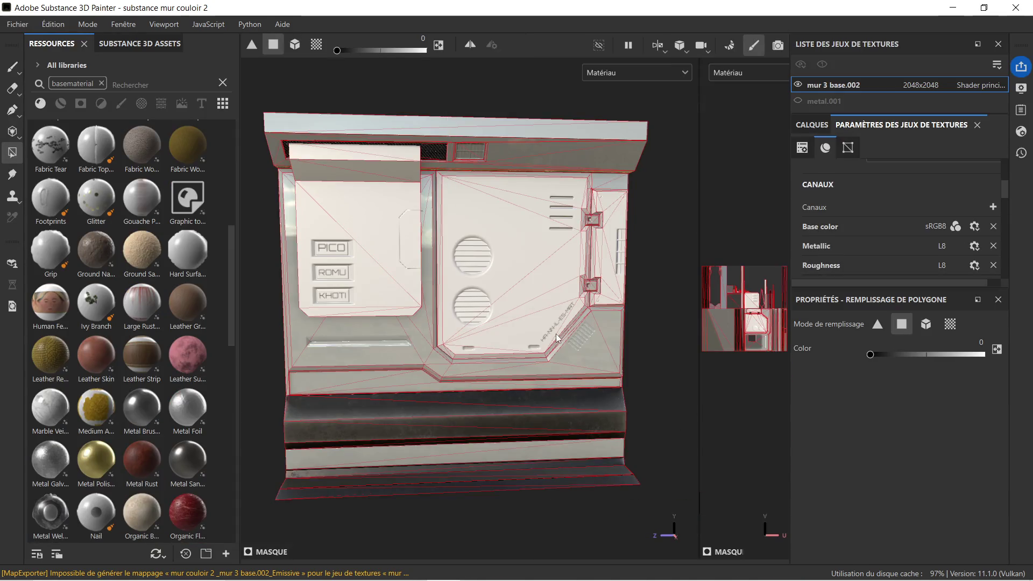
{"action": "mouse_move", "coordinate": [399, 256]}
{"action": "left_mouse_down", "text": "alt"}
{"action": "mouse_move", "coordinate": [518, 250]}
{"action": "mouse_move", "coordinate": [535, 237]}
{"action": "mouse_move", "coordinate": [415, 254]}
{"action": "mouse_move", "coordinate": [372, 240]}
{"action": "mouse_move", "coordinate": [170, 255]}
{"action": "mouse_move", "coordinate": [339, 250]}
{"action": "mouse_move", "coordinate": [525, 267]}
{"action": "mouse_move", "coordinate": [517, 278]}
{"action": "mouse_move", "coordinate": [406, 262]}
{"action": "mouse_move", "coordinate": [418, 261]}
{"action": "left_mouse_up", "text": "alt"}
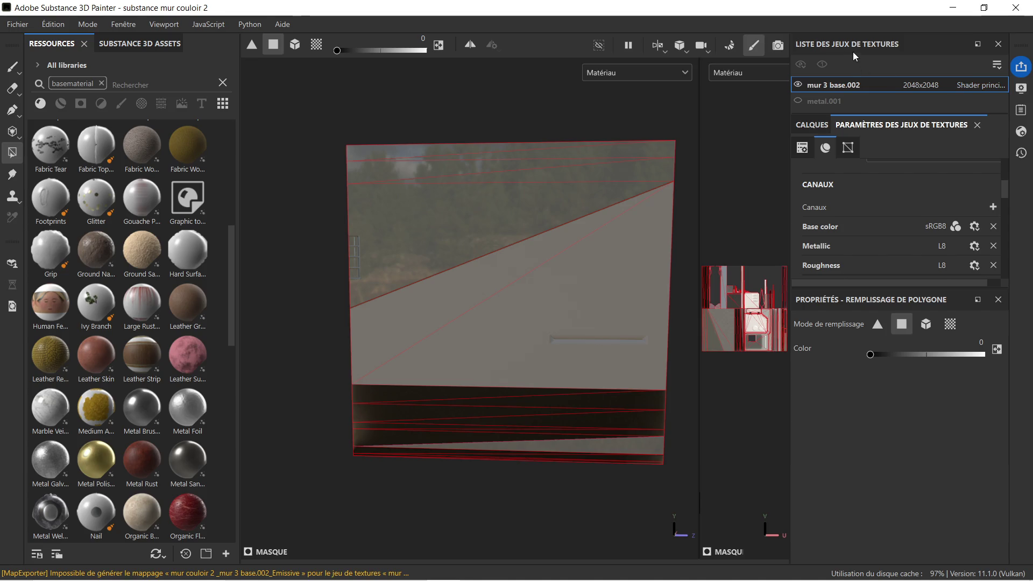
Step: Set the polygon fill value to 1 and fill the large triangle on the wall's flat face
{"action": "left_click", "coordinate": [811, 125]}
{"action": "scroll", "coordinate": [848, 218], "scroll_direction": "down", "scroll_amount": 2}
{"action": "scroll", "coordinate": [855, 232], "scroll_direction": "down", "scroll_amount": 2}
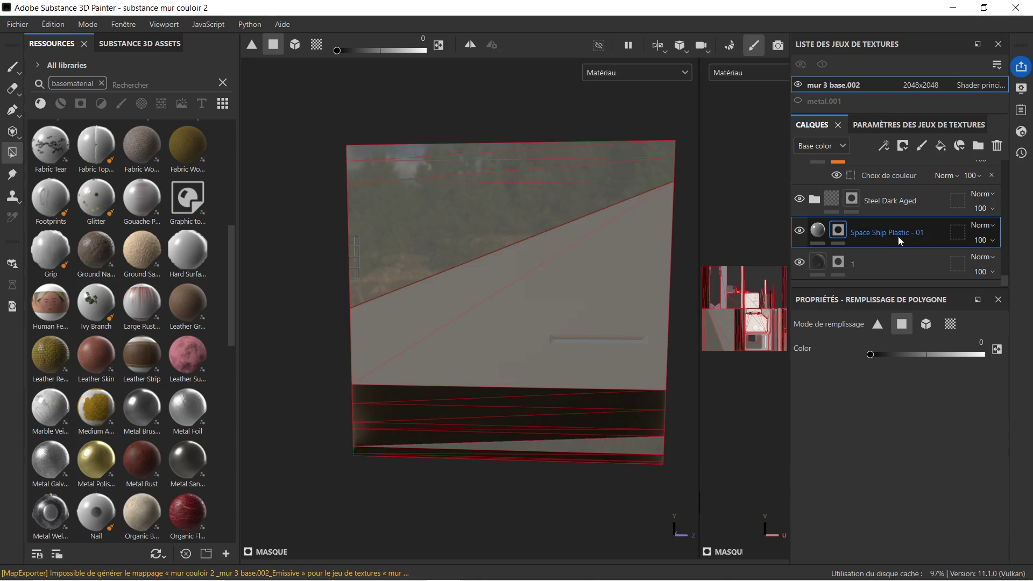
{"action": "right_click", "coordinate": [439, 299]}
{"action": "left_click_drag", "start_coordinate": [510, 337], "coordinate": [656, 352]}
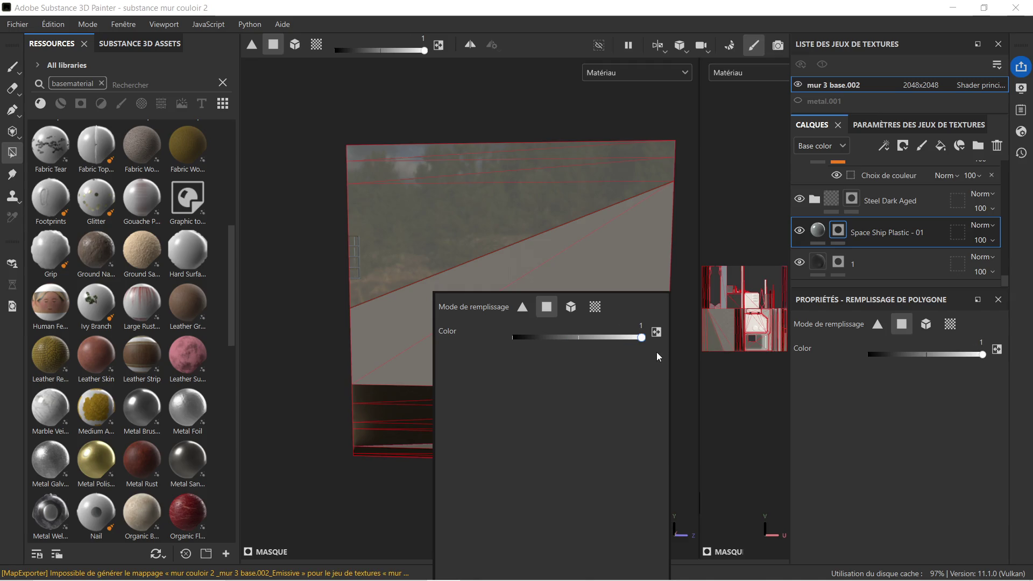
{"action": "left_click", "coordinate": [431, 314]}
{"action": "left_click", "coordinate": [494, 341]}
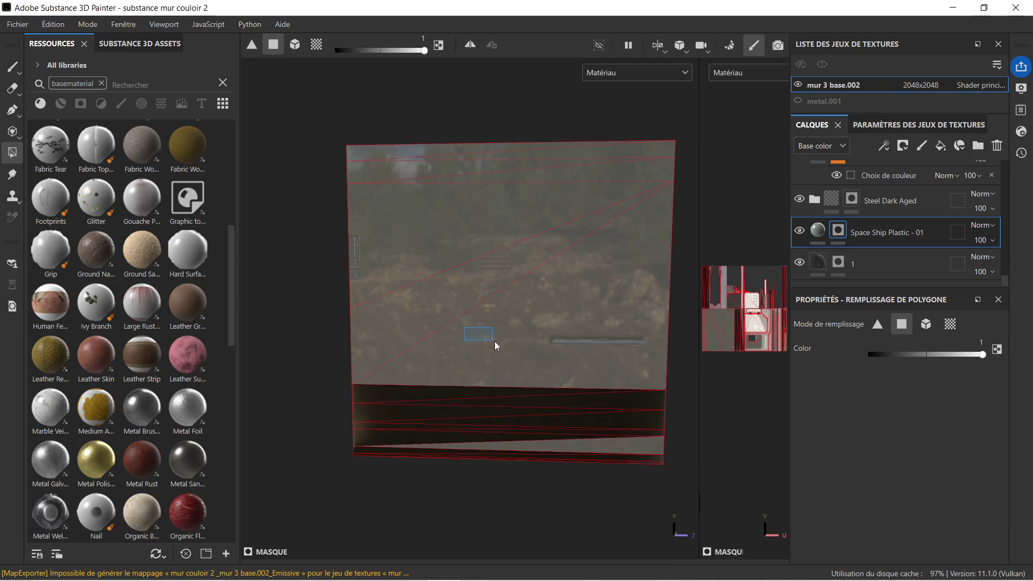
{"action": "mouse_move", "coordinate": [428, 291]}
{"action": "left_mouse_down", "text": "alt"}
{"action": "mouse_move", "coordinate": [465, 263]}
{"action": "mouse_move", "coordinate": [500, 273]}
{"action": "left_mouse_up", "text": "alt"}
{"action": "scroll", "coordinate": [453, 267], "scroll_direction": "up", "scroll_amount": 1}
{"action": "scroll", "coordinate": [487, 266], "scroll_direction": "up", "scroll_amount": 3}
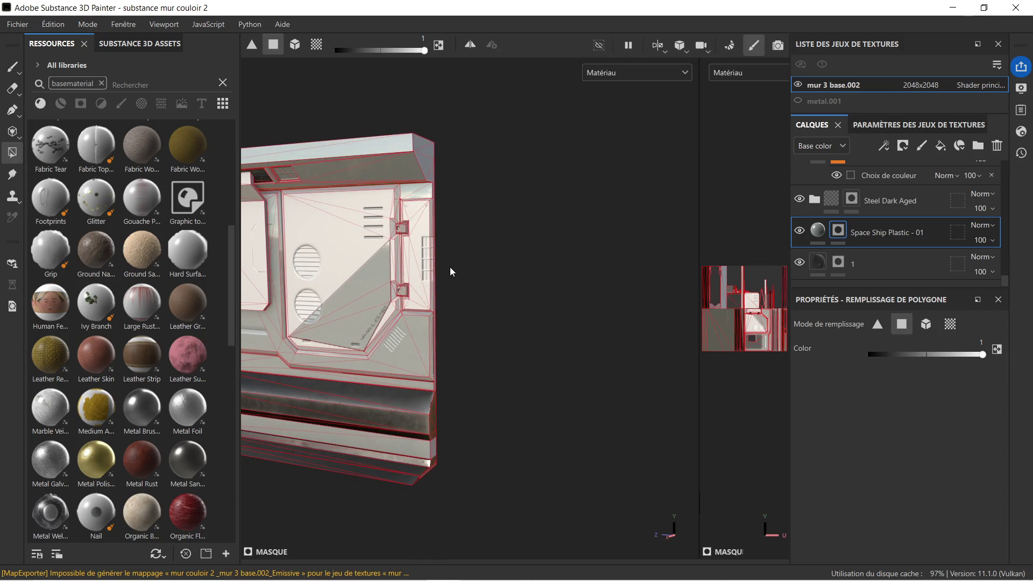
Step: Fill the remaining triangle on the wall's flat face with the polygon fill tool
{"action": "key", "text": "ctrl"}
{"action": "mouse_move", "coordinate": [471, 255]}
{"action": "left_mouse_down", "text": "alt"}
{"action": "mouse_move", "coordinate": [218, 254]}
{"action": "mouse_move", "coordinate": [324, 282]}
{"action": "left_mouse_up", "text": "alt"}
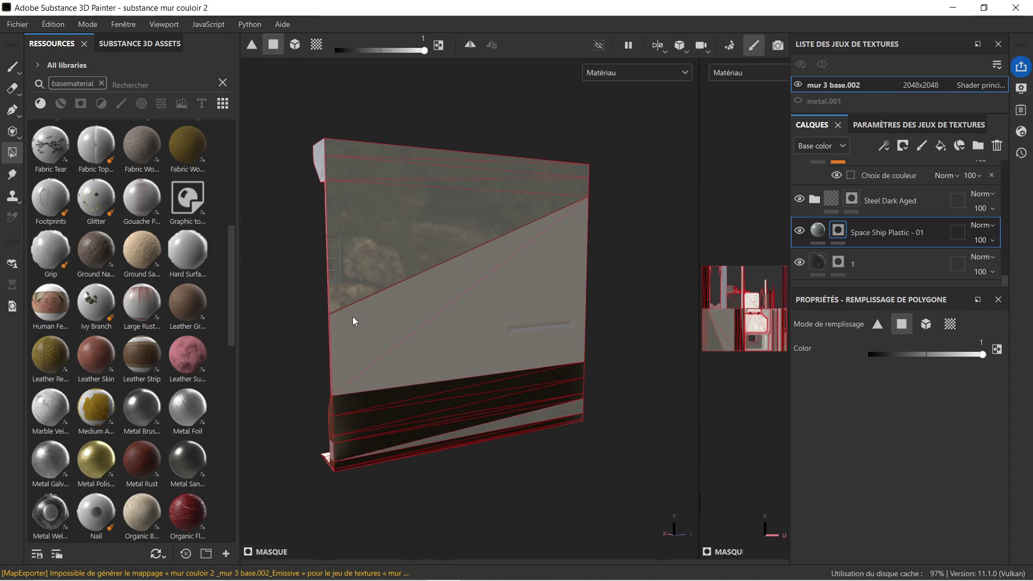
{"action": "left_click", "coordinate": [424, 337]}
{"action": "mouse_move", "coordinate": [387, 324]}
{"action": "left_mouse_down", "text": "alt"}
{"action": "mouse_move", "coordinate": [542, 322]}
{"action": "mouse_move", "coordinate": [512, 326]}
{"action": "mouse_move", "coordinate": [439, 289]}
{"action": "left_mouse_up", "text": "alt"}
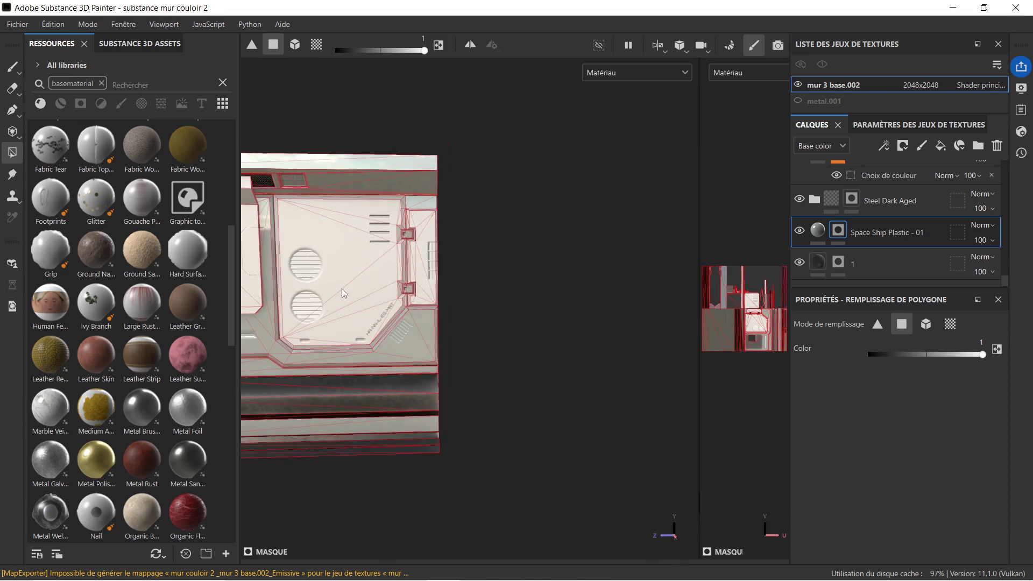
{"action": "middle_click_drag", "start_coordinate": [342, 288], "coordinate": [493, 282], "text": "alt"}
{"action": "scroll", "coordinate": [493, 282], "scroll_direction": "down", "scroll_amount": 1}
{"action": "scroll", "coordinate": [469, 295], "scroll_direction": "up", "scroll_amount": 2}
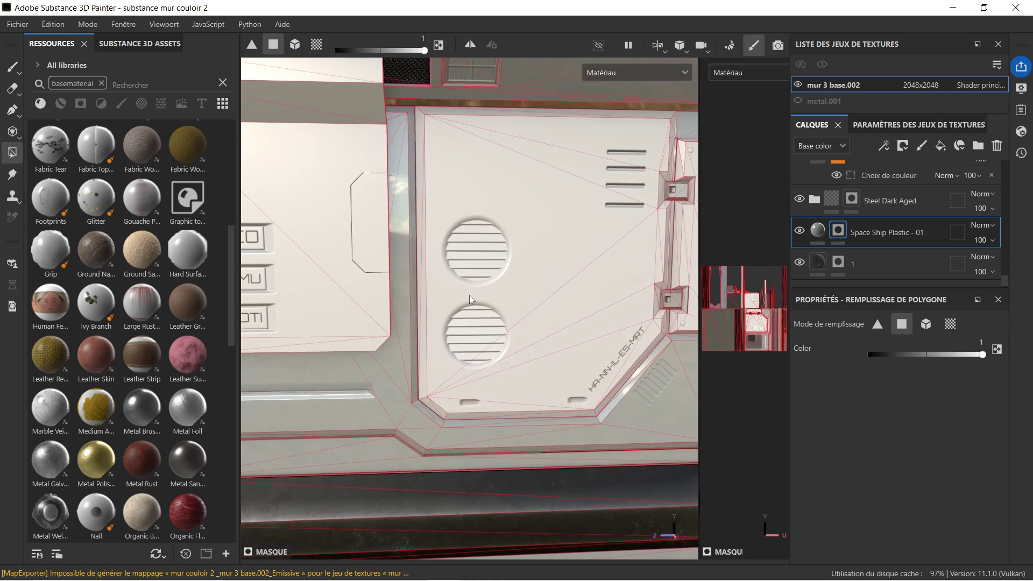
{"action": "scroll", "coordinate": [509, 323], "scroll_direction": "down", "scroll_amount": 2}
{"action": "mouse_move", "coordinate": [529, 342]}
{"action": "left_mouse_down", "text": "alt"}
{"action": "mouse_move", "coordinate": [494, 309]}
{"action": "mouse_move", "coordinate": [540, 356]}
{"action": "mouse_move", "coordinate": [525, 284]}
{"action": "mouse_move", "coordinate": [474, 318]}
{"action": "left_mouse_up", "text": "alt"}
{"action": "scroll", "coordinate": [494, 309], "scroll_direction": "up", "scroll_amount": 2}
{"action": "scroll", "coordinate": [493, 310], "scroll_direction": "down", "scroll_amount": 2}
{"action": "scroll", "coordinate": [373, 342], "scroll_direction": "up", "scroll_amount": 2}
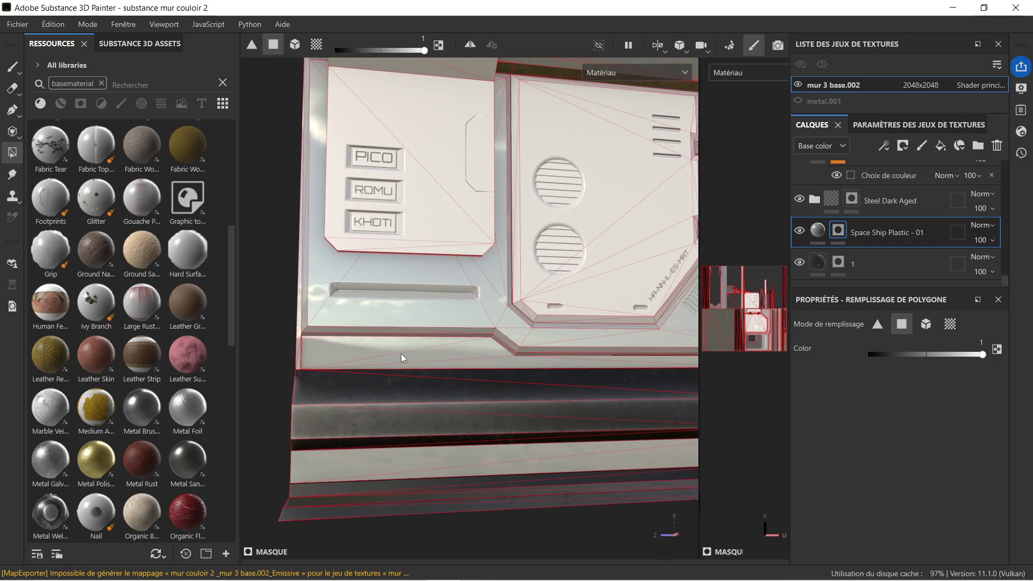
Step: Adjust the polygon fill value and add the strip below the ledge to the mask
{"action": "left_click_drag", "start_coordinate": [387, 343], "coordinate": [350, 354], "text": "alt"}
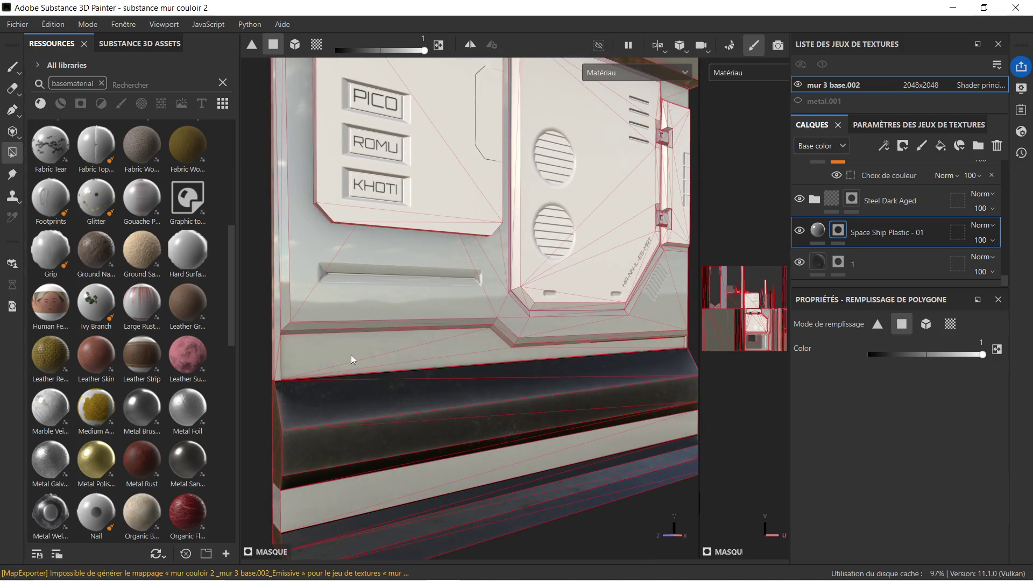
{"action": "right_click", "coordinate": [351, 354]}
{"action": "left_click", "coordinate": [429, 393]}
{"action": "mouse_move", "coordinate": [378, 353]}
{"action": "left_mouse_down", "text": "alt"}
{"action": "mouse_move", "coordinate": [561, 364]}
{"action": "mouse_move", "coordinate": [367, 273]}
{"action": "left_mouse_up", "text": "alt"}
{"action": "middle_click_drag", "start_coordinate": [368, 273], "coordinate": [475, 287], "text": "alt"}
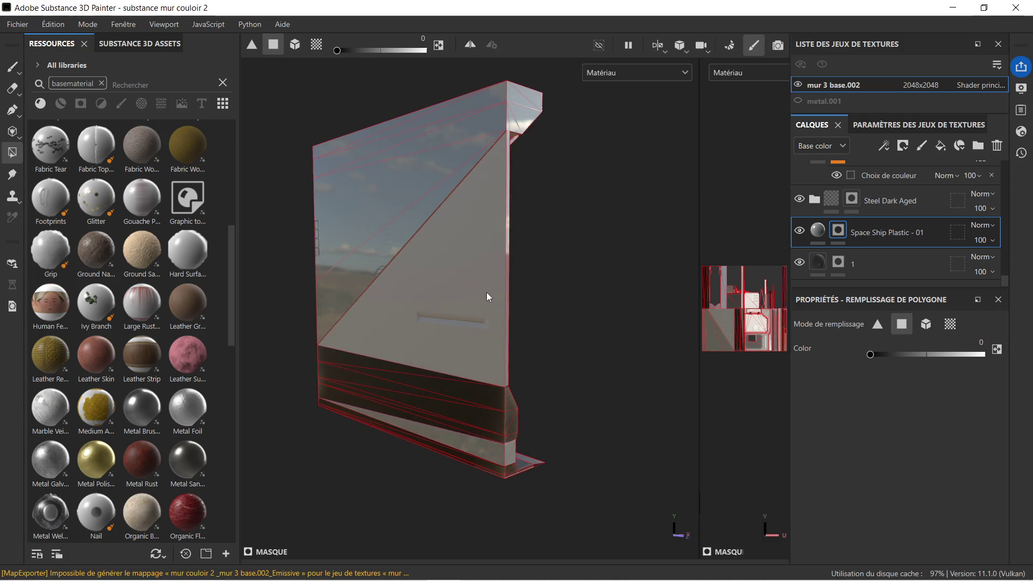
{"action": "mouse_move", "coordinate": [486, 295]}
{"action": "left_mouse_down", "text": "alt"}
{"action": "mouse_move", "coordinate": [547, 323]}
{"action": "mouse_move", "coordinate": [410, 339]}
{"action": "left_mouse_up", "text": "alt"}
{"action": "scroll", "coordinate": [312, 327], "scroll_direction": "up", "scroll_amount": 3}
{"action": "scroll", "coordinate": [470, 357], "scroll_direction": "up", "scroll_amount": 2}
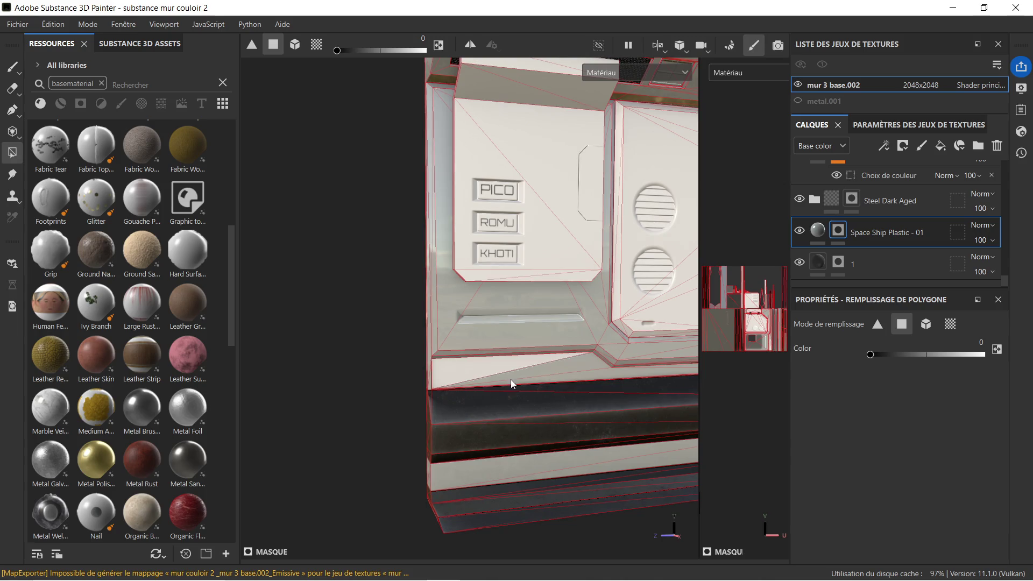
{"action": "left_click", "coordinate": [594, 379]}
Step: Add both parts of the upper vent panel to the mask and review the whole front
{"action": "mouse_move", "coordinate": [613, 368]}
{"action": "left_mouse_down", "text": "alt"}
{"action": "mouse_move", "coordinate": [386, 373]}
{"action": "mouse_move", "coordinate": [579, 367]}
{"action": "left_mouse_up", "text": "alt"}
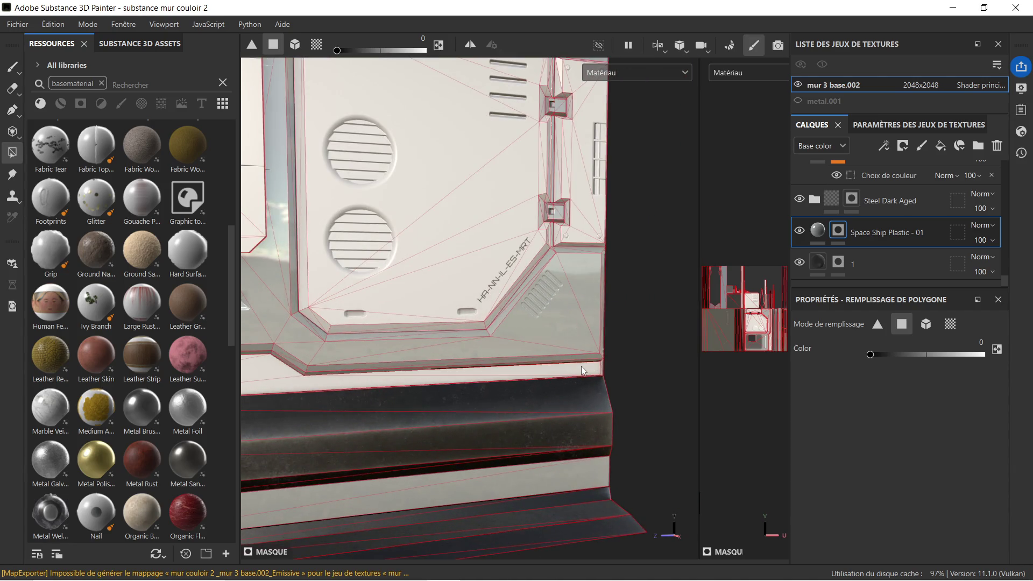
{"action": "scroll", "coordinate": [581, 366], "scroll_direction": "down", "scroll_amount": 2}
{"action": "scroll", "coordinate": [485, 346], "scroll_direction": "down", "scroll_amount": 2}
{"action": "mouse_move", "coordinate": [485, 345]}
{"action": "left_mouse_down", "text": "alt"}
{"action": "mouse_move", "coordinate": [593, 334]}
{"action": "mouse_move", "coordinate": [401, 345]}
{"action": "mouse_move", "coordinate": [368, 302]}
{"action": "left_mouse_up", "text": "alt"}
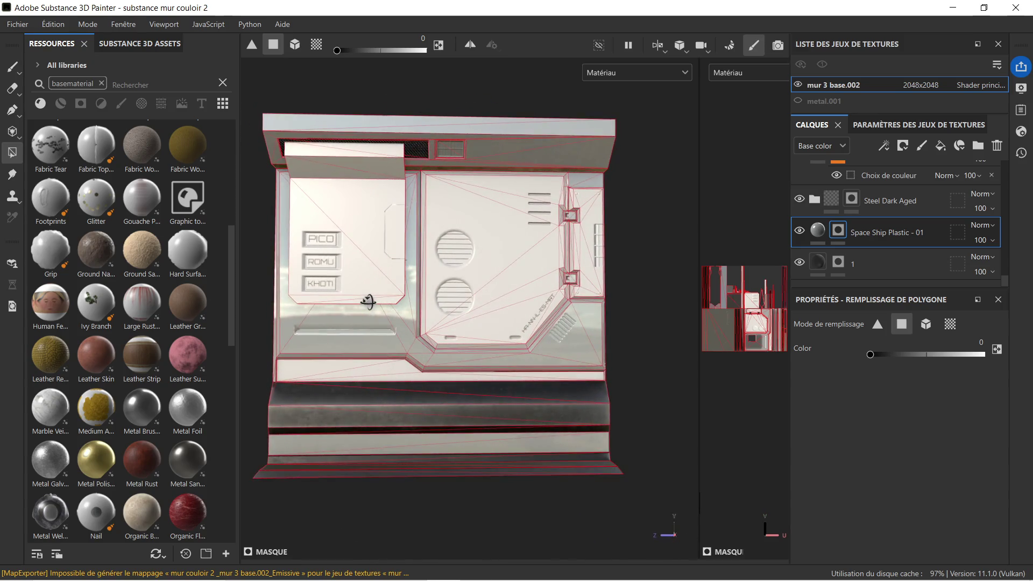
{"action": "scroll", "coordinate": [474, 258], "scroll_direction": "up", "scroll_amount": 3}
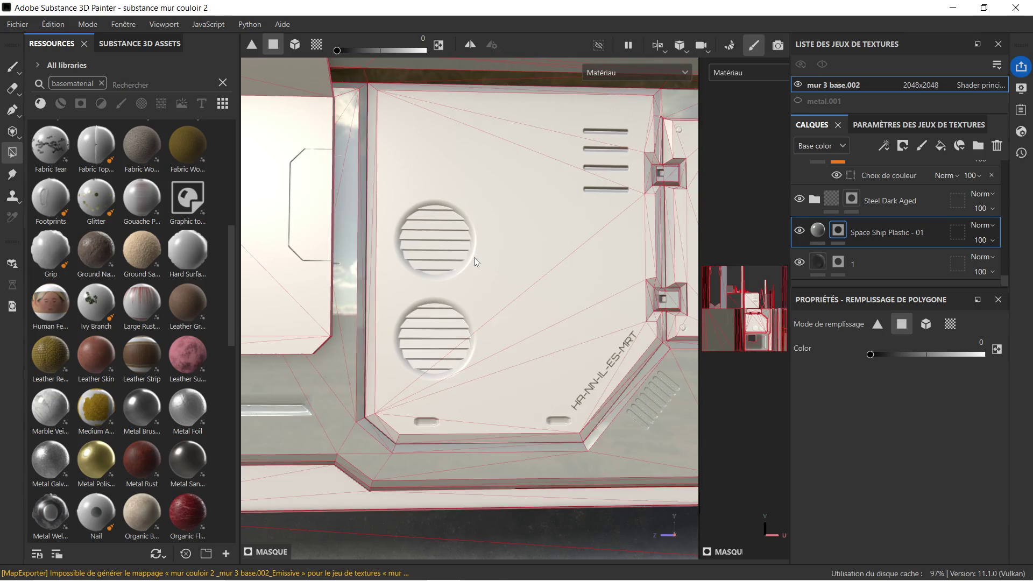
{"action": "middle_click_drag", "start_coordinate": [474, 257], "coordinate": [445, 312], "text": "alt"}
{"action": "scroll", "coordinate": [477, 210], "scroll_direction": "up", "scroll_amount": 1}
{"action": "mouse_move", "coordinate": [477, 210]}
{"action": "left_mouse_down", "text": "alt"}
{"action": "mouse_move", "coordinate": [462, 262]}
{"action": "mouse_move", "coordinate": [423, 300]}
{"action": "left_mouse_up", "text": "alt"}
{"action": "left_click", "coordinate": [402, 302]}
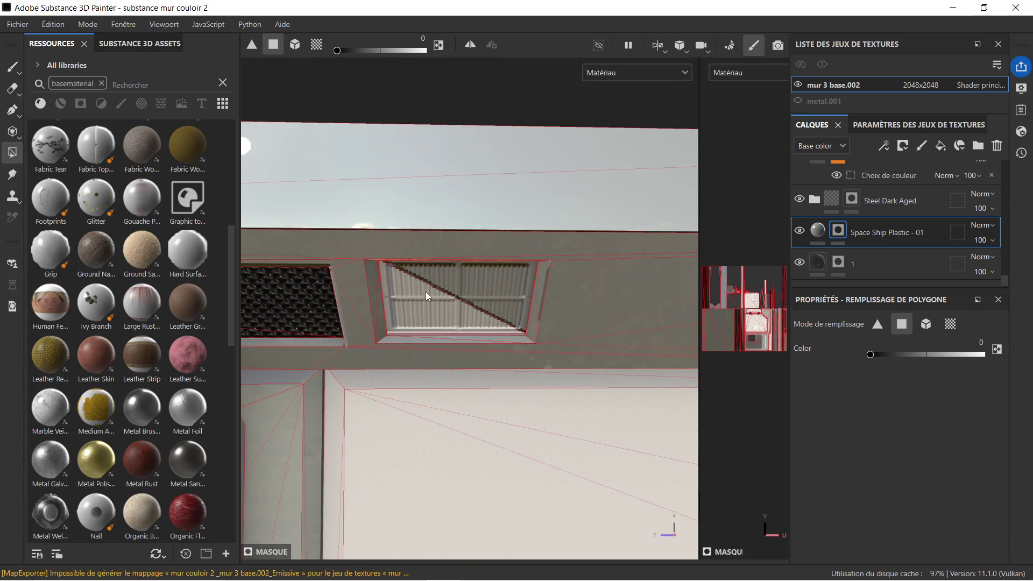
{"action": "left_click", "coordinate": [495, 284]}
{"action": "mouse_move", "coordinate": [490, 290]}
{"action": "right_mouse_down", "text": "alt"}
{"action": "mouse_move", "coordinate": [483, 260]}
{"action": "mouse_move", "coordinate": [447, 412]}
{"action": "right_mouse_up", "text": "alt"}
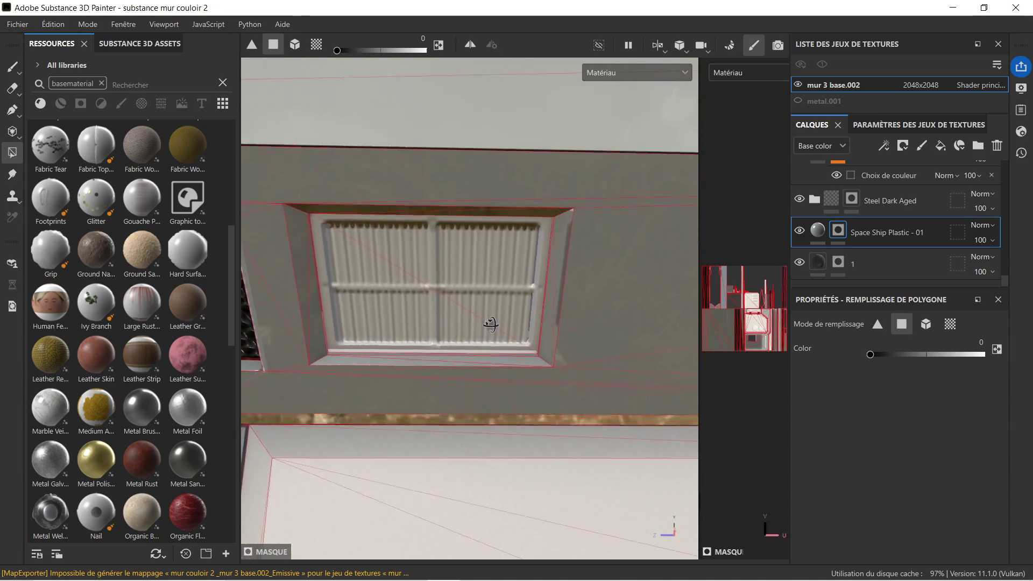
{"action": "middle_click_drag", "start_coordinate": [449, 412], "coordinate": [444, 344], "text": "alt"}
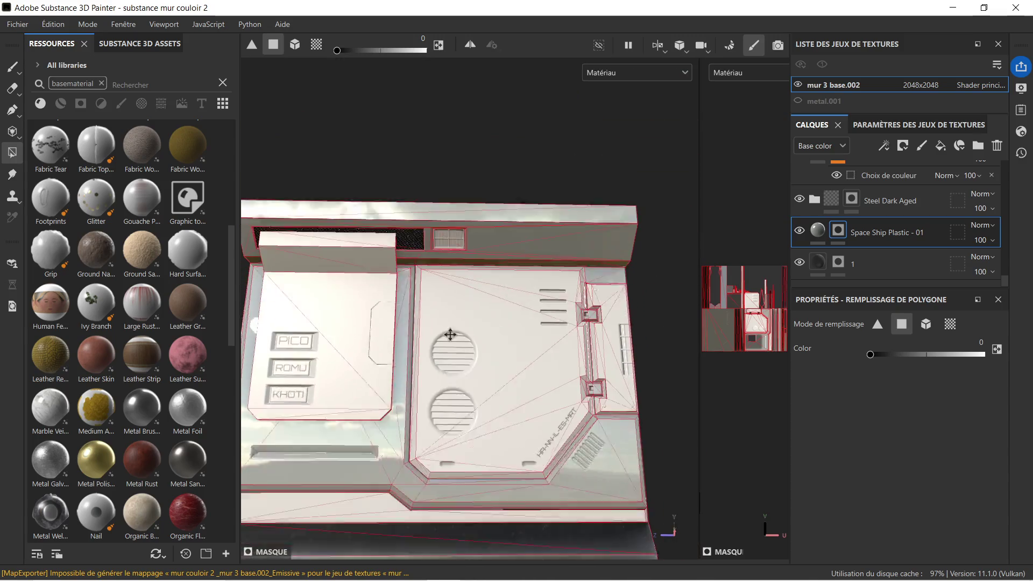
{"action": "right_click_drag", "start_coordinate": [444, 343], "coordinate": [455, 319], "text": "alt"}
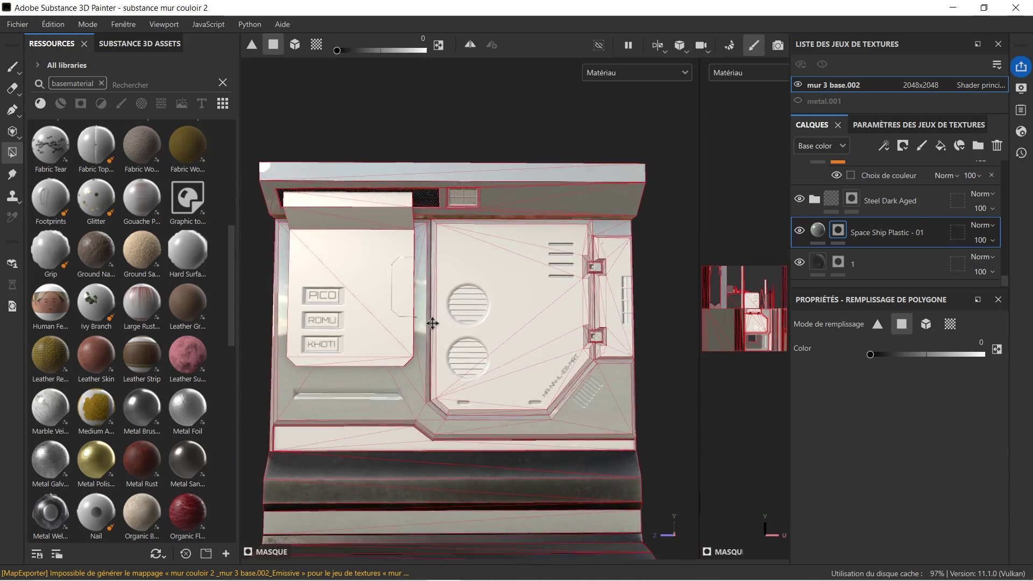
{"action": "left_click_drag", "start_coordinate": [454, 320], "coordinate": [459, 315], "text": "alt"}
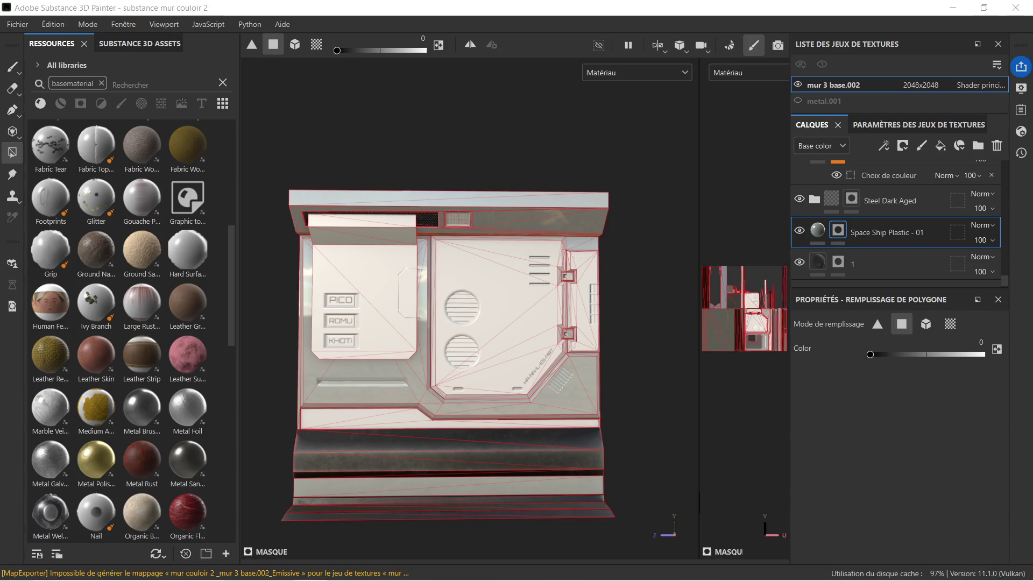
{"action": "left_click", "coordinate": [19, 30]}
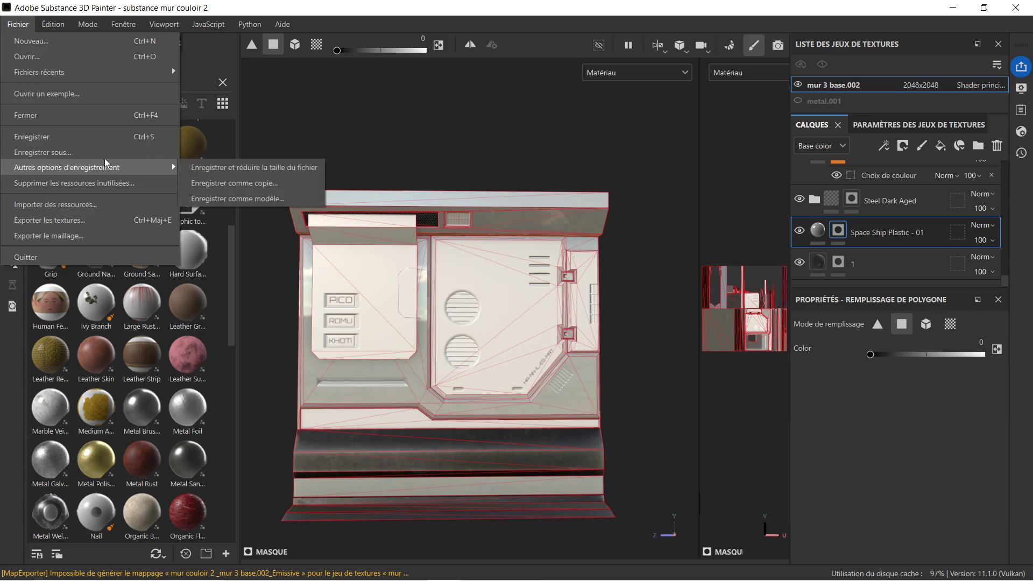
Step: Save the project, export the four mur 3 base.002 textures, and minimize Painter to show Blender
{"action": "left_click", "coordinate": [103, 141]}
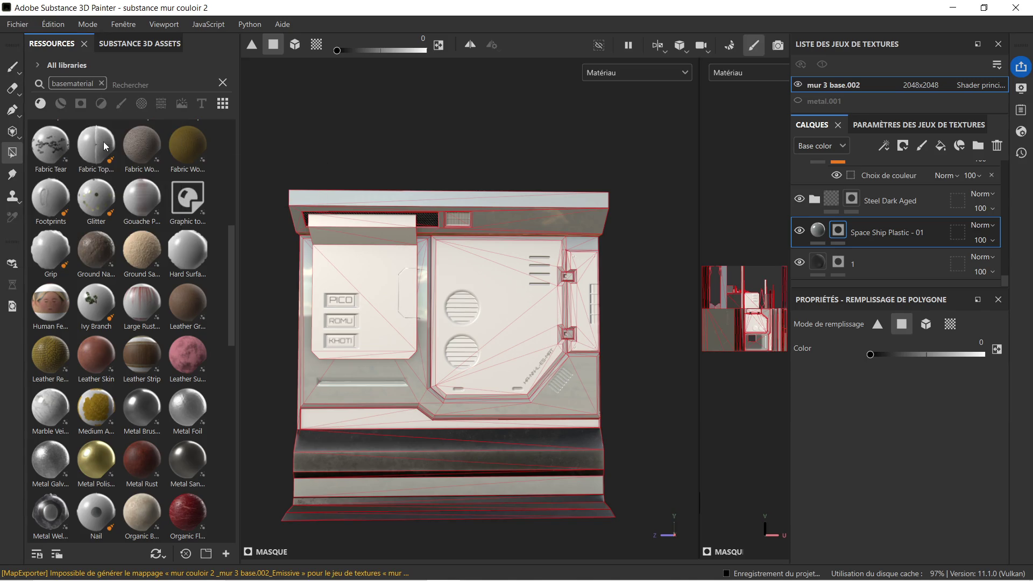
{"action": "left_click", "coordinate": [26, 26]}
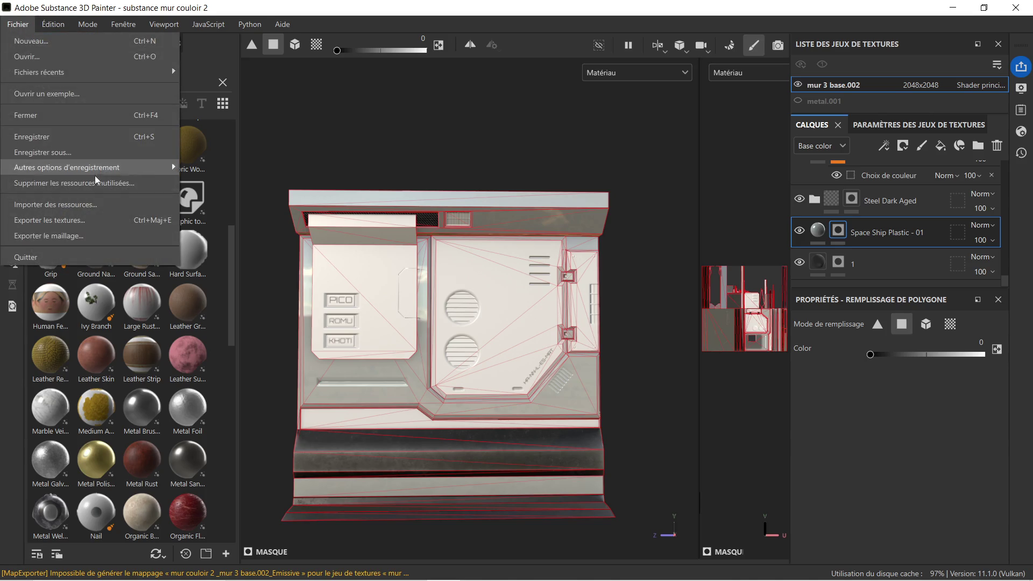
{"action": "left_click", "coordinate": [95, 220]}
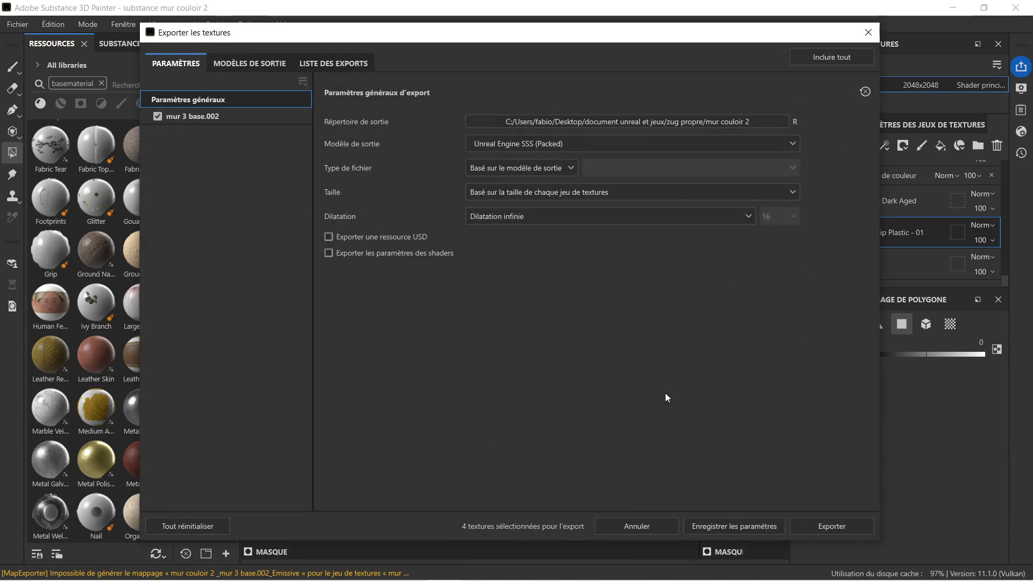
{"action": "left_click", "coordinate": [843, 527]}
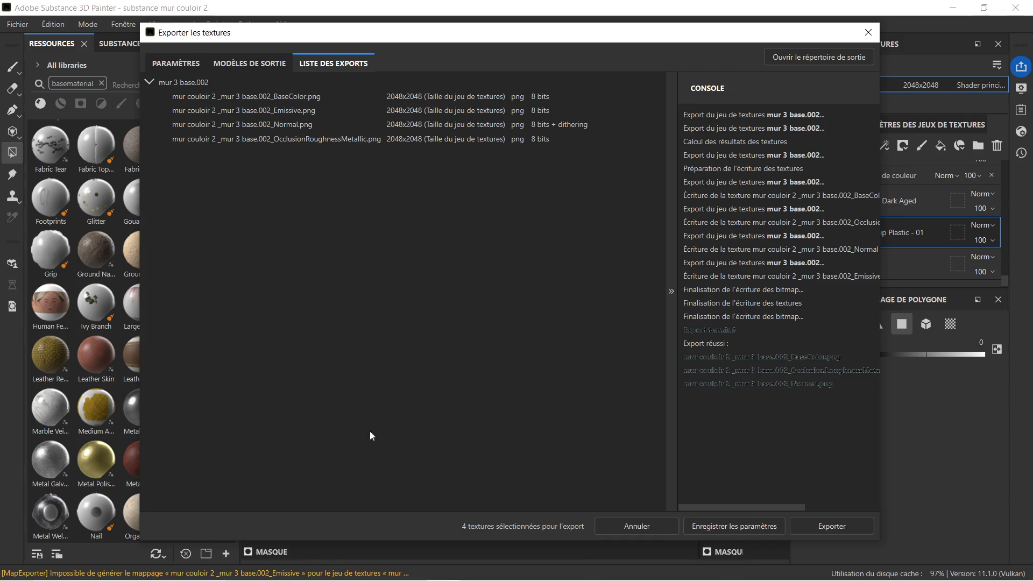
{"action": "left_click", "coordinate": [868, 33]}
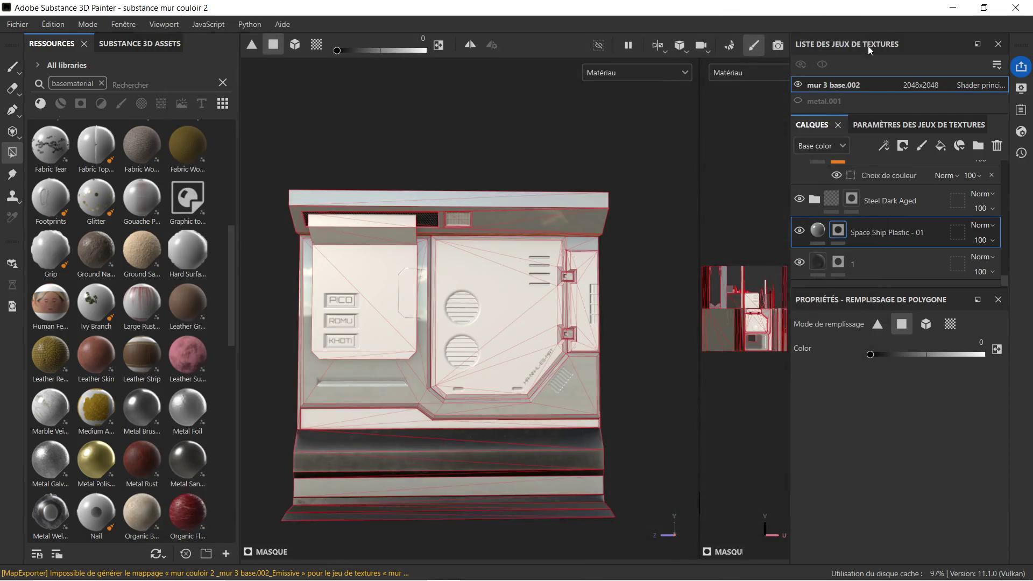
{"action": "left_click", "coordinate": [951, 8]}
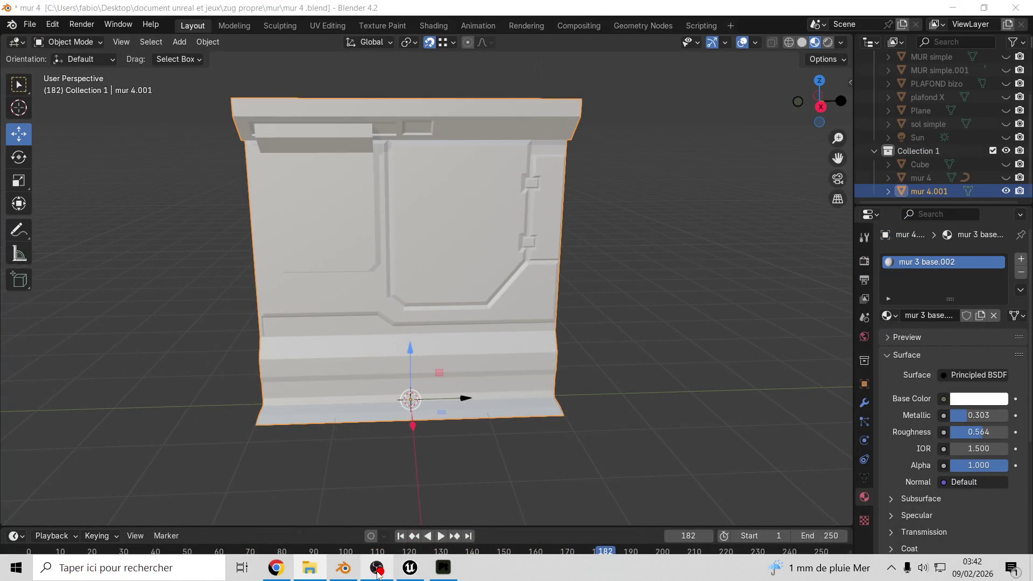
Step: In Unreal's Content Drawer, delete the old wall static mesh asset
{"action": "left_click", "coordinate": [409, 568]}
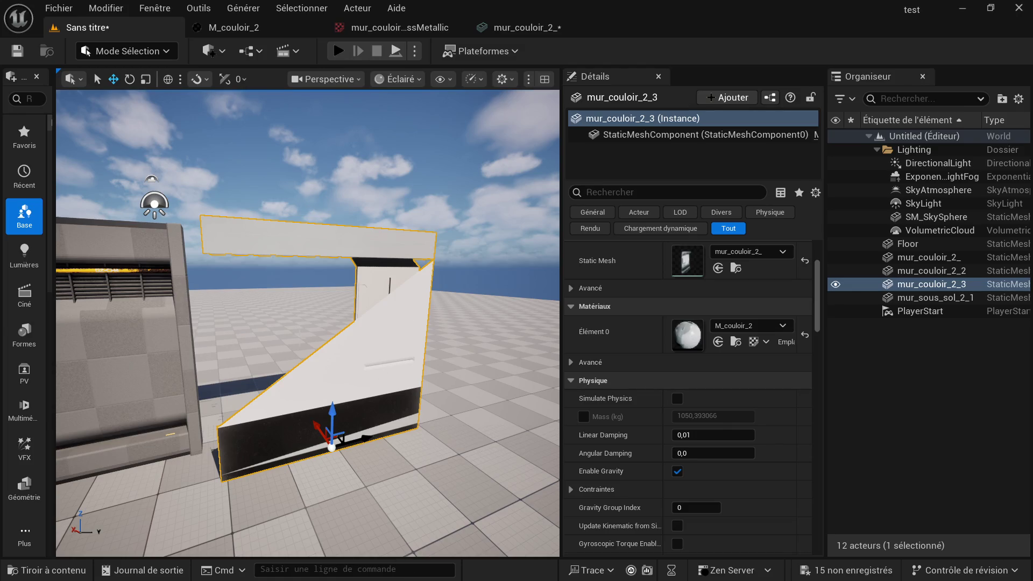
{"action": "scroll", "coordinate": [154, 502], "scroll_direction": "down", "scroll_amount": 3}
{"action": "left_click", "coordinate": [71, 573]}
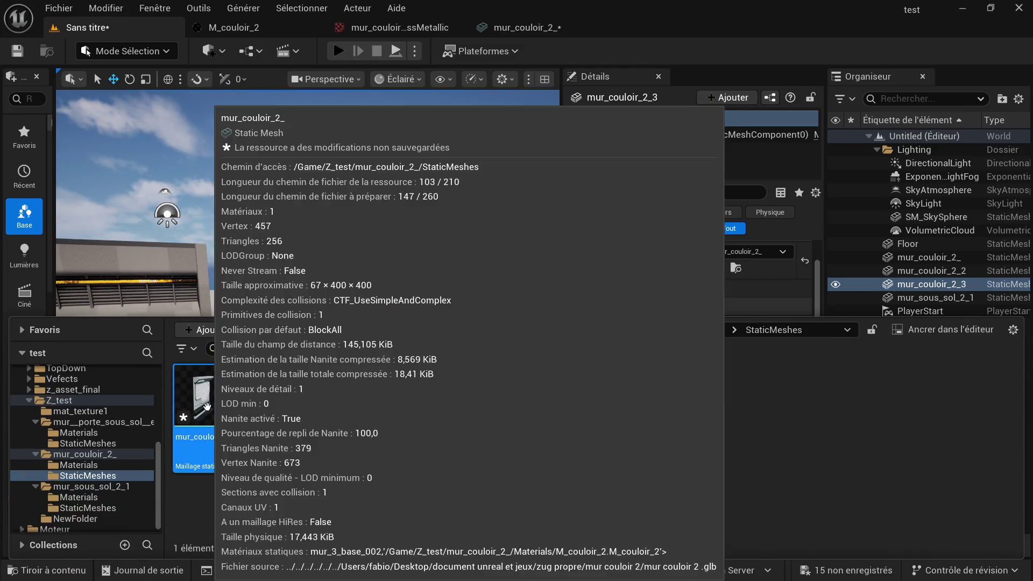
{"action": "right_click", "coordinate": [208, 408]}
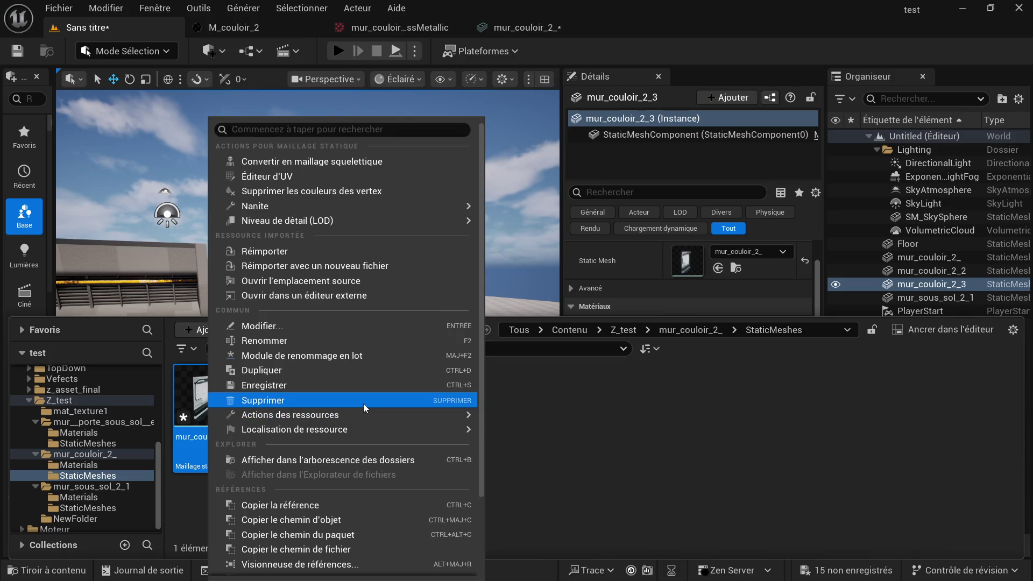
{"action": "left_click", "coordinate": [234, 399]}
{"action": "left_click", "coordinate": [448, 516]}
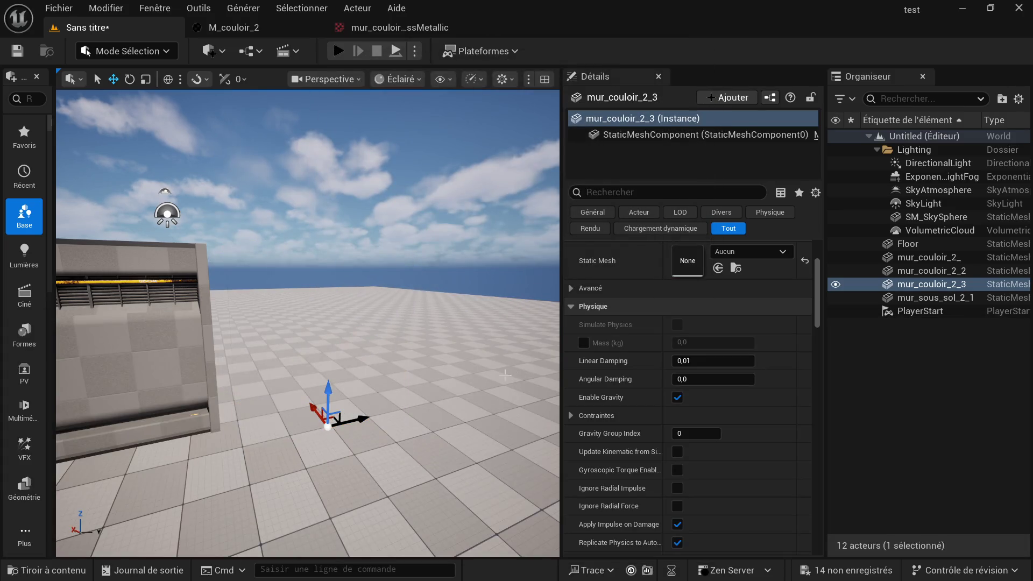
Step: Delete the mur_3_base_002 material instance from mur_couloir_2_/Materials
{"action": "left_click", "coordinate": [54, 570]}
{"action": "left_click", "coordinate": [691, 330]}
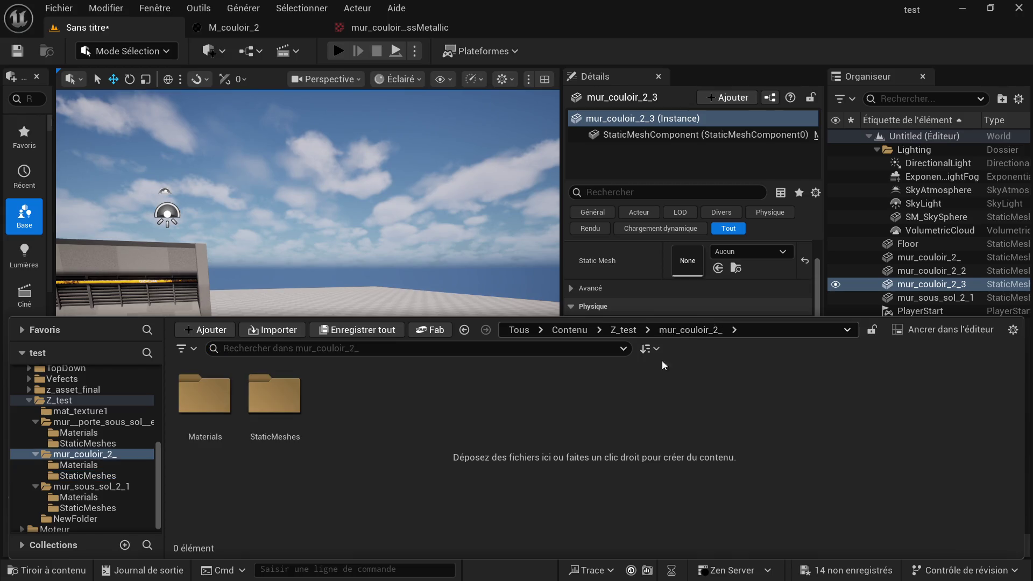
{"action": "double_click", "coordinate": [226, 412]}
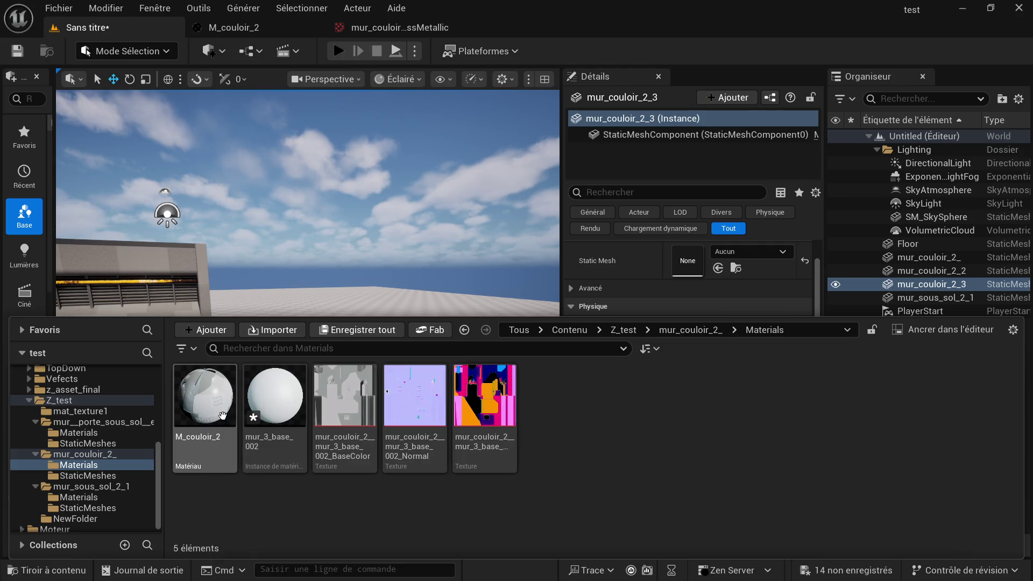
{"action": "left_click", "coordinate": [299, 436]}
{"action": "key", "text": "Delete"}
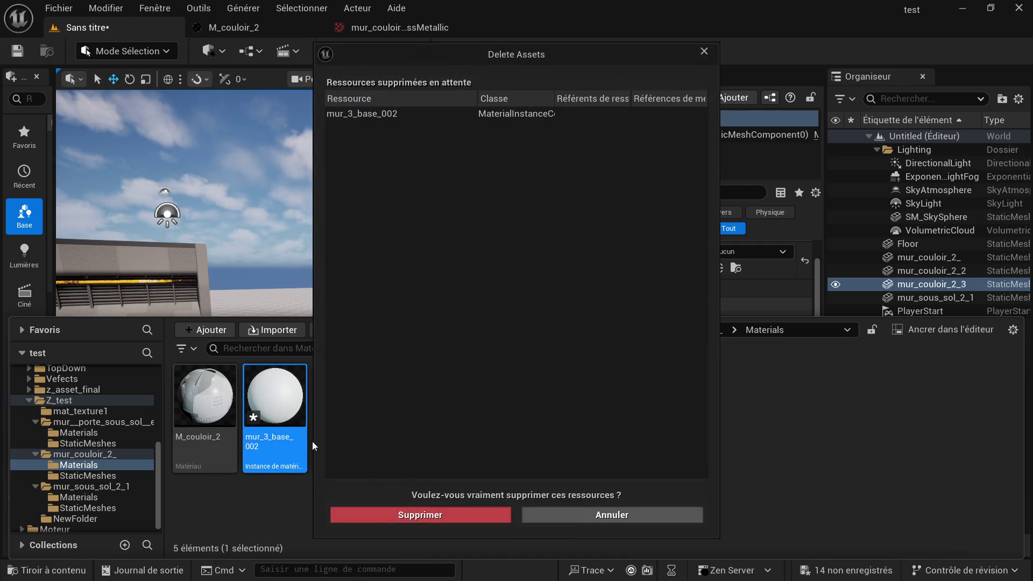
{"action": "left_click", "coordinate": [438, 519]}
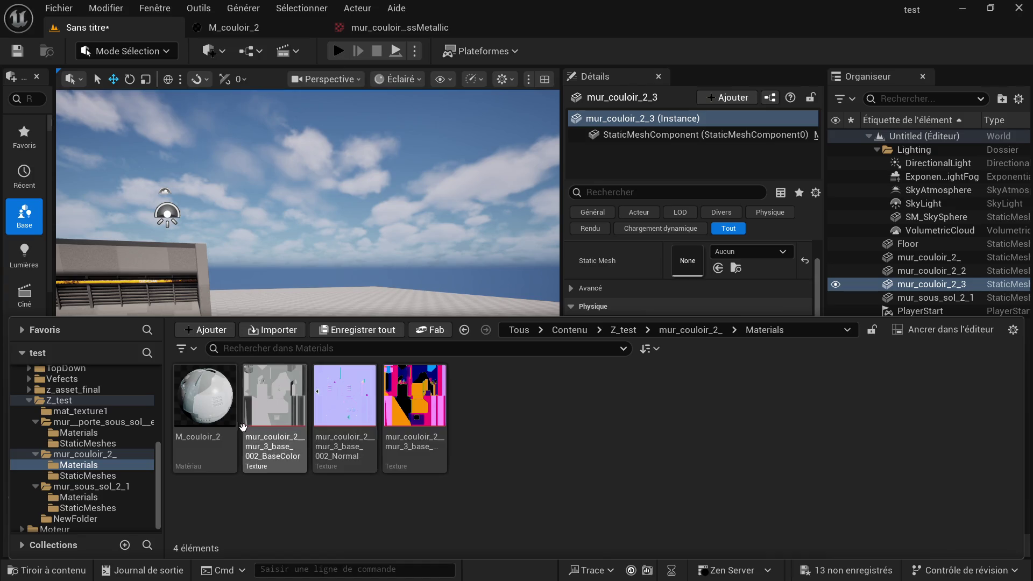
Step: Move M_couloir_2 and its three textures into the Z_test folder
{"action": "left_click", "coordinate": [206, 404]}
{"action": "left_click", "coordinate": [397, 410], "text": "shift"}
{"action": "mouse_move", "coordinate": [397, 410]}
{"action": "left_mouse_down"}
{"action": "mouse_move", "coordinate": [95, 441]}
{"action": "mouse_move", "coordinate": [83, 407]}
{"action": "left_mouse_up"}
{"action": "left_click", "coordinate": [121, 432]}
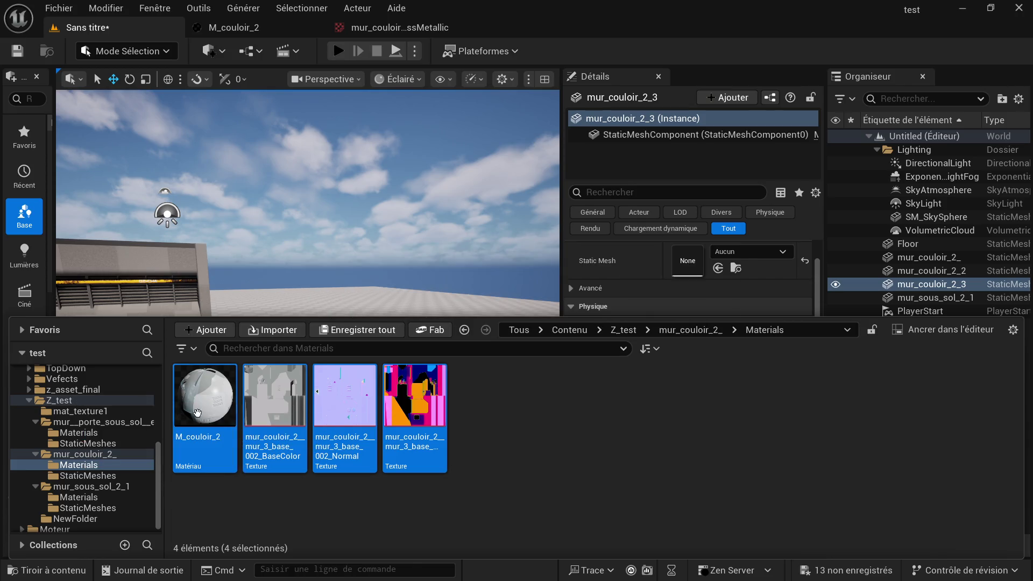
Step: Delete the now-empty mur_couloir_2_ folder from Z_test
{"action": "left_click", "coordinate": [623, 330]}
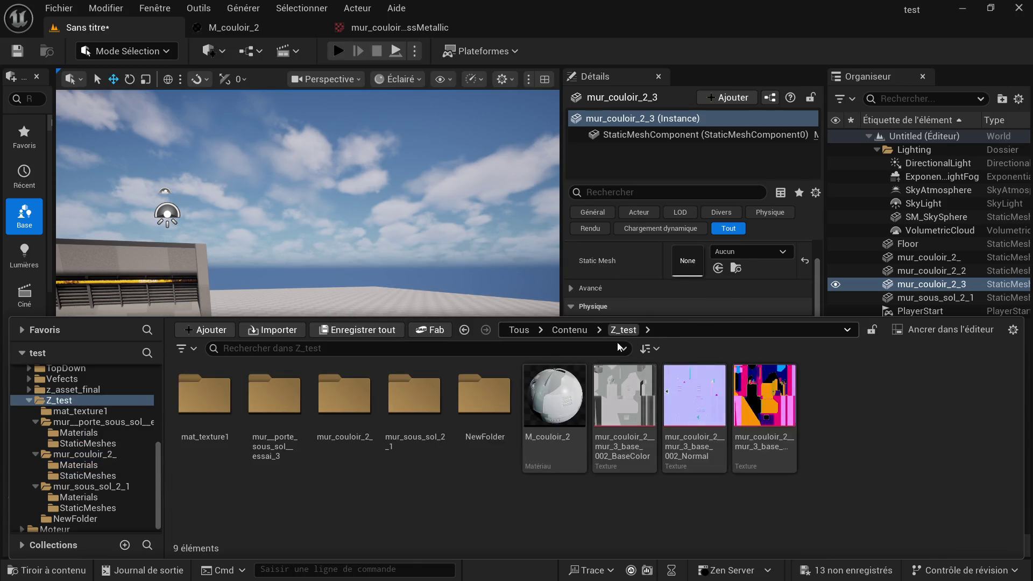
{"action": "left_click", "coordinate": [345, 417]}
{"action": "right_click", "coordinate": [345, 417]}
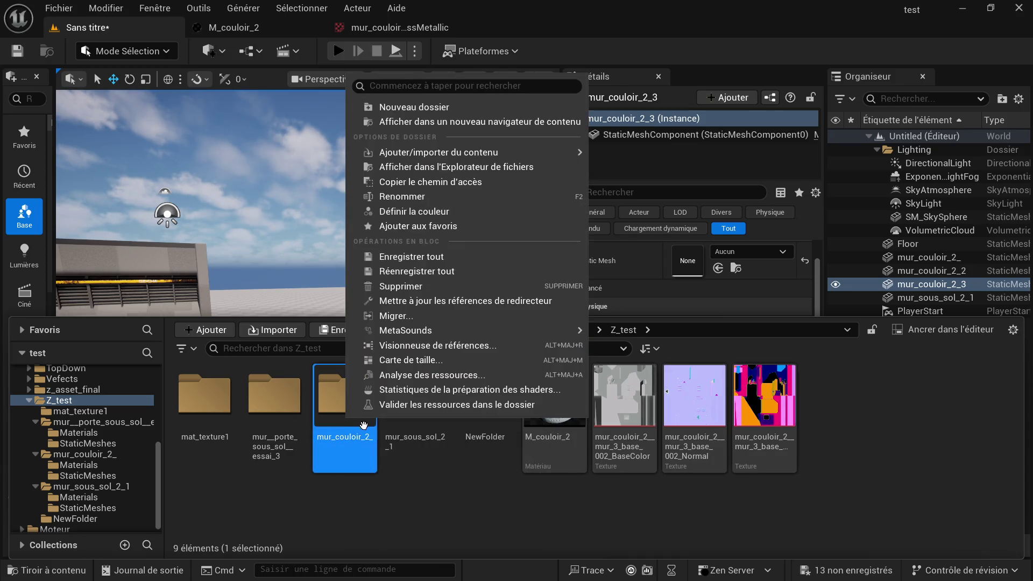
{"action": "left_click", "coordinate": [434, 288]}
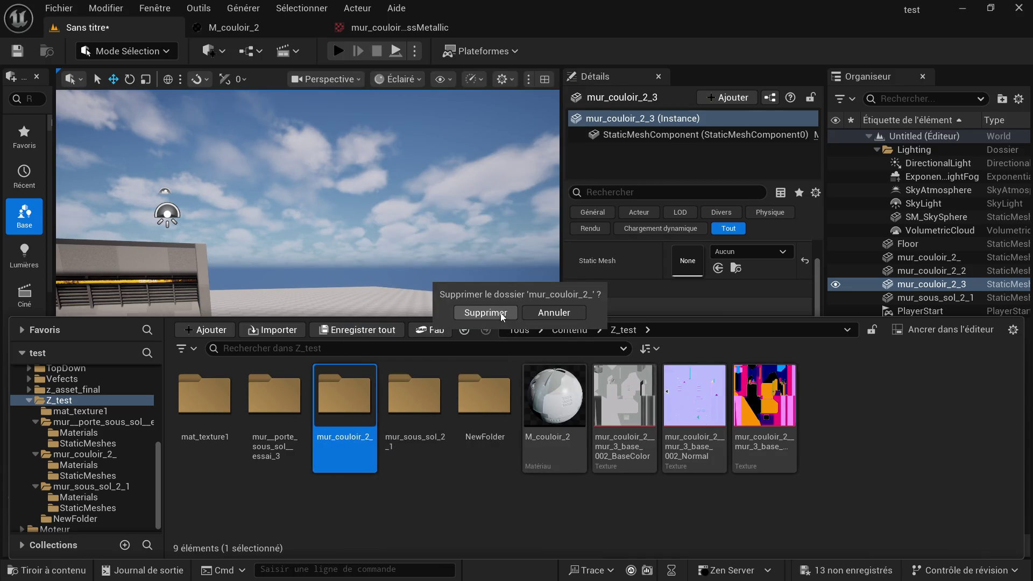
{"action": "left_click", "coordinate": [485, 312]}
{"action": "left_click", "coordinate": [77, 570]}
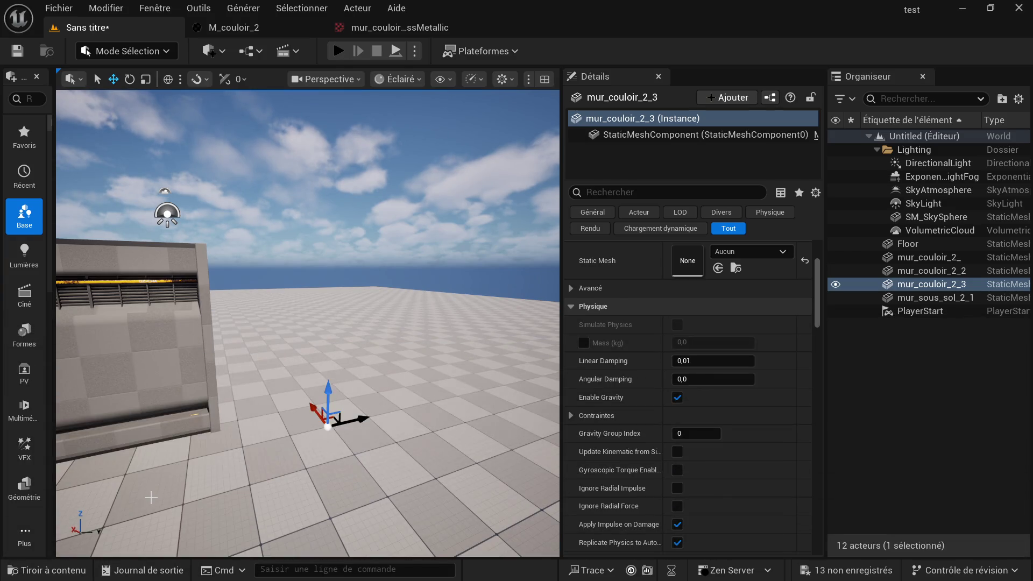
{"action": "left_click", "coordinate": [83, 570]}
Step: Import mur couloir 2.glb into Z_test with default options
{"action": "right_click", "coordinate": [412, 485]}
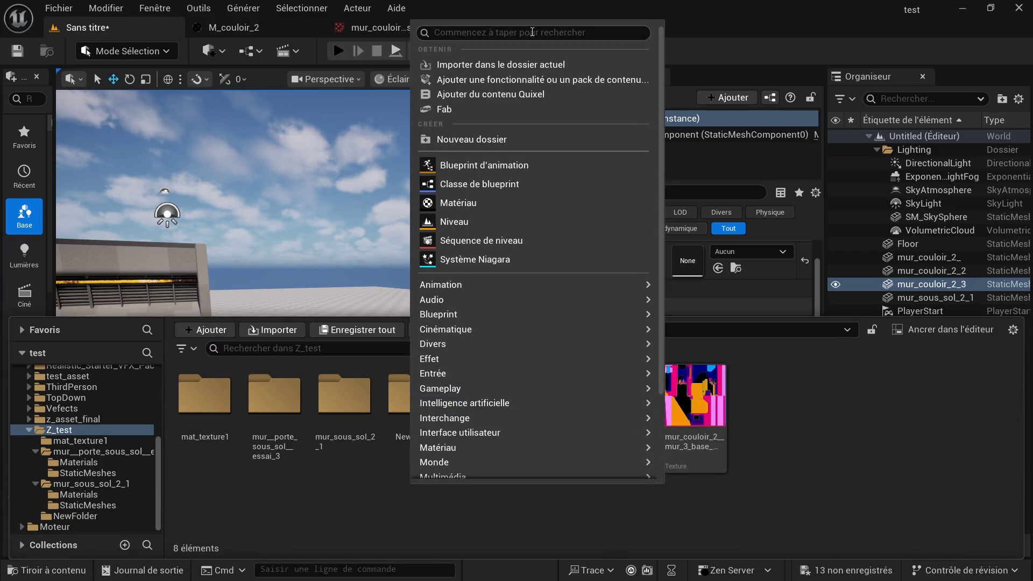
{"action": "left_click", "coordinate": [496, 64]}
{"action": "double_click", "coordinate": [195, 116]}
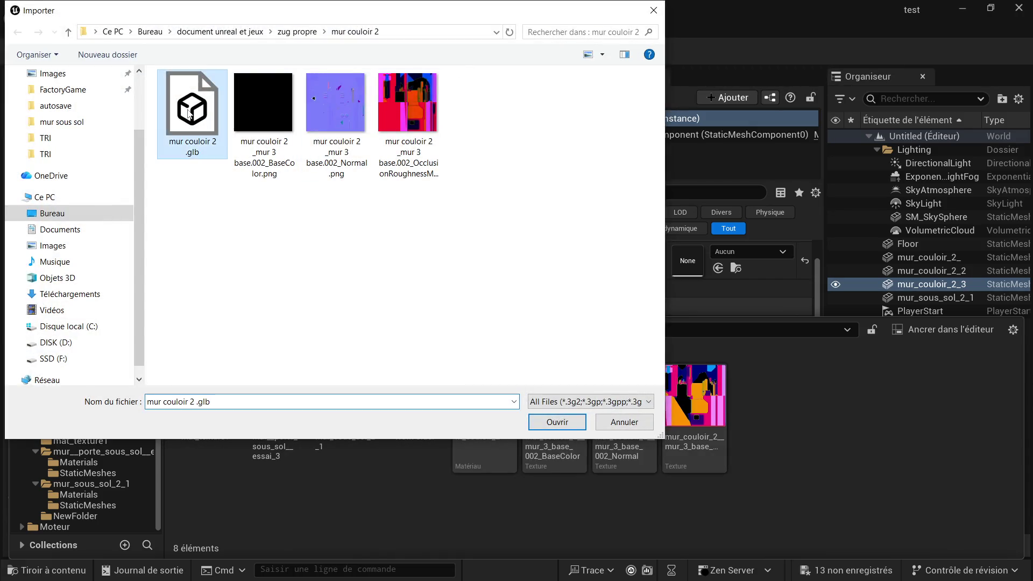
{"action": "left_click", "coordinate": [626, 519]}
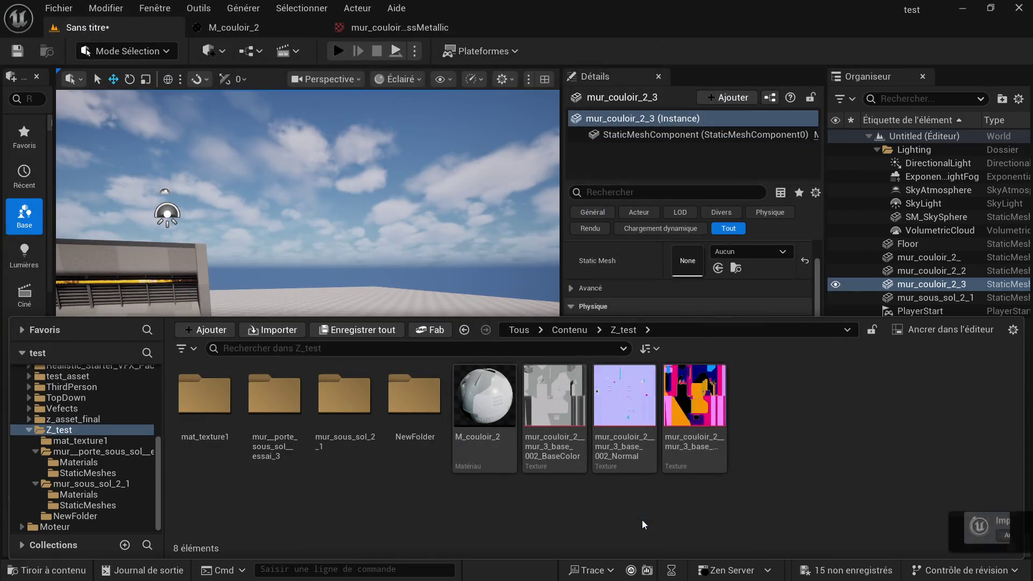
Step: Force-delete the auto-created mur_3_base_002 material instance in mur_couloir_2_/Materials
{"action": "double_click", "coordinate": [766, 431]}
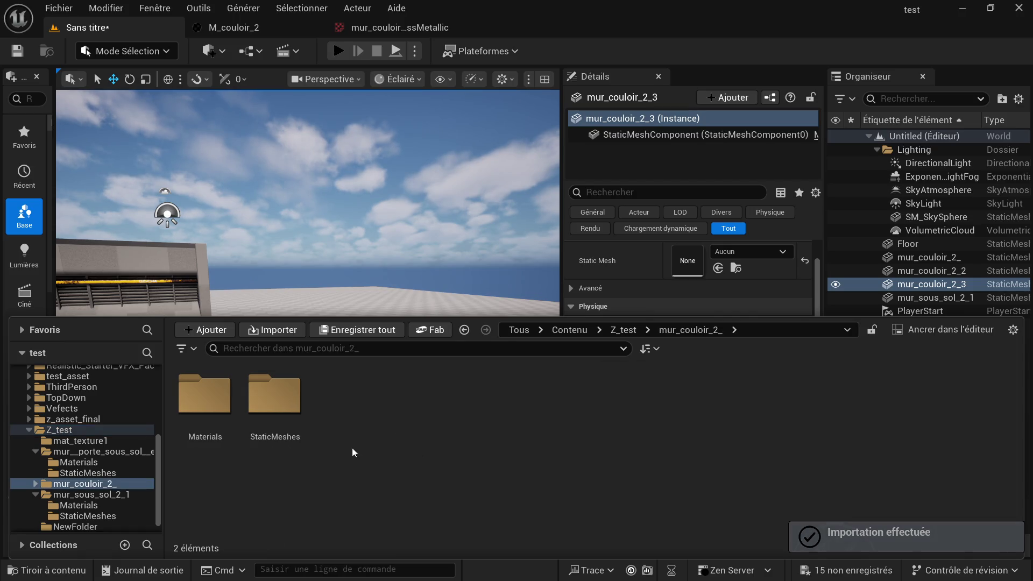
{"action": "double_click", "coordinate": [205, 396]}
{"action": "left_click", "coordinate": [214, 406]}
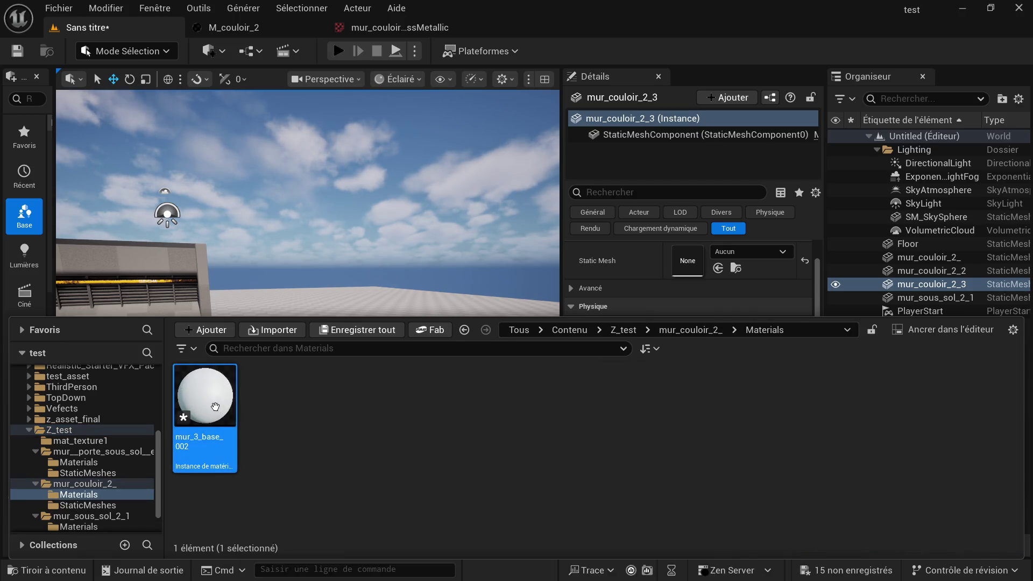
{"action": "key", "text": "Delete"}
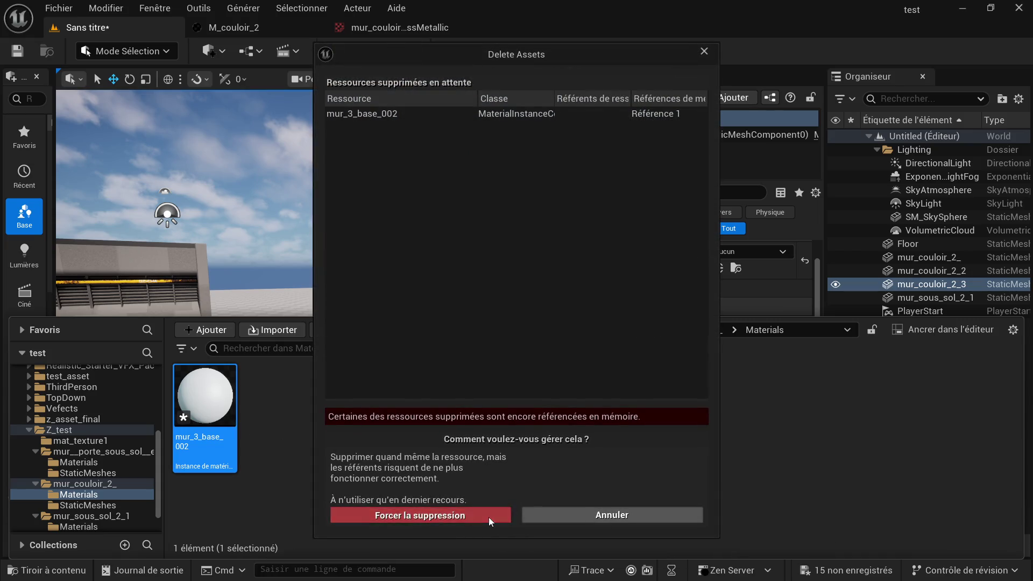
{"action": "left_click", "coordinate": [489, 515]}
Step: Import the three exported PNG textures into the Materials folder
{"action": "right_click", "coordinate": [264, 425]}
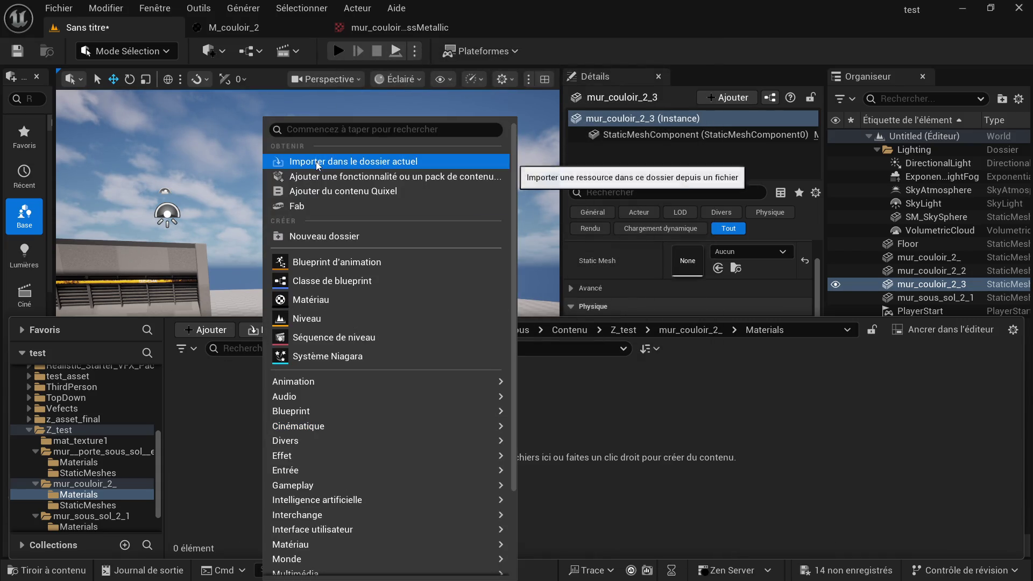
{"action": "left_click", "coordinate": [316, 161]}
{"action": "left_click", "coordinate": [242, 129]}
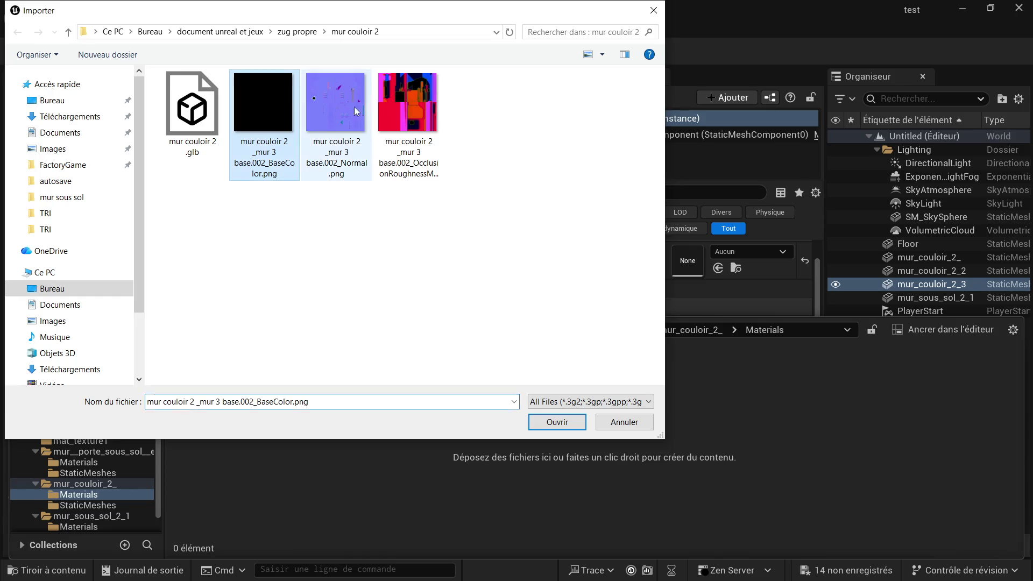
{"action": "left_click", "coordinate": [389, 100], "text": "shift"}
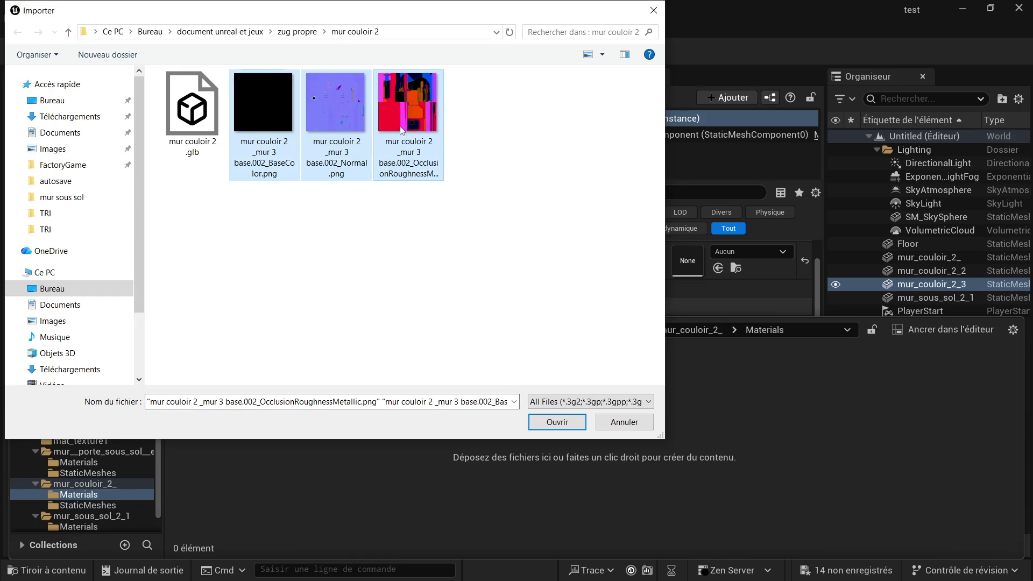
{"action": "left_click", "coordinate": [558, 422]}
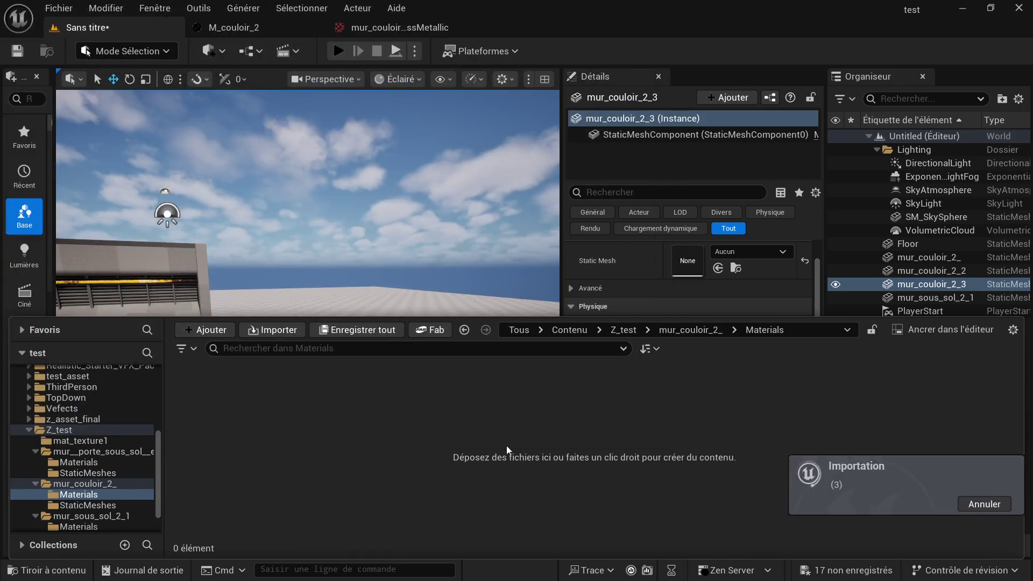
Step: Force-delete the three old mur_couloir_2 textures left in Z_test
{"action": "left_click", "coordinate": [62, 433]}
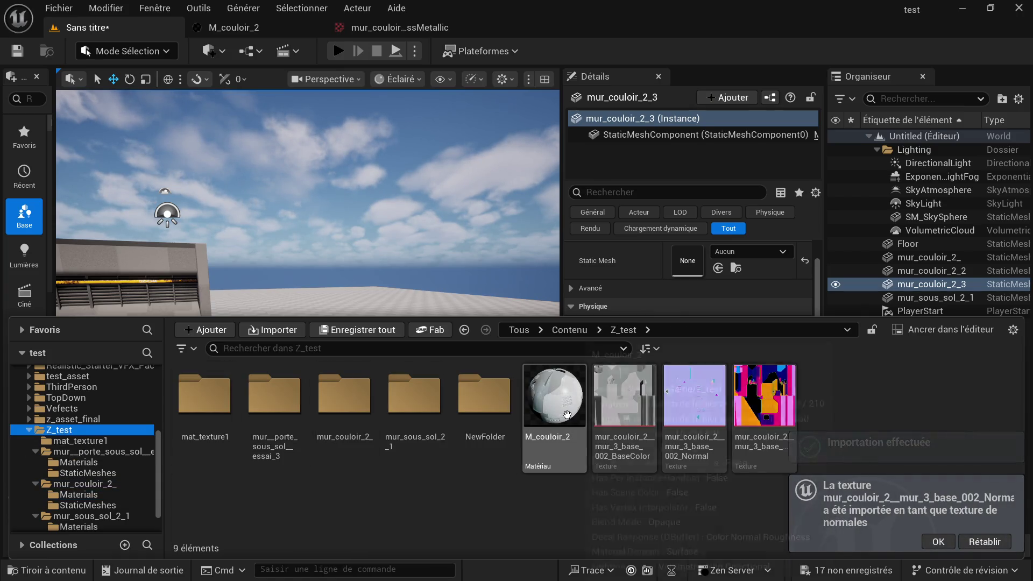
{"action": "left_click", "coordinate": [604, 414]}
{"action": "left_click", "coordinate": [758, 398]}
{"action": "left_click", "coordinate": [641, 402]}
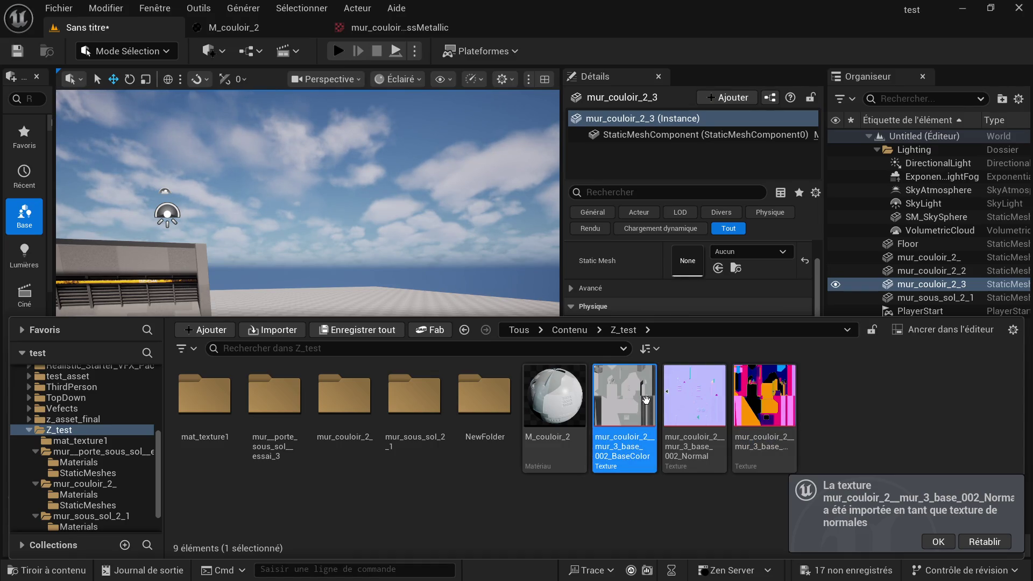
{"action": "left_click", "coordinate": [739, 403], "text": "shift"}
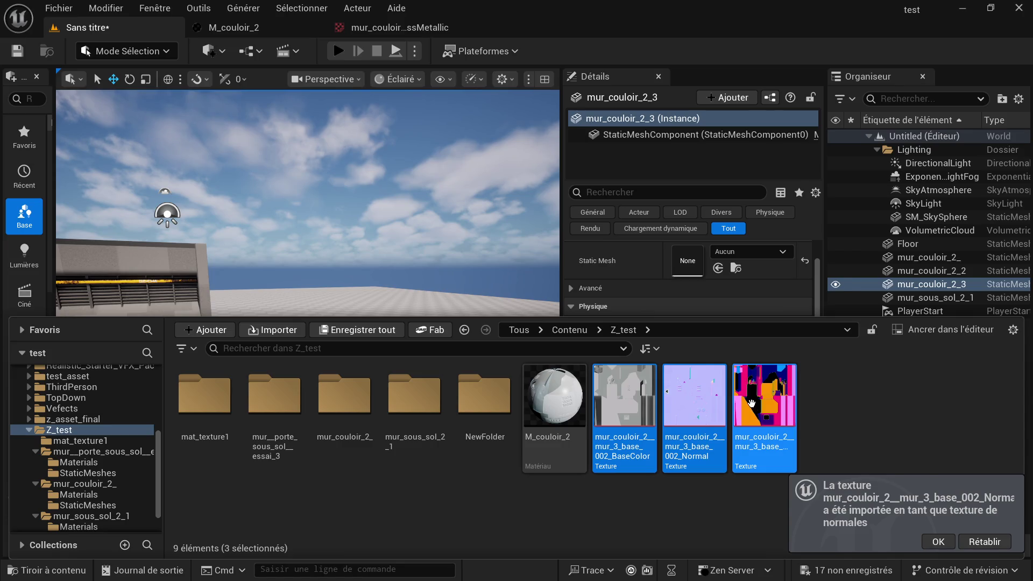
{"action": "right_click", "coordinate": [743, 383]}
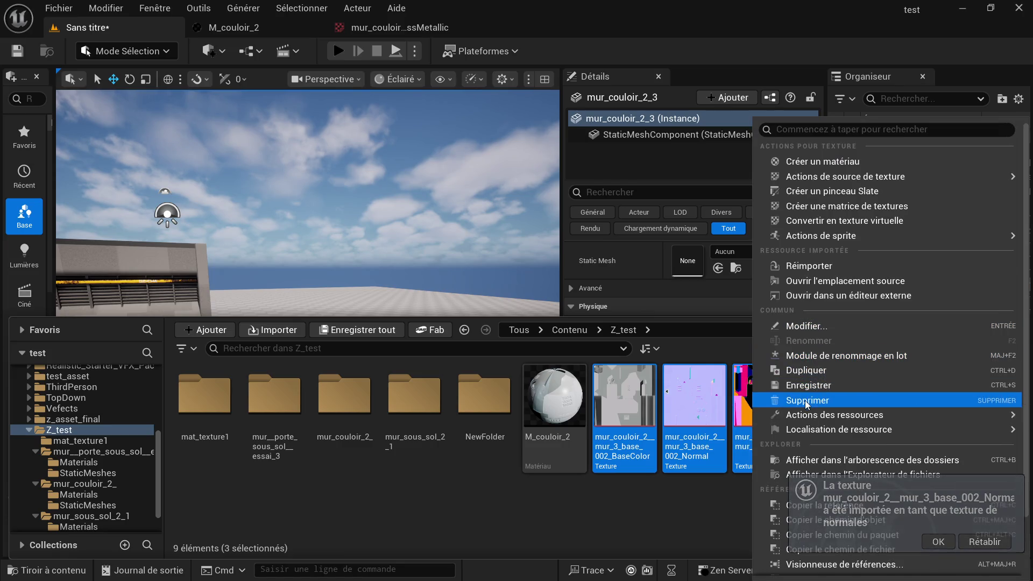
{"action": "left_click", "coordinate": [807, 401]}
{"action": "left_click", "coordinate": [516, 515]}
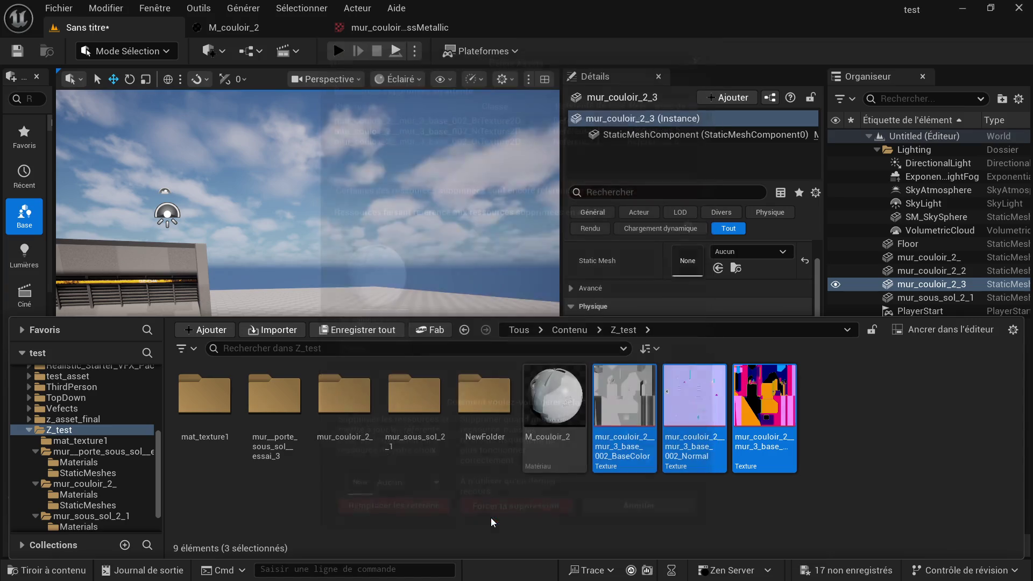
{"action": "left_click", "coordinate": [66, 571]}
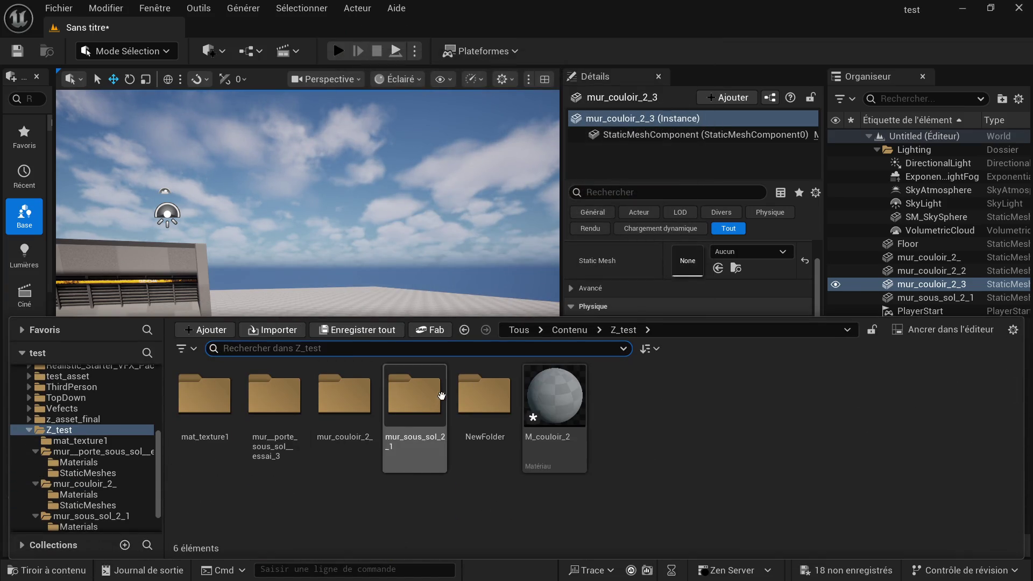
Step: Move M_couloir_2 into mur_couloir_2_/Materials
{"action": "mouse_move", "coordinate": [555, 400]}
{"action": "left_mouse_down"}
{"action": "mouse_move", "coordinate": [436, 424]}
{"action": "mouse_move", "coordinate": [345, 403]}
{"action": "mouse_move", "coordinate": [343, 413]}
{"action": "left_mouse_up"}
{"action": "left_click", "coordinate": [376, 433]}
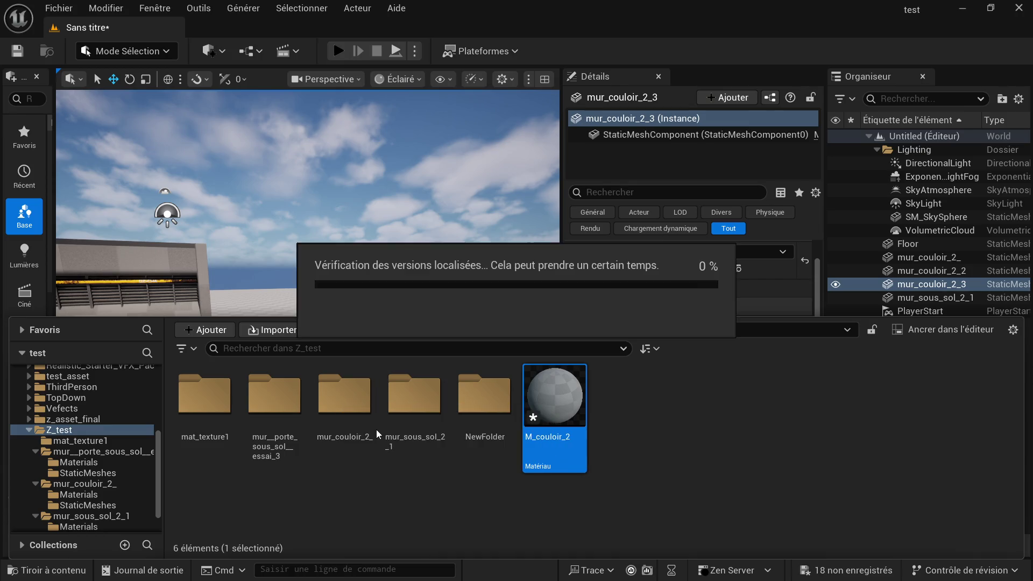
{"action": "double_click", "coordinate": [345, 399]}
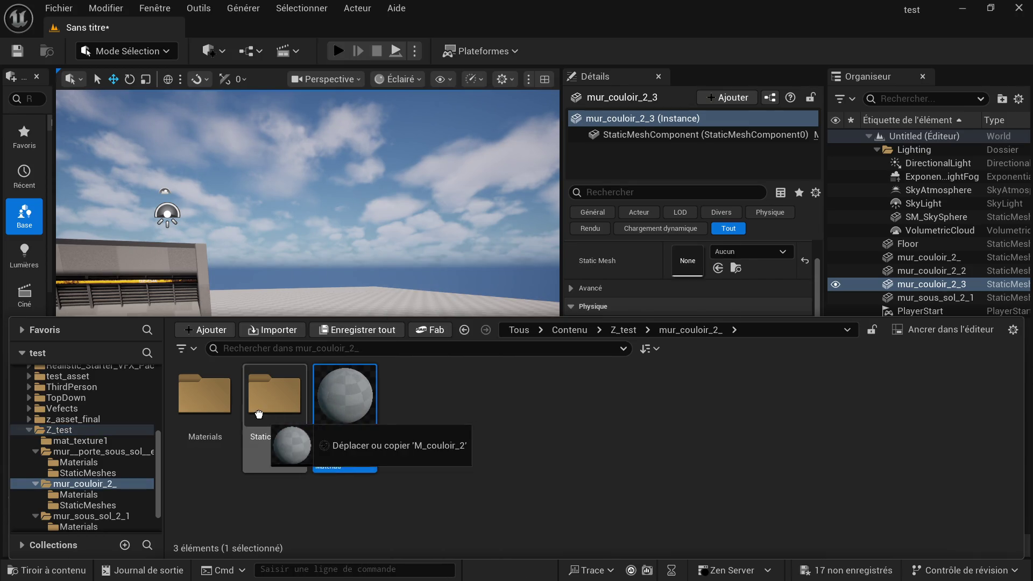
{"action": "left_click_drag", "start_coordinate": [351, 404], "coordinate": [222, 418]}
{"action": "left_click", "coordinate": [250, 441]}
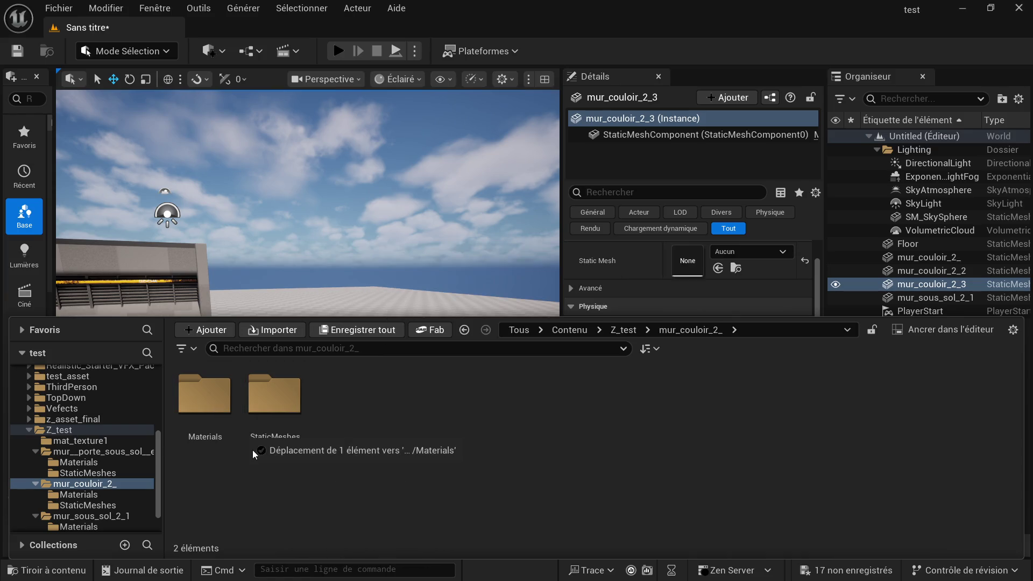
{"action": "double_click", "coordinate": [190, 420]}
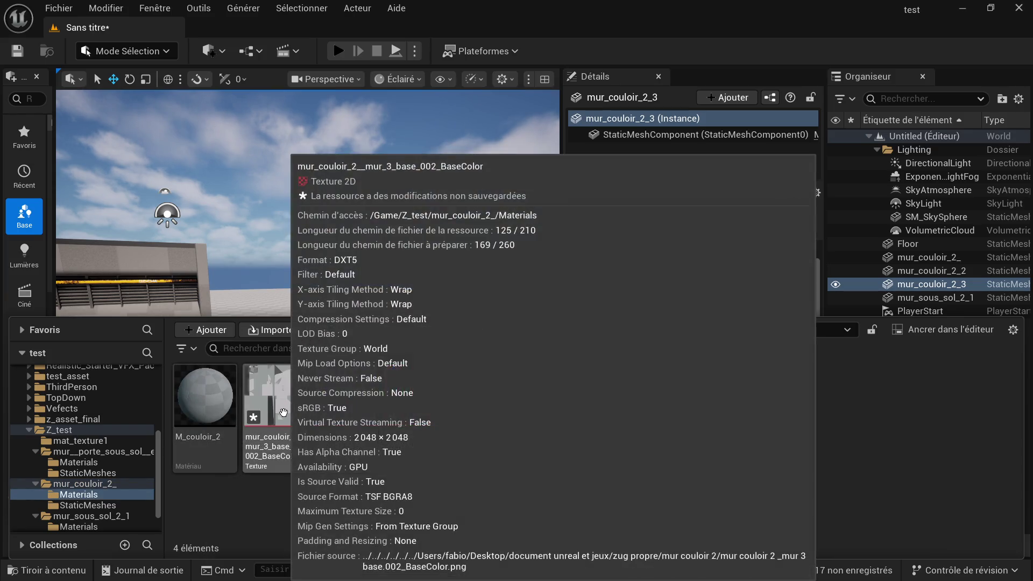
Step: Delete the three old Texture Sample nodes from M_couloir_2's graph
{"action": "left_click", "coordinate": [216, 403]}
{"action": "double_click", "coordinate": [218, 411]}
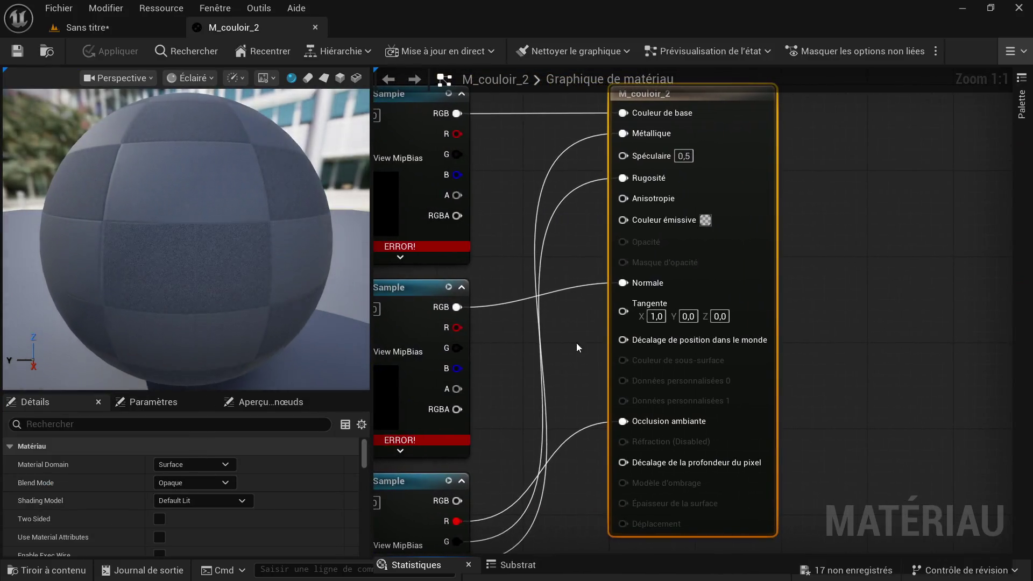
{"action": "left_click_drag", "start_coordinate": [431, 161], "coordinate": [441, 344]}
{"action": "left_click_drag", "start_coordinate": [449, 512], "coordinate": [468, 455]}
{"action": "key", "text": "Delete"}
Step: Set the occlusion-roughness-metallic texture to Masks (no sRGB) compression and save it
{"action": "left_click", "coordinate": [53, 570]}
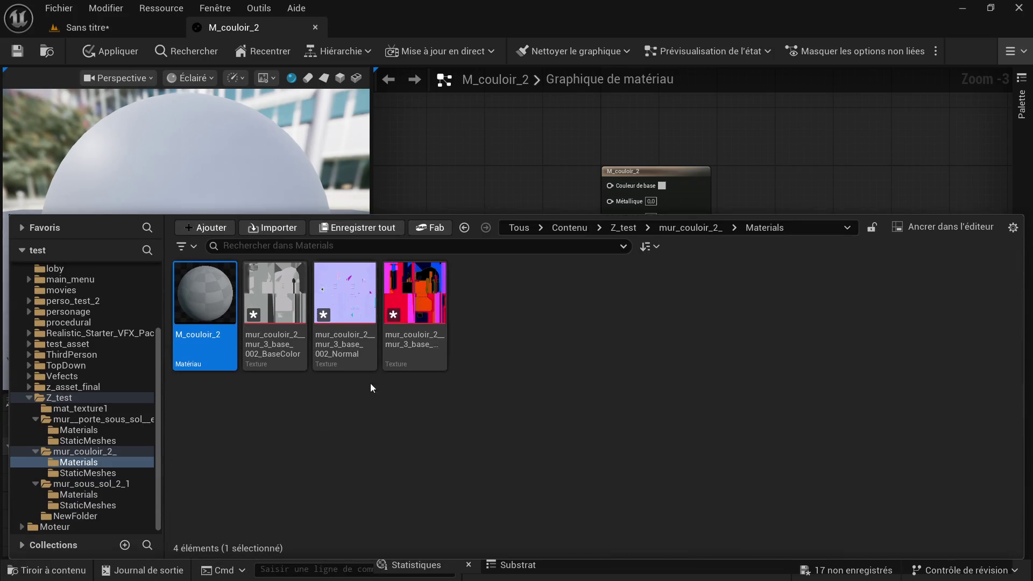
{"action": "double_click", "coordinate": [419, 299]}
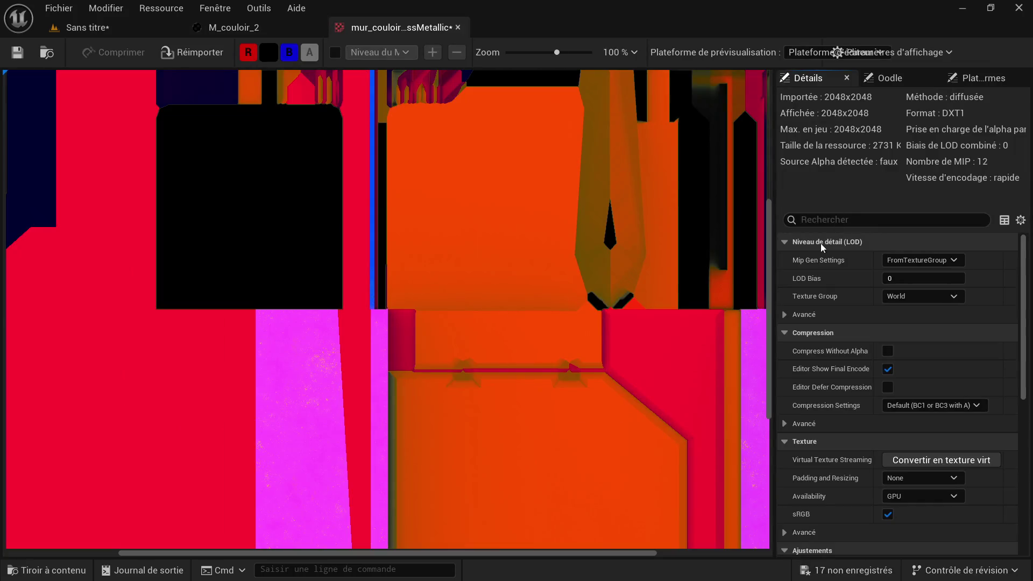
{"action": "scroll", "coordinate": [837, 364], "scroll_direction": "down", "scroll_amount": 1}
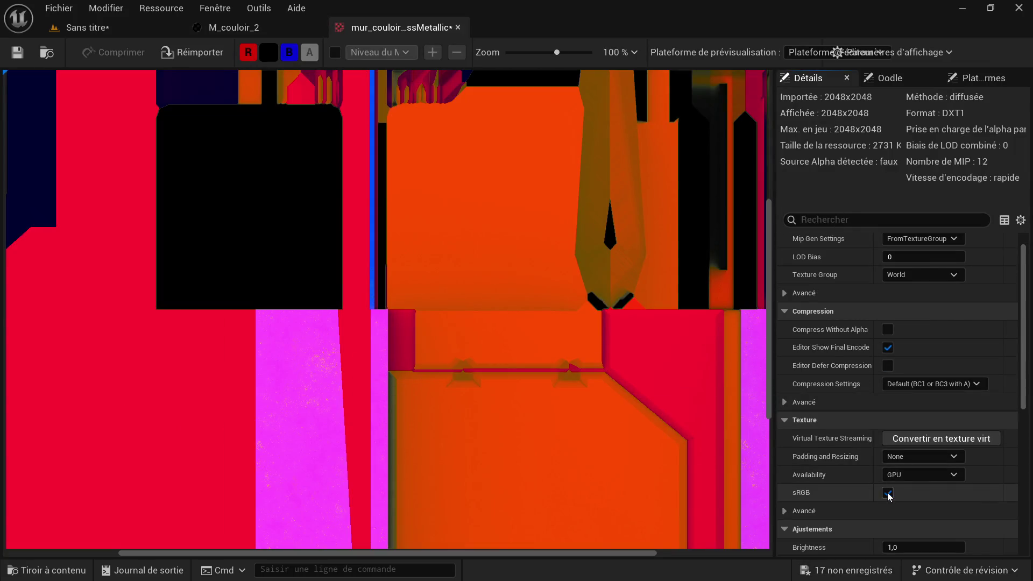
{"action": "left_click", "coordinate": [888, 494]}
{"action": "left_click", "coordinate": [912, 384]}
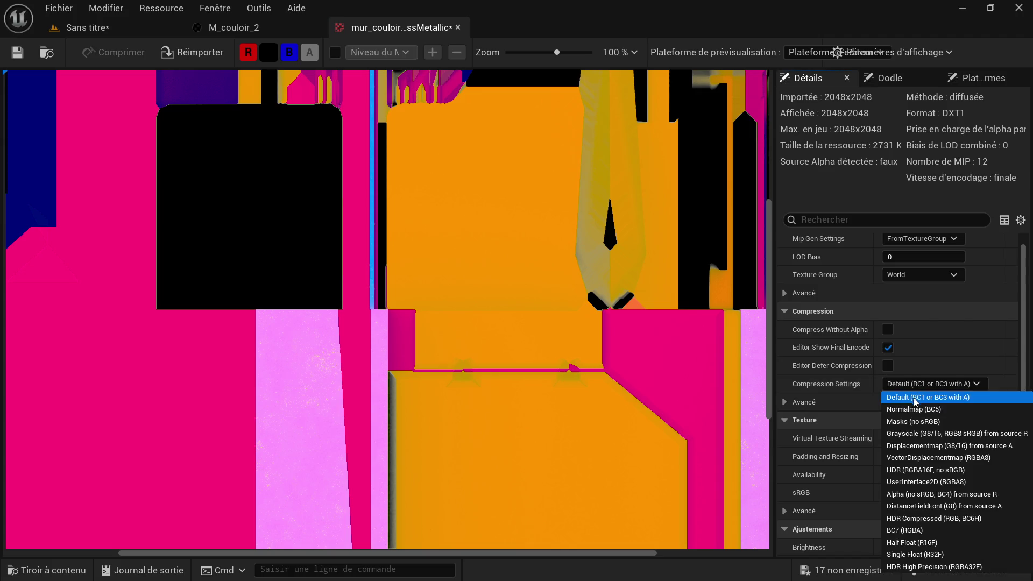
{"action": "left_click", "coordinate": [913, 421]}
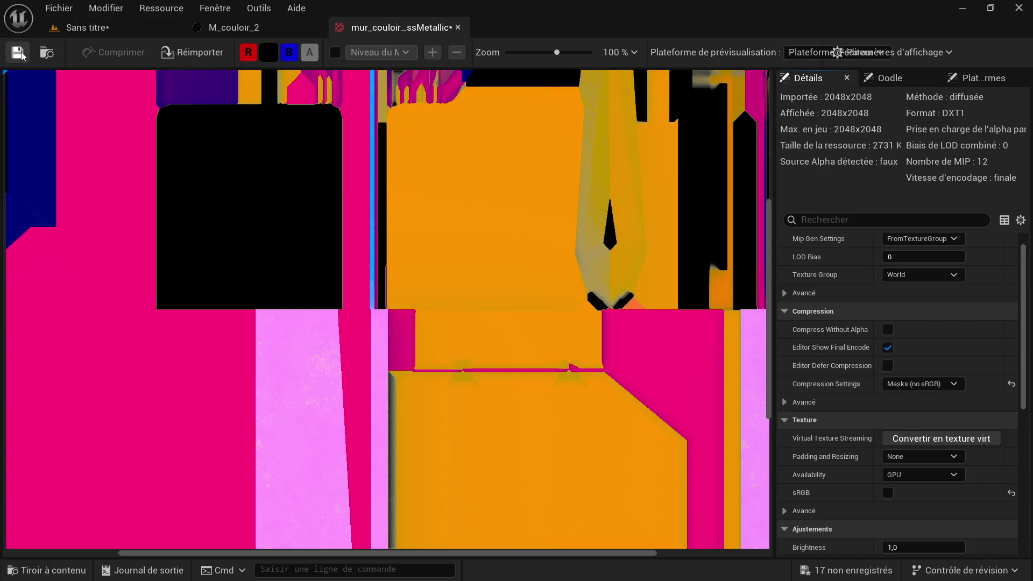
{"action": "left_click", "coordinate": [250, 31]}
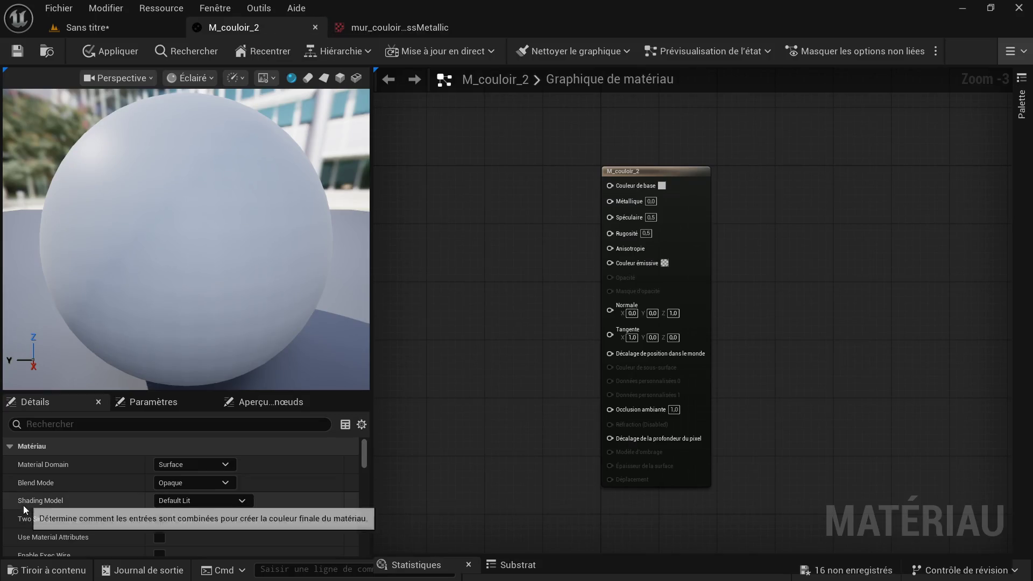
Step: Bring the BaseColor, Normal and occlusion-roughness-metallic textures into the M_couloir_2 material graph
{"action": "left_click", "coordinate": [49, 571]}
{"action": "left_click", "coordinate": [275, 300]}
{"action": "left_click", "coordinate": [415, 299], "text": "ctrl"}
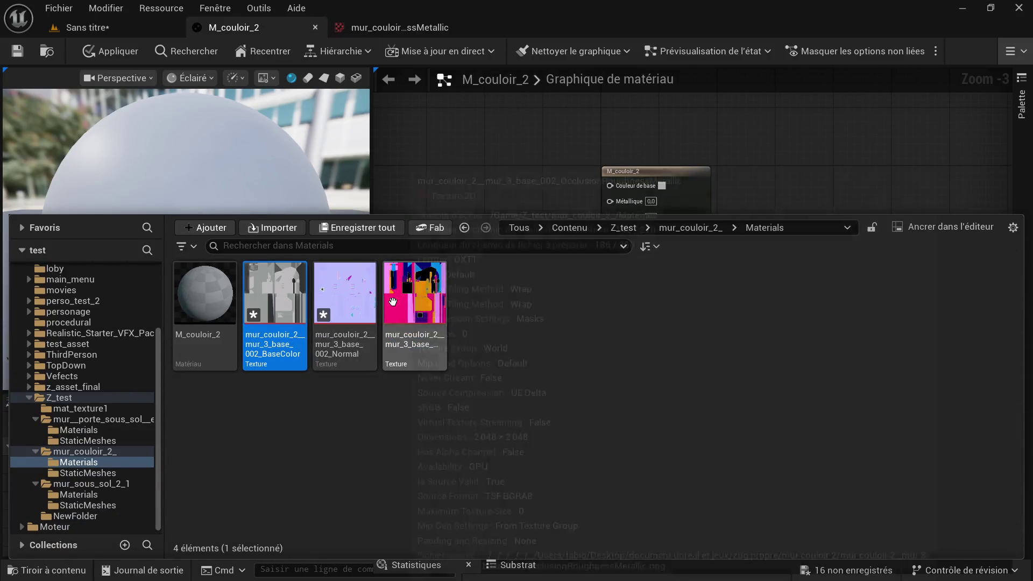
{"action": "left_click", "coordinate": [345, 299], "text": "ctrl"}
{"action": "mouse_move", "coordinate": [345, 298]}
{"action": "left_mouse_down"}
{"action": "mouse_move", "coordinate": [465, 198]}
{"action": "mouse_move", "coordinate": [455, 172]}
{"action": "mouse_move", "coordinate": [537, 191]}
{"action": "mouse_move", "coordinate": [609, 186]}
{"action": "left_mouse_up"}
{"action": "key", "text": "ctrl+space"}
Step: Wire BaseColor to base colour, normal to normal, mask R/G/B to occlusion, roughness, metallic, and apply
{"action": "left_click_drag", "start_coordinate": [525, 229], "coordinate": [459, 410]}
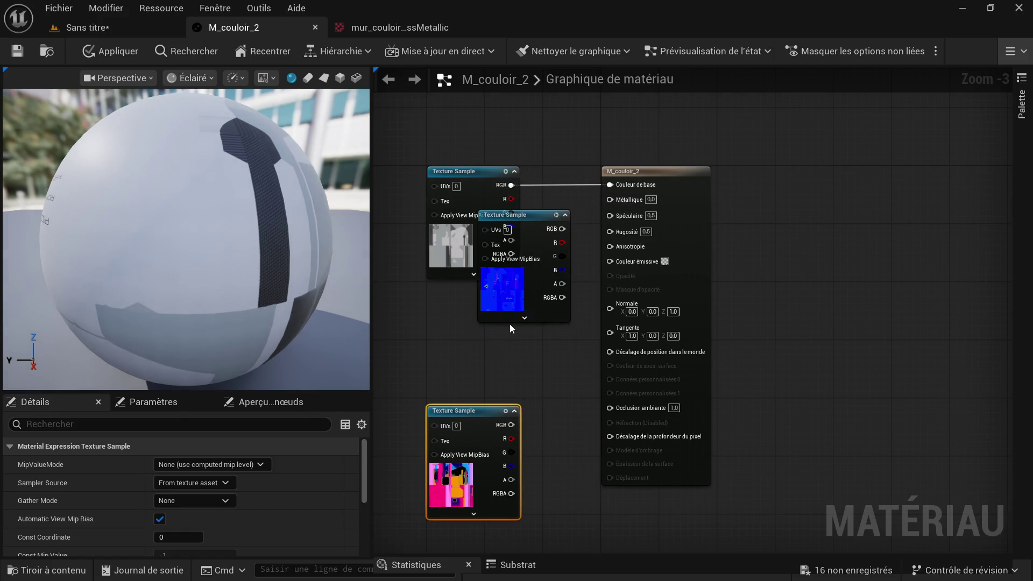
{"action": "mouse_move", "coordinate": [533, 228]}
{"action": "left_mouse_down"}
{"action": "mouse_move", "coordinate": [473, 300]}
{"action": "mouse_move", "coordinate": [607, 310]}
{"action": "left_mouse_up"}
{"action": "mouse_move", "coordinate": [519, 438]}
{"action": "left_mouse_down"}
{"action": "mouse_move", "coordinate": [612, 348]}
{"action": "mouse_move", "coordinate": [610, 396]}
{"action": "left_mouse_up"}
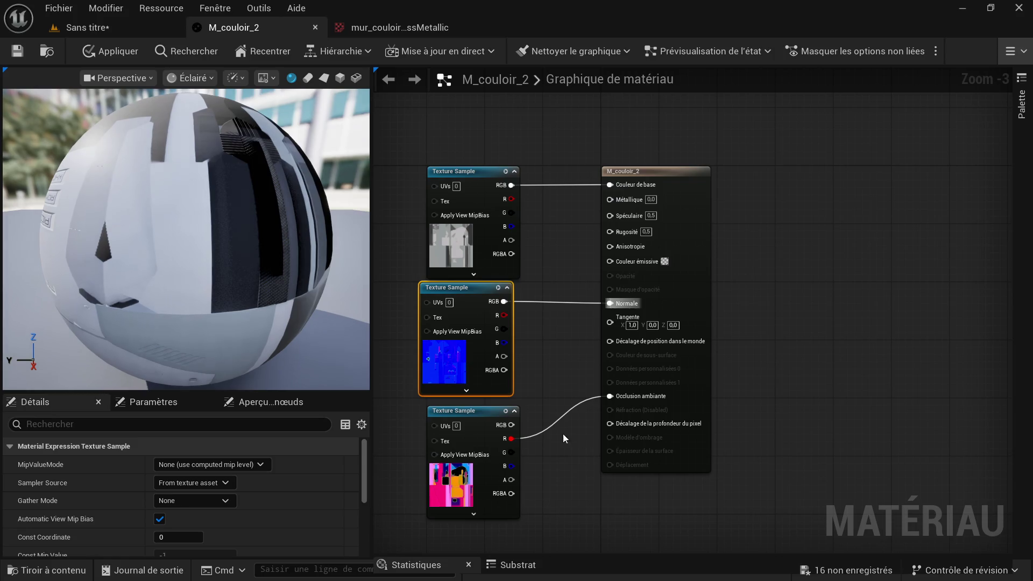
{"action": "left_click_drag", "start_coordinate": [518, 455], "coordinate": [622, 257]}
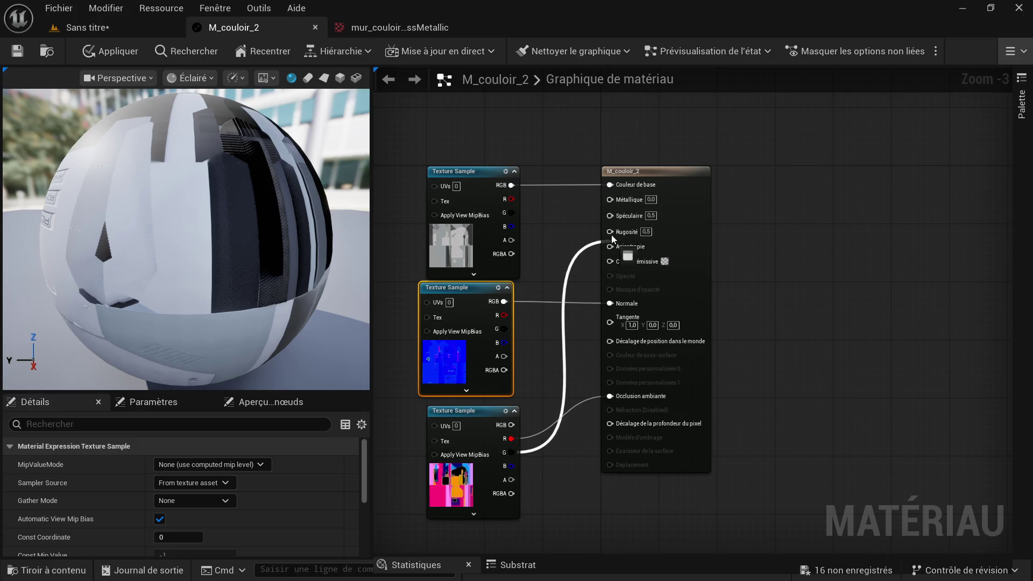
{"action": "left_click_drag", "start_coordinate": [611, 235], "coordinate": [611, 232]}
{"action": "left_click_drag", "start_coordinate": [513, 465], "coordinate": [610, 198]}
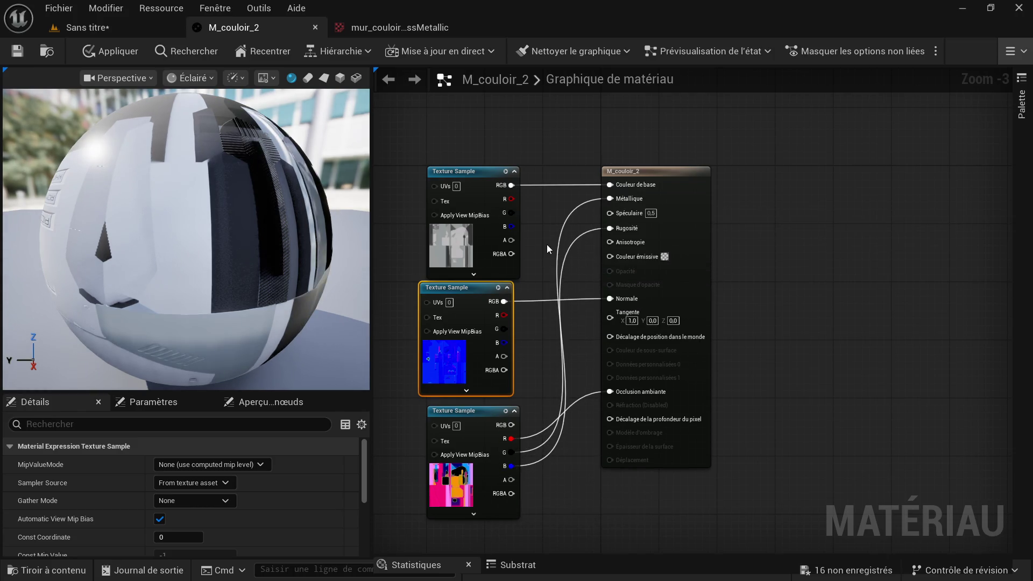
{"action": "scroll", "coordinate": [549, 245], "scroll_direction": "down", "scroll_amount": 2}
{"action": "left_click", "coordinate": [25, 50]}
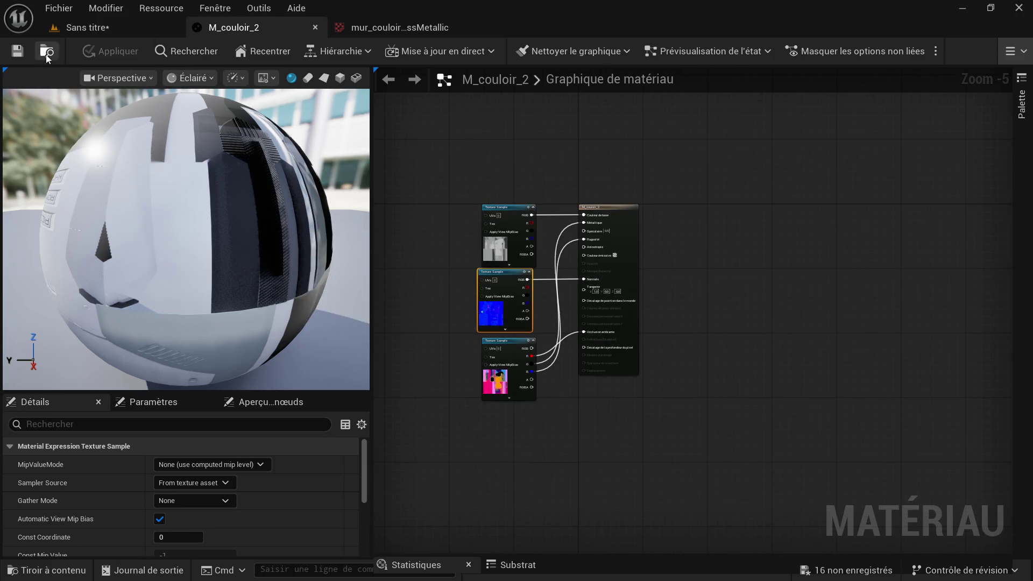
Step: Place a new mur_couloir_2_ static mesh from the StaticMeshes folder beside the existing wall
{"action": "left_click", "coordinate": [136, 26]}
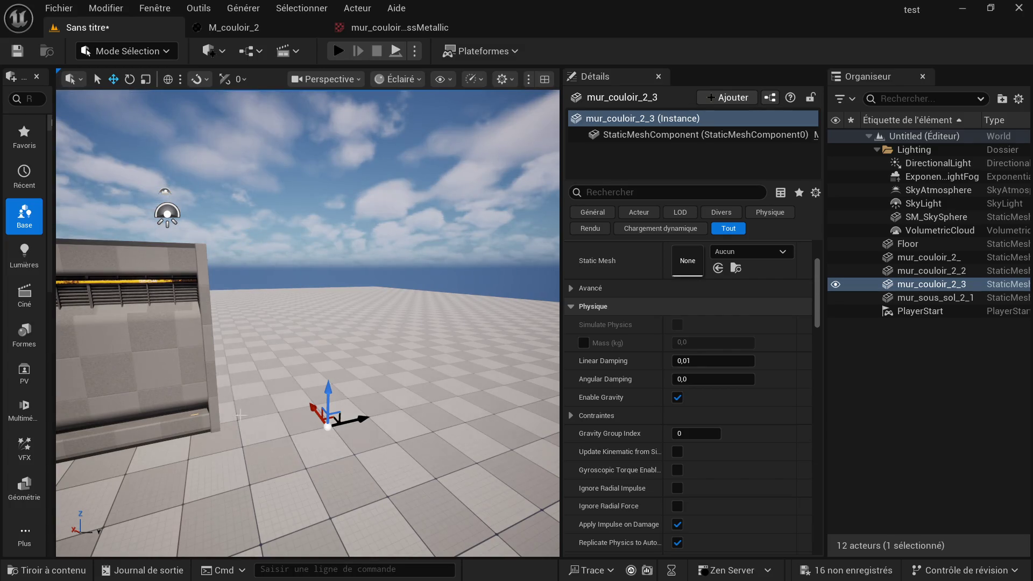
{"action": "left_click", "coordinate": [53, 571]}
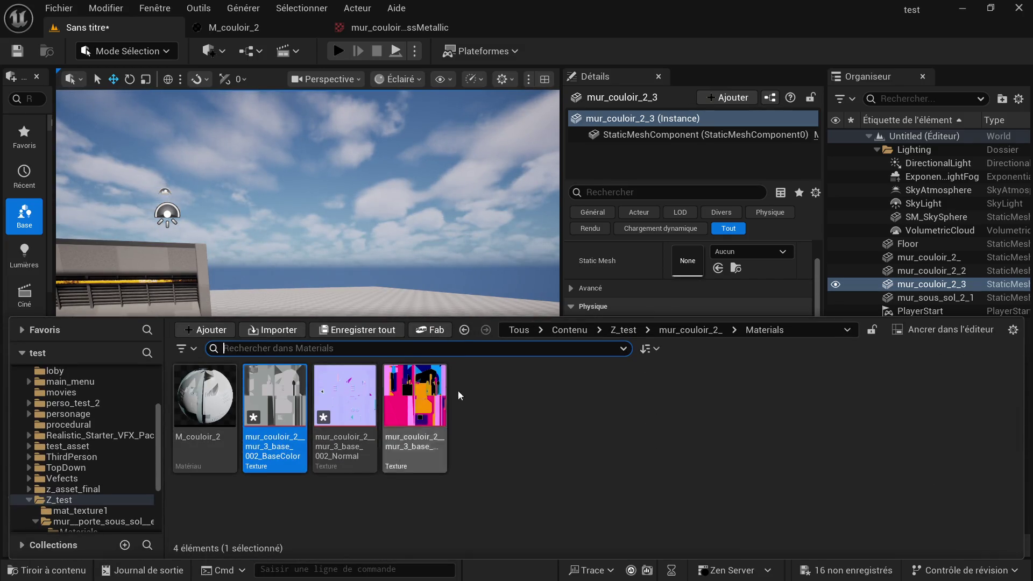
{"action": "left_click", "coordinate": [692, 330]}
{"action": "left_click", "coordinate": [280, 417]}
{"action": "double_click", "coordinate": [281, 417]}
{"action": "mouse_move", "coordinate": [205, 404]}
{"action": "left_mouse_down"}
{"action": "mouse_move", "coordinate": [313, 394]}
{"action": "mouse_move", "coordinate": [303, 386]}
{"action": "left_mouse_up"}
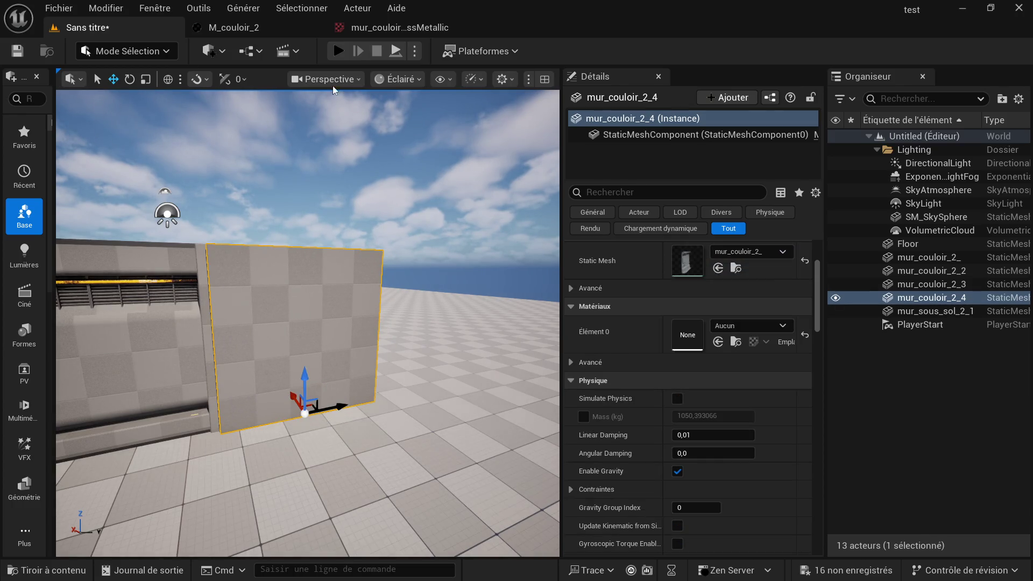
Step: Rotate the new wall 180° about its vertical axis and open the wall mesh asset for editing
{"action": "left_click", "coordinate": [129, 78]}
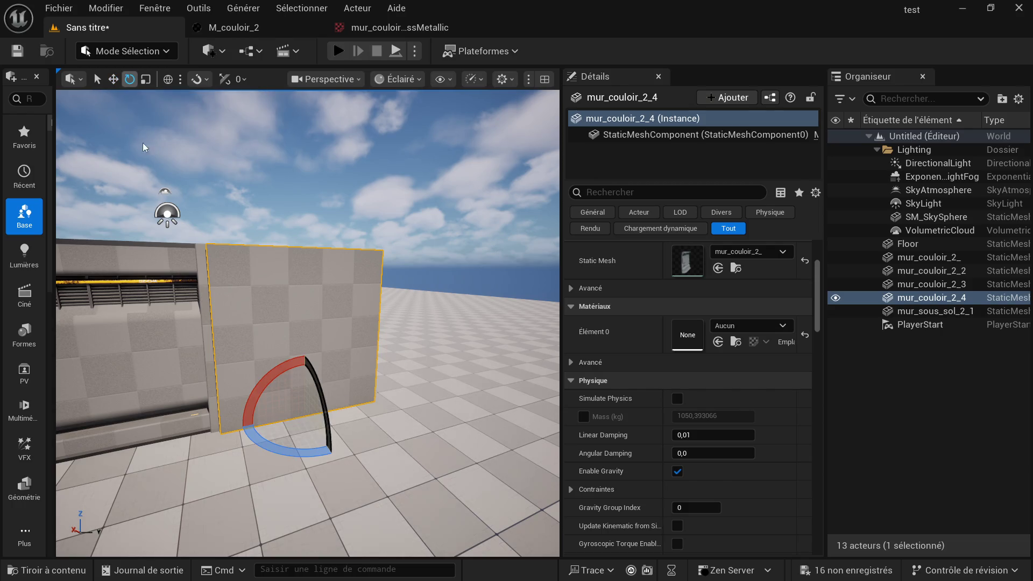
{"action": "mouse_move", "coordinate": [255, 444]}
{"action": "left_mouse_down"}
{"action": "mouse_move", "coordinate": [368, 449]}
{"action": "mouse_move", "coordinate": [332, 475]}
{"action": "left_mouse_up"}
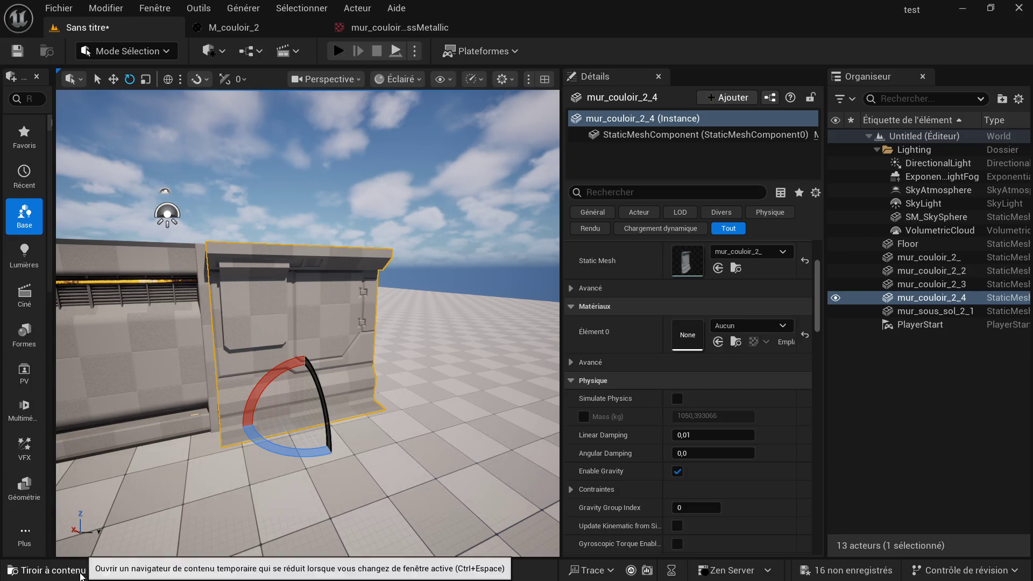
{"action": "left_click", "coordinate": [49, 570]}
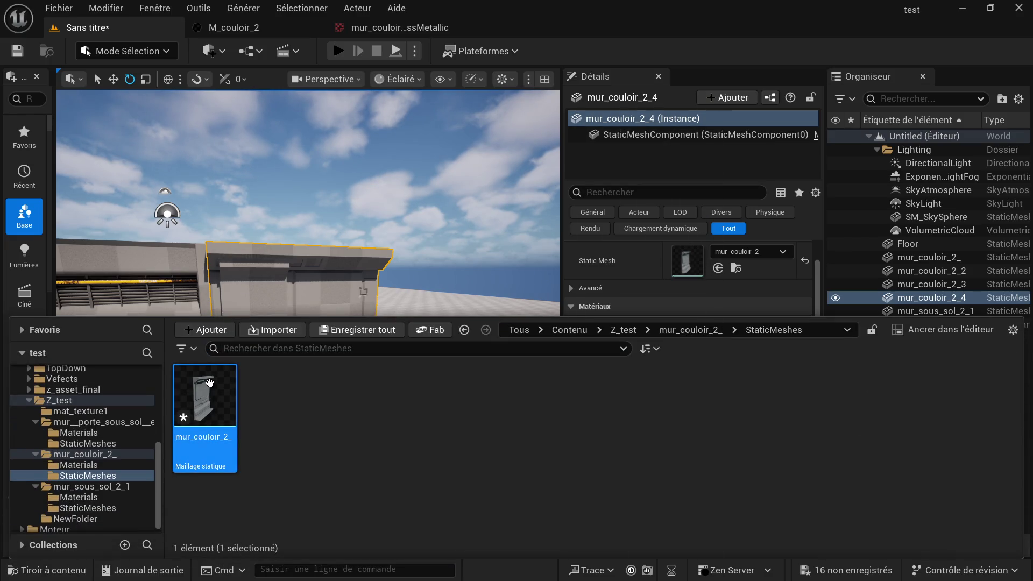
{"action": "double_click", "coordinate": [210, 381]}
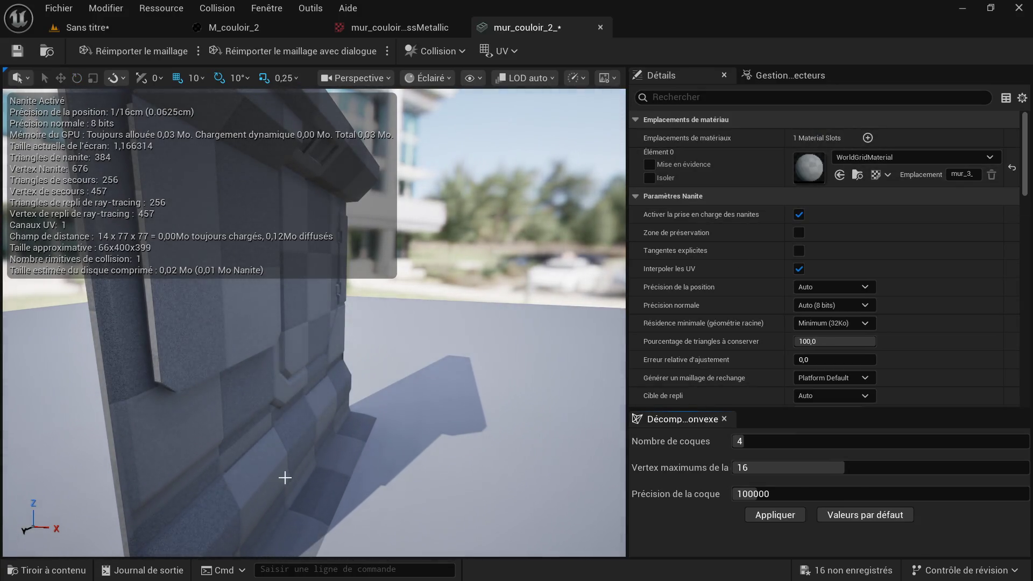
Step: Assign the M_couloir_2 material to the wall mesh's Element 0 slot and return to the level
{"action": "left_click", "coordinate": [49, 569]}
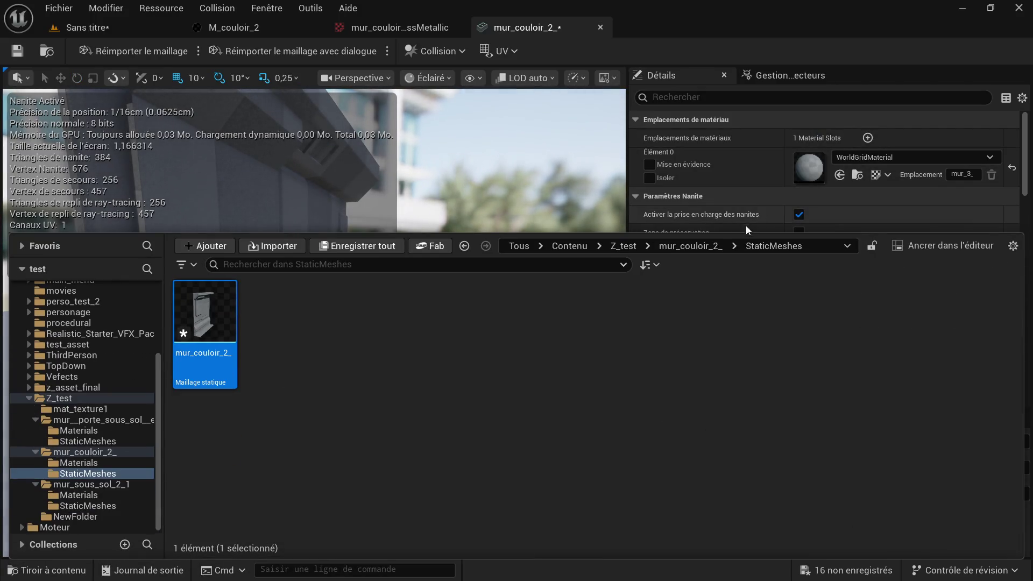
{"action": "left_click", "coordinate": [694, 246]}
{"action": "double_click", "coordinate": [207, 323]}
{"action": "left_click", "coordinate": [205, 315]}
{"action": "left_click", "coordinate": [840, 177]}
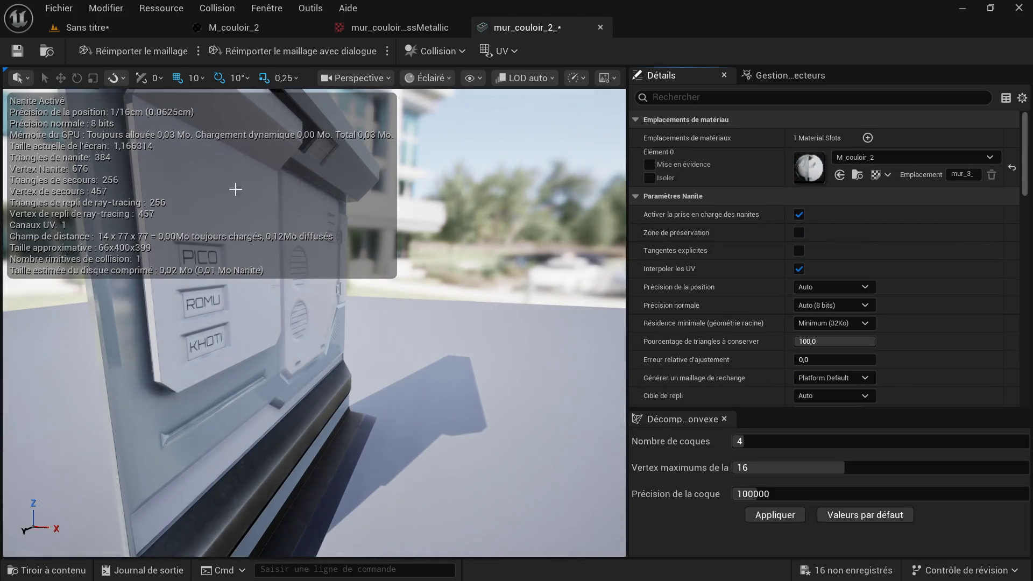
{"action": "mouse_move", "coordinate": [462, 300]}
{"action": "left_mouse_down"}
{"action": "mouse_move", "coordinate": [516, 307]}
{"action": "mouse_move", "coordinate": [289, 202]}
{"action": "left_mouse_up"}
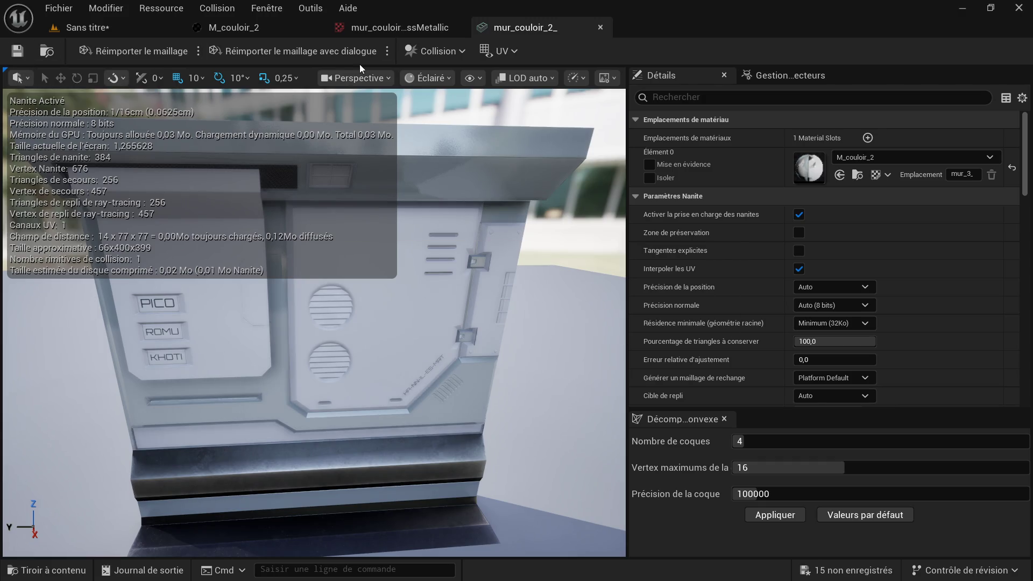
{"action": "left_click", "coordinate": [141, 28]}
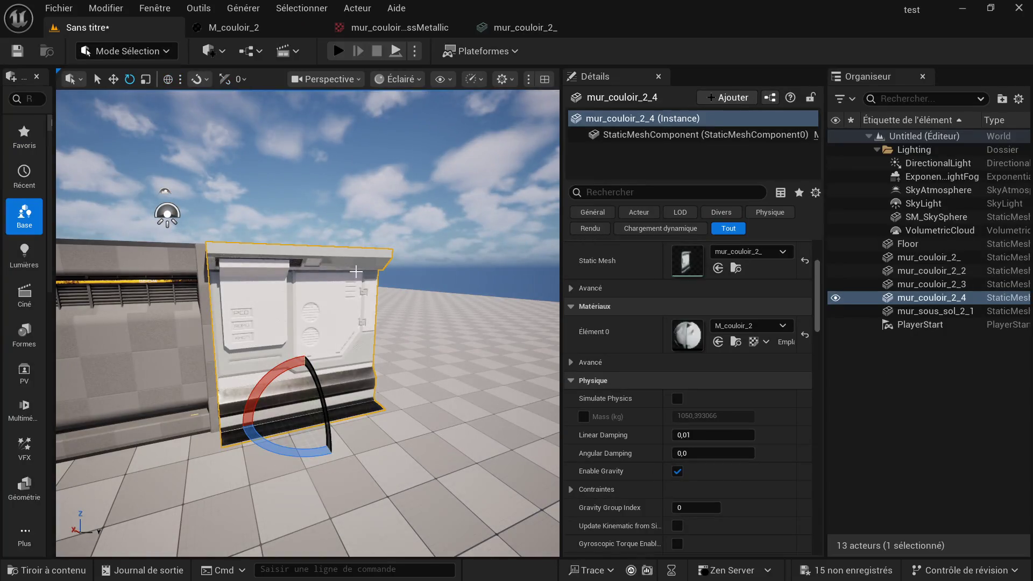
{"action": "scroll", "coordinate": [344, 308], "scroll_direction": "up", "scroll_amount": 5}
{"action": "right_click_drag", "start_coordinate": [253, 271], "coordinate": [295, 315]}
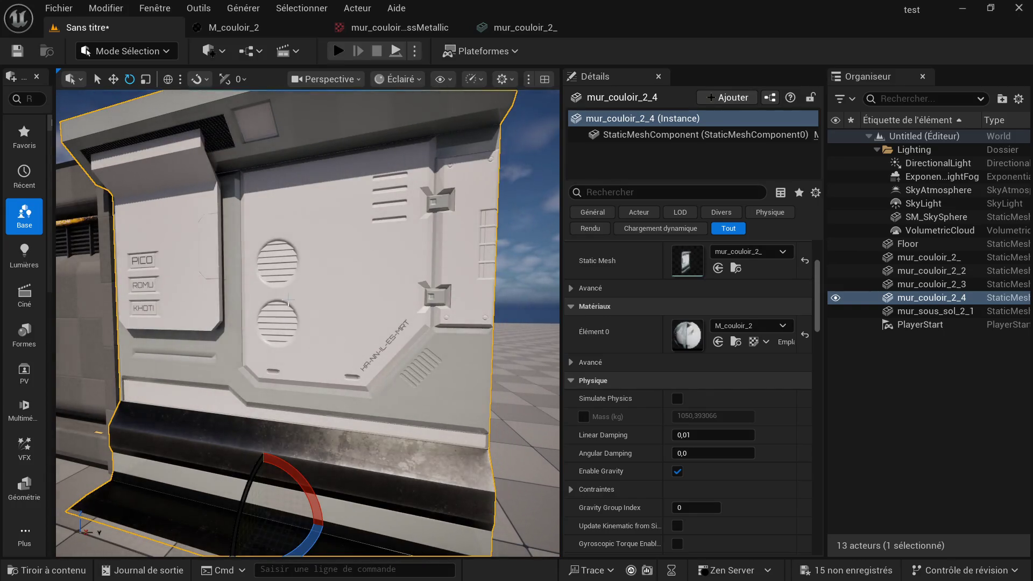
{"action": "right_click_drag", "start_coordinate": [291, 307], "coordinate": [282, 288]}
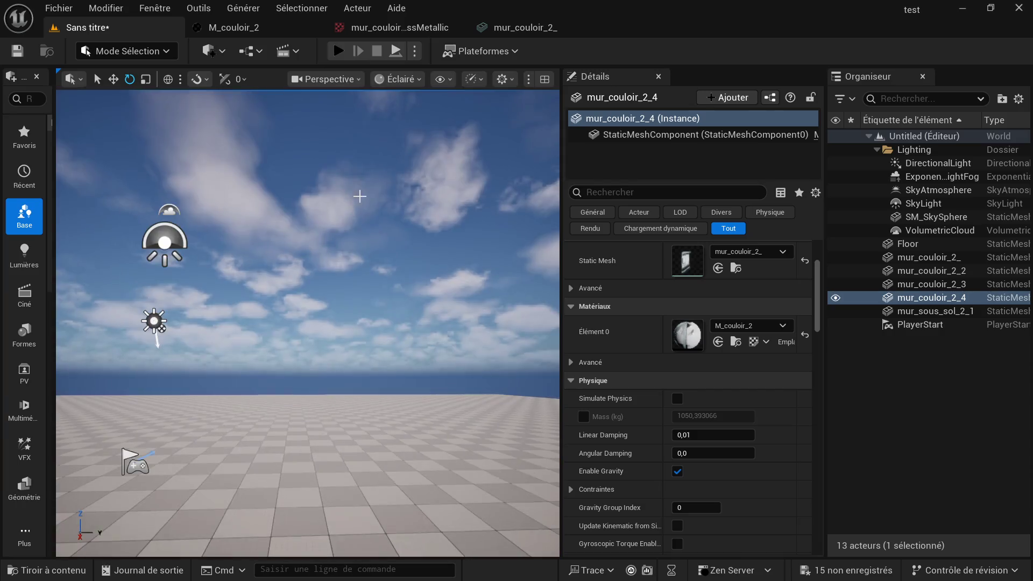
{"action": "mouse_move", "coordinate": [282, 287]}
{"action": "right_mouse_down"}
{"action": "mouse_move", "coordinate": [370, 180]}
{"action": "mouse_move", "coordinate": [358, 219]}
{"action": "mouse_move", "coordinate": [359, 208]}
{"action": "right_mouse_up"}
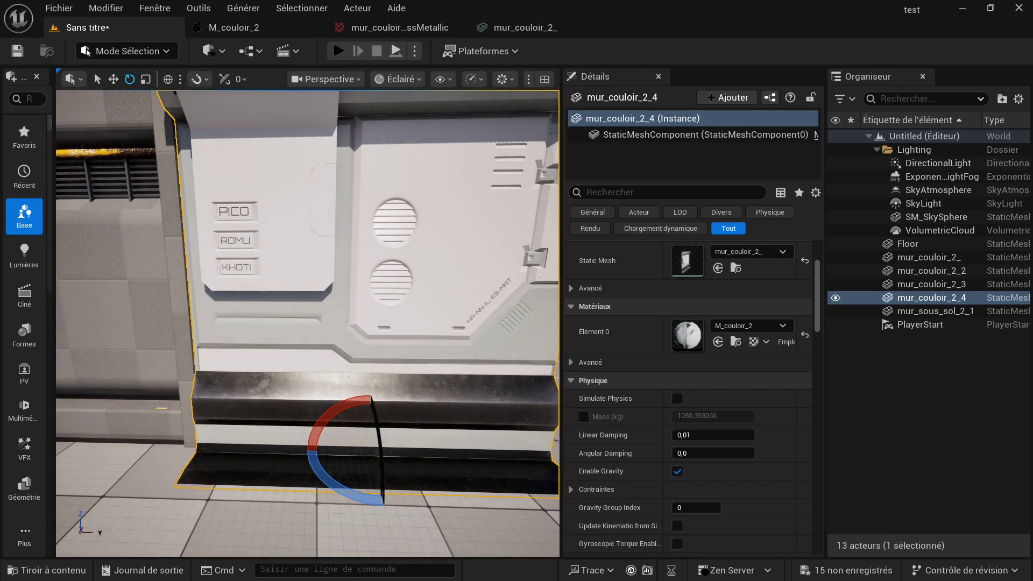
{"action": "left_click", "coordinate": [10, 570]}
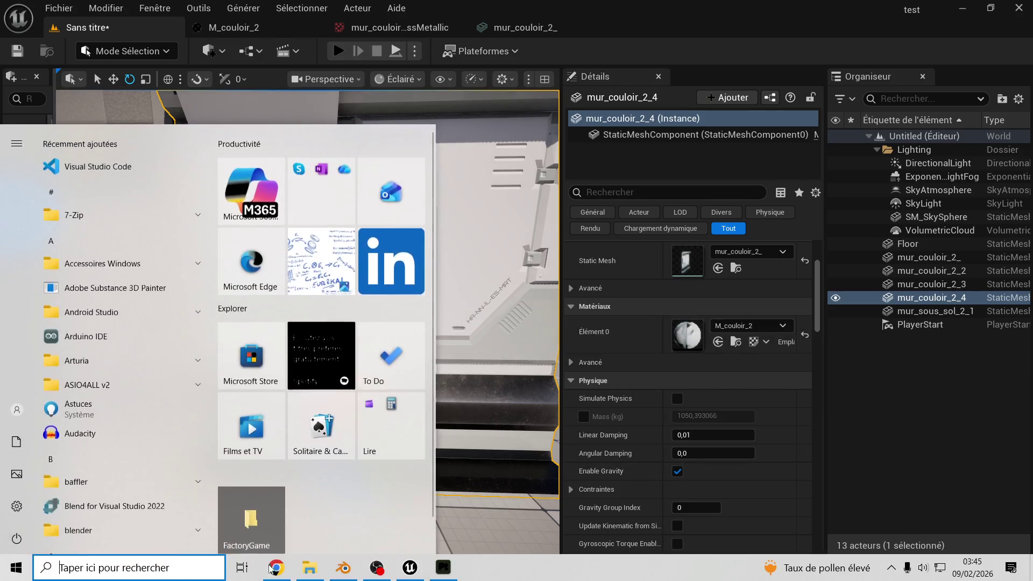
Step: Bring Chrome's bad flute YouTube tab forward and confirm Oui to resume playback
{"action": "left_click", "coordinate": [277, 570]}
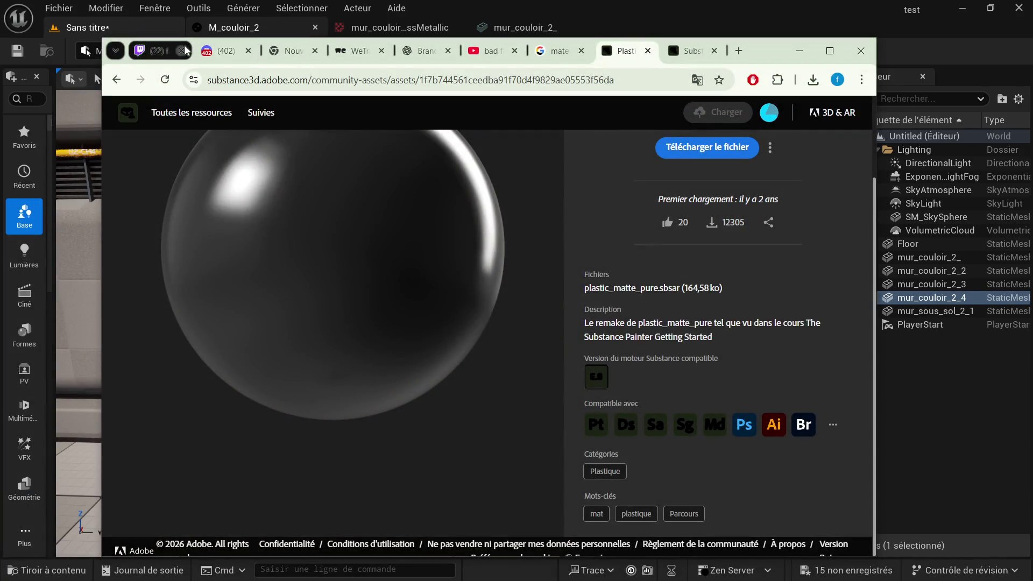
{"action": "left_click", "coordinate": [491, 51]}
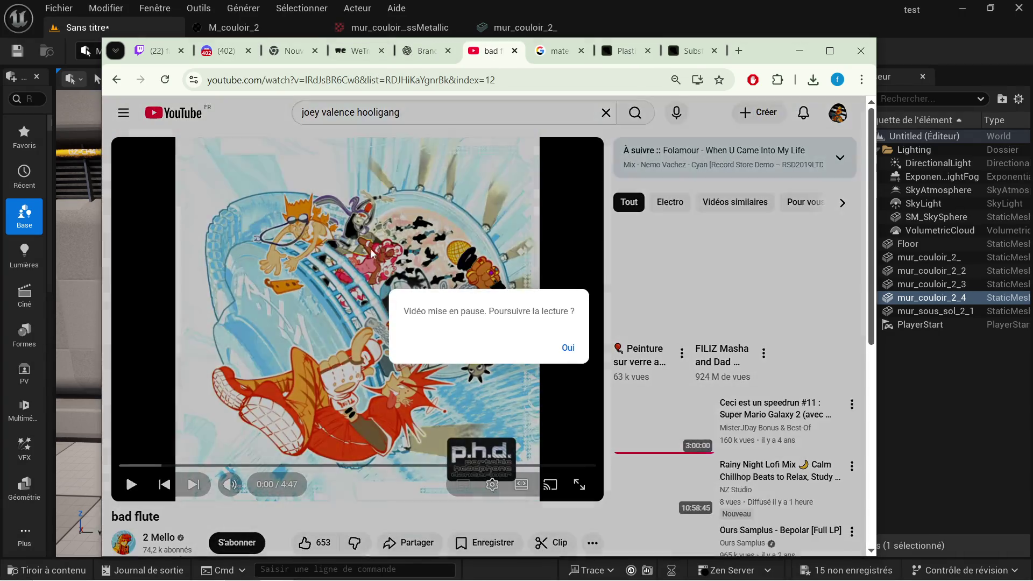
{"action": "left_click", "coordinate": [569, 347]}
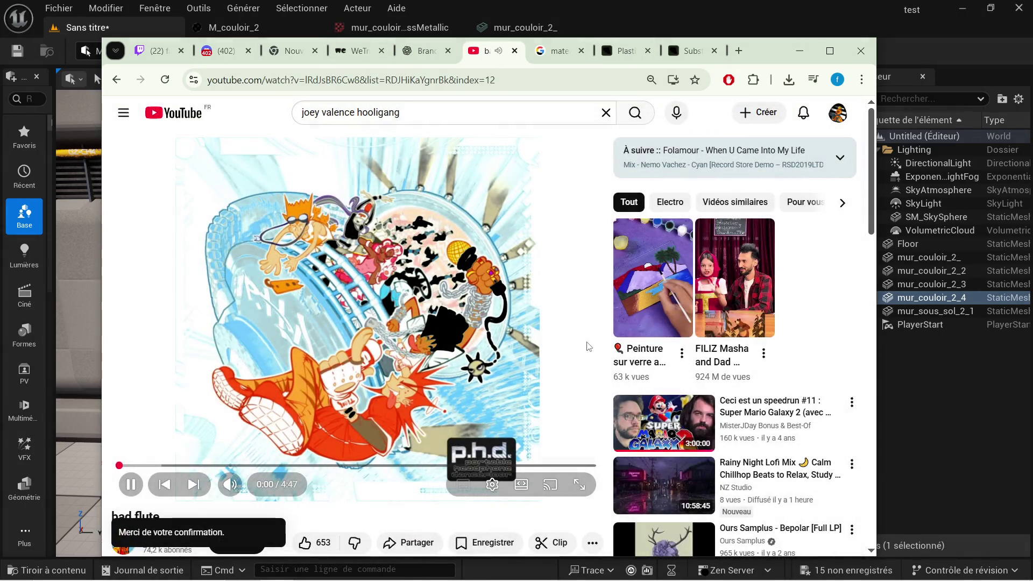
{"action": "scroll", "coordinate": [698, 389], "scroll_direction": "down", "scroll_amount": 2}
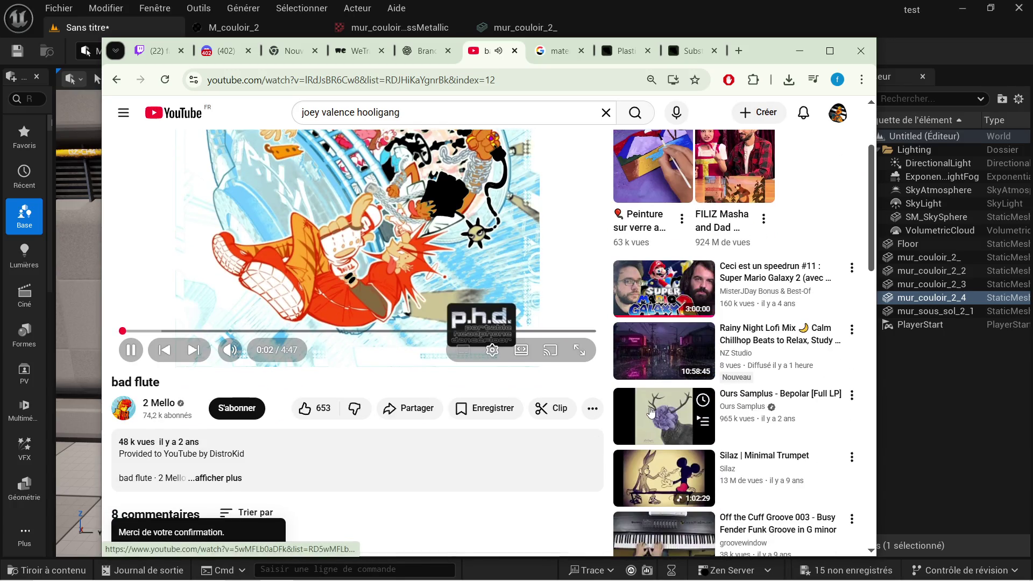
{"action": "scroll", "coordinate": [650, 430], "scroll_direction": "down", "scroll_amount": 2}
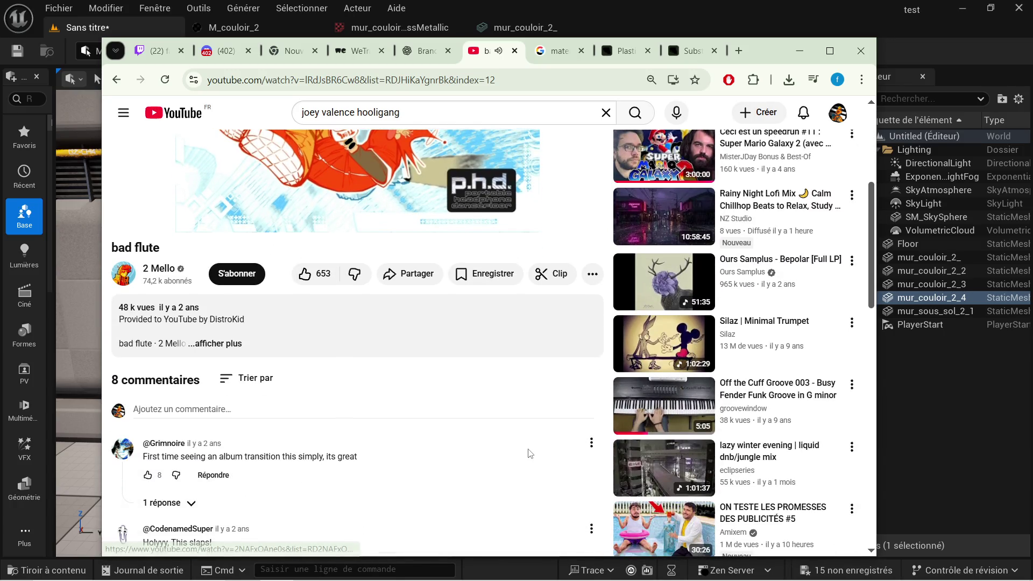
{"action": "scroll", "coordinate": [517, 449], "scroll_direction": "down", "scroll_amount": 1}
{"action": "scroll", "coordinate": [484, 427], "scroll_direction": "down", "scroll_amount": 3}
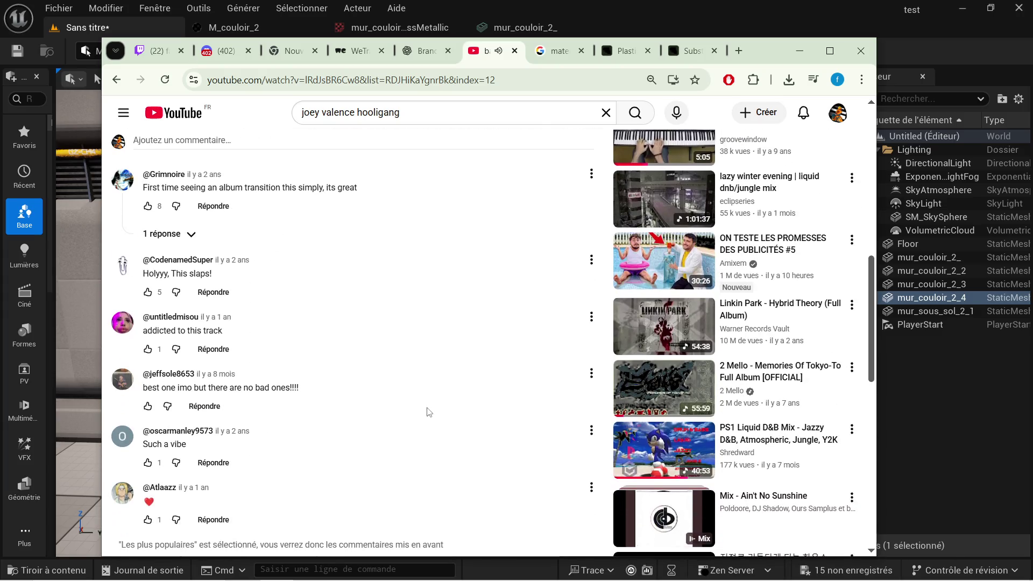
{"action": "scroll", "coordinate": [471, 383], "scroll_direction": "down", "scroll_amount": 2}
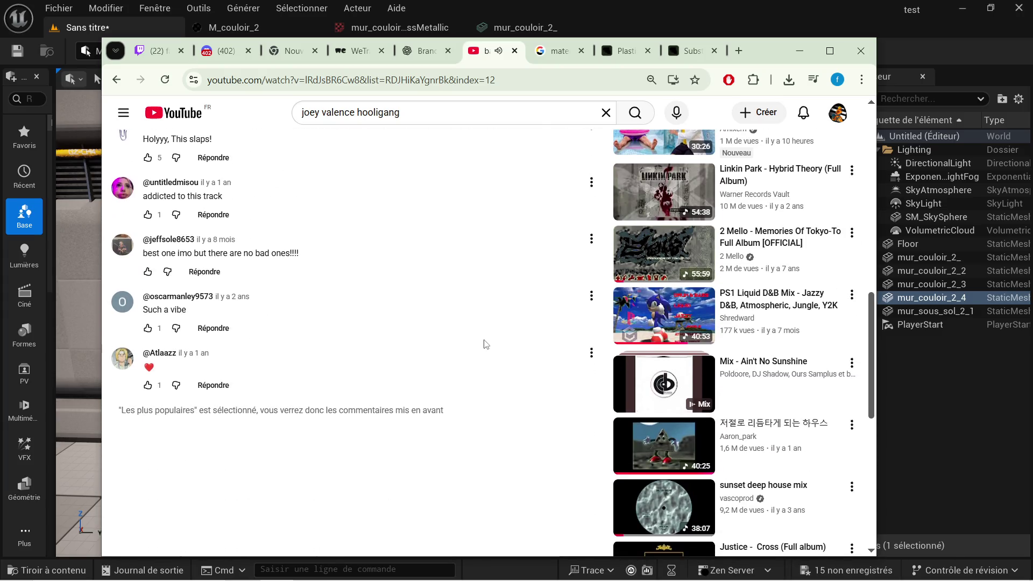
{"action": "scroll", "coordinate": [486, 343], "scroll_direction": "down", "scroll_amount": 2}
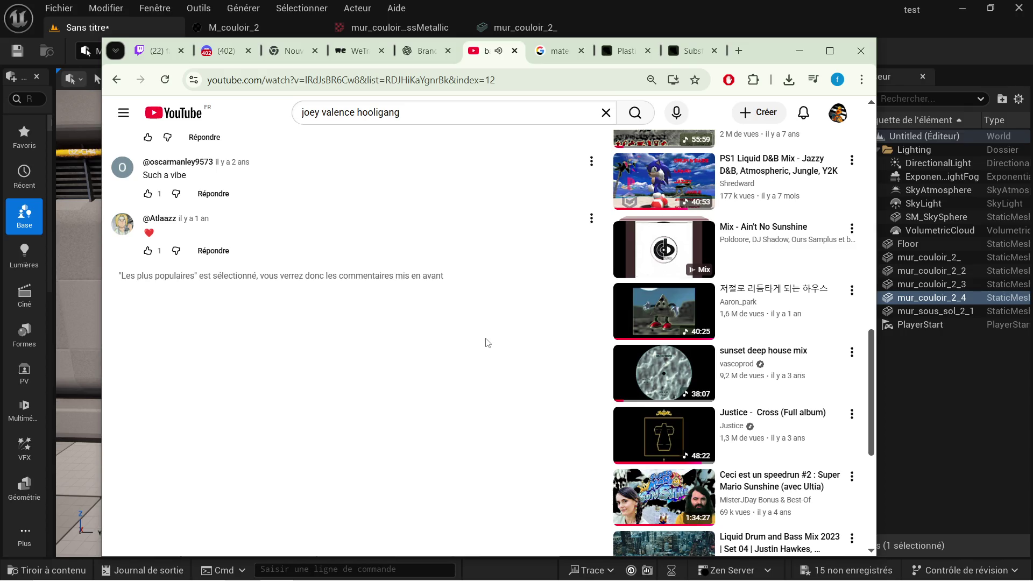
{"action": "scroll", "coordinate": [485, 343], "scroll_direction": "down", "scroll_amount": 2}
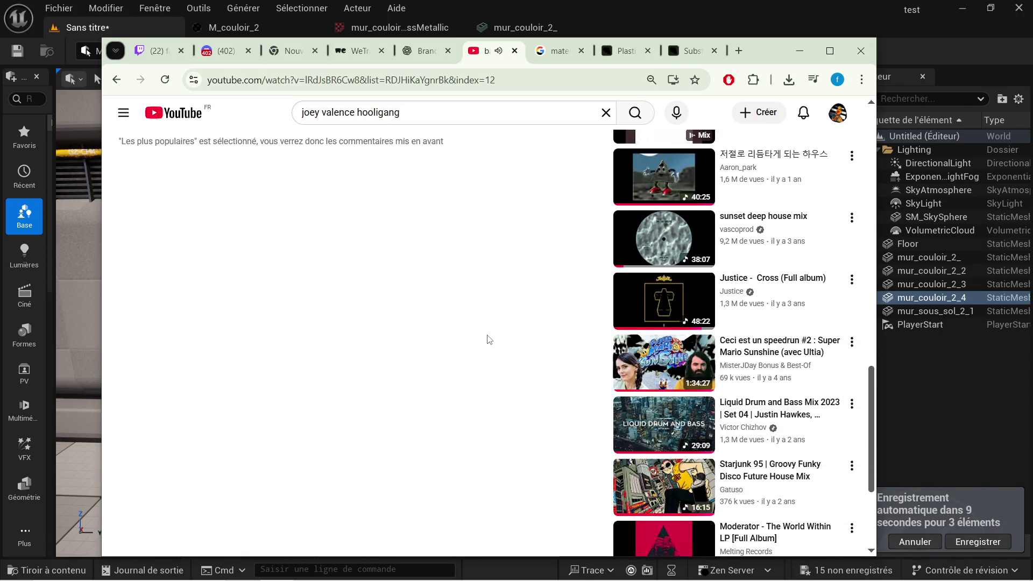
{"action": "scroll", "coordinate": [491, 339], "scroll_direction": "down", "scroll_amount": 1}
Step: Play the Starjunk 95 disco house mix and skip ahead through it several times on the progress bar
{"action": "left_click", "coordinate": [626, 415]}
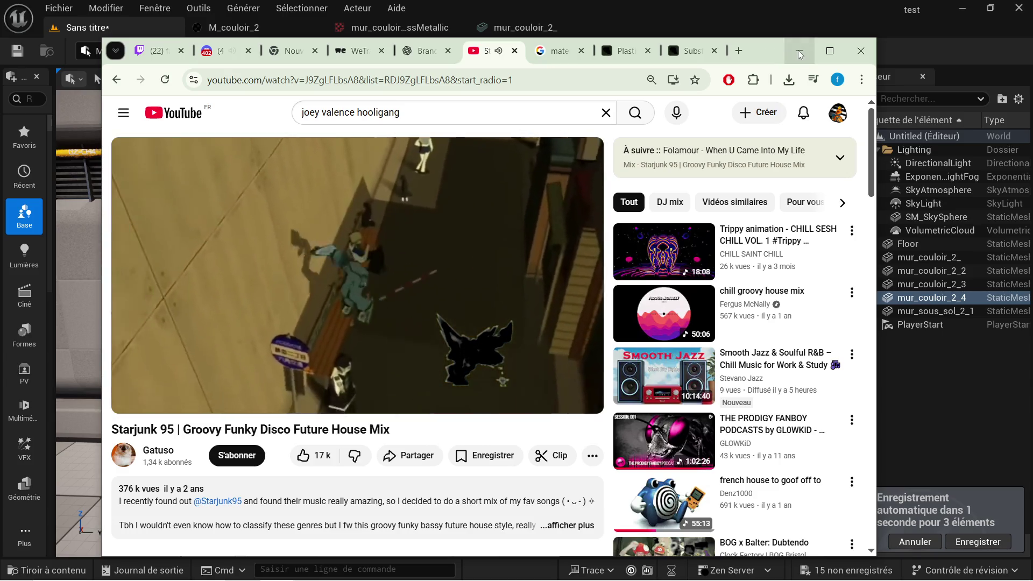
{"action": "mouse_move", "coordinate": [153, 388]}
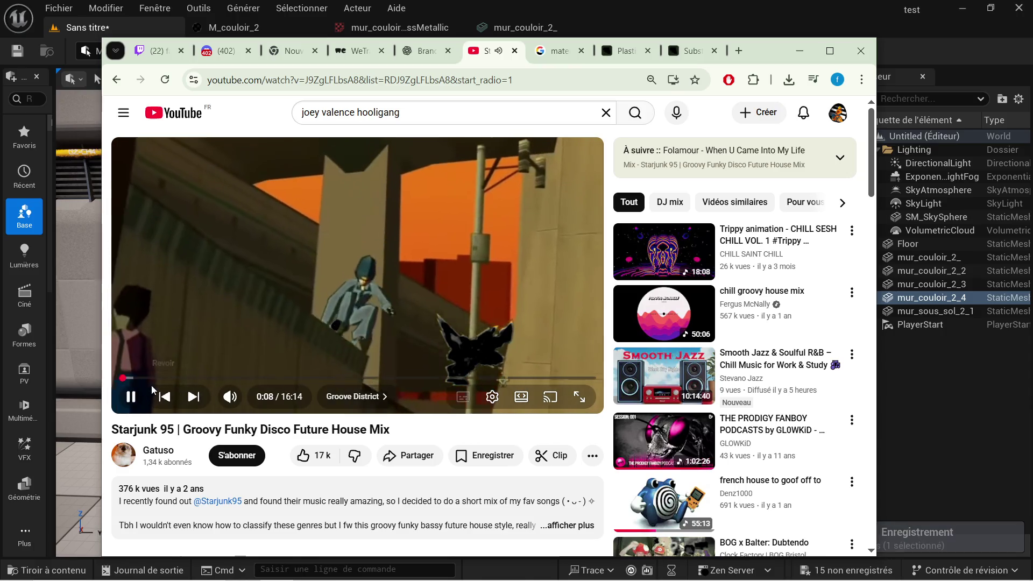
{"action": "left_click", "coordinate": [140, 378]}
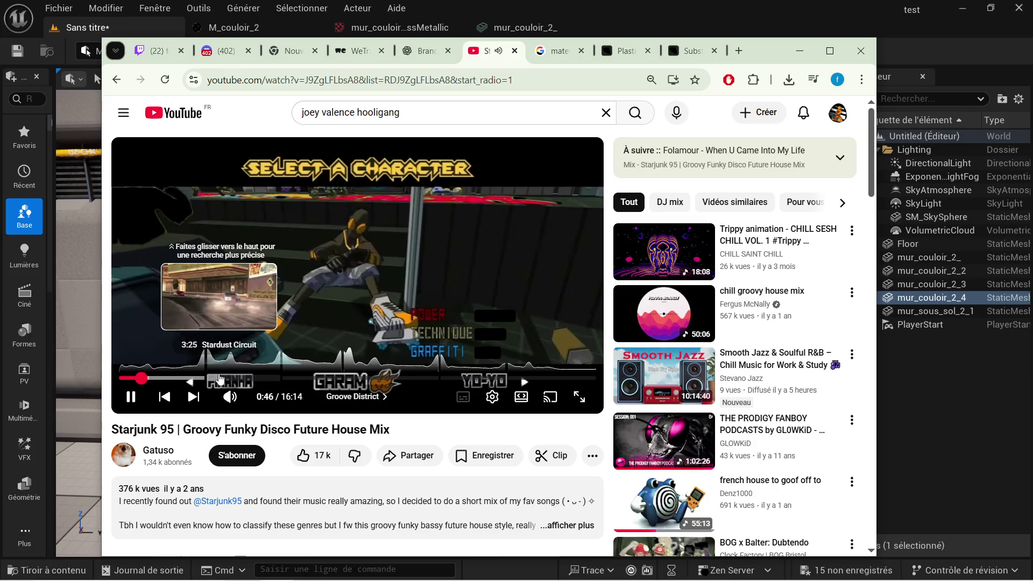
{"action": "left_click", "coordinate": [212, 378]}
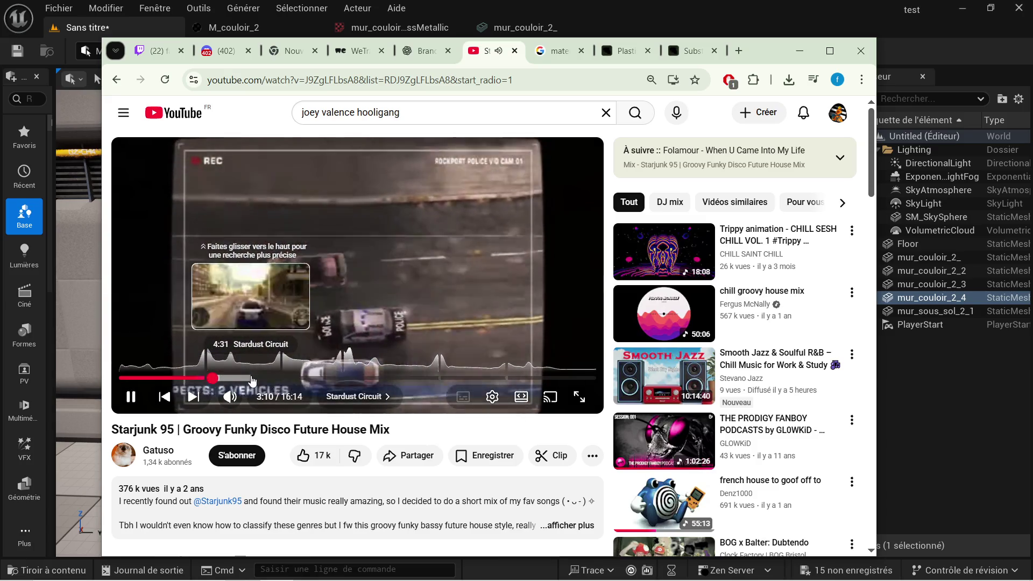
{"action": "left_click", "coordinate": [251, 377]}
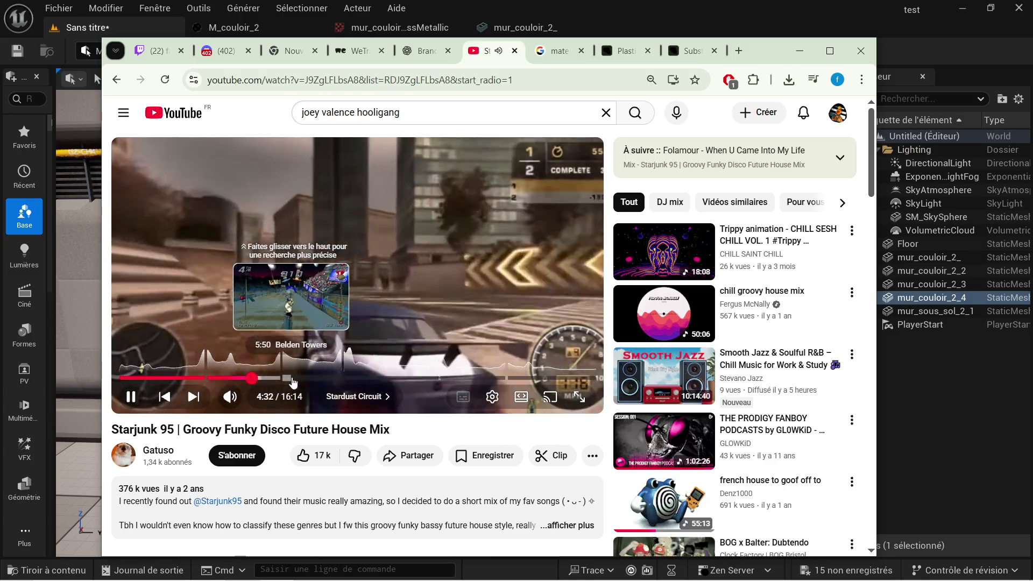
{"action": "left_click", "coordinate": [293, 378]}
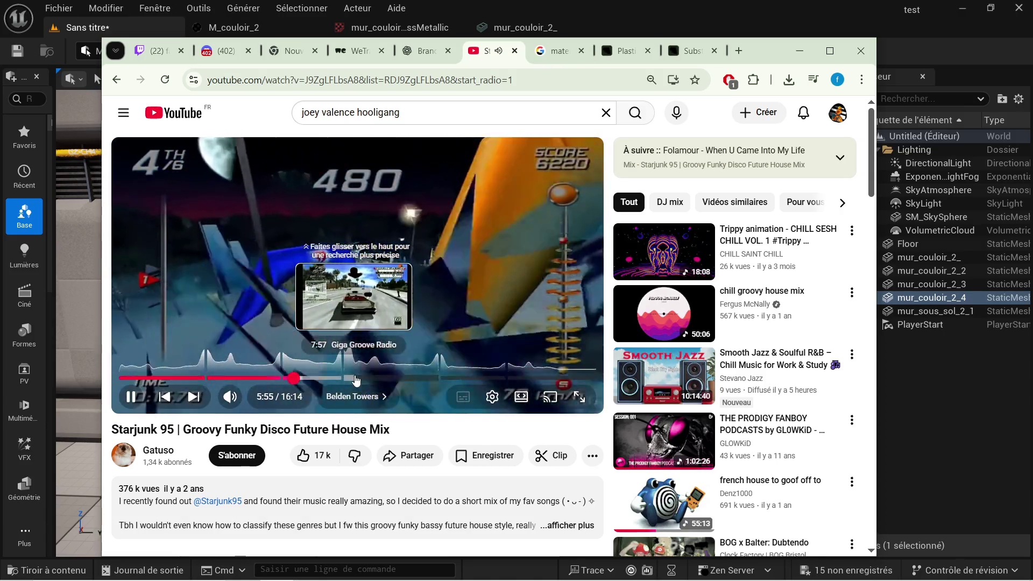
{"action": "left_click", "coordinate": [353, 378]}
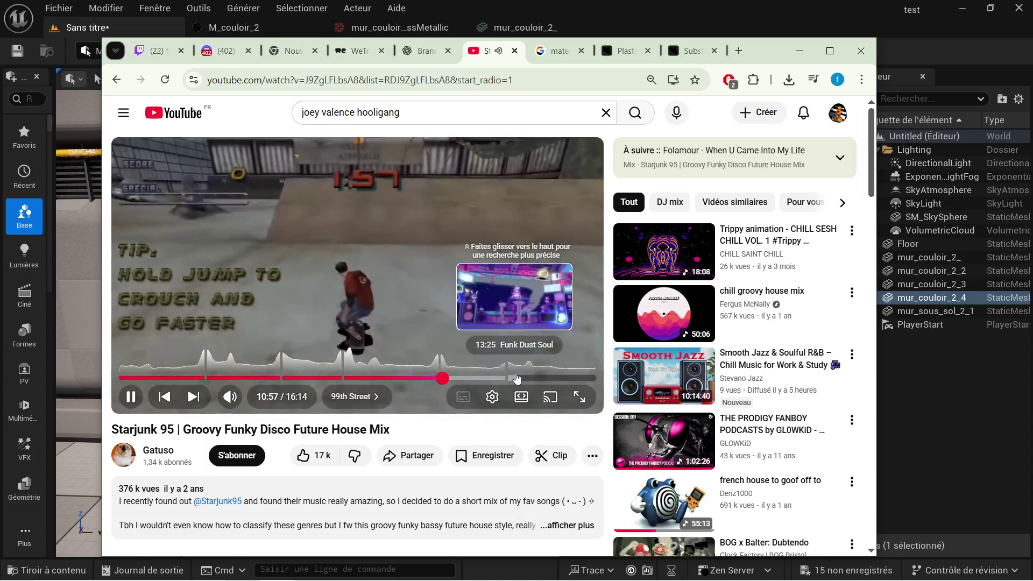
{"action": "left_click", "coordinate": [520, 378]}
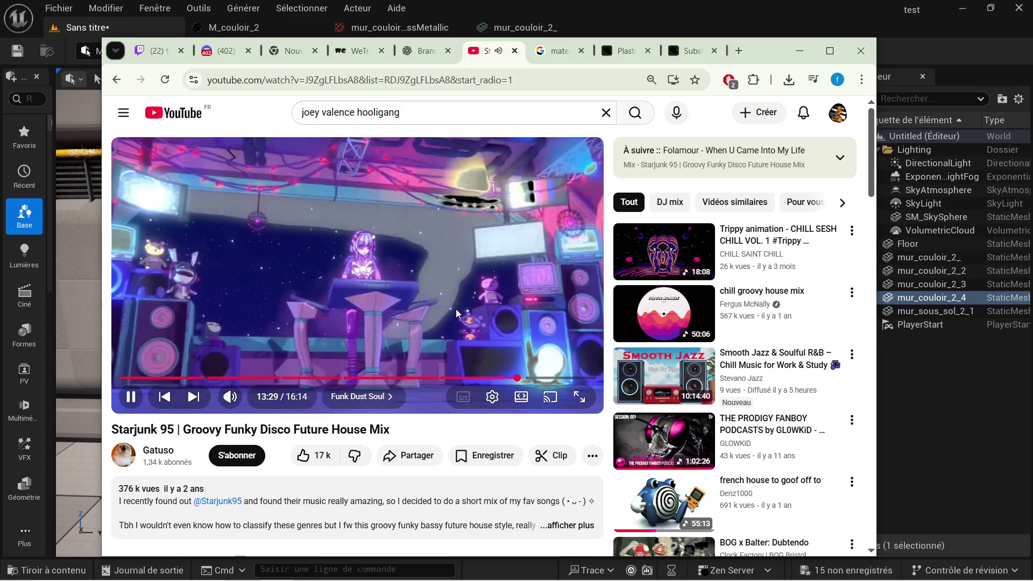
{"action": "scroll", "coordinate": [428, 325], "scroll_direction": "down", "scroll_amount": 3}
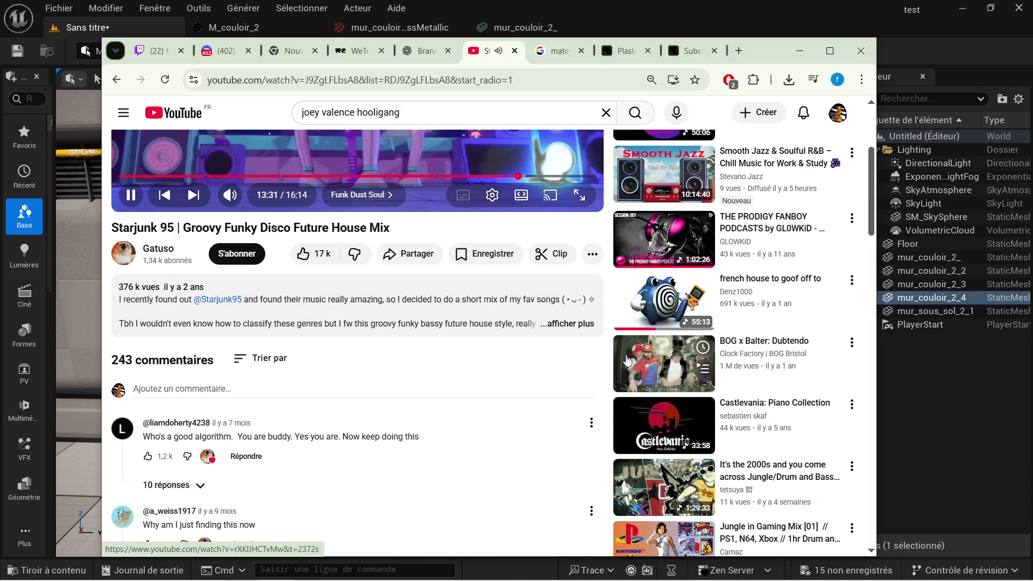
{"action": "scroll", "coordinate": [613, 364], "scroll_direction": "down", "scroll_amount": 1}
{"action": "scroll", "coordinate": [600, 363], "scroll_direction": "down", "scroll_amount": 1}
{"action": "scroll", "coordinate": [601, 362], "scroll_direction": "down", "scroll_amount": 1}
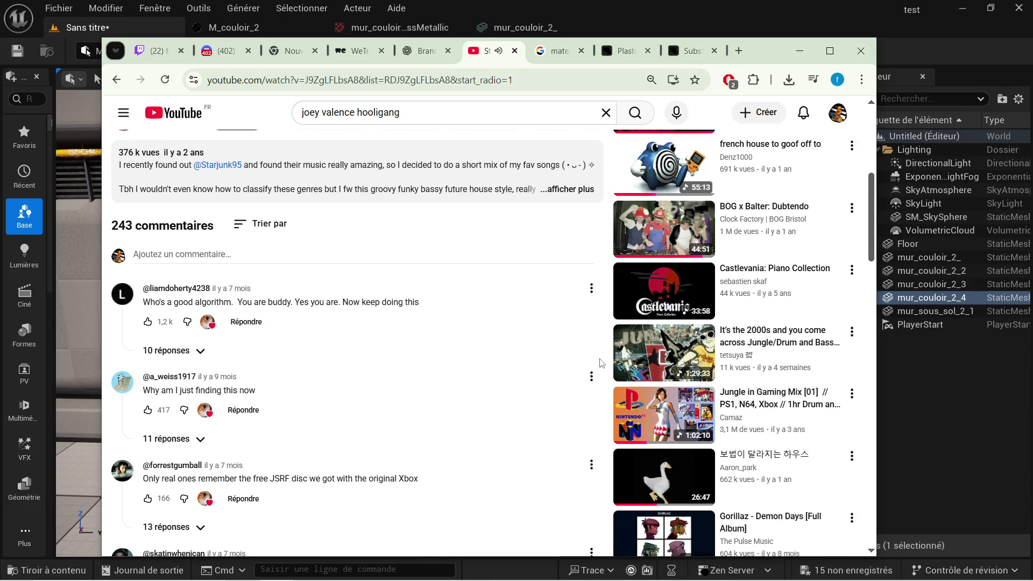
{"action": "scroll", "coordinate": [601, 358], "scroll_direction": "down", "scroll_amount": 1}
{"action": "scroll", "coordinate": [601, 360], "scroll_direction": "down", "scroll_amount": 1}
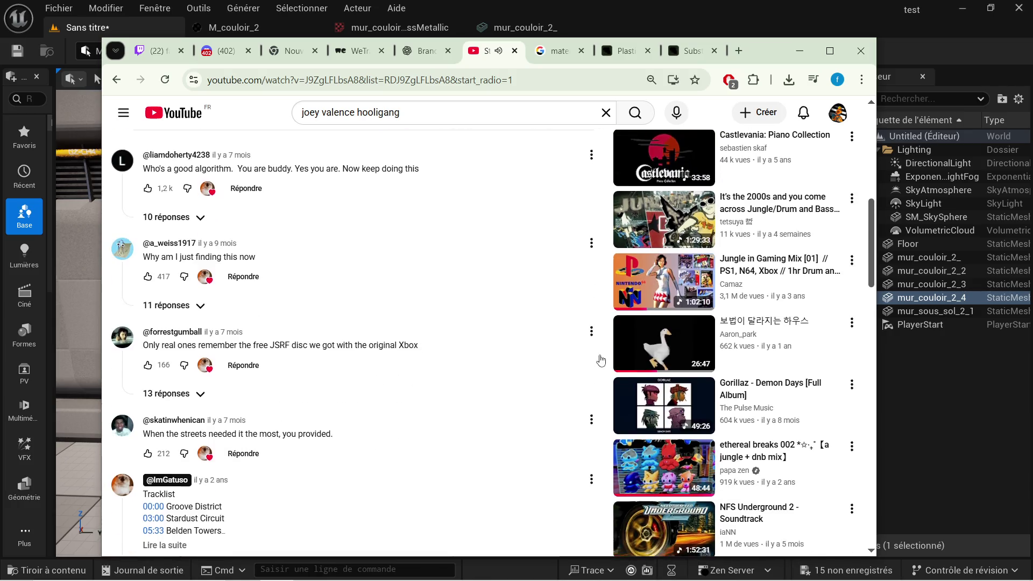
{"action": "scroll", "coordinate": [601, 360], "scroll_direction": "down", "scroll_amount": 1}
{"action": "scroll", "coordinate": [601, 361], "scroll_direction": "down", "scroll_amount": 1}
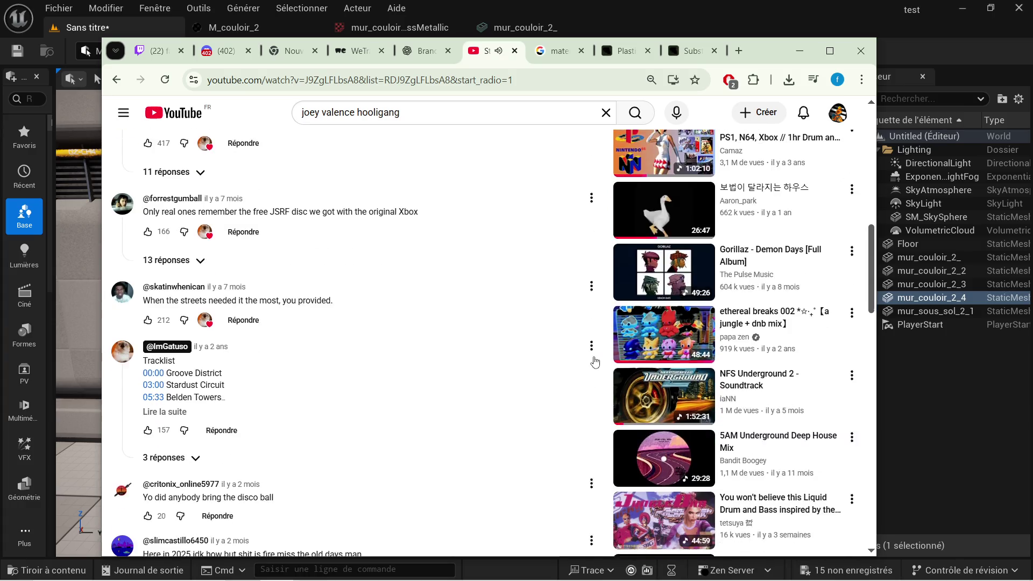
{"action": "scroll", "coordinate": [593, 360], "scroll_direction": "down", "scroll_amount": 2}
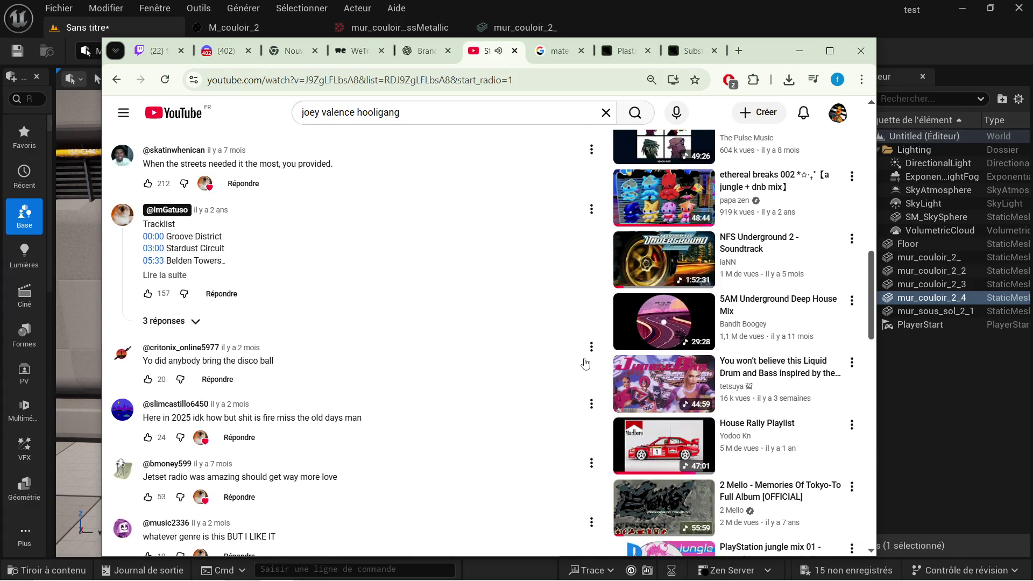
{"action": "scroll", "coordinate": [586, 363], "scroll_direction": "down", "scroll_amount": 1}
{"action": "scroll", "coordinate": [584, 362], "scroll_direction": "down", "scroll_amount": 1}
{"action": "scroll", "coordinate": [583, 361], "scroll_direction": "down", "scroll_amount": 1}
{"action": "scroll", "coordinate": [581, 361], "scroll_direction": "down", "scroll_amount": 1}
{"action": "scroll", "coordinate": [581, 360], "scroll_direction": "down", "scroll_amount": 1}
{"action": "scroll", "coordinate": [578, 359], "scroll_direction": "down", "scroll_amount": 1}
{"action": "scroll", "coordinate": [578, 359], "scroll_direction": "down", "scroll_amount": 1}
Step: Switch to the recommended Blood Rave (Beta ReWorK) video and minimize the browser
{"action": "left_click", "coordinate": [632, 354]}
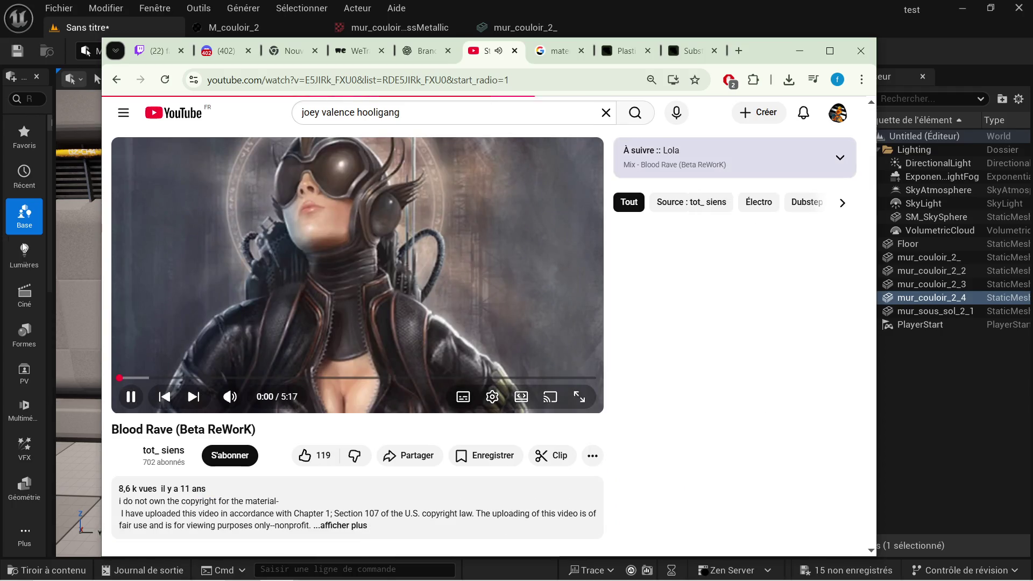
{"action": "left_click", "coordinate": [799, 50]}
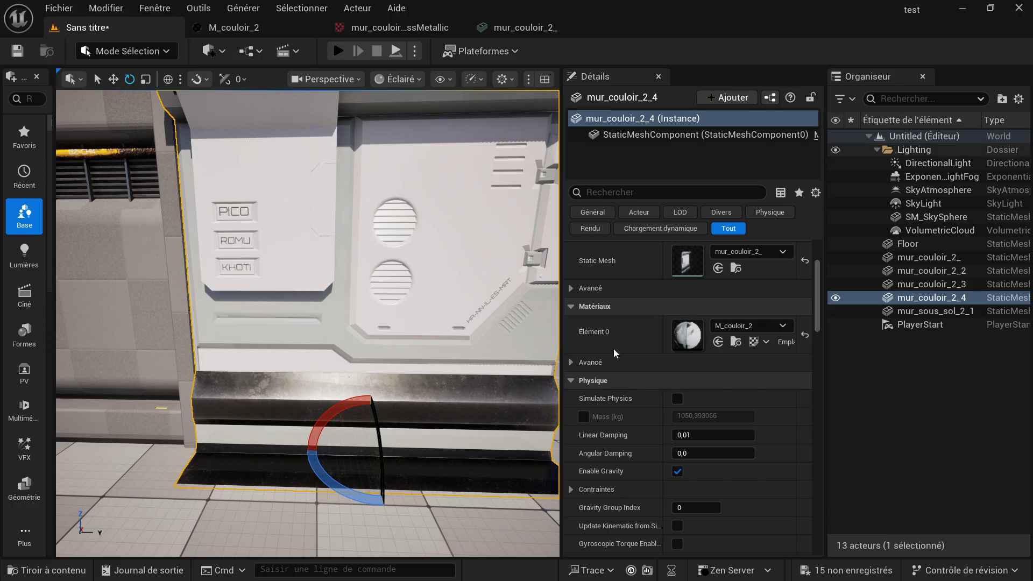
{"action": "scroll", "coordinate": [299, 255], "scroll_direction": "down", "scroll_amount": 5}
{"action": "scroll", "coordinate": [299, 255], "scroll_direction": "up", "scroll_amount": 3}
Step: Select the mur_sous_sol_2_1 wall to show its five material slots, then bring up the Start menu
{"action": "mouse_move", "coordinate": [298, 255]}
{"action": "left_mouse_down"}
{"action": "mouse_move", "coordinate": [304, 279]}
{"action": "mouse_move", "coordinate": [232, 332]}
{"action": "left_mouse_up"}
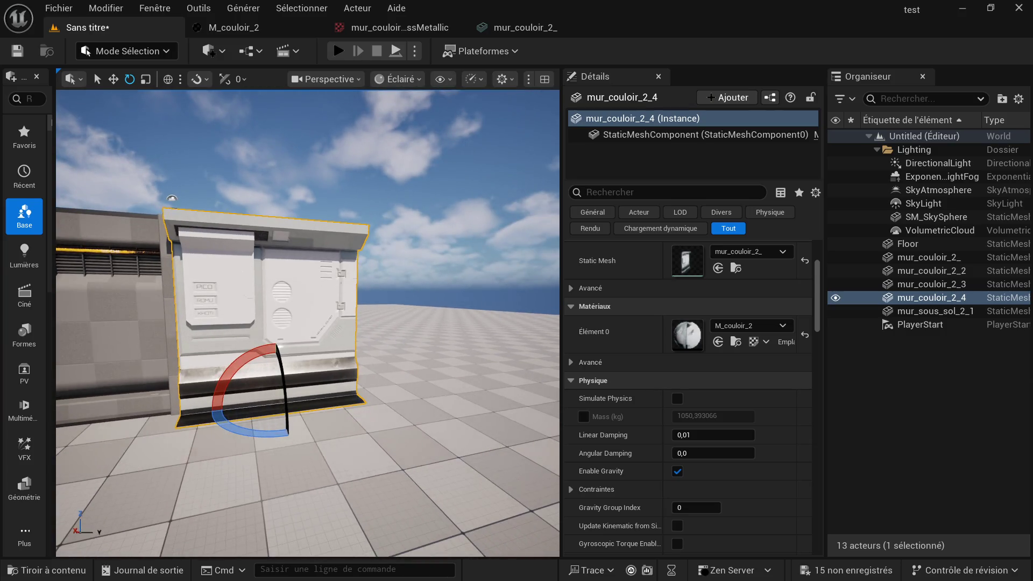
{"action": "scroll", "coordinate": [232, 332], "scroll_direction": "down", "scroll_amount": 3}
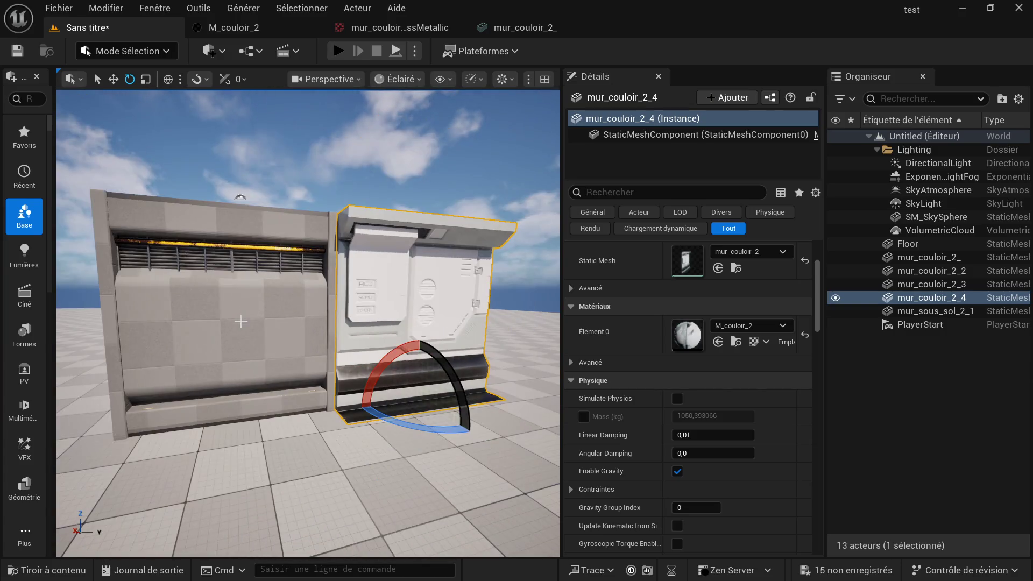
{"action": "left_click", "coordinate": [230, 332]}
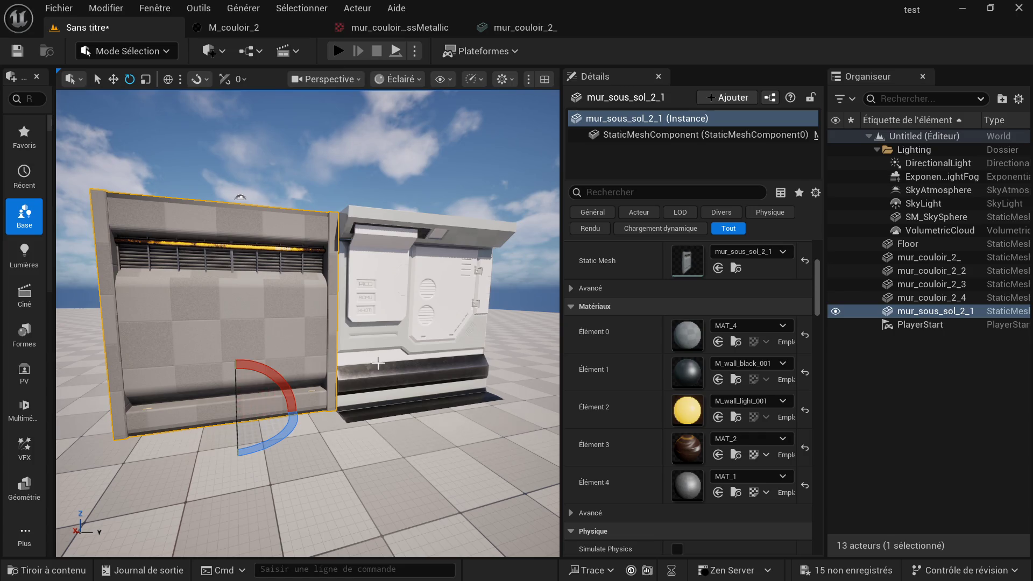
{"action": "mouse_move", "coordinate": [233, 332]}
{"action": "left_mouse_down"}
{"action": "mouse_move", "coordinate": [266, 323]}
{"action": "mouse_move", "coordinate": [243, 291]}
{"action": "left_mouse_up"}
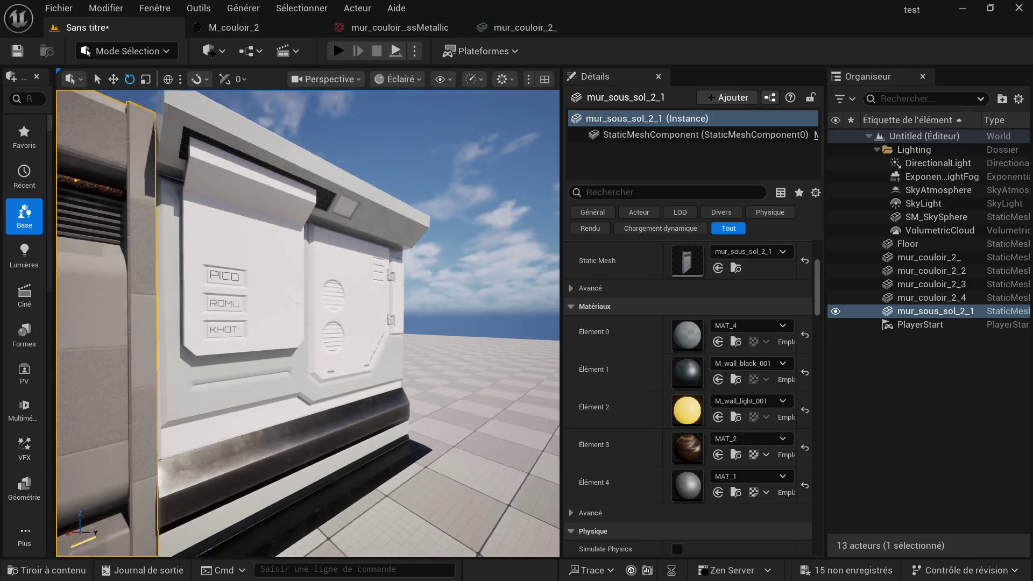
{"action": "left_click_drag", "start_coordinate": [364, 307], "coordinate": [321, 307]}
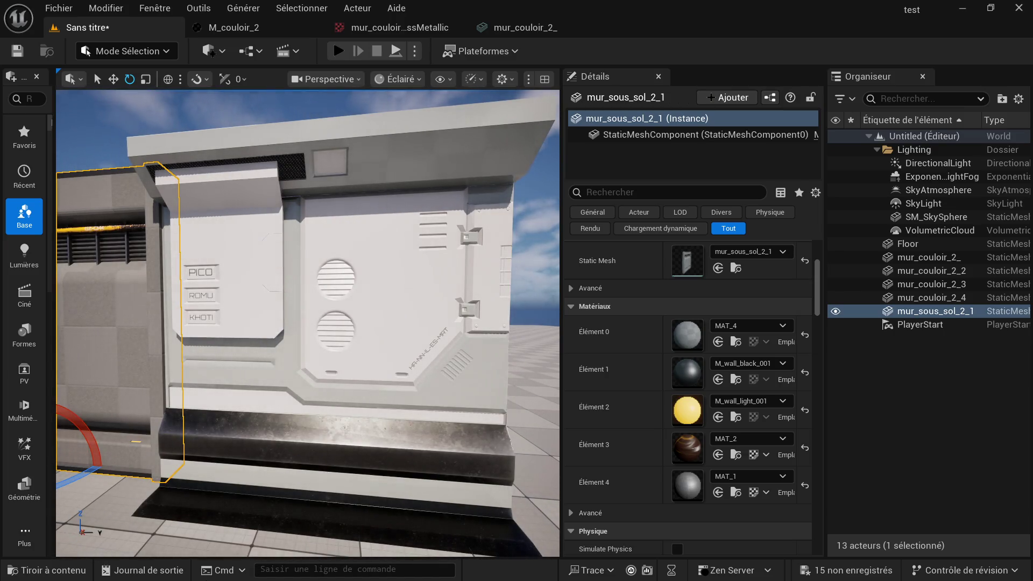
{"action": "key", "text": "super"}
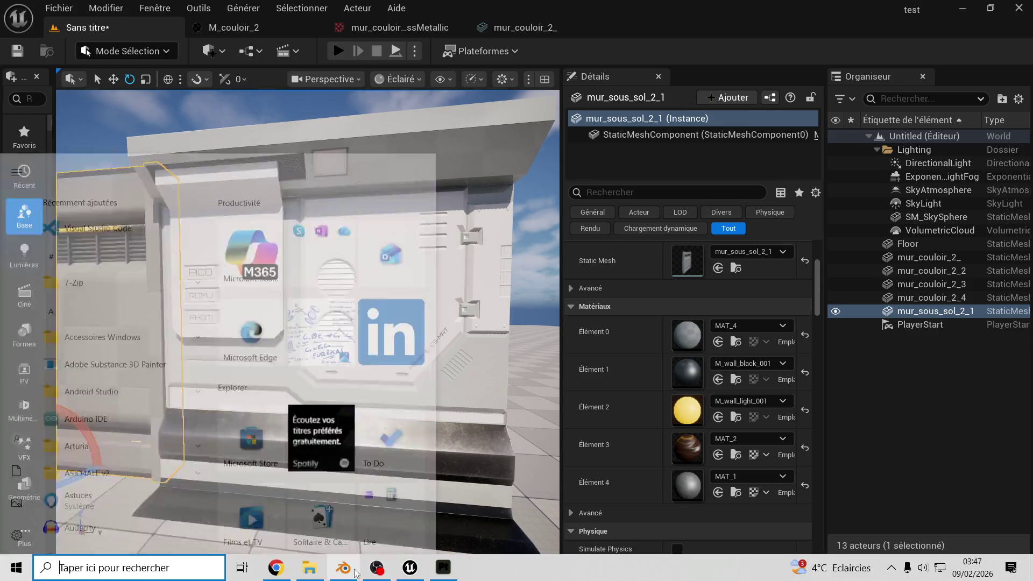
Step: Switch to Substance Painter and briefly show then hide the Chrome Blue Tint layer
{"action": "left_click", "coordinate": [433, 573]}
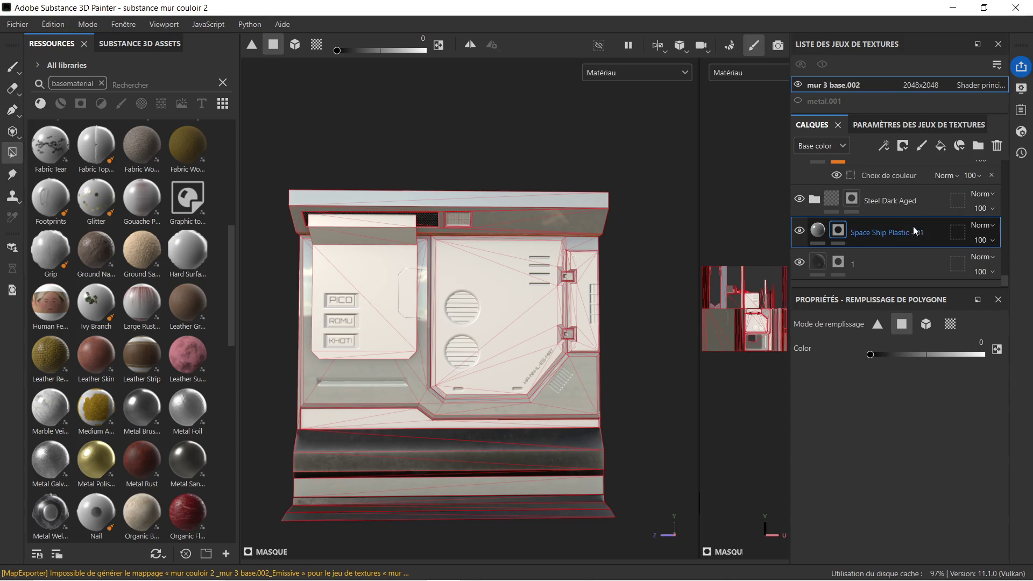
{"action": "scroll", "coordinate": [819, 221], "scroll_direction": "up", "scroll_amount": 2}
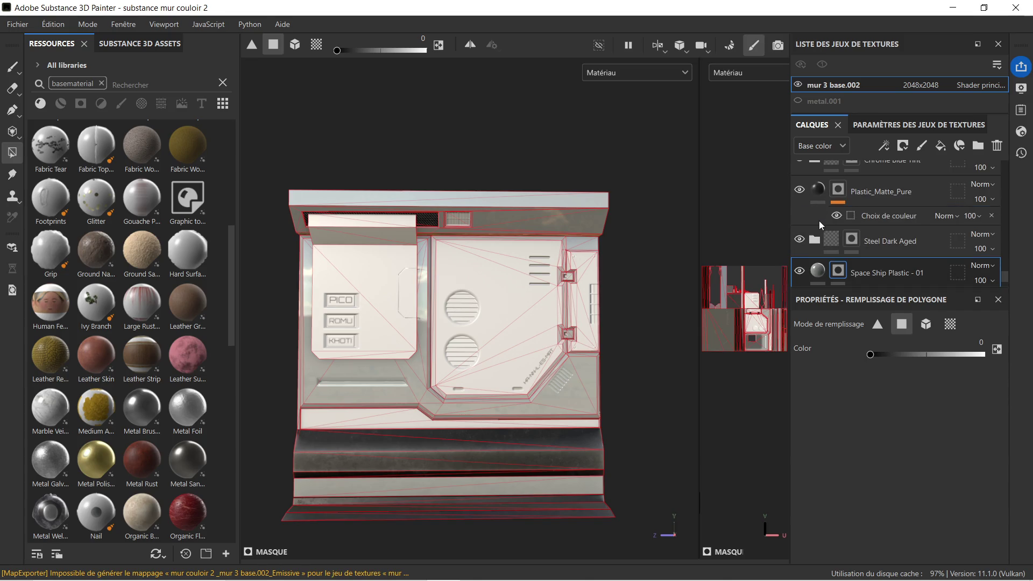
{"action": "scroll", "coordinate": [813, 205], "scroll_direction": "up", "scroll_amount": 2}
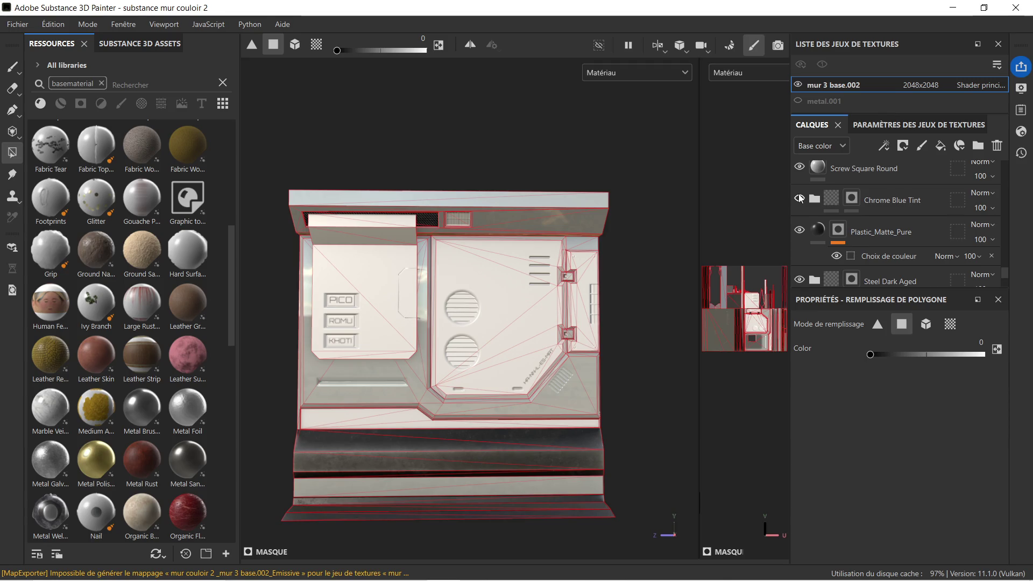
{"action": "left_click", "coordinate": [799, 198]}
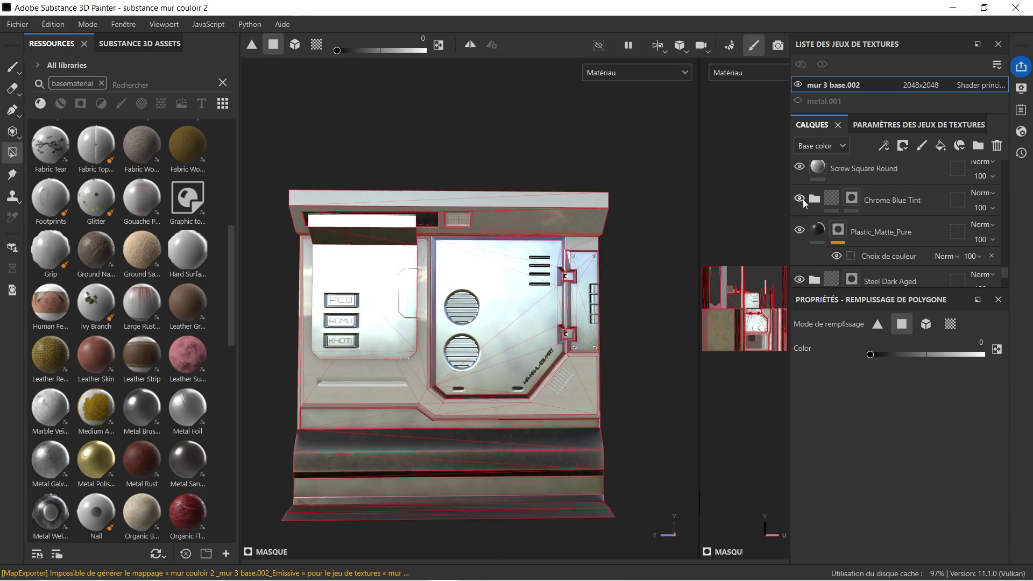
{"action": "left_click", "coordinate": [803, 199]}
{"action": "scroll", "coordinate": [850, 217], "scroll_direction": "down", "scroll_amount": 2}
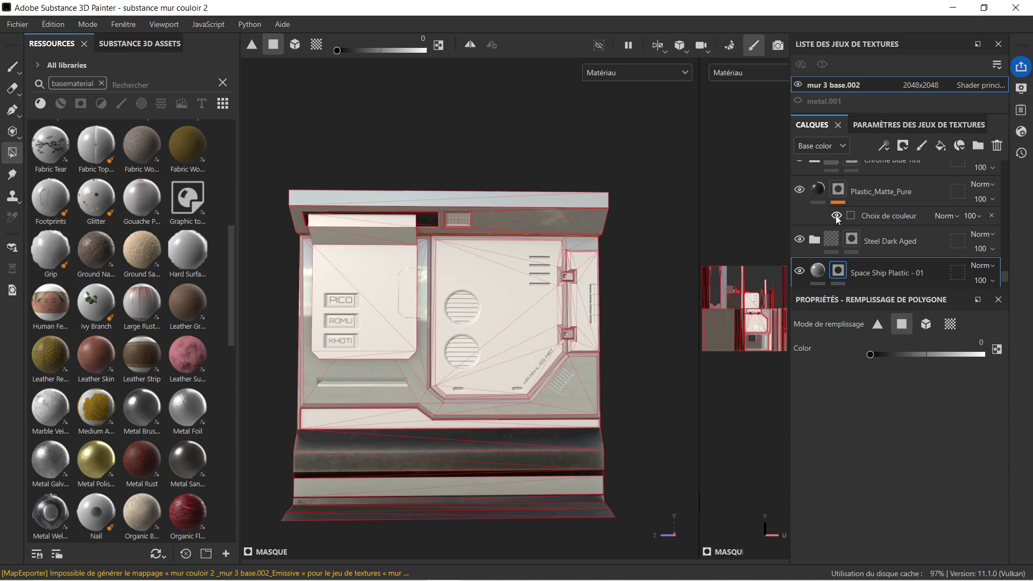
{"action": "left_click", "coordinate": [886, 214]}
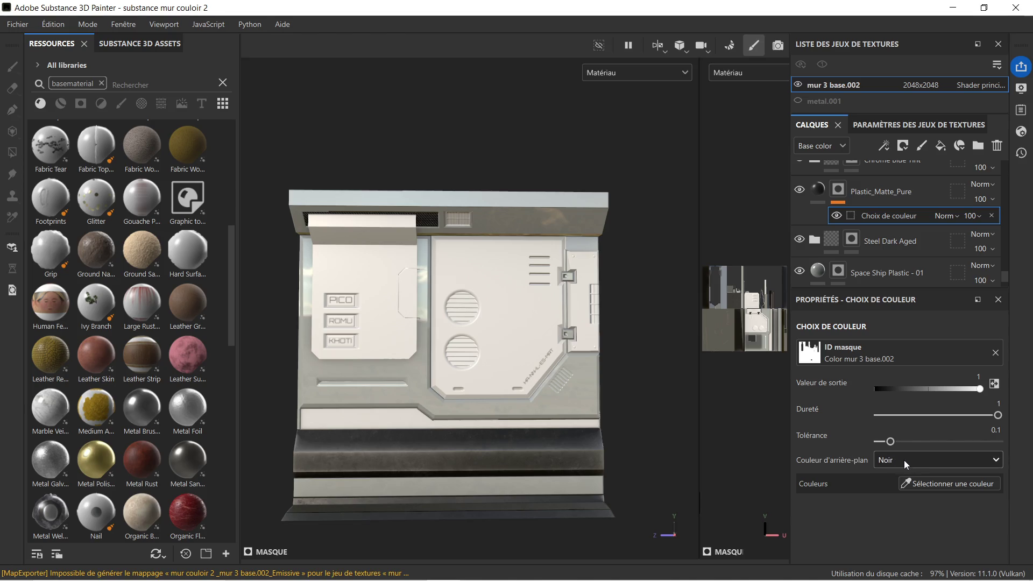
{"action": "left_click", "coordinate": [911, 483]}
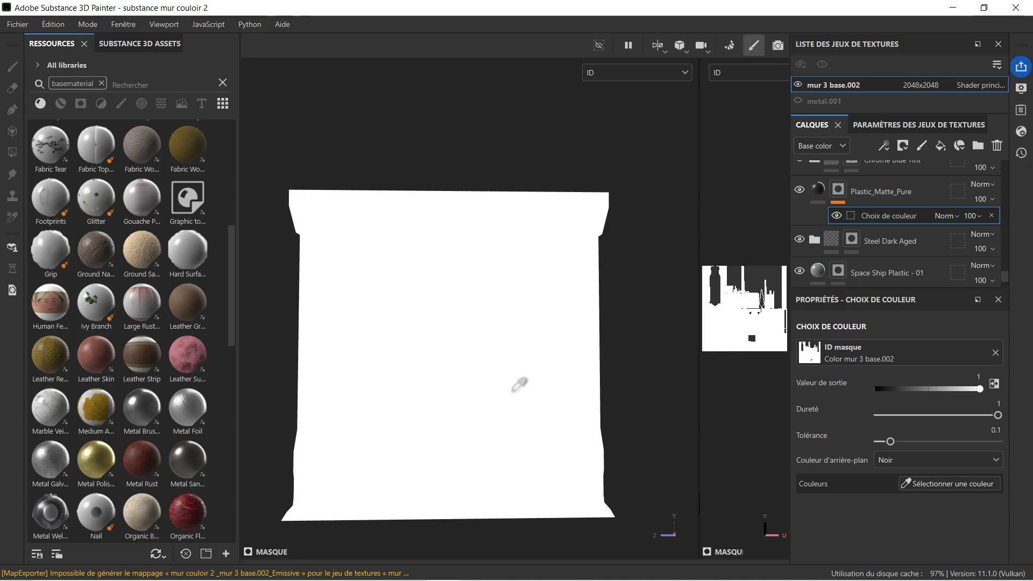
{"action": "left_click", "coordinate": [428, 324]}
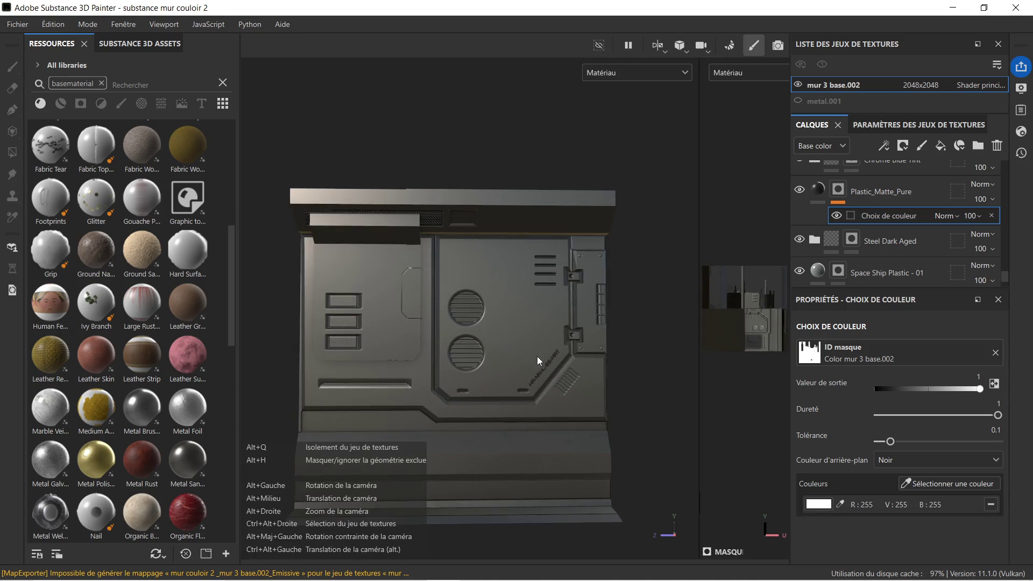
{"action": "key", "text": "ctrl+z"}
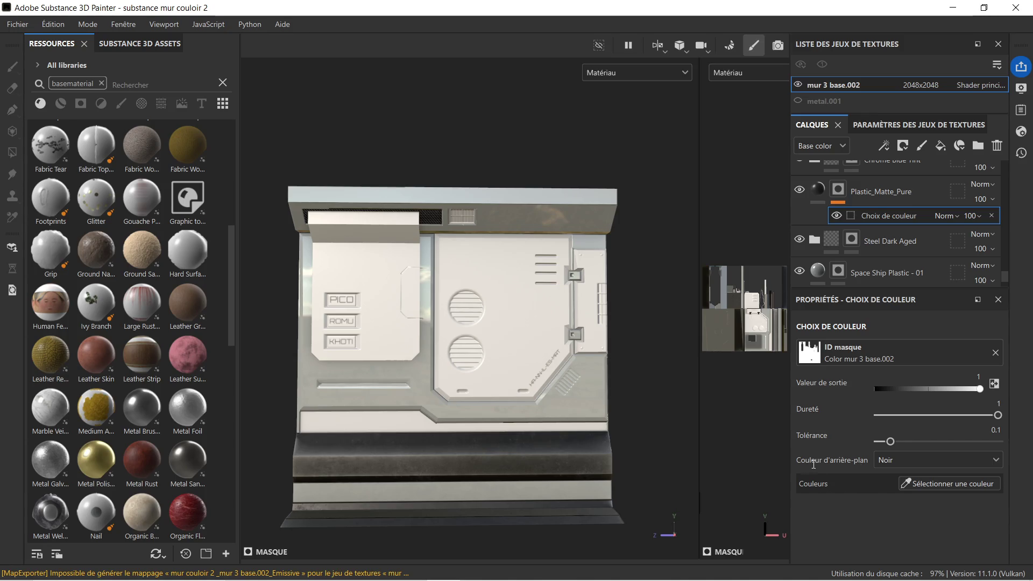
{"action": "left_click", "coordinate": [916, 460]}
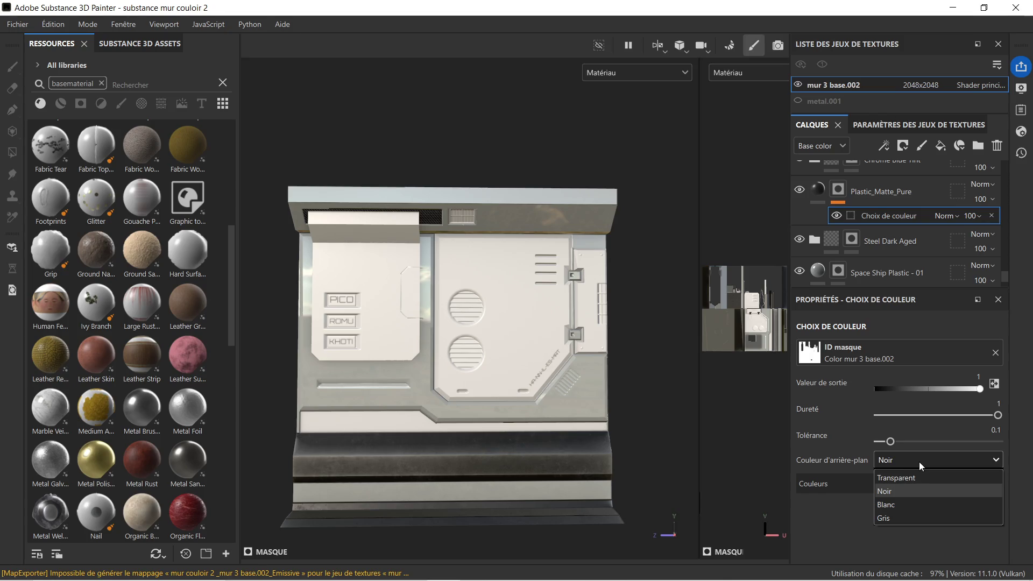
{"action": "left_click", "coordinate": [920, 462]}
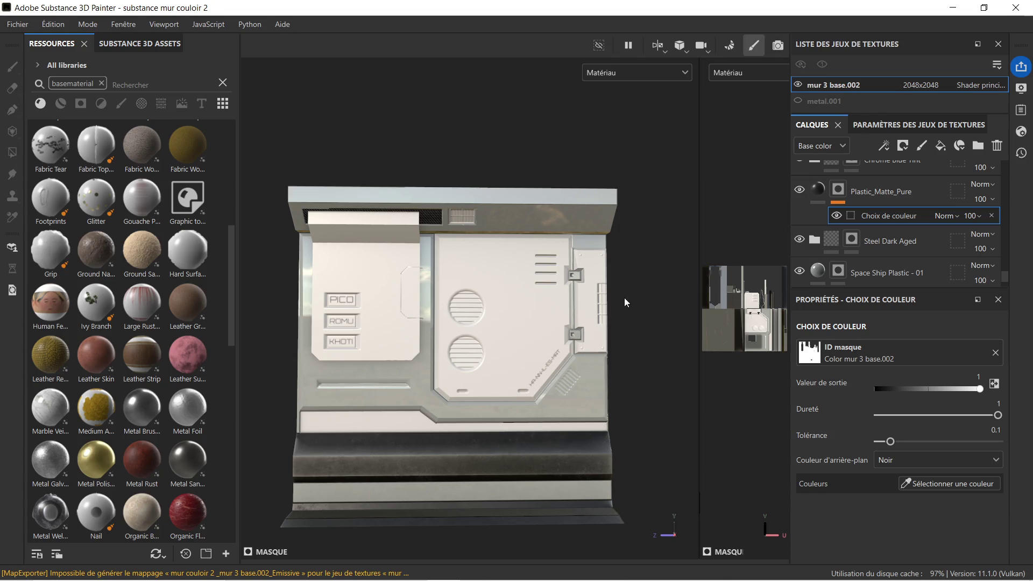
{"action": "left_click", "coordinate": [899, 190]}
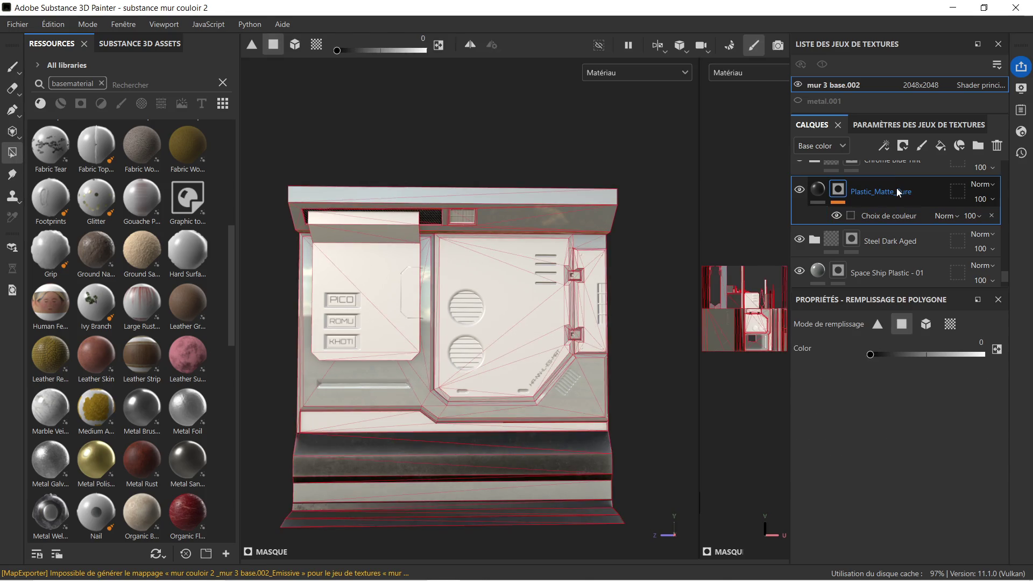
Step: Delete the Plastic_Matte_Pure layer from the layer stack
{"action": "left_click", "coordinate": [876, 213]}
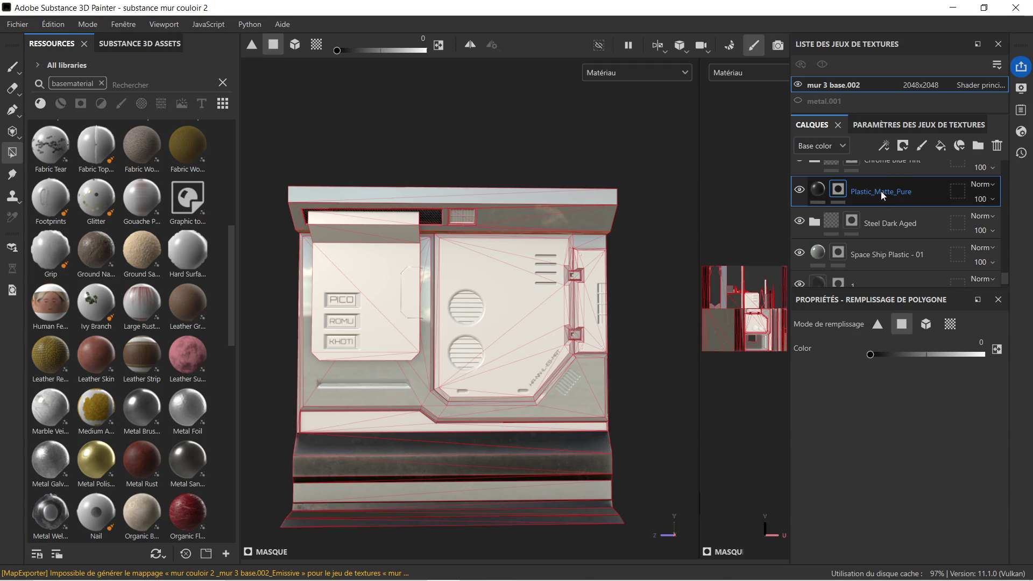
{"action": "right_click", "coordinate": [880, 191]}
{"action": "key", "text": "Escape"}
{"action": "key", "text": "Delete"}
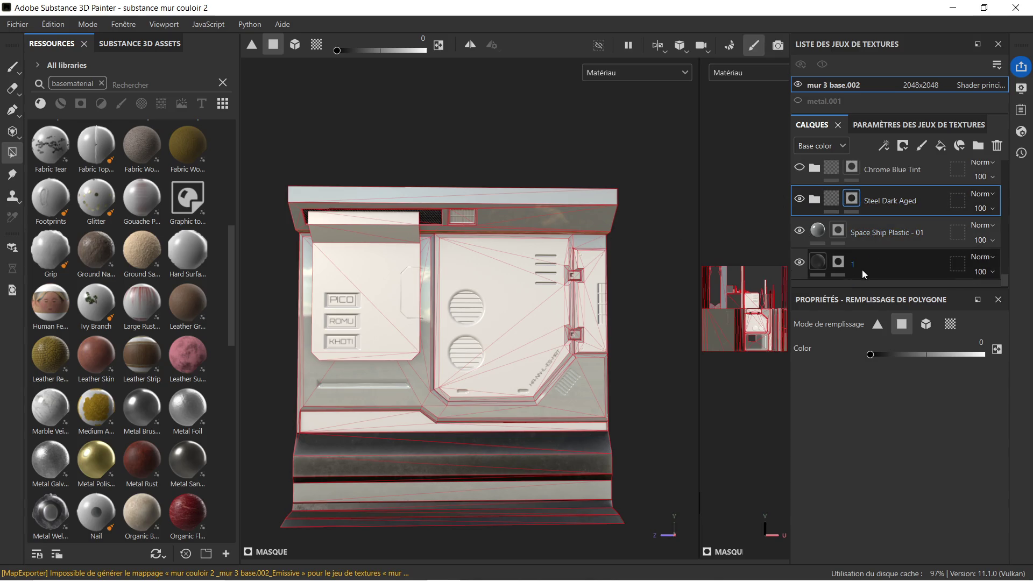
{"action": "scroll", "coordinate": [483, 314], "scroll_direction": "up", "scroll_amount": 3}
{"action": "scroll", "coordinate": [477, 307], "scroll_direction": "up", "scroll_amount": 2}
{"action": "scroll", "coordinate": [475, 298], "scroll_direction": "down", "scroll_amount": 3}
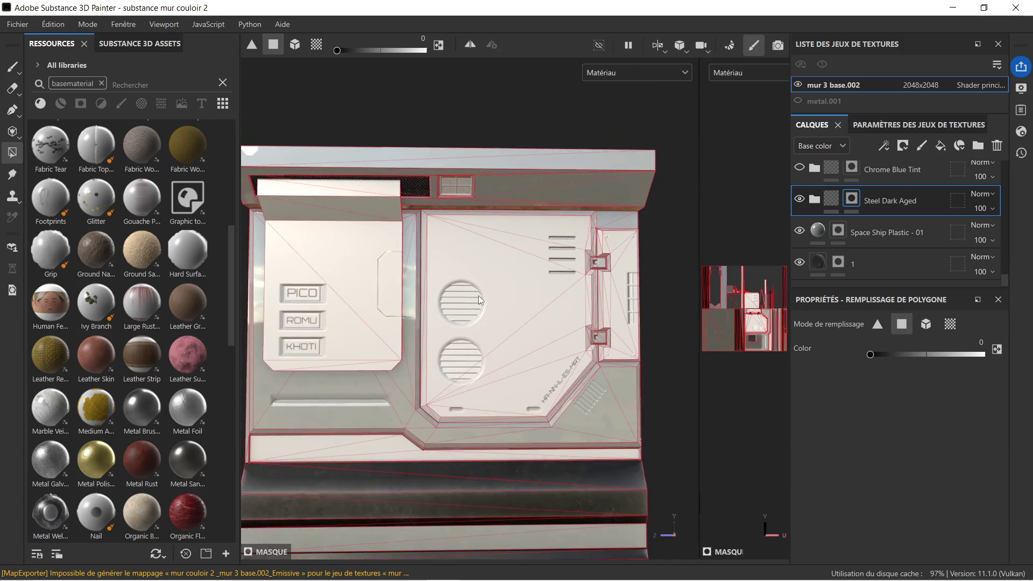
Step: Frame the wall front-on and filter the asset library to smart materials only
{"action": "middle_click_drag", "start_coordinate": [438, 313], "coordinate": [501, 307]}
{"action": "scroll", "coordinate": [520, 304], "scroll_direction": "down", "scroll_amount": 2}
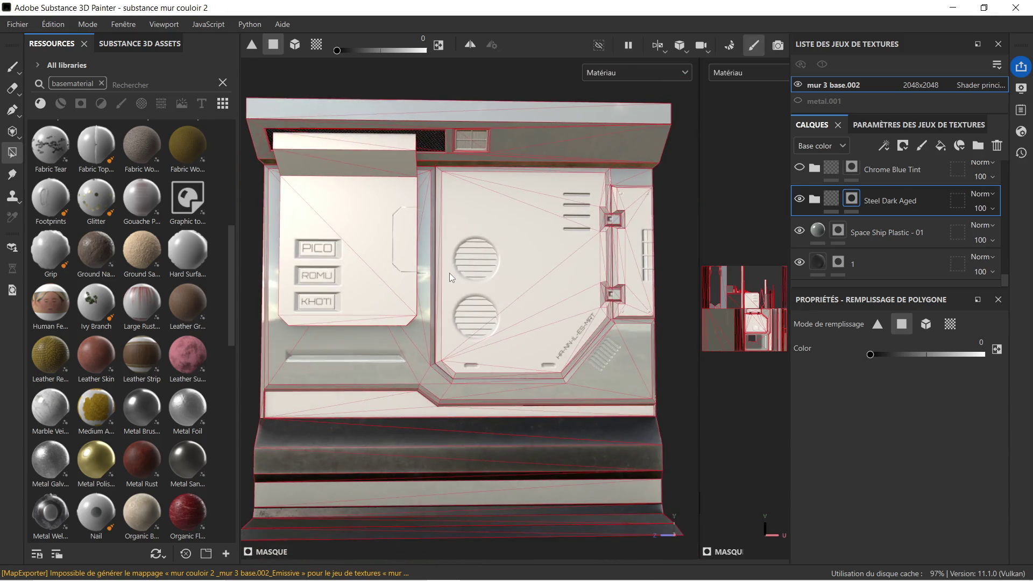
{"action": "left_click_drag", "start_coordinate": [450, 273], "coordinate": [441, 284], "text": "alt"}
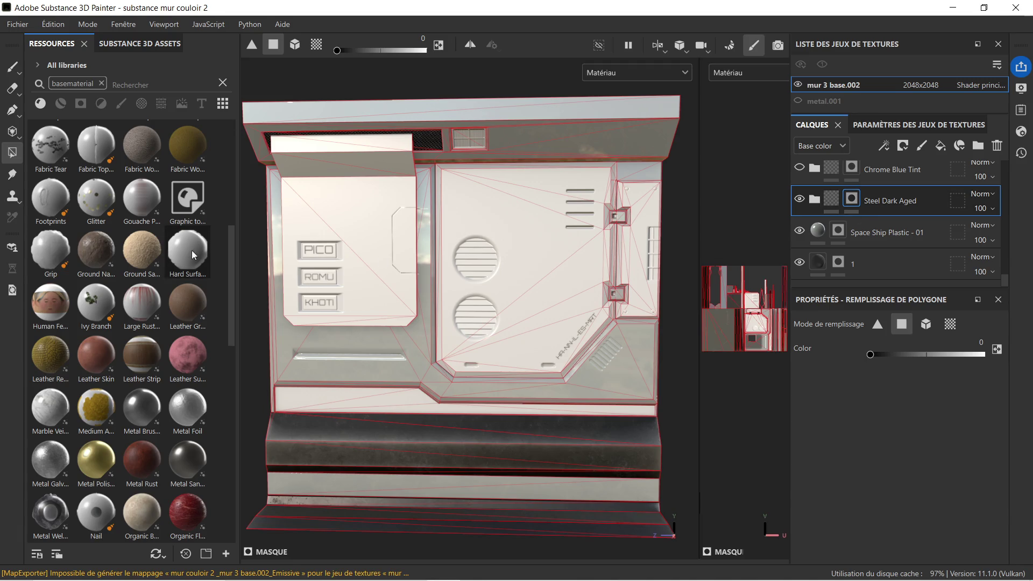
{"action": "scroll", "coordinate": [84, 160], "scroll_direction": "up", "scroll_amount": 5}
{"action": "left_click", "coordinate": [62, 104]}
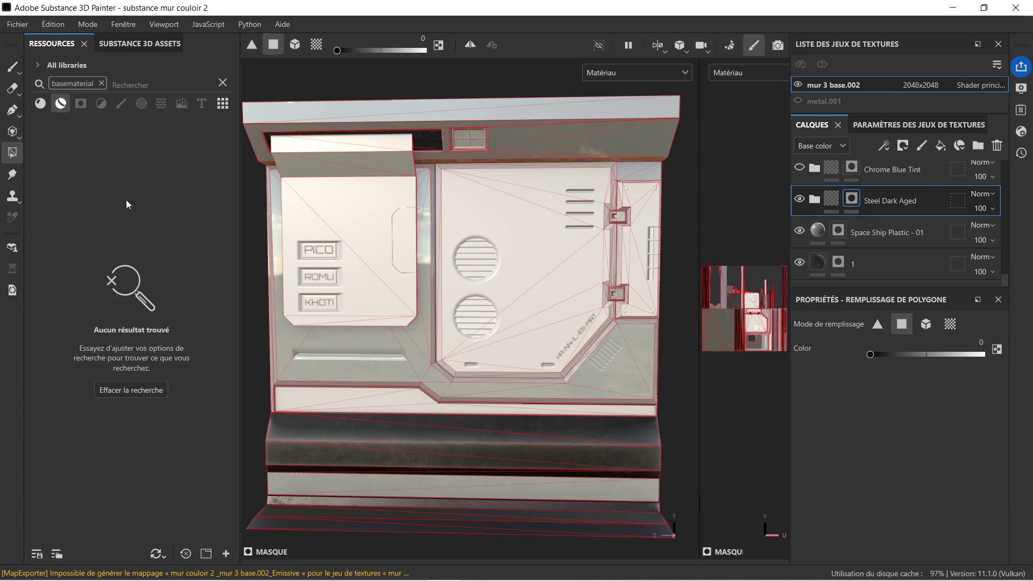
Step: Clear the search and try Cobalt, creature, Dirt and two fabric materials on the wall, undoing each
{"action": "left_click", "coordinate": [102, 83]}
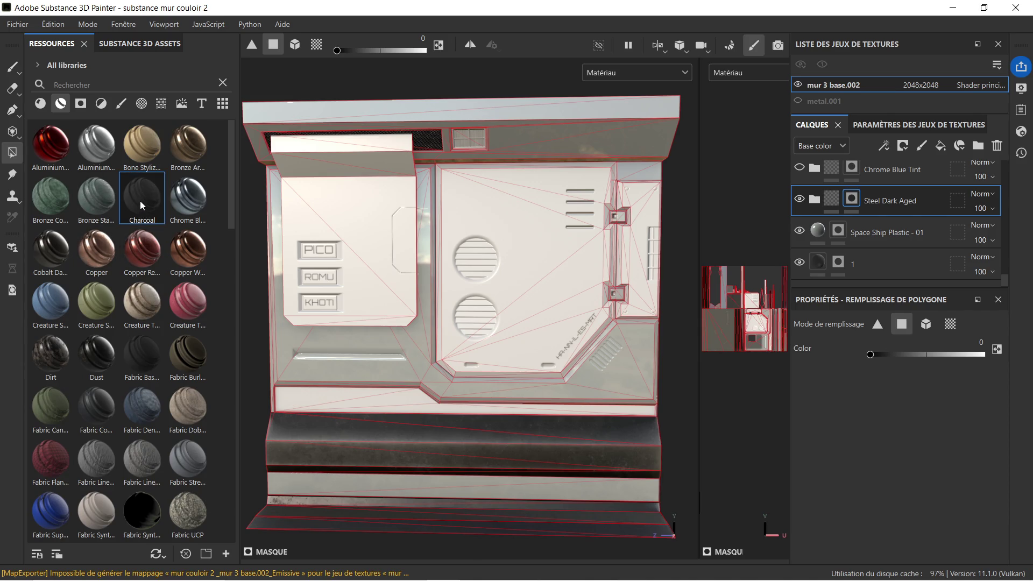
{"action": "mouse_move", "coordinate": [142, 196]}
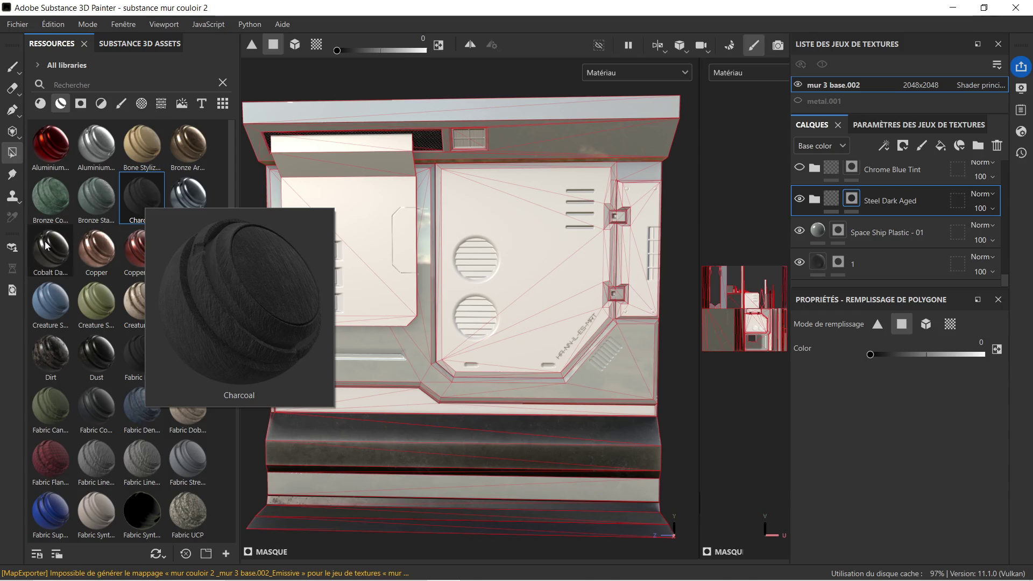
{"action": "left_click_drag", "start_coordinate": [44, 241], "coordinate": [347, 293]}
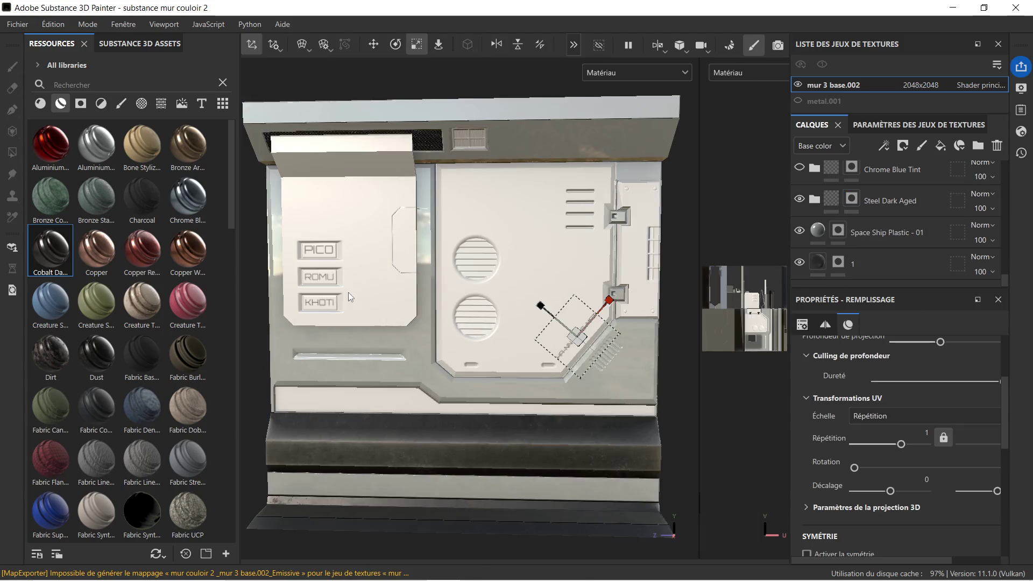
{"action": "left_click_drag", "start_coordinate": [95, 300], "coordinate": [366, 288]}
{"action": "key", "text": "ctrl+z"}
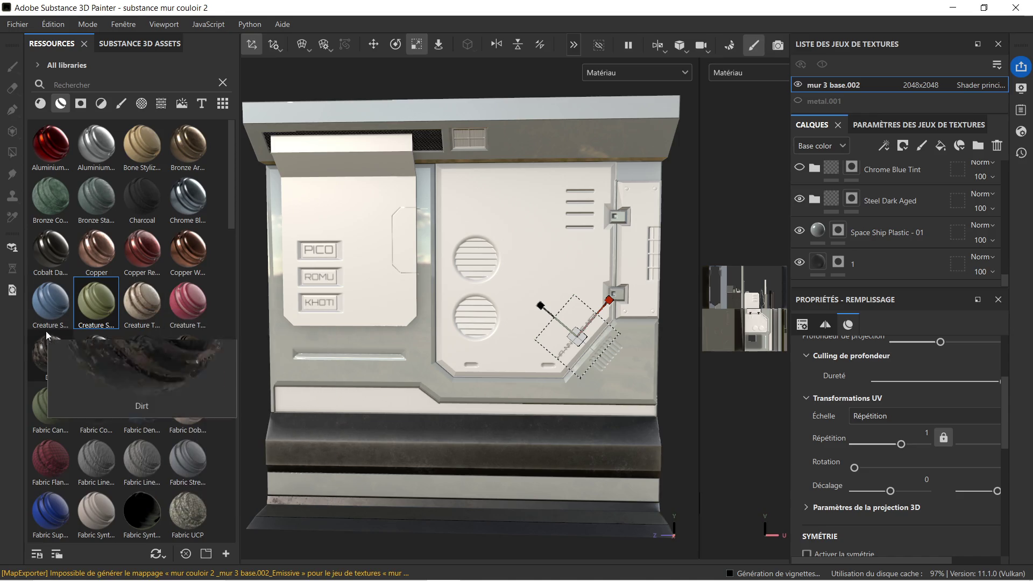
{"action": "mouse_move", "coordinate": [96, 351]}
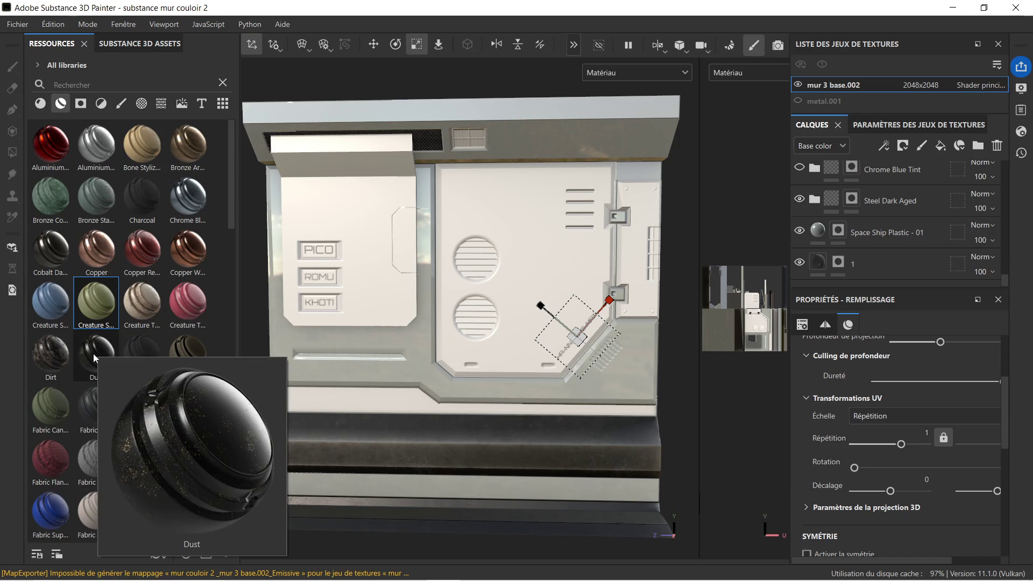
{"action": "left_click_drag", "start_coordinate": [60, 365], "coordinate": [375, 277]}
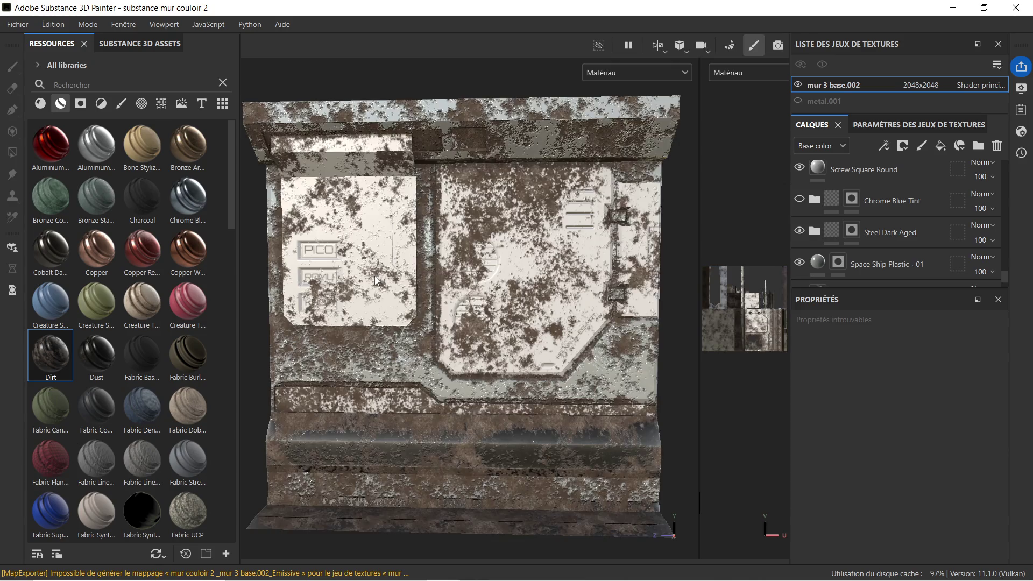
{"action": "key", "text": "ctrl"}
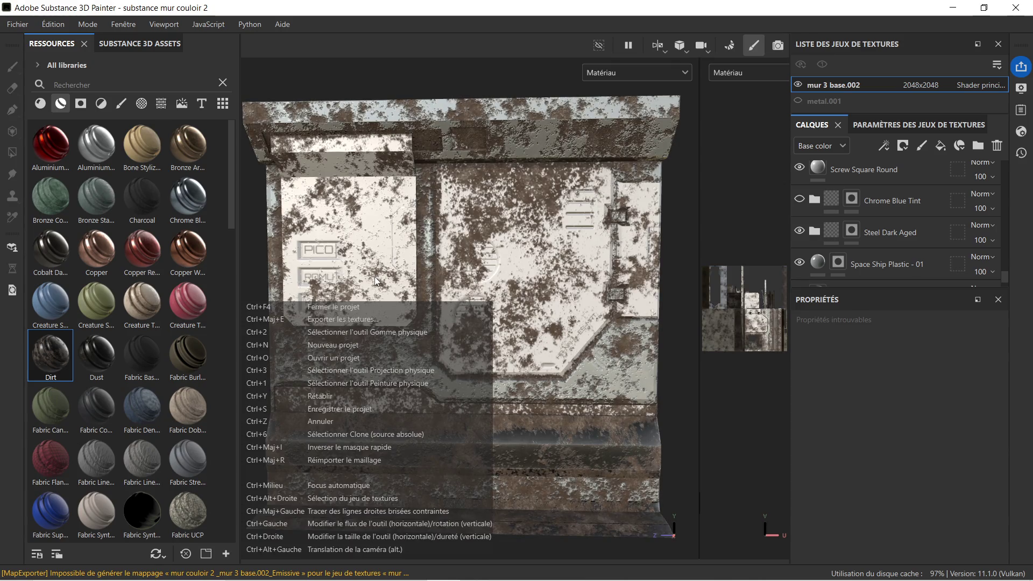
{"action": "key", "text": "ctrl+z"}
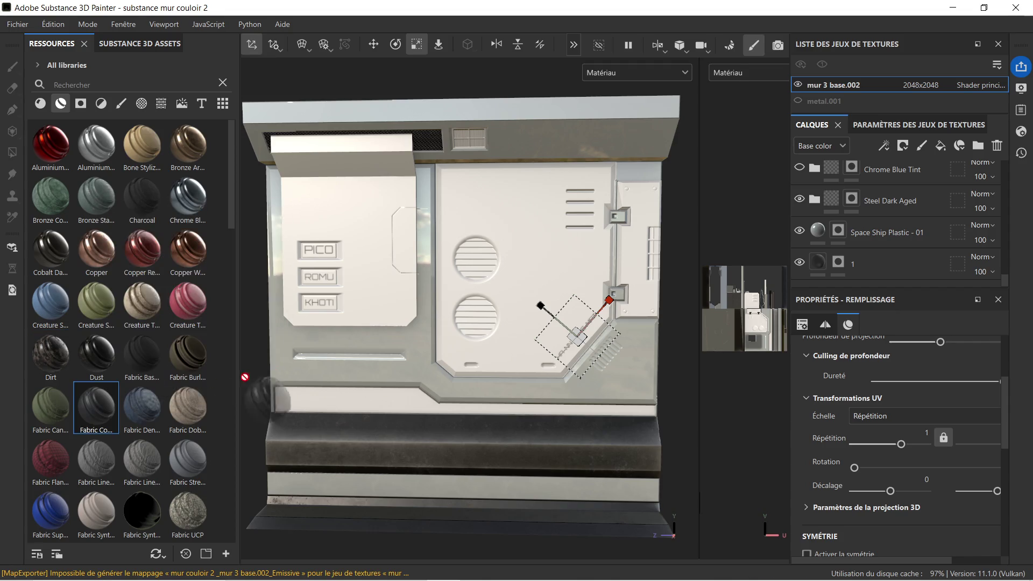
{"action": "mouse_move", "coordinate": [97, 405]}
{"action": "left_mouse_down"}
{"action": "mouse_move", "coordinate": [358, 285]}
{"action": "mouse_move", "coordinate": [380, 296]}
{"action": "left_mouse_up"}
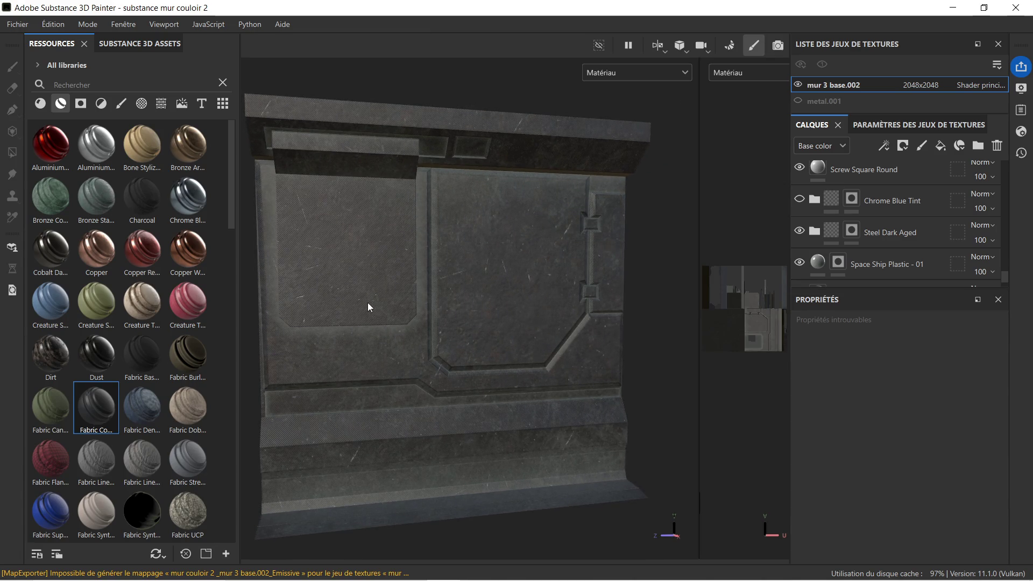
{"action": "key", "text": "ctrl+z"}
{"action": "scroll", "coordinate": [155, 411], "scroll_direction": "down", "scroll_amount": 3}
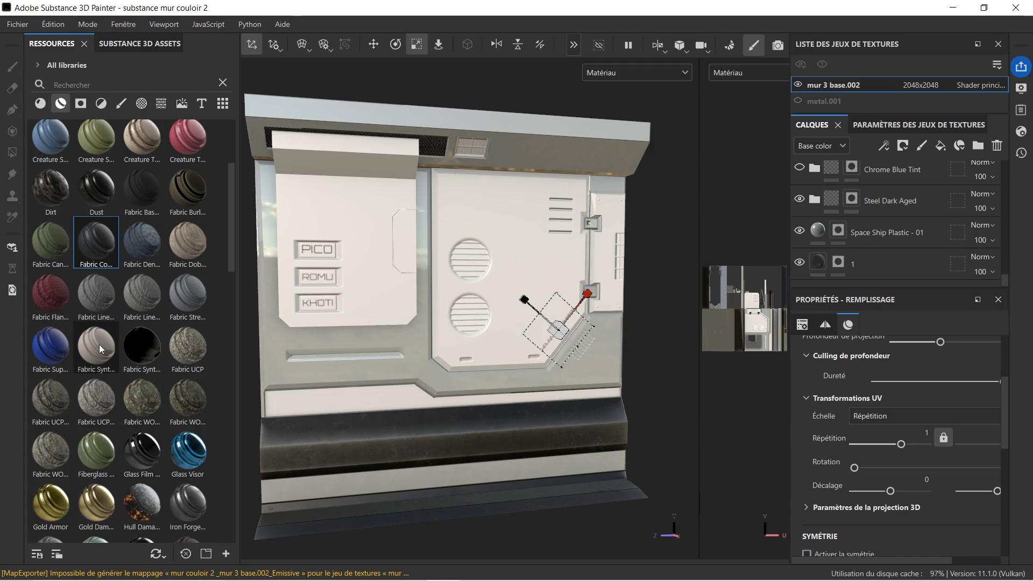
{"action": "left_click_drag", "start_coordinate": [100, 345], "coordinate": [333, 278]}
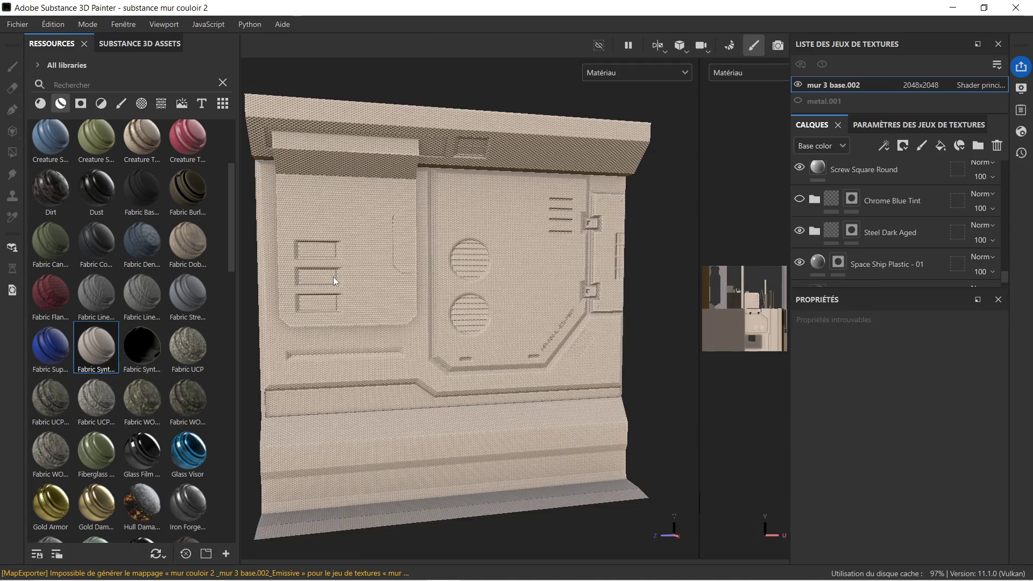
{"action": "key", "text": "ctrl+z"}
{"action": "scroll", "coordinate": [81, 435], "scroll_direction": "down", "scroll_amount": 3}
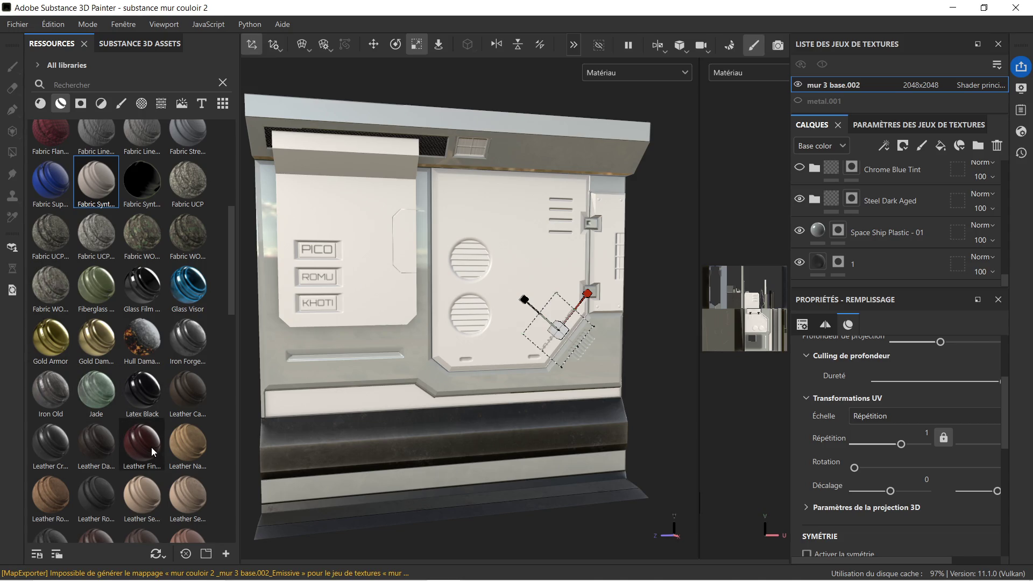
{"action": "scroll", "coordinate": [153, 448], "scroll_direction": "down", "scroll_amount": 3}
{"action": "mouse_move", "coordinate": [142, 228]}
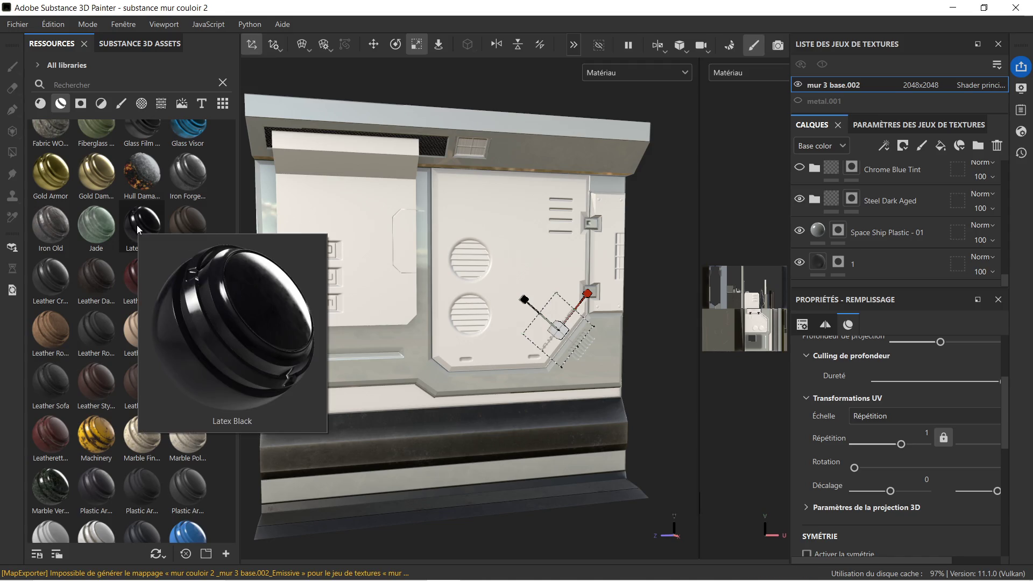
Step: Try Latex Black, Plastic Dirty Scratched, Plastic Dusty and Plastic Fake Leather, inspecting and undoing them
{"action": "left_click_drag", "start_coordinate": [137, 225], "coordinate": [349, 261]}
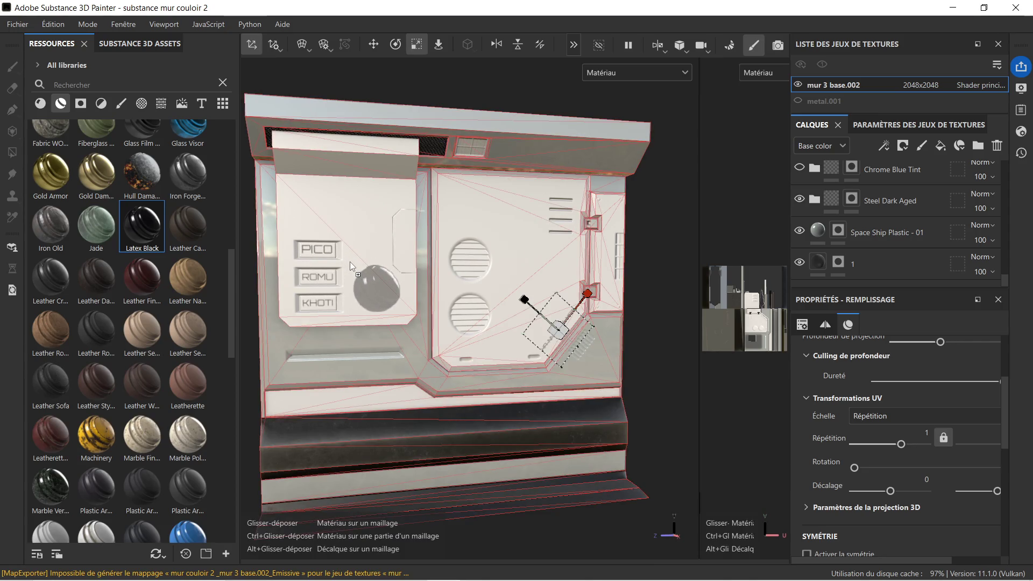
{"action": "left_click_drag", "start_coordinate": [349, 261], "coordinate": [349, 261]}
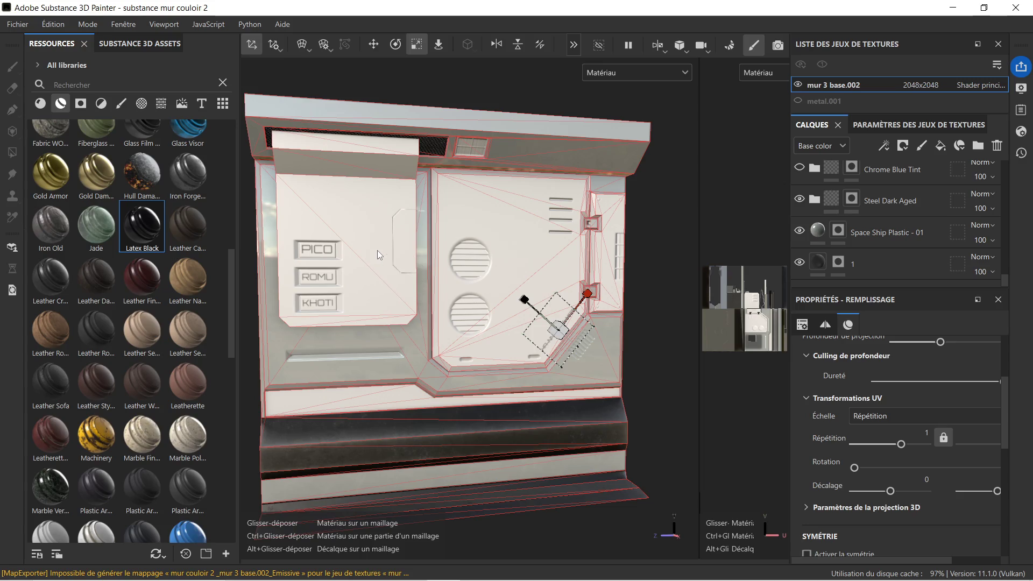
{"action": "scroll", "coordinate": [379, 226], "scroll_direction": "up", "scroll_amount": 2}
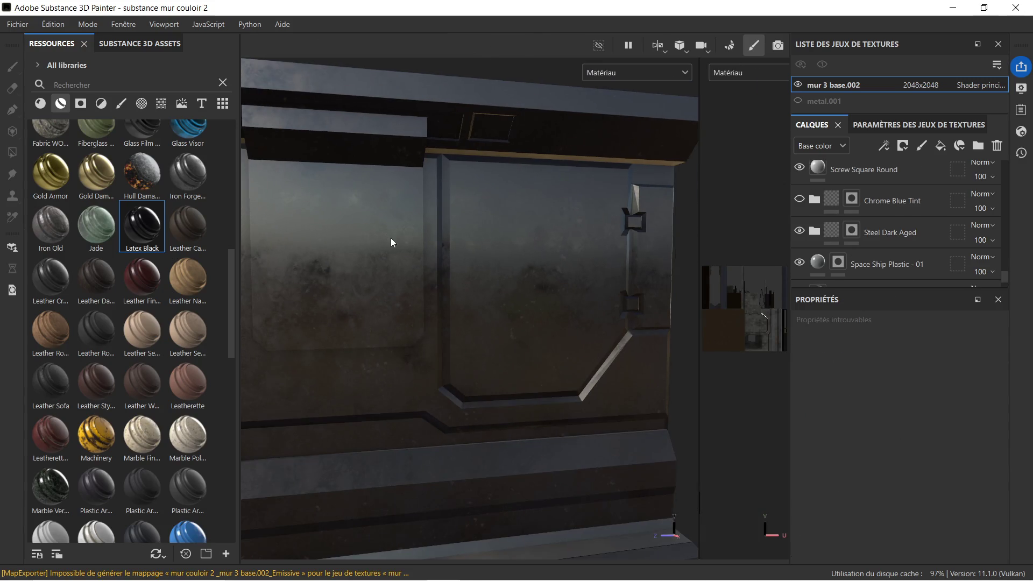
{"action": "mouse_move", "coordinate": [390, 239]}
{"action": "left_mouse_down", "text": "alt"}
{"action": "mouse_move", "coordinate": [499, 271]}
{"action": "mouse_move", "coordinate": [333, 281]}
{"action": "mouse_move", "coordinate": [378, 259]}
{"action": "mouse_move", "coordinate": [347, 279]}
{"action": "left_mouse_up", "text": "alt"}
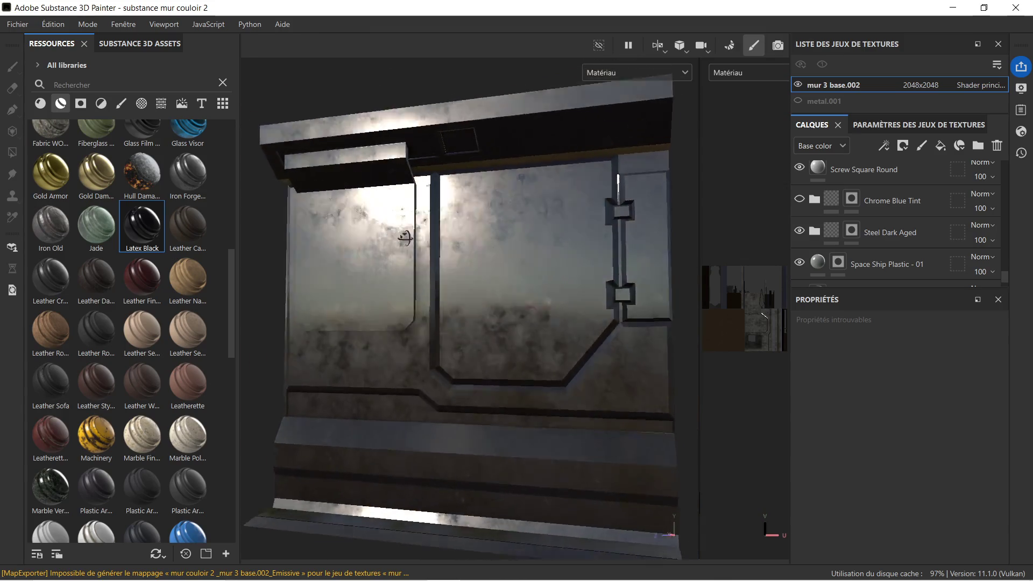
{"action": "mouse_move", "coordinate": [348, 278]}
{"action": "left_mouse_down", "text": "alt"}
{"action": "mouse_move", "coordinate": [483, 196]}
{"action": "mouse_move", "coordinate": [437, 257]}
{"action": "left_mouse_up", "text": "alt"}
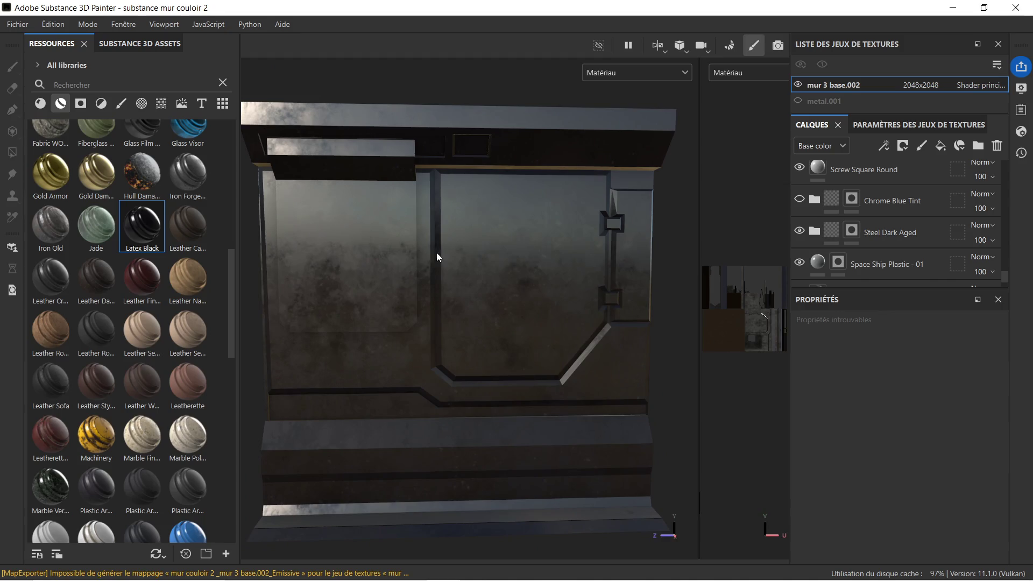
{"action": "scroll", "coordinate": [815, 205], "scroll_direction": "down", "scroll_amount": 1}
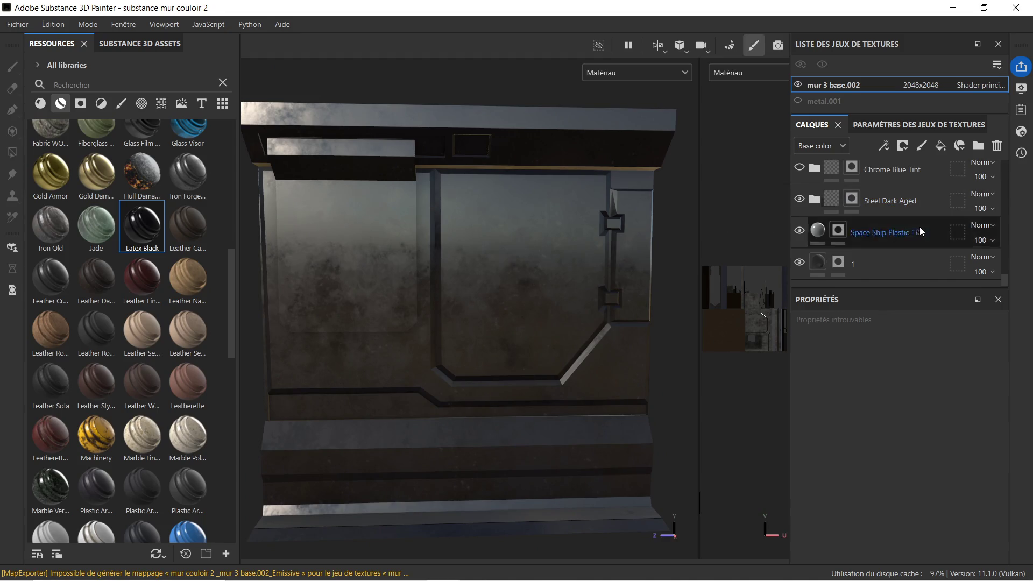
{"action": "key", "text": "ctrl+z"}
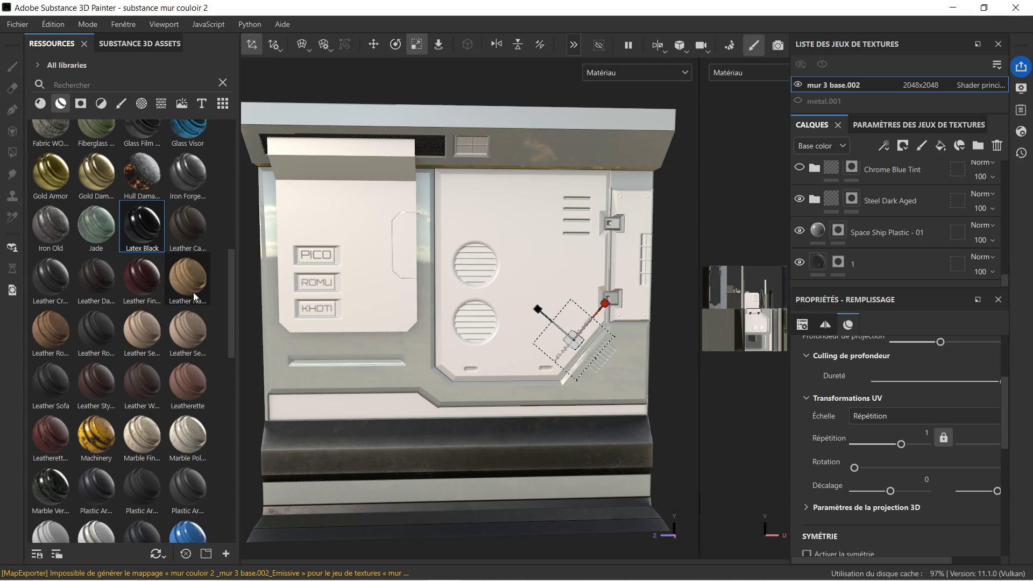
{"action": "scroll", "coordinate": [133, 375], "scroll_direction": "down", "scroll_amount": 3}
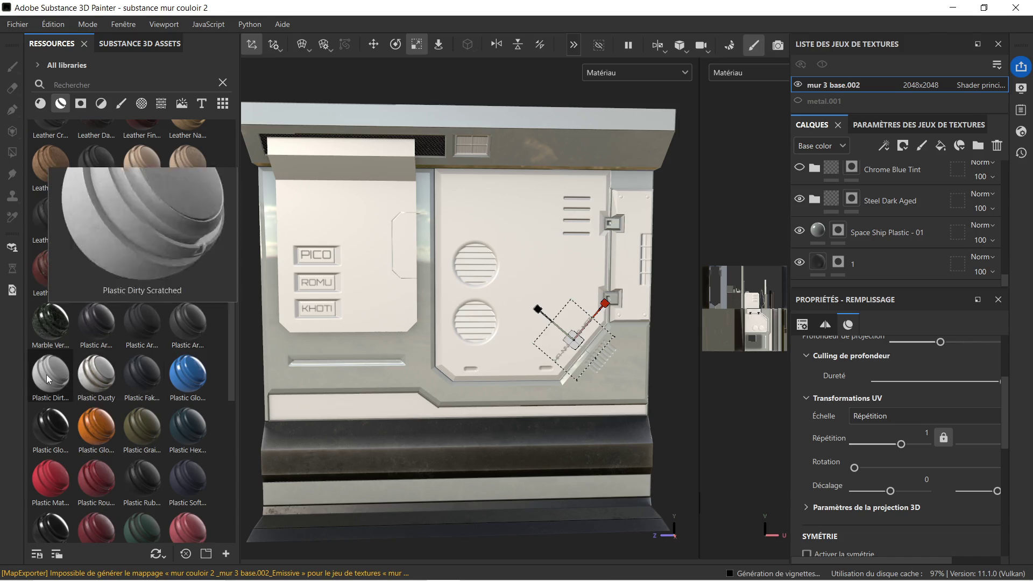
{"action": "mouse_move", "coordinate": [47, 378]}
{"action": "left_mouse_down"}
{"action": "mouse_move", "coordinate": [356, 308]}
{"action": "mouse_move", "coordinate": [375, 325]}
{"action": "left_mouse_up"}
{"action": "scroll", "coordinate": [366, 306], "scroll_direction": "up", "scroll_amount": 3}
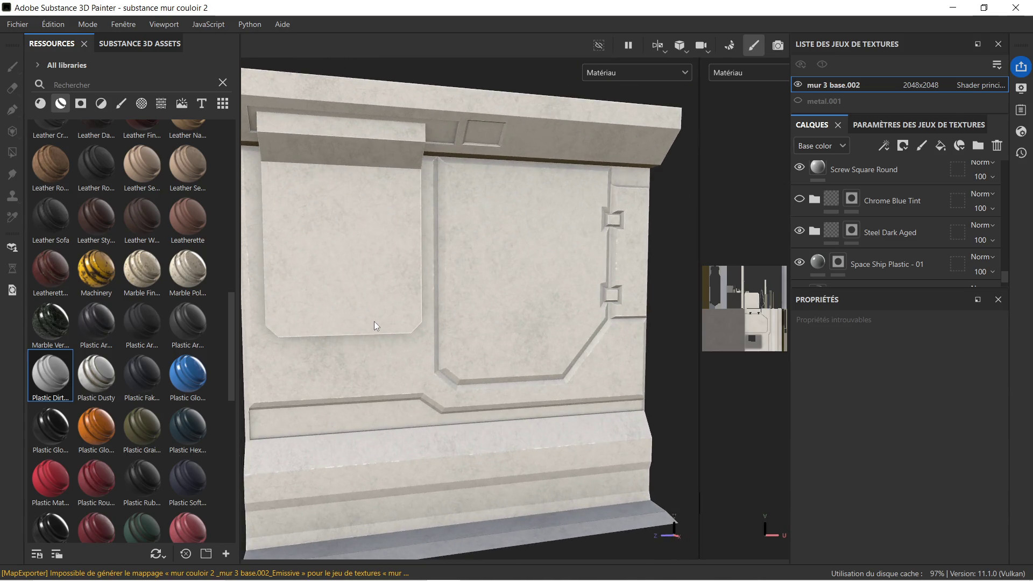
{"action": "left_click_drag", "start_coordinate": [484, 298], "coordinate": [444, 297], "text": "alt"}
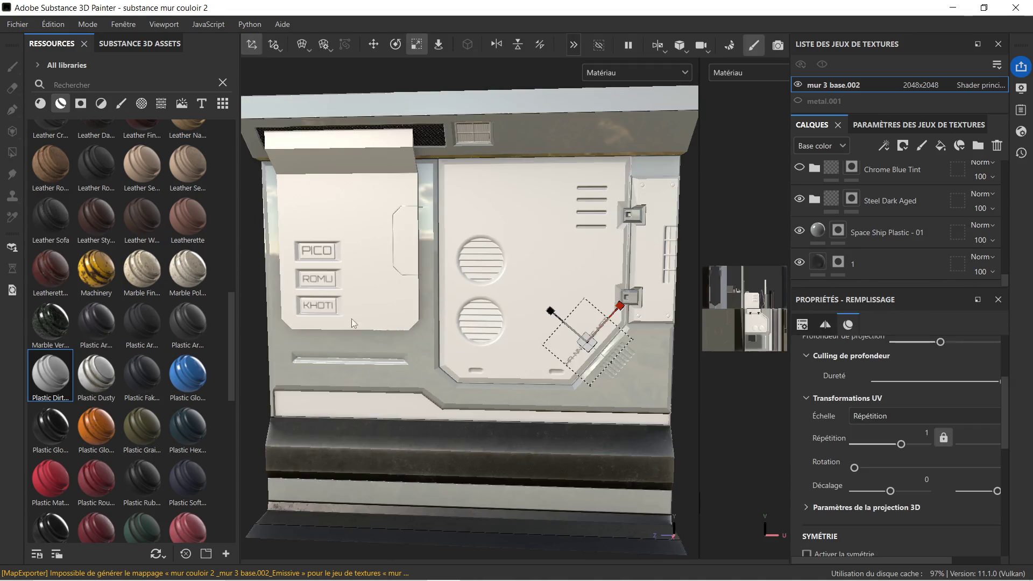
{"action": "mouse_move", "coordinate": [95, 373]}
{"action": "left_mouse_down"}
{"action": "mouse_move", "coordinate": [330, 287]}
{"action": "mouse_move", "coordinate": [390, 290]}
{"action": "left_mouse_up"}
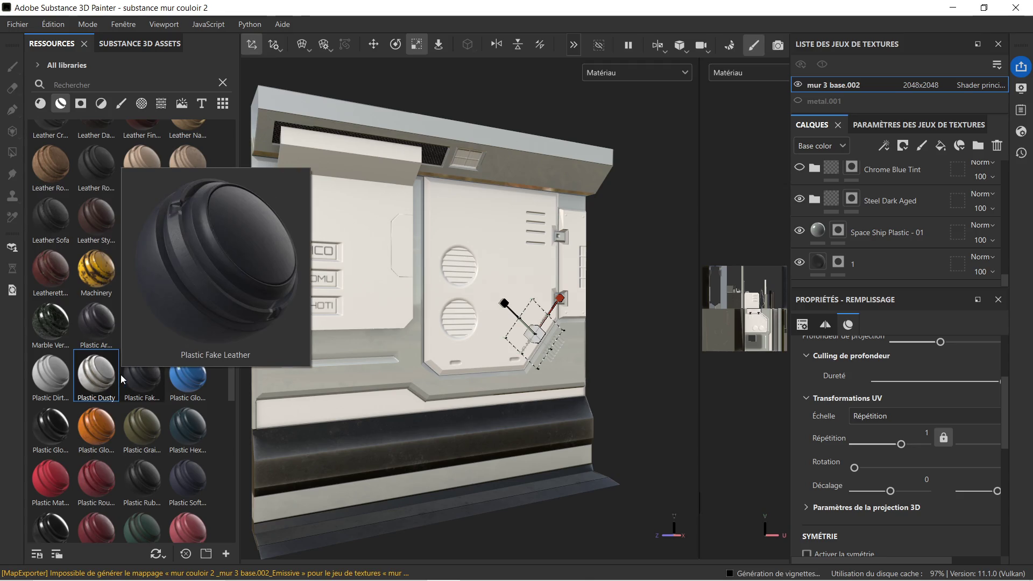
{"action": "left_click_drag", "start_coordinate": [123, 375], "coordinate": [341, 308]}
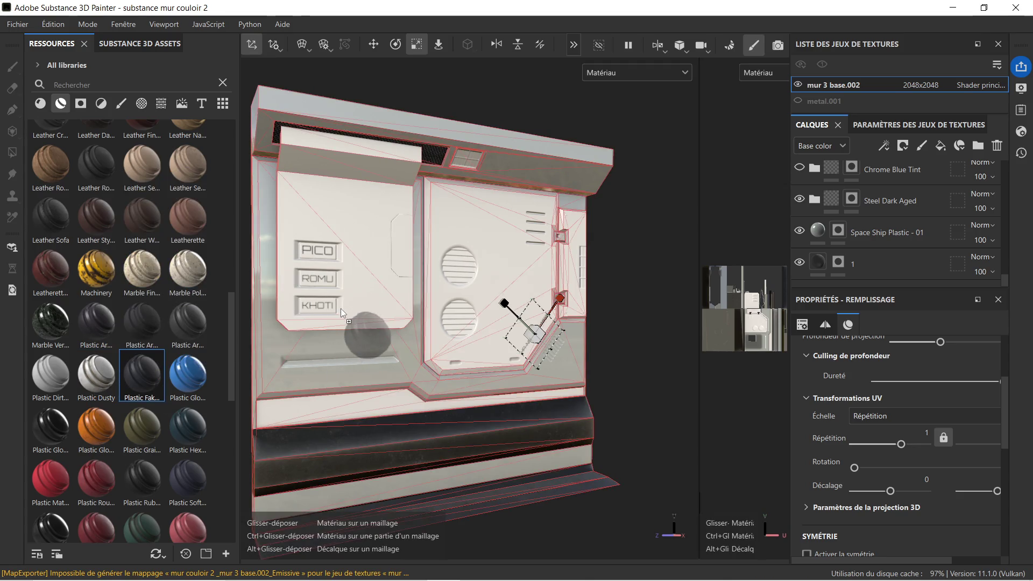
{"action": "scroll", "coordinate": [371, 312], "scroll_direction": "up", "scroll_amount": 5}
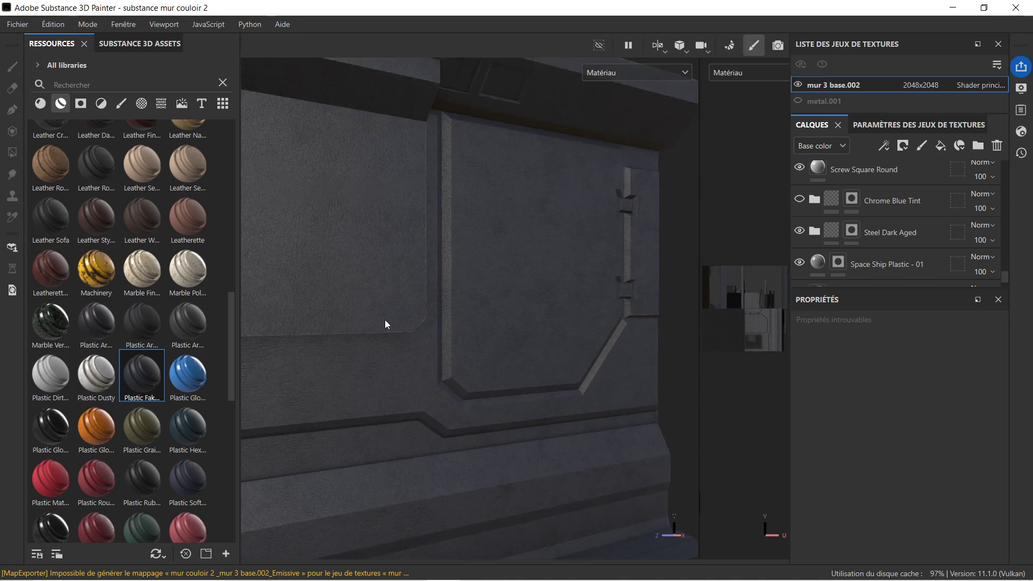
{"action": "scroll", "coordinate": [386, 320], "scroll_direction": "down", "scroll_amount": 3}
{"action": "scroll", "coordinate": [385, 320], "scroll_direction": "down", "scroll_amount": 3}
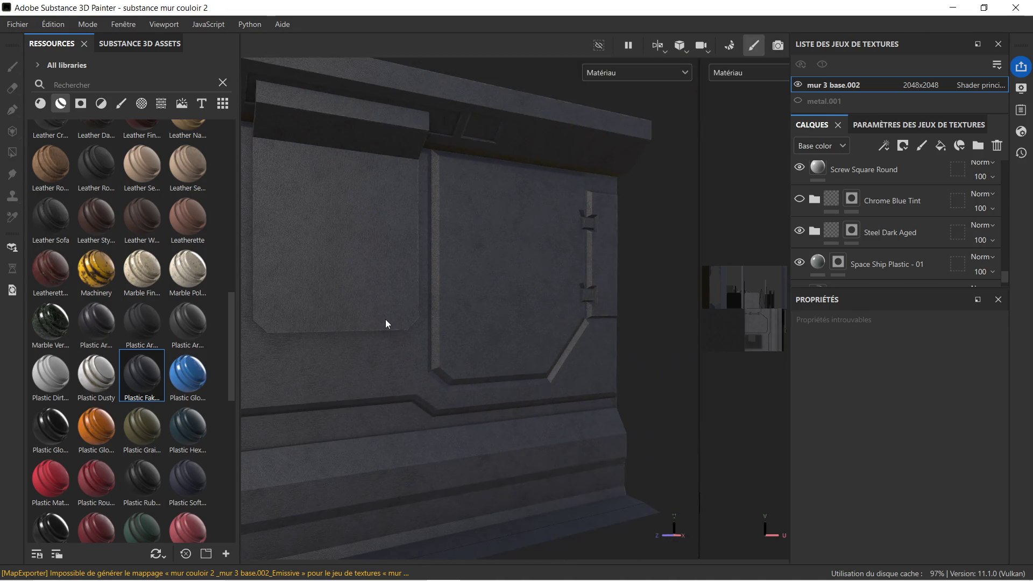
{"action": "key", "text": "ctrl+z"}
Step: Discard the glossy blue, hex and Grainy Soft plastics and cover the wall with orange Plastic Glossy Stained
{"action": "left_click_drag", "start_coordinate": [188, 374], "coordinate": [377, 312]}
{"action": "scroll", "coordinate": [378, 309], "scroll_direction": "up", "scroll_amount": 2}
{"action": "scroll", "coordinate": [379, 309], "scroll_direction": "up", "scroll_amount": 1}
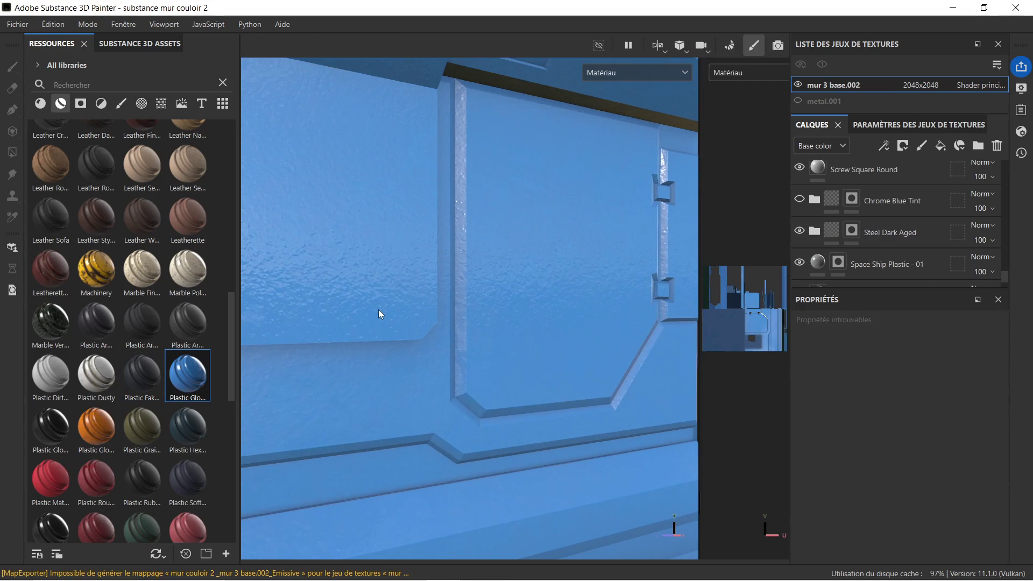
{"action": "scroll", "coordinate": [378, 310], "scroll_direction": "down", "scroll_amount": 1}
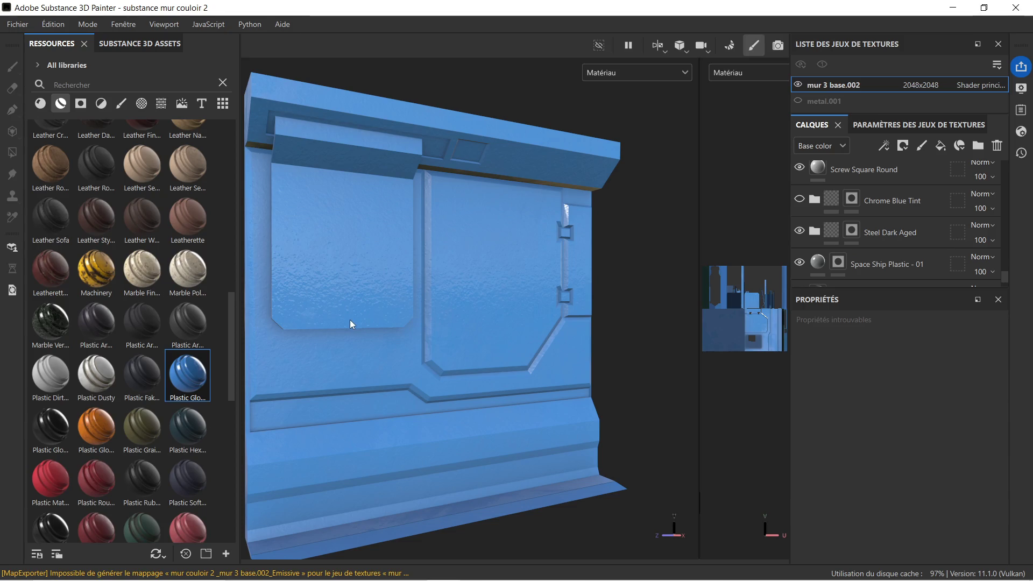
{"action": "key", "text": "ctrl+z"}
{"action": "left_click_drag", "start_coordinate": [197, 422], "coordinate": [349, 298]}
{"action": "key", "text": "ctrl+z"}
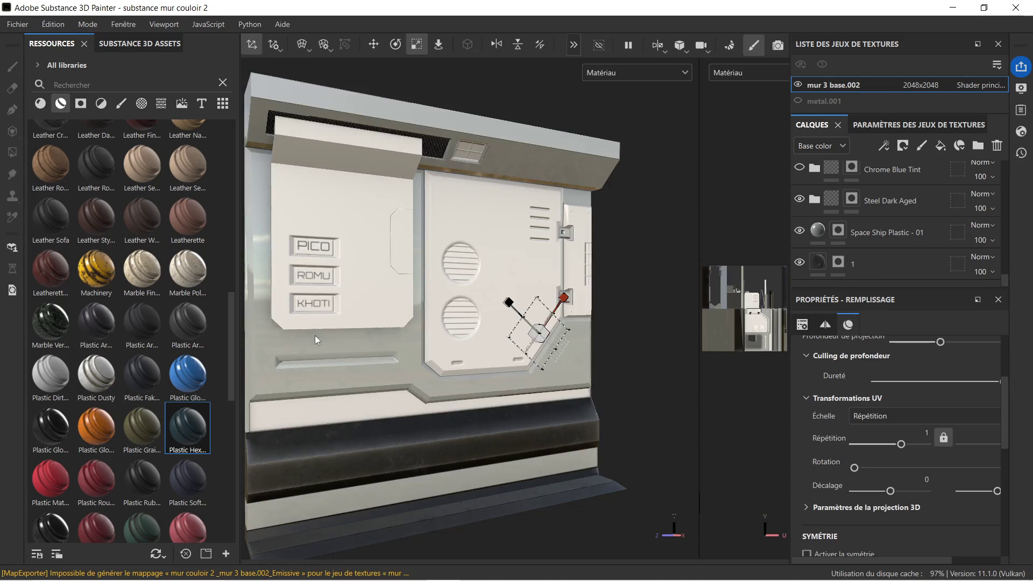
{"action": "mouse_move", "coordinate": [142, 425]}
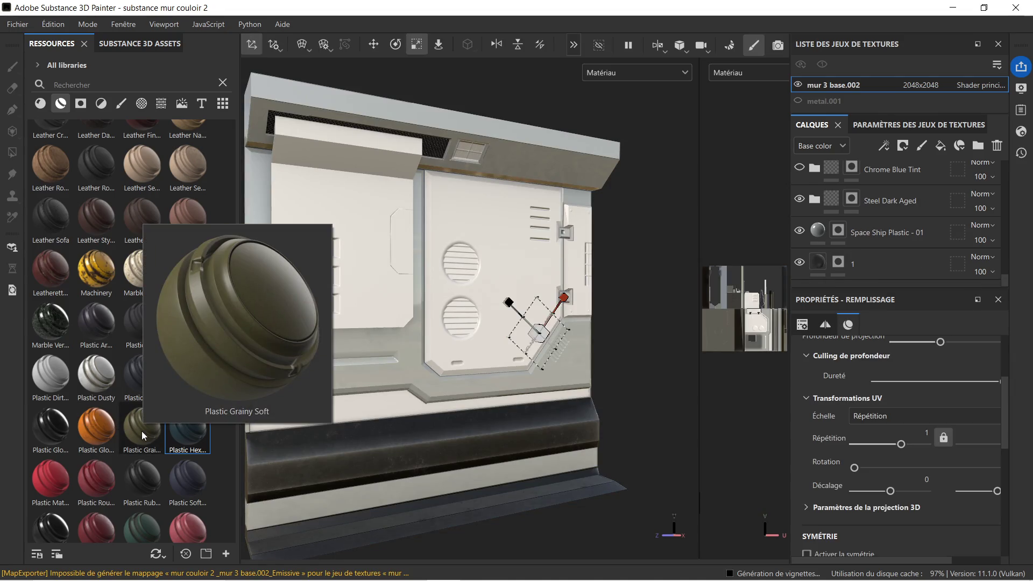
{"action": "left_click_drag", "start_coordinate": [139, 433], "coordinate": [358, 294]}
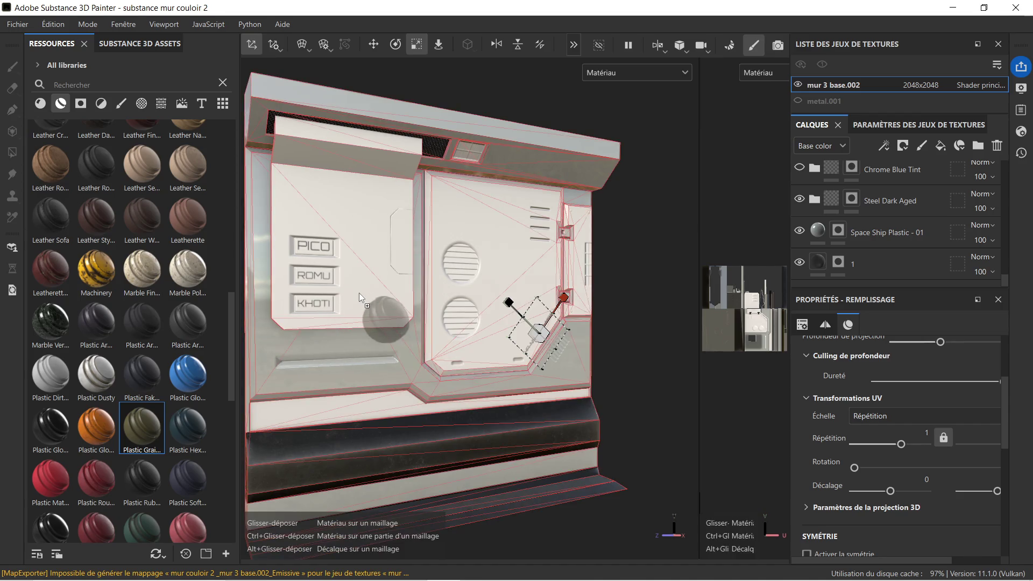
{"action": "scroll", "coordinate": [358, 293], "scroll_direction": "up", "scroll_amount": 4}
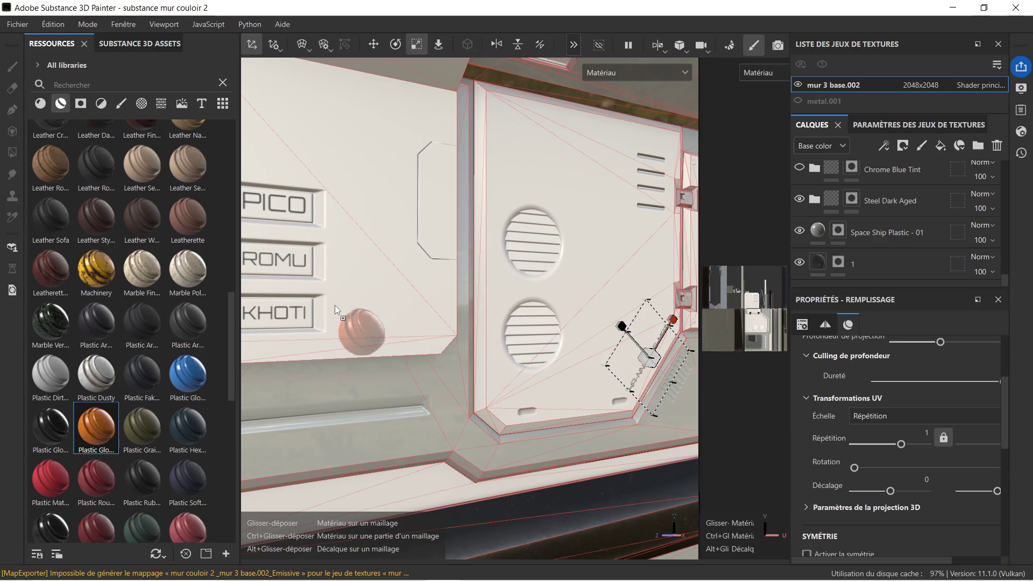
{"action": "mouse_move", "coordinate": [93, 423]}
{"action": "left_mouse_down"}
{"action": "mouse_move", "coordinate": [334, 306]}
{"action": "mouse_move", "coordinate": [145, 428]}
{"action": "mouse_move", "coordinate": [377, 298]}
{"action": "left_mouse_up"}
{"action": "scroll", "coordinate": [348, 305], "scroll_direction": "down", "scroll_amount": 3}
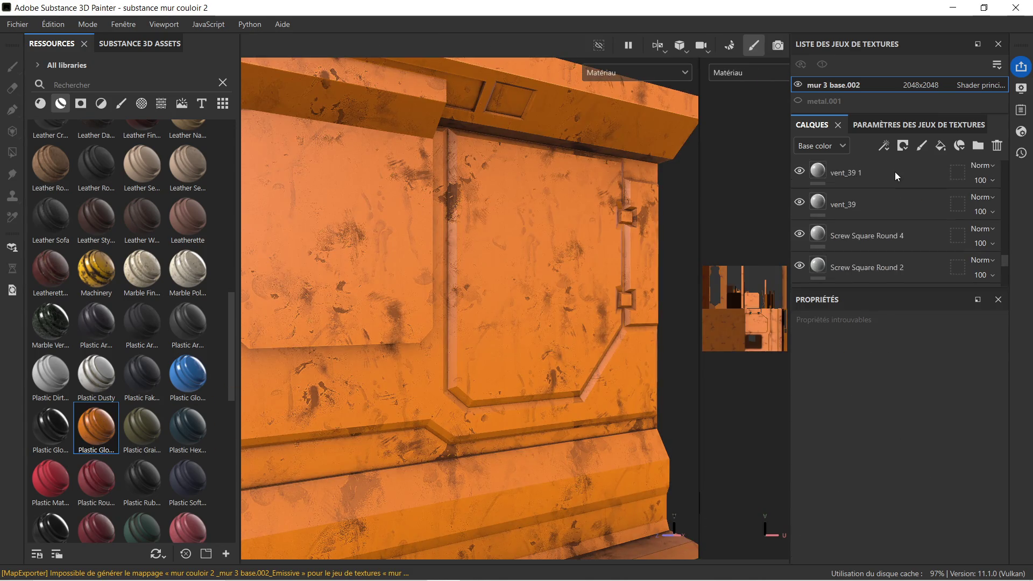
{"action": "scroll", "coordinate": [895, 177], "scroll_direction": "up", "scroll_amount": 5}
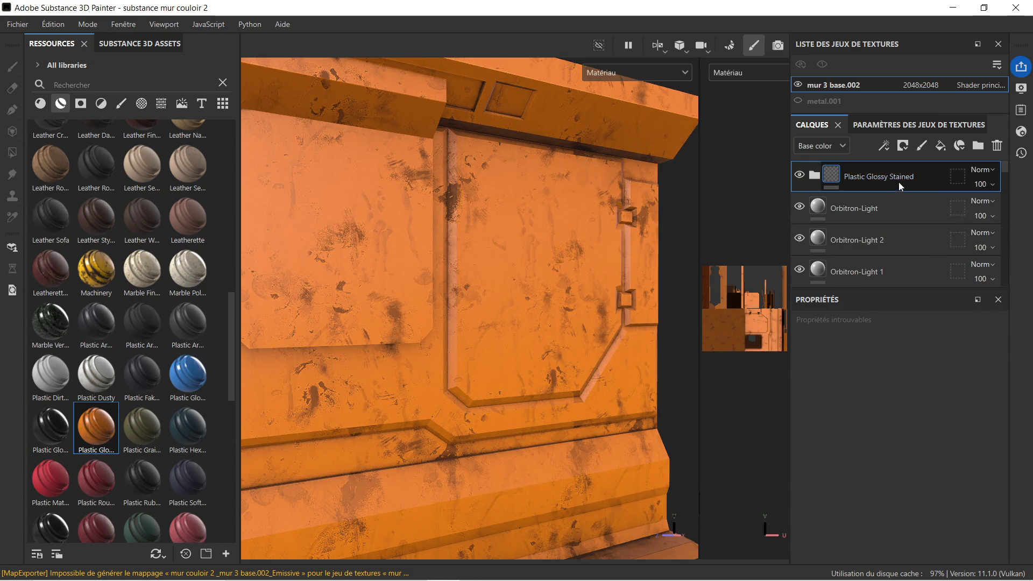
Step: Set the Plastic Glossy Stained Base layer's base colour to white FEFEFE and check the wall head-on
{"action": "left_click", "coordinate": [818, 175]}
{"action": "scroll", "coordinate": [840, 210], "scroll_direction": "down", "scroll_amount": 2}
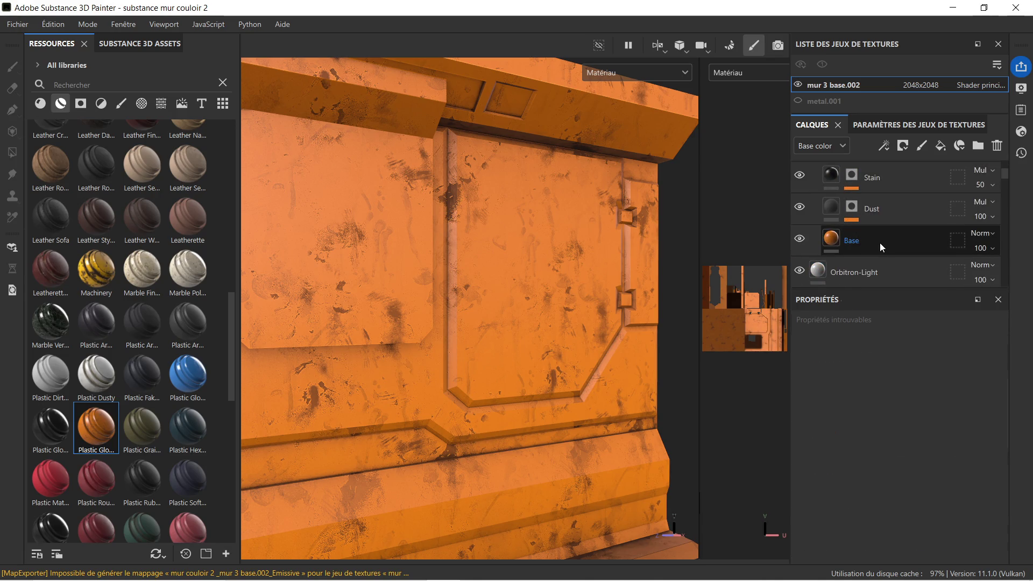
{"action": "left_click", "coordinate": [880, 243]}
{"action": "scroll", "coordinate": [894, 387], "scroll_direction": "down", "scroll_amount": 3}
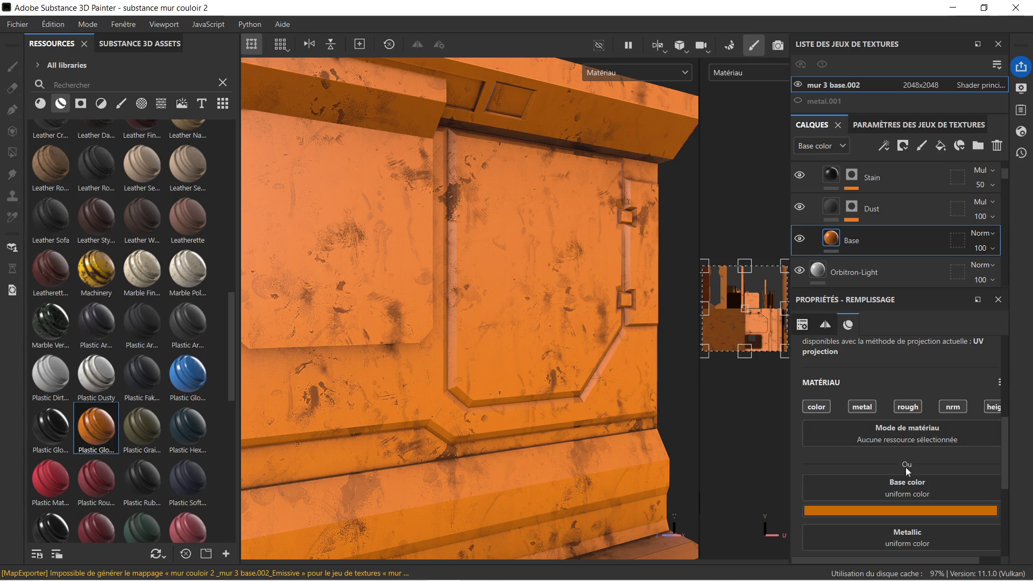
{"action": "left_click", "coordinate": [896, 509]}
{"action": "left_click_drag", "start_coordinate": [701, 377], "coordinate": [678, 361]}
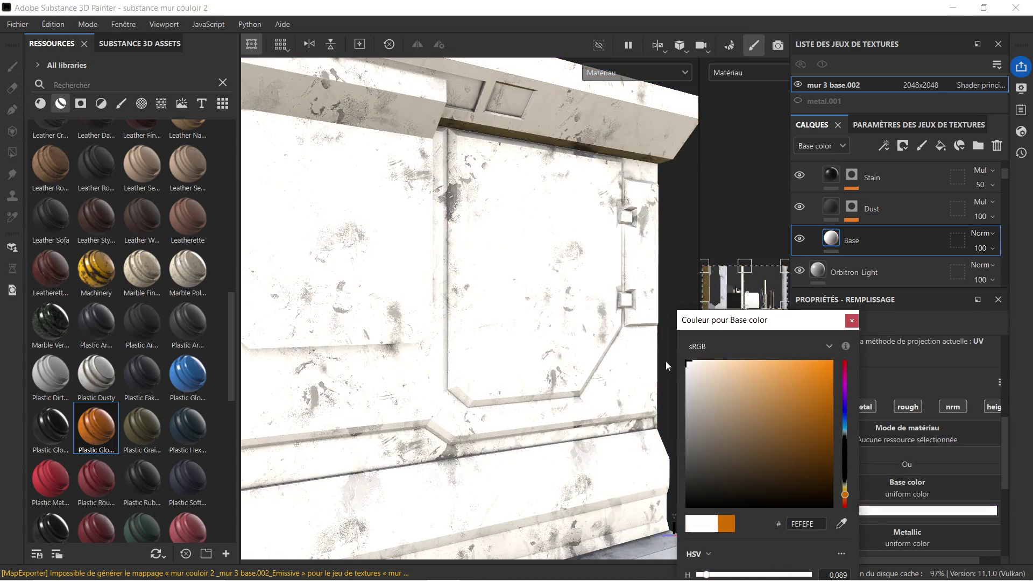
{"action": "key", "text": "f"}
{"action": "left_click_drag", "start_coordinate": [524, 259], "coordinate": [465, 268], "text": "alt"}
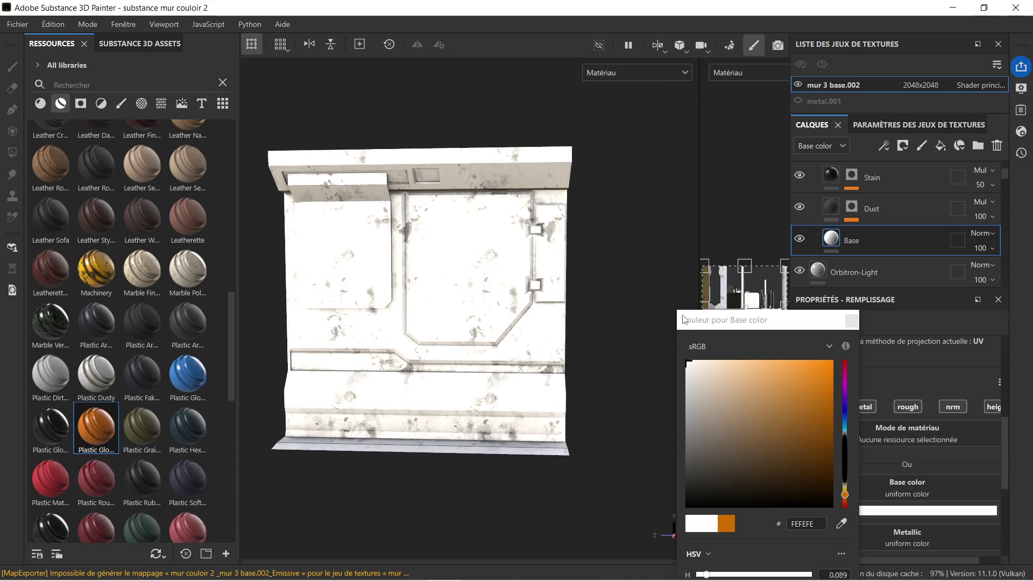
{"action": "left_click", "coordinate": [851, 322]}
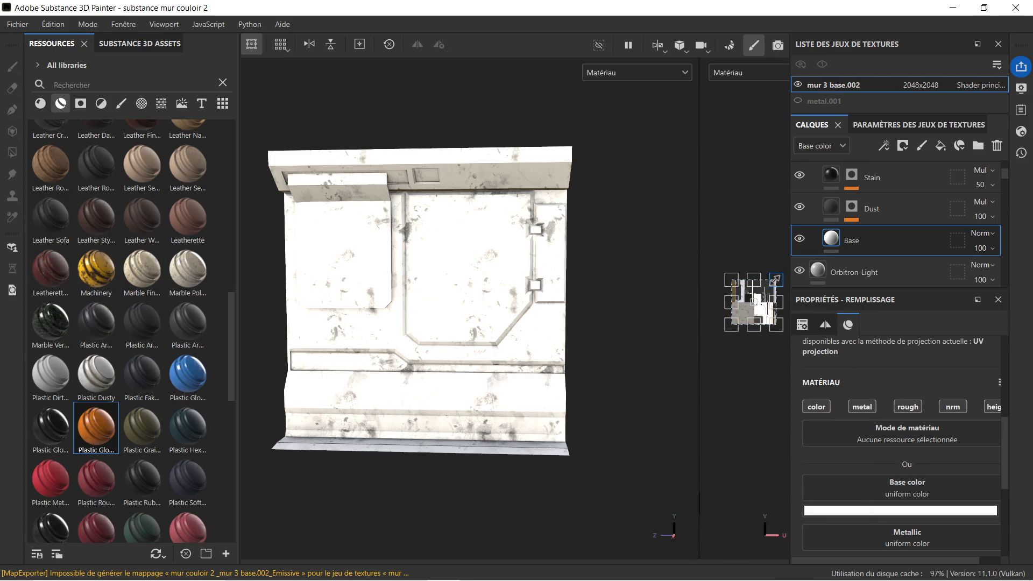
{"action": "mouse_move", "coordinate": [776, 280]}
{"action": "left_mouse_down"}
{"action": "mouse_move", "coordinate": [807, 260]}
{"action": "mouse_move", "coordinate": [750, 346]}
{"action": "left_mouse_up"}
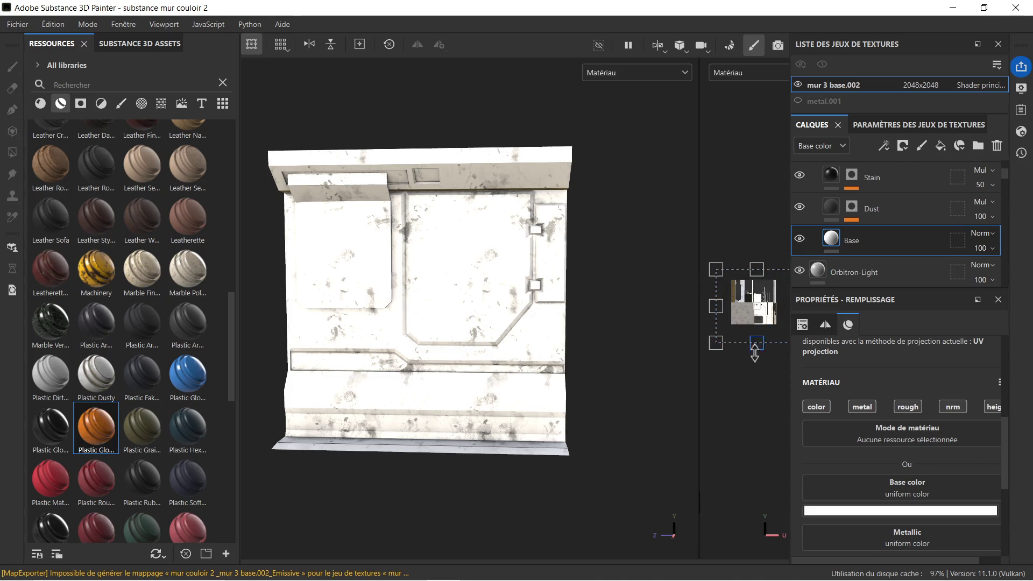
{"action": "scroll", "coordinate": [845, 408], "scroll_direction": "down", "scroll_amount": 2}
{"action": "scroll", "coordinate": [864, 419], "scroll_direction": "down", "scroll_amount": 1}
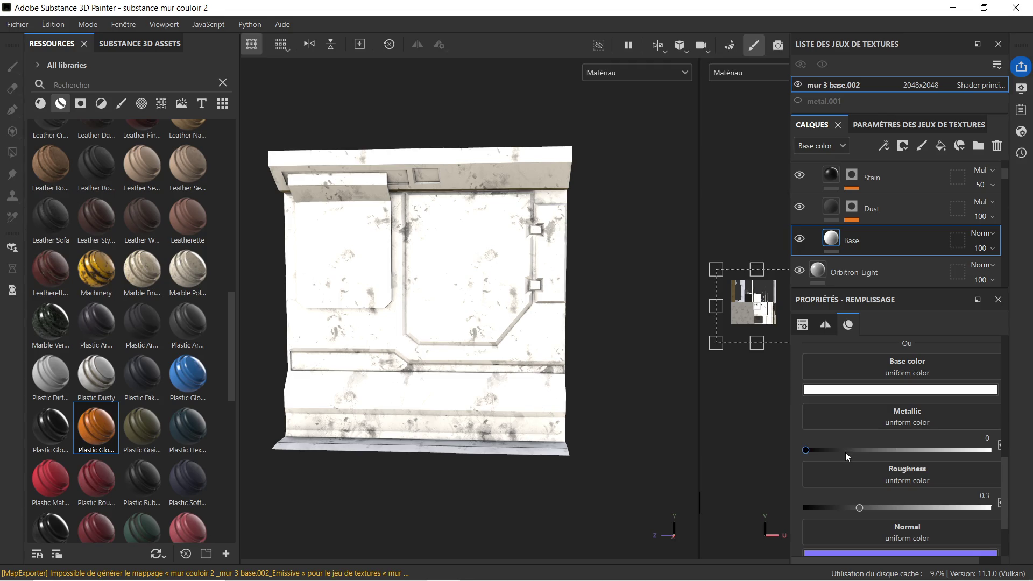
{"action": "scroll", "coordinate": [845, 452], "scroll_direction": "down", "scroll_amount": 1}
{"action": "scroll", "coordinate": [845, 454], "scroll_direction": "down", "scroll_amount": 1}
{"action": "scroll", "coordinate": [854, 453], "scroll_direction": "up", "scroll_amount": 2}
{"action": "scroll", "coordinate": [854, 454], "scroll_direction": "up", "scroll_amount": 5}
{"action": "scroll", "coordinate": [854, 454], "scroll_direction": "up", "scroll_amount": 1}
{"action": "scroll", "coordinate": [860, 464], "scroll_direction": "up", "scroll_amount": 1}
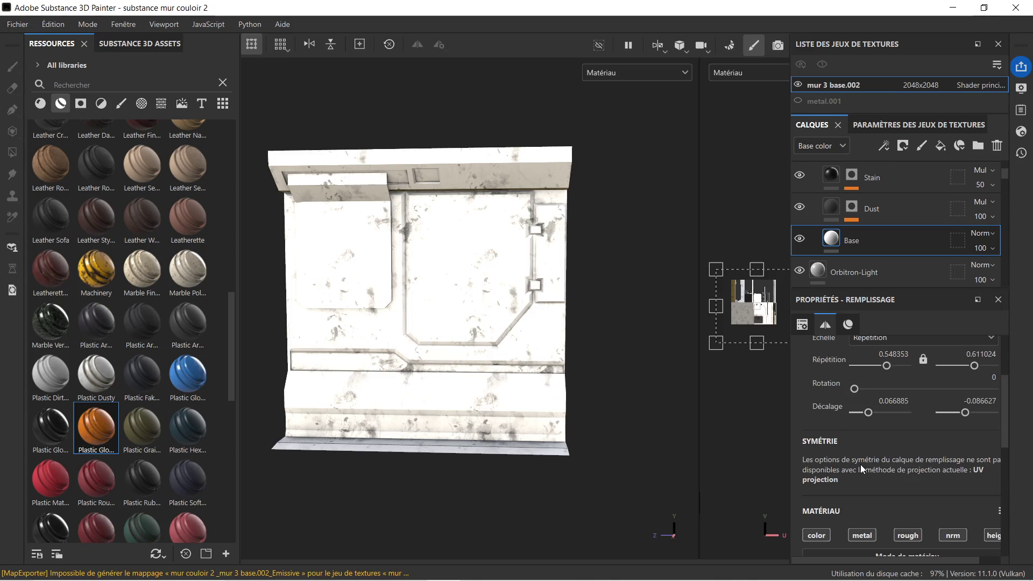
{"action": "scroll", "coordinate": [861, 464], "scroll_direction": "up", "scroll_amount": 1}
Step: Tweak the Base tiling and rotation, then the Stain grime tiling and offset across the Stain, Dust and Base fills
{"action": "left_click_drag", "start_coordinate": [887, 406], "coordinate": [880, 406]}
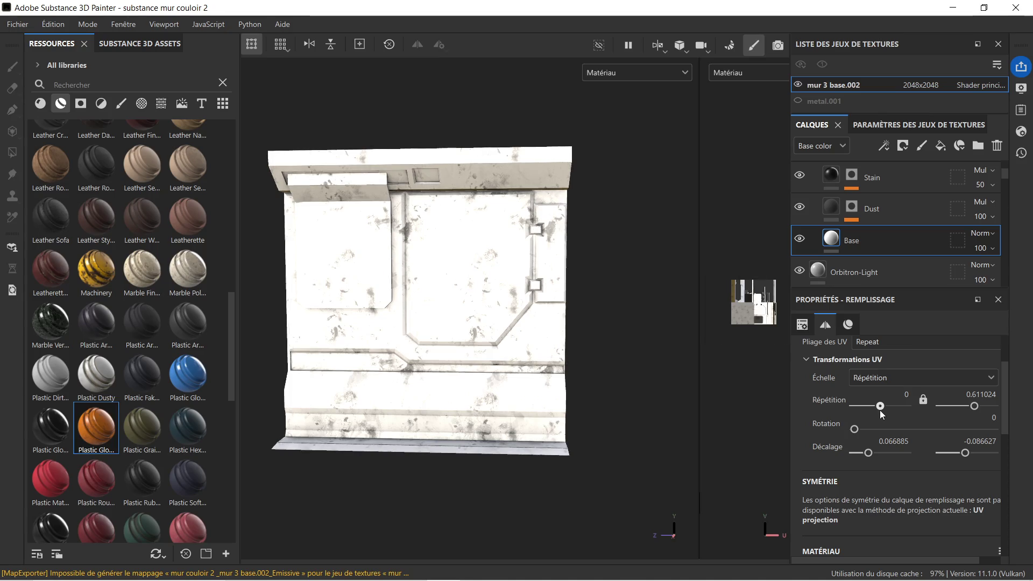
{"action": "left_click_drag", "start_coordinate": [857, 432], "coordinate": [855, 430]}
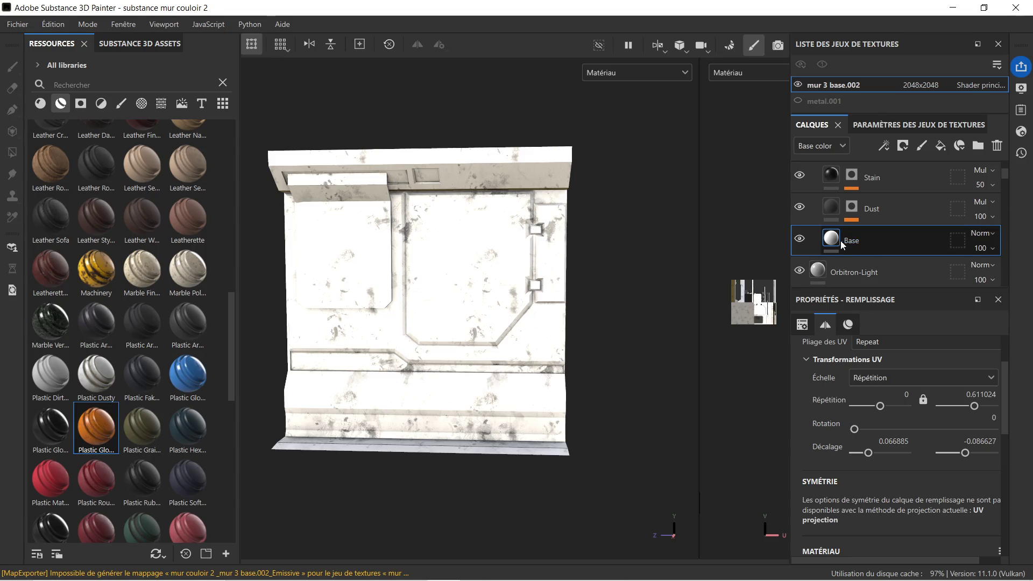
{"action": "scroll", "coordinate": [872, 230], "scroll_direction": "up", "scroll_amount": 1}
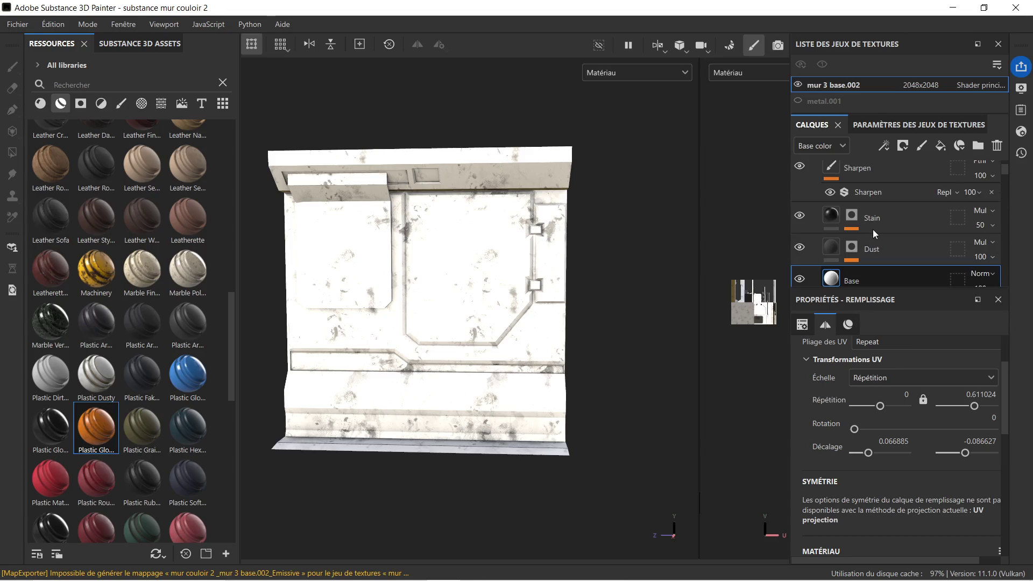
{"action": "scroll", "coordinate": [871, 182], "scroll_direction": "up", "scroll_amount": 1}
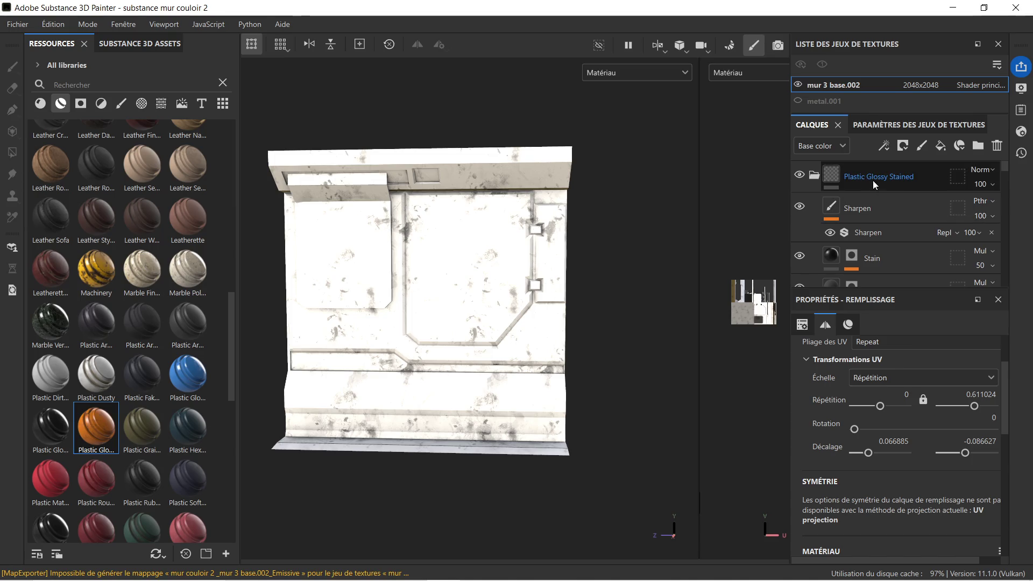
{"action": "left_click", "coordinate": [873, 179]}
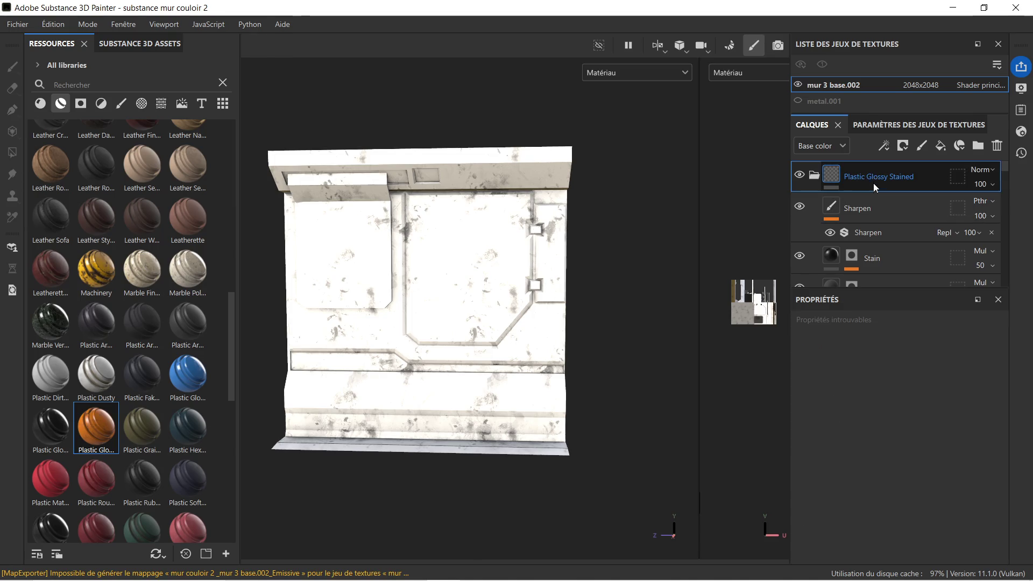
{"action": "left_click", "coordinate": [885, 210]}
{"action": "scroll", "coordinate": [882, 247], "scroll_direction": "down", "scroll_amount": 1}
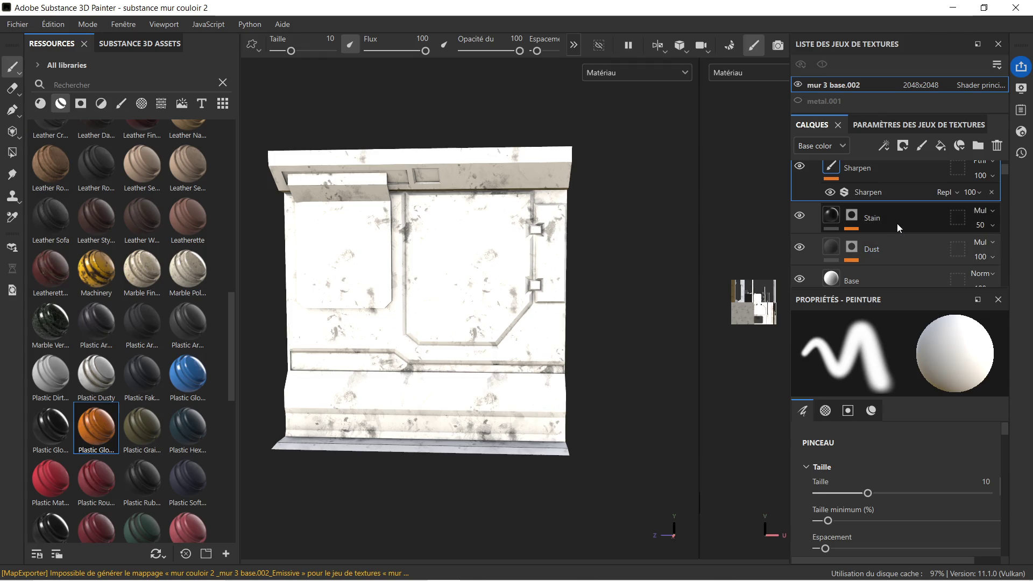
{"action": "left_click", "coordinate": [899, 222]}
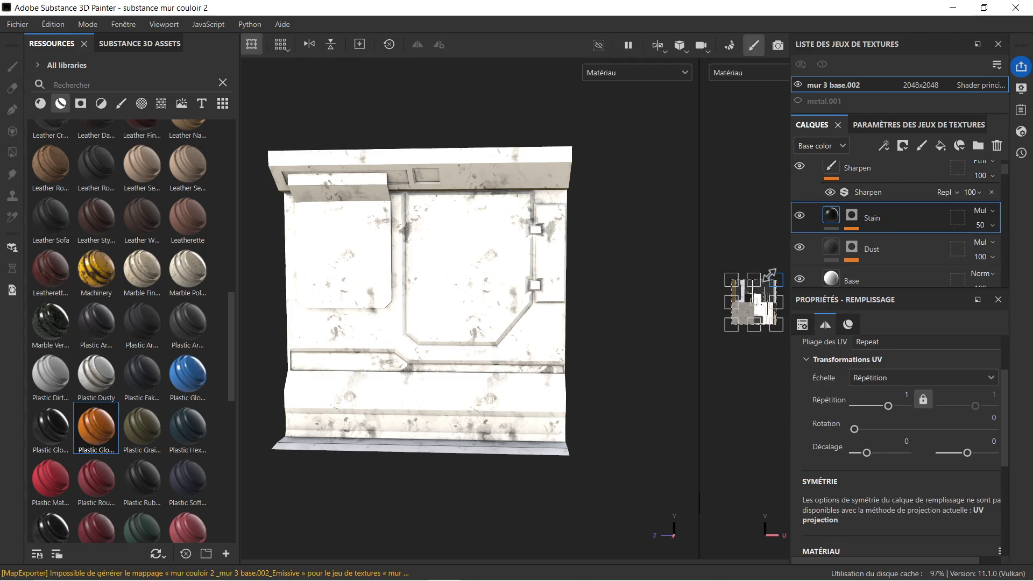
{"action": "left_click_drag", "start_coordinate": [775, 280], "coordinate": [782, 275]}
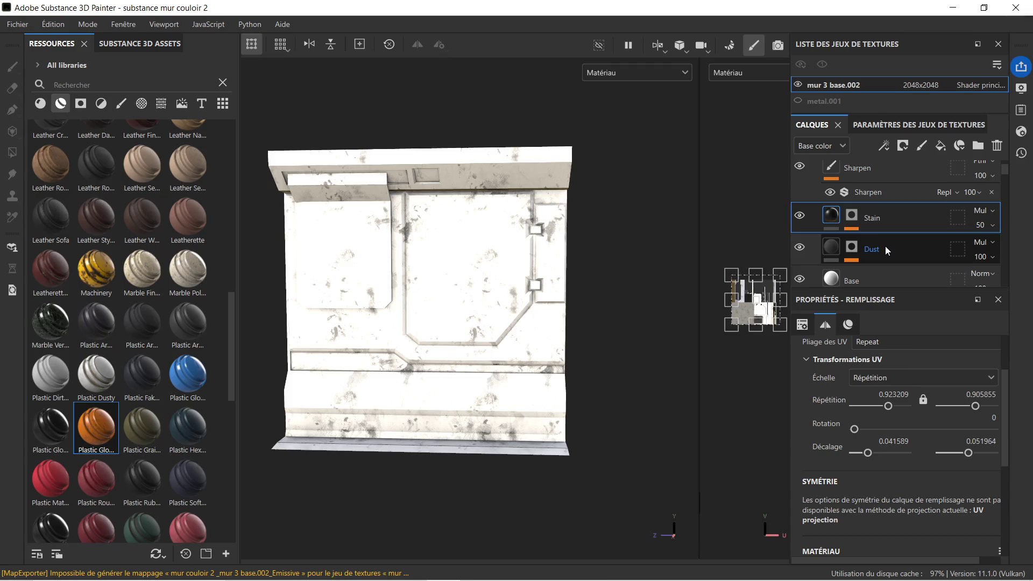
{"action": "left_click", "coordinate": [839, 243]}
{"action": "left_click_drag", "start_coordinate": [800, 255], "coordinate": [791, 261]}
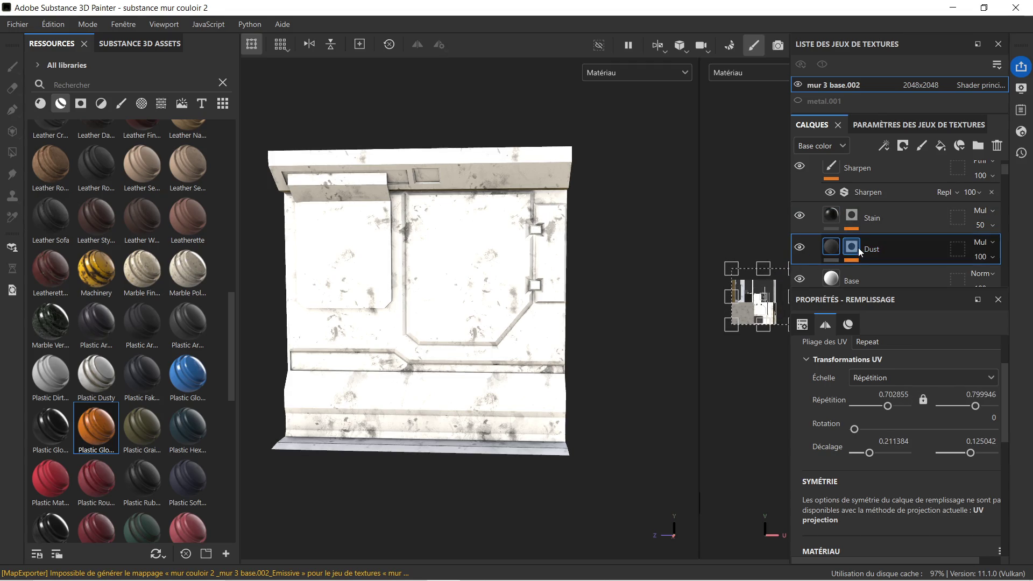
{"action": "scroll", "coordinate": [858, 249], "scroll_direction": "down", "scroll_amount": 1}
{"action": "left_click", "coordinate": [887, 238]}
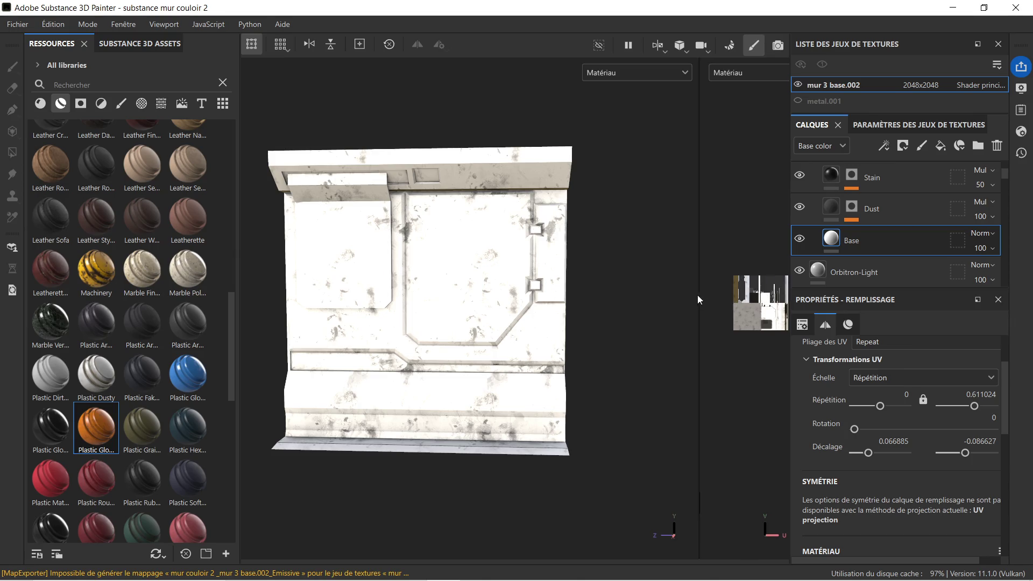
{"action": "scroll", "coordinate": [653, 309], "scroll_direction": "down", "scroll_amount": 1}
{"action": "scroll", "coordinate": [845, 210], "scroll_direction": "up", "scroll_amount": 2}
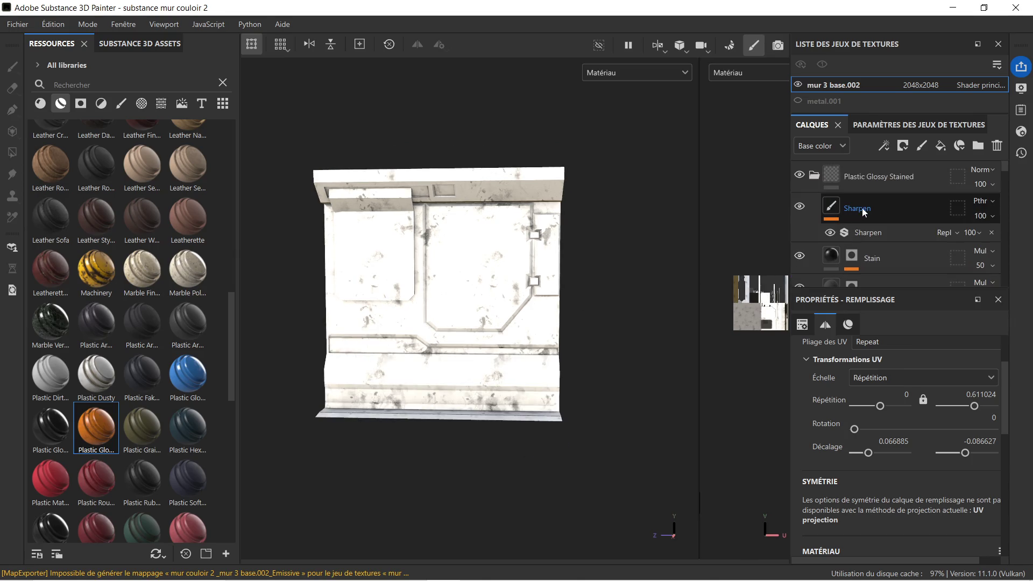
Step: Delete the Plastic Glossy Stained folder, restoring the wall's grey labelled panel texture
{"action": "left_click", "coordinate": [903, 176]}
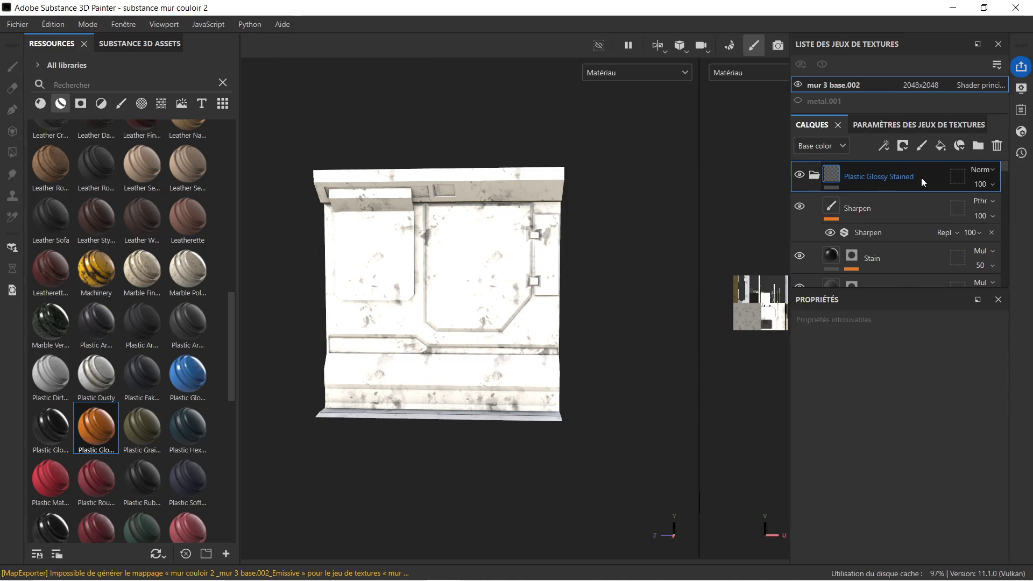
{"action": "key", "text": "Delete"}
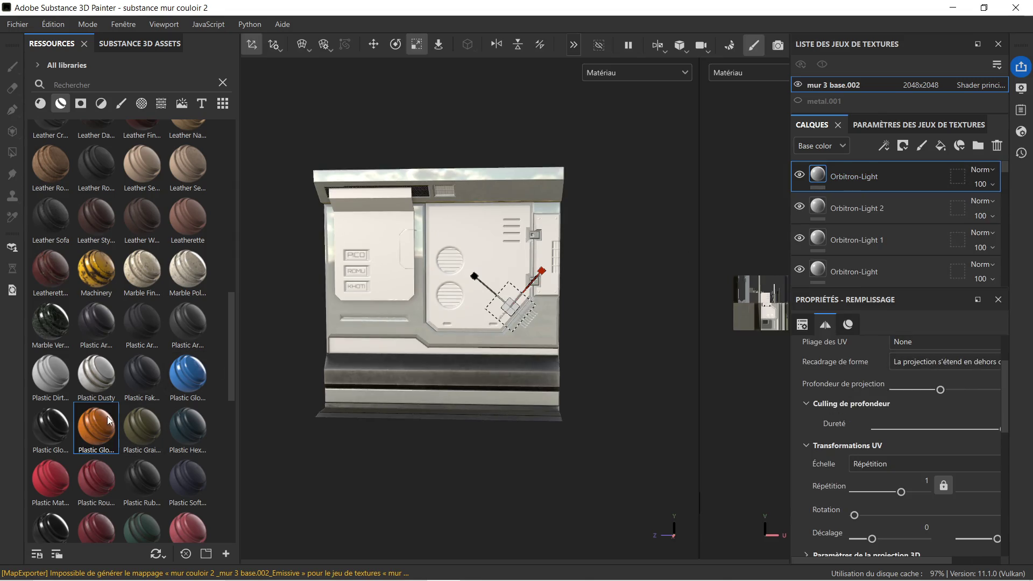
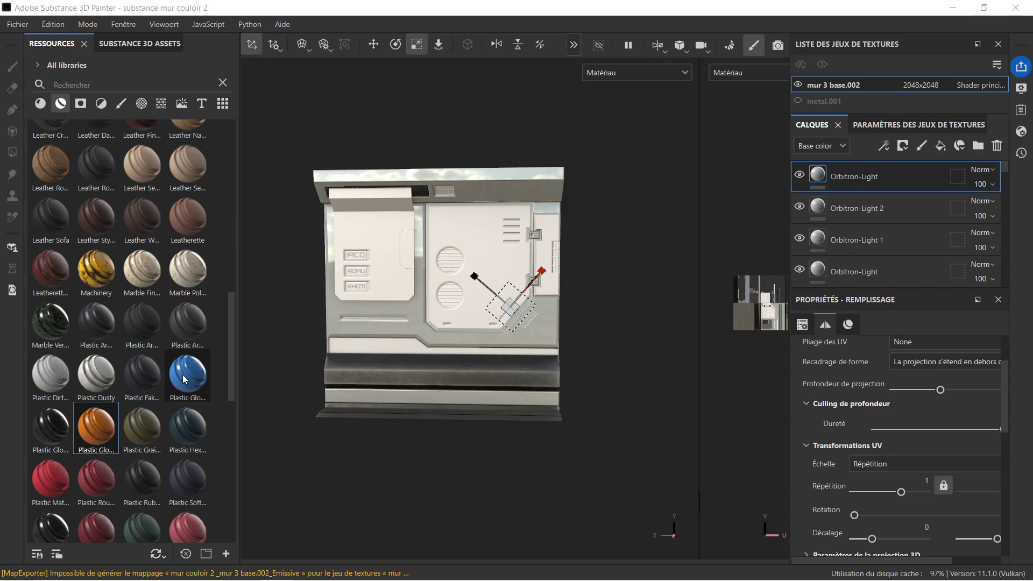
Step: Cover the wall with Plastic Glossy and change its Plastic Base colour to a pale grey-blue
{"action": "left_click_drag", "start_coordinate": [184, 380], "coordinate": [422, 318]}
{"action": "scroll", "coordinate": [433, 306], "scroll_direction": "up", "scroll_amount": 3}
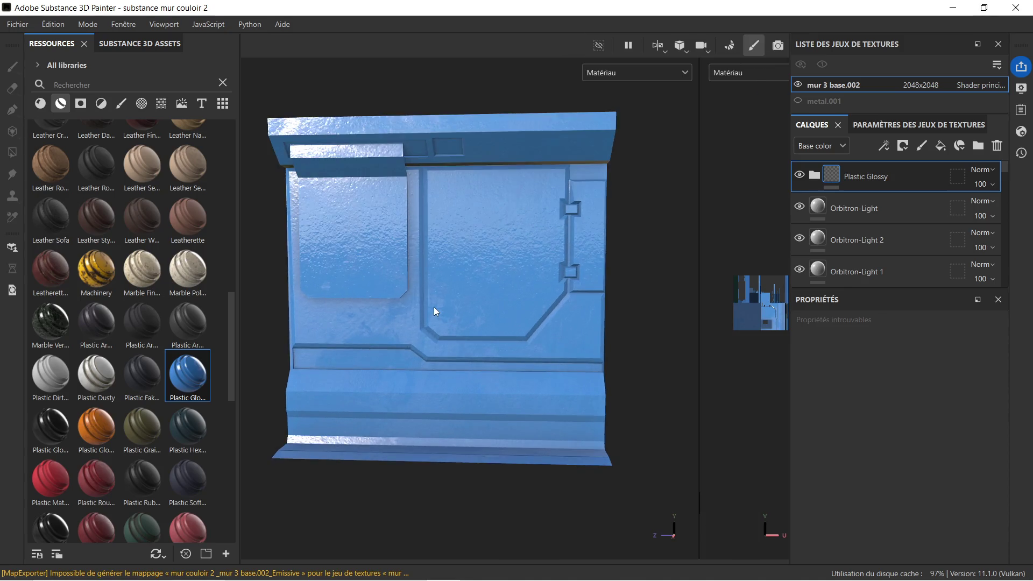
{"action": "scroll", "coordinate": [433, 308], "scroll_direction": "up", "scroll_amount": 3}
{"action": "mouse_move", "coordinate": [415, 315]}
{"action": "left_mouse_down", "text": "alt"}
{"action": "mouse_move", "coordinate": [517, 296]}
{"action": "mouse_move", "coordinate": [432, 330]}
{"action": "left_mouse_up", "text": "alt"}
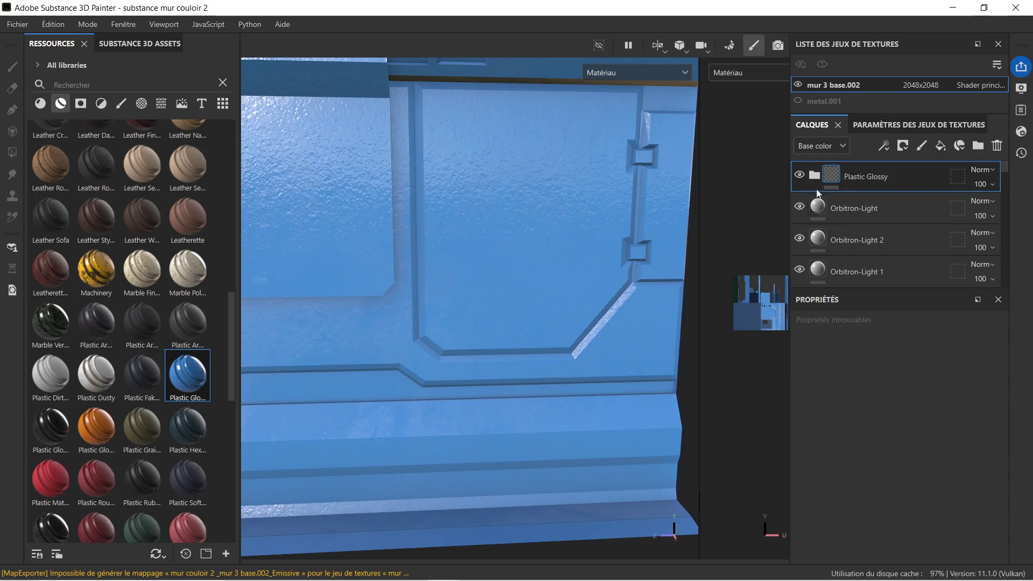
{"action": "left_click", "coordinate": [882, 273]}
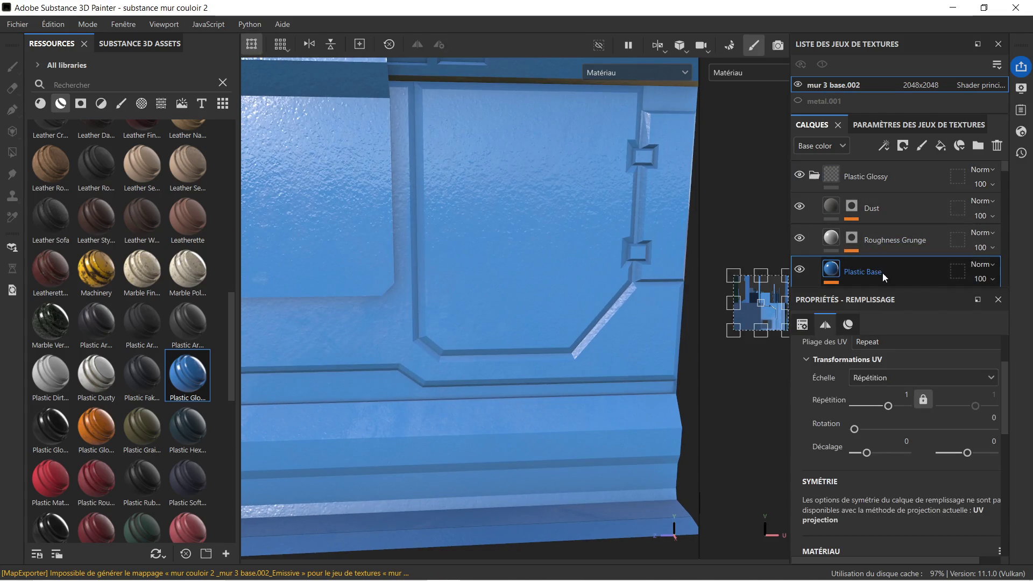
{"action": "scroll", "coordinate": [883, 477], "scroll_direction": "down", "scroll_amount": 3}
{"action": "scroll", "coordinate": [884, 476], "scroll_direction": "down", "scroll_amount": 2}
{"action": "left_click", "coordinate": [884, 479]}
{"action": "left_click_drag", "start_coordinate": [710, 396], "coordinate": [693, 367]}
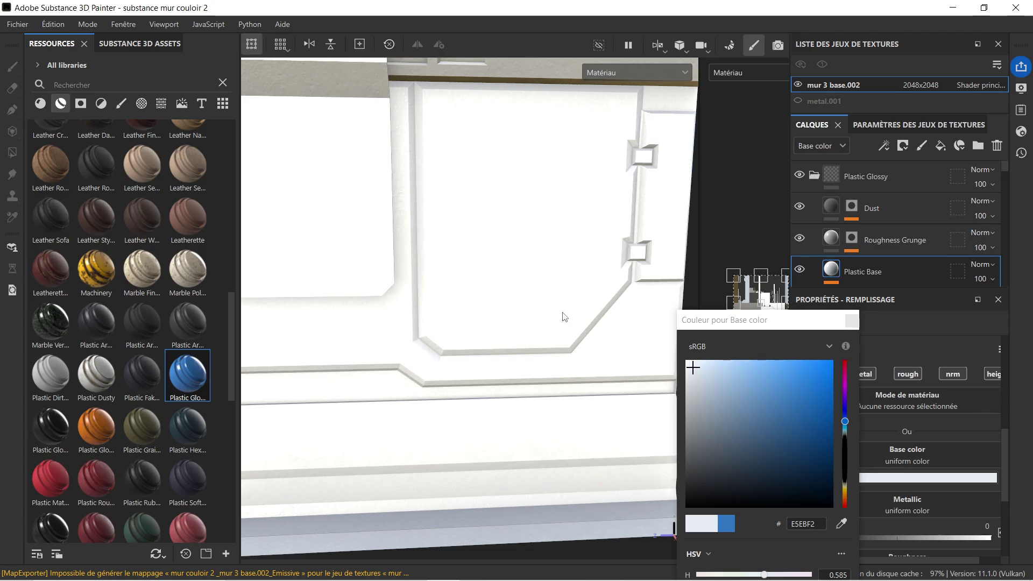
{"action": "scroll", "coordinate": [563, 317], "scroll_direction": "down", "scroll_amount": 3}
{"action": "left_click_drag", "start_coordinate": [477, 304], "coordinate": [540, 302], "text": "alt"}
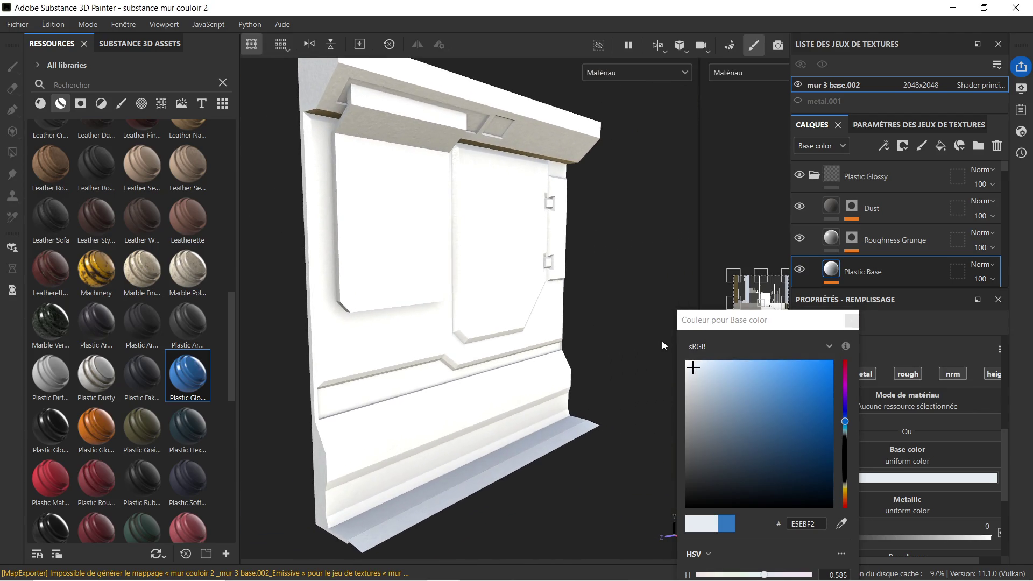
{"action": "left_click_drag", "start_coordinate": [693, 367], "coordinate": [706, 402]}
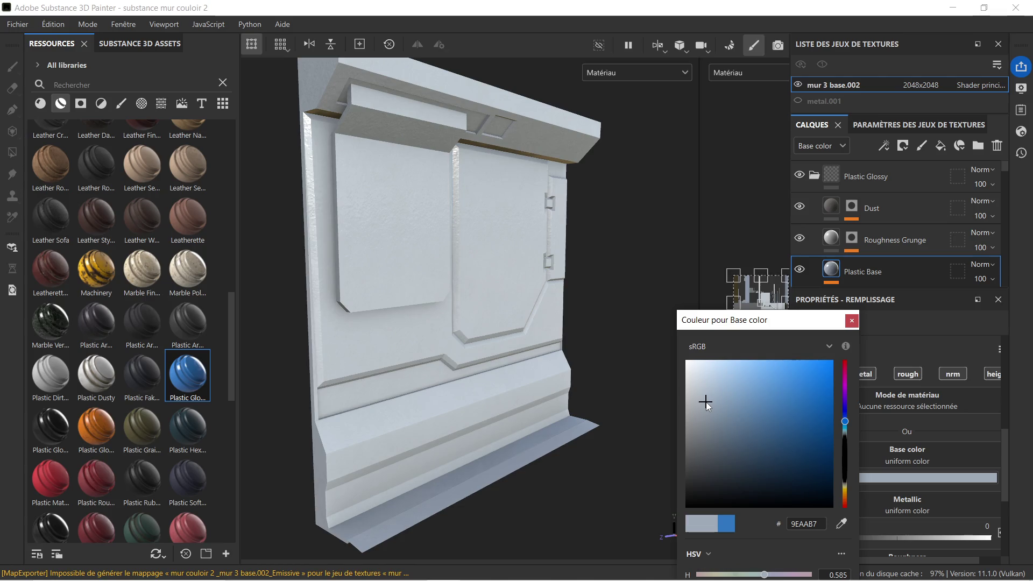
{"action": "left_click", "coordinate": [851, 321]}
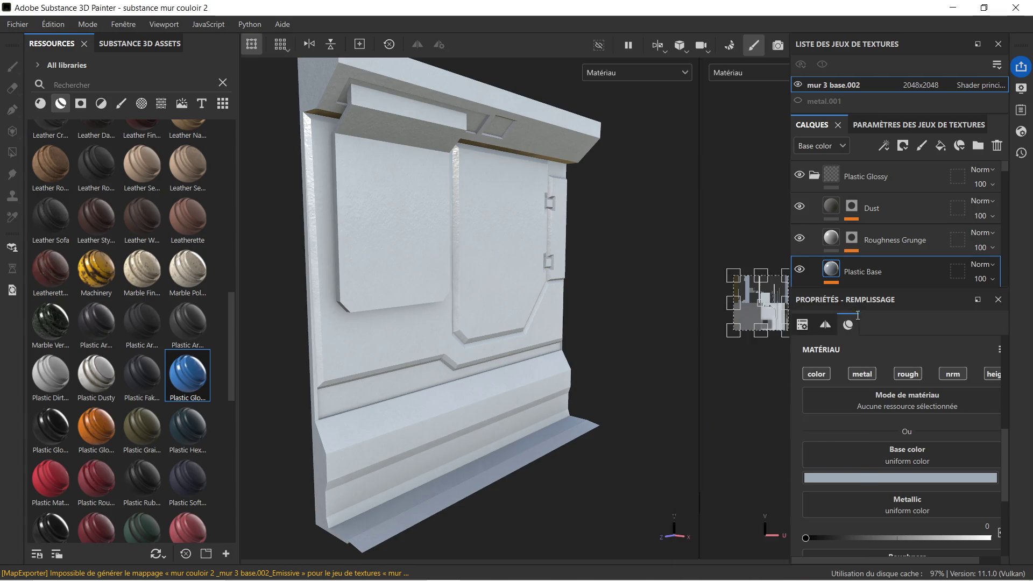
{"action": "left_click", "coordinate": [904, 183]}
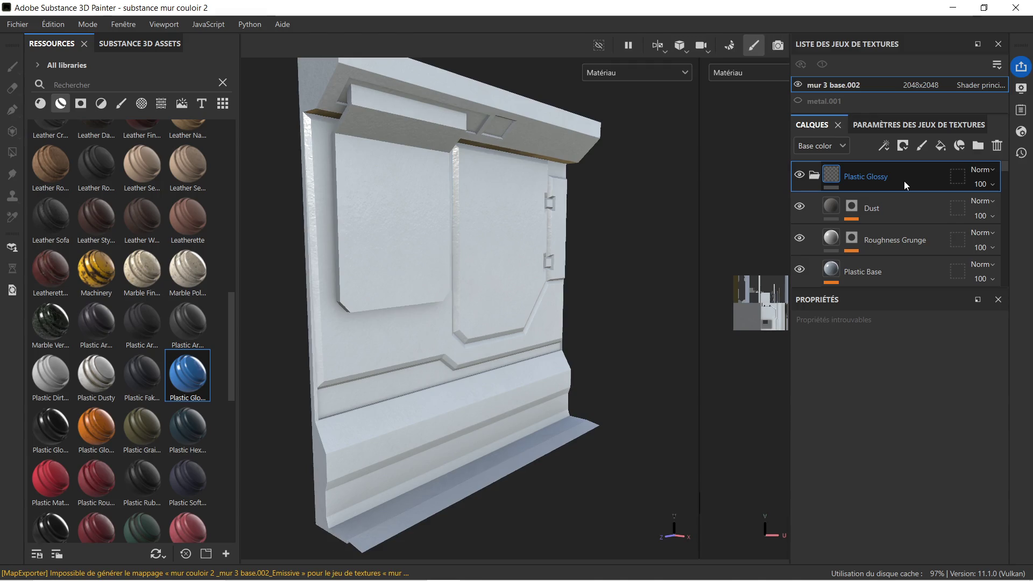
Step: Black-mask the Plastic Glossy layer so the wall shows its original textures again
{"action": "right_click", "coordinate": [904, 181]}
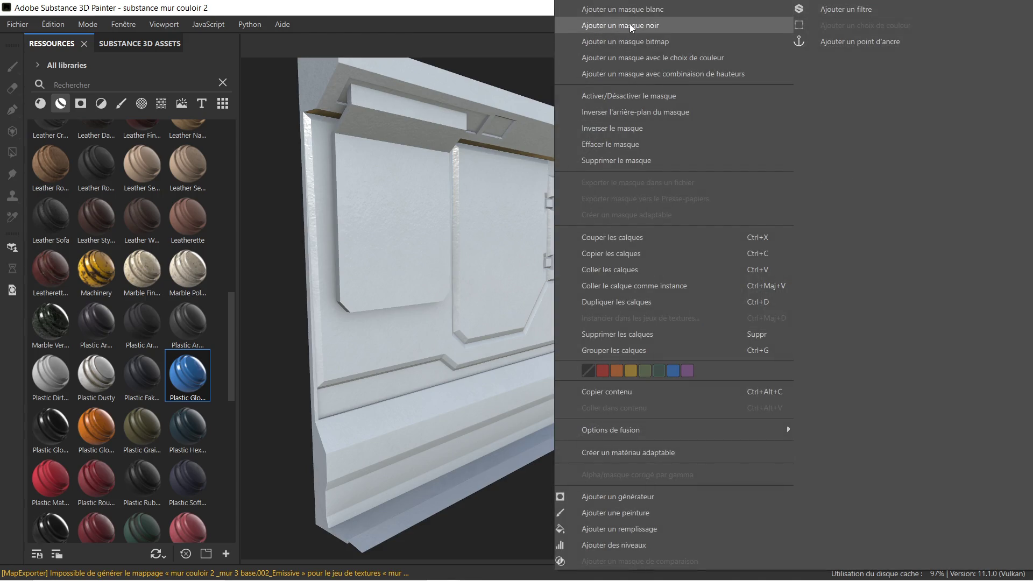
{"action": "left_click", "coordinate": [629, 24]}
{"action": "left_click_drag", "start_coordinate": [467, 201], "coordinate": [247, 220], "text": "alt"}
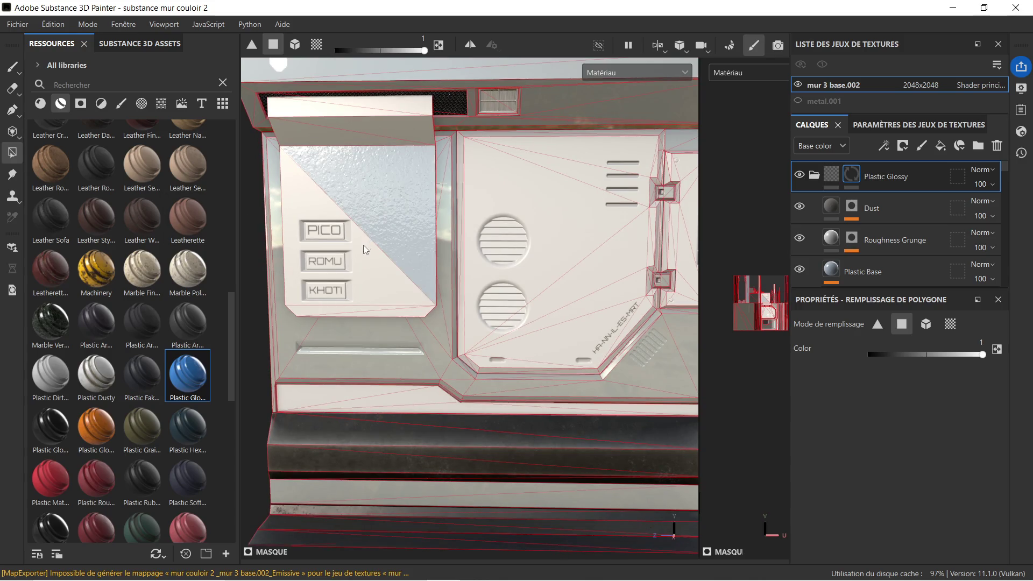
Step: Undo trial glossy fills on two panels, then remove the Plastic Glossy layer
{"action": "left_click", "coordinate": [362, 248]}
{"action": "left_click", "coordinate": [372, 312]}
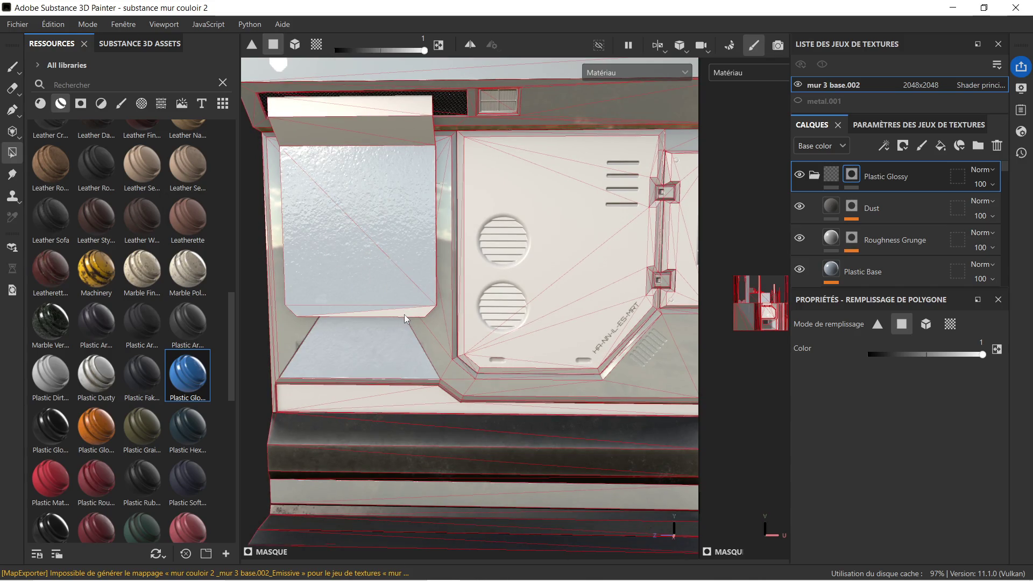
{"action": "right_click", "coordinate": [408, 308]}
{"action": "key", "text": "ctrl+z"}
{"action": "key", "text": "ctrl+z"}
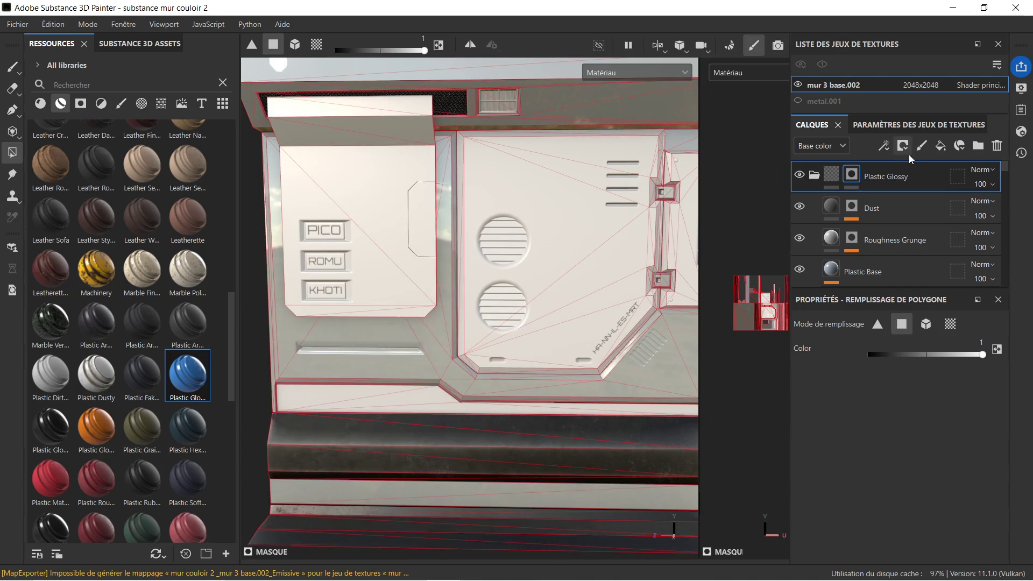
{"action": "left_click", "coordinate": [920, 178]}
{"action": "left_click", "coordinate": [921, 178]}
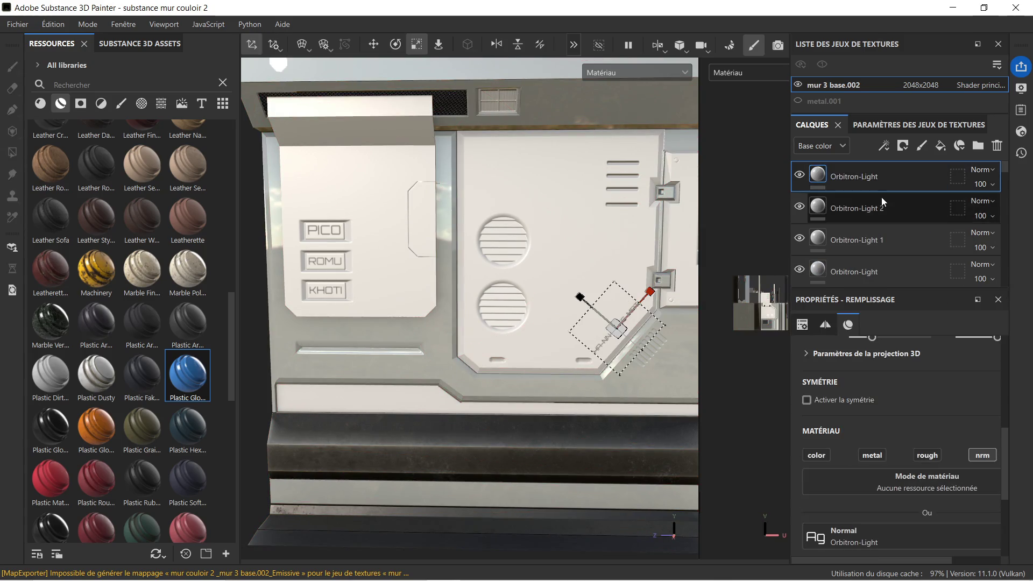
{"action": "scroll", "coordinate": [884, 193], "scroll_direction": "down", "scroll_amount": 3}
{"action": "scroll", "coordinate": [881, 204], "scroll_direction": "down", "scroll_amount": 3}
{"action": "scroll", "coordinate": [879, 207], "scroll_direction": "down", "scroll_amount": 2}
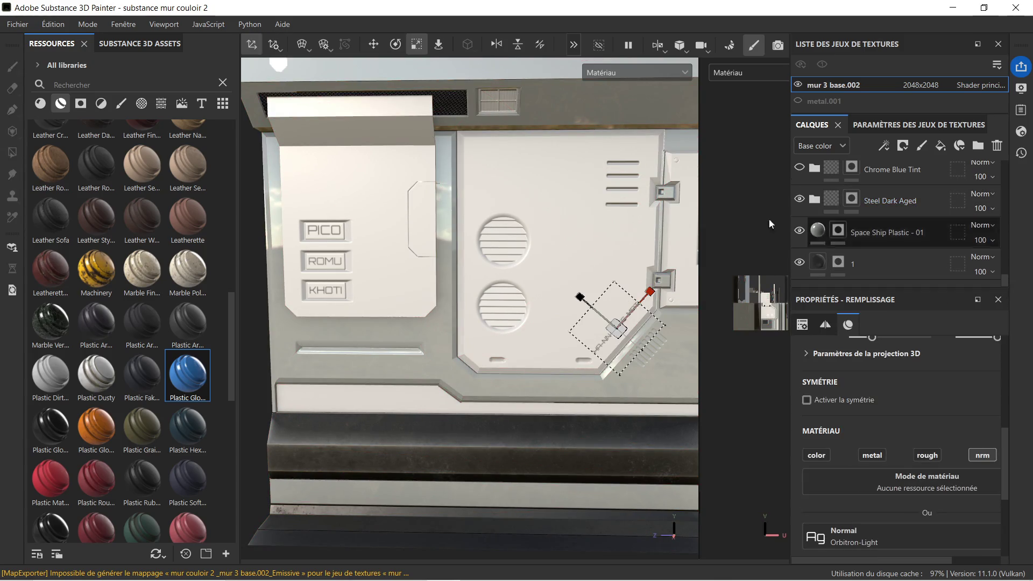
Step: Add Plastic Glossy above Space Ship Plastic - 01 with a black mask
{"action": "left_click_drag", "start_coordinate": [192, 381], "coordinate": [882, 218]}
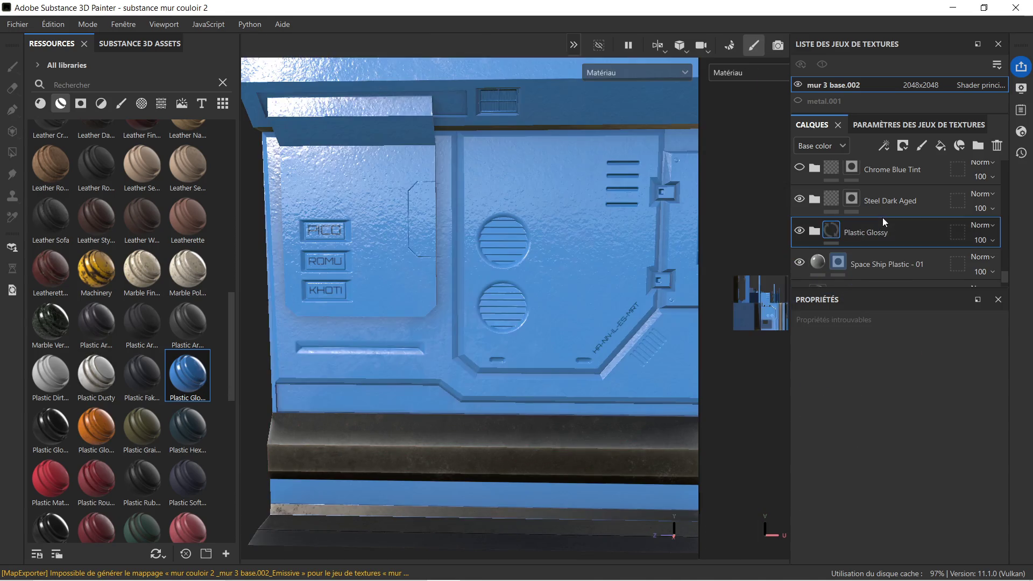
{"action": "right_click", "coordinate": [902, 228]}
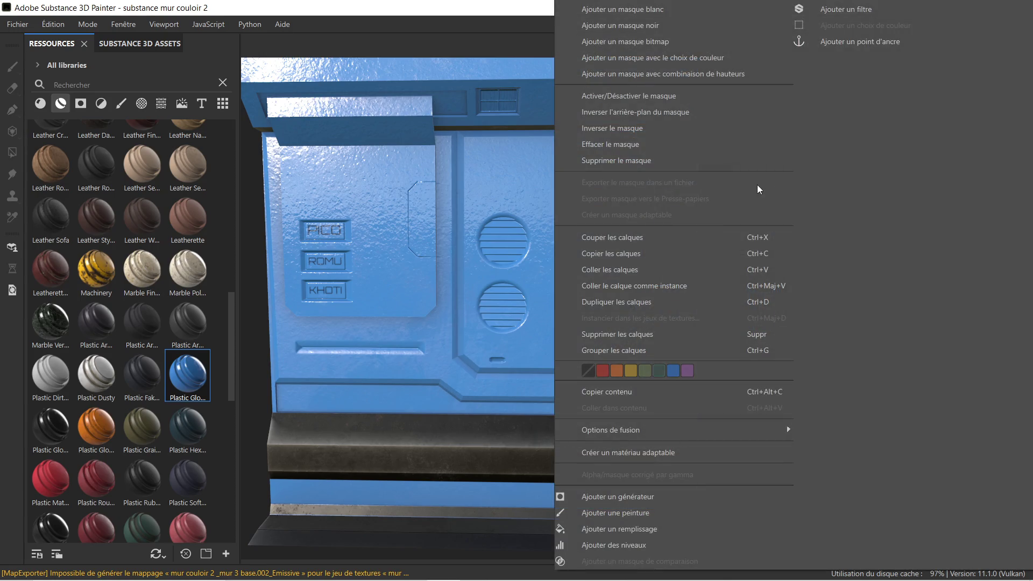
{"action": "left_click", "coordinate": [668, 27]}
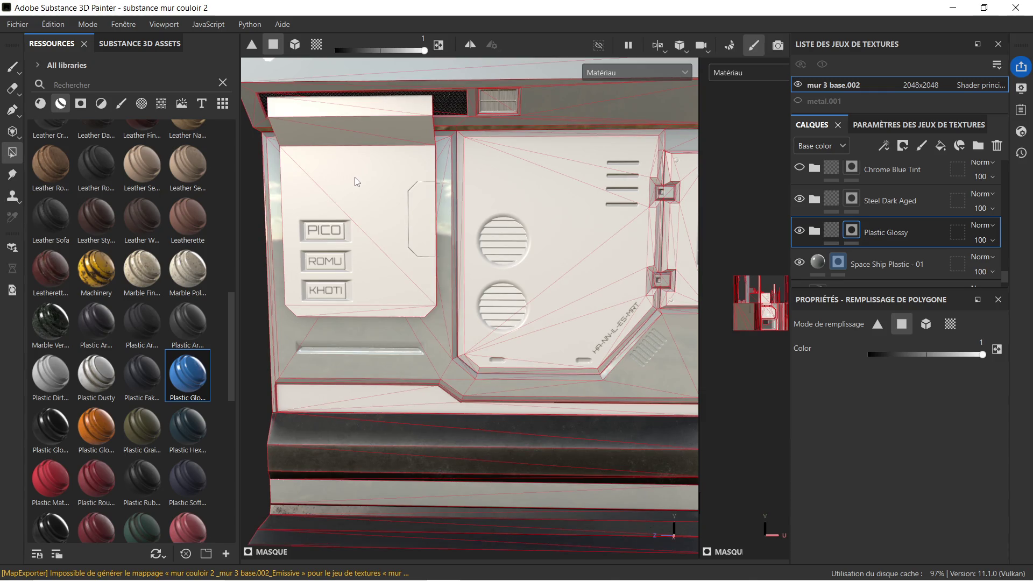
Step: Polygon-fill the PICO/ROMU/KHOTI panel's triangles and edge strips blue, then delete the layer
{"action": "left_click", "coordinate": [374, 164]}
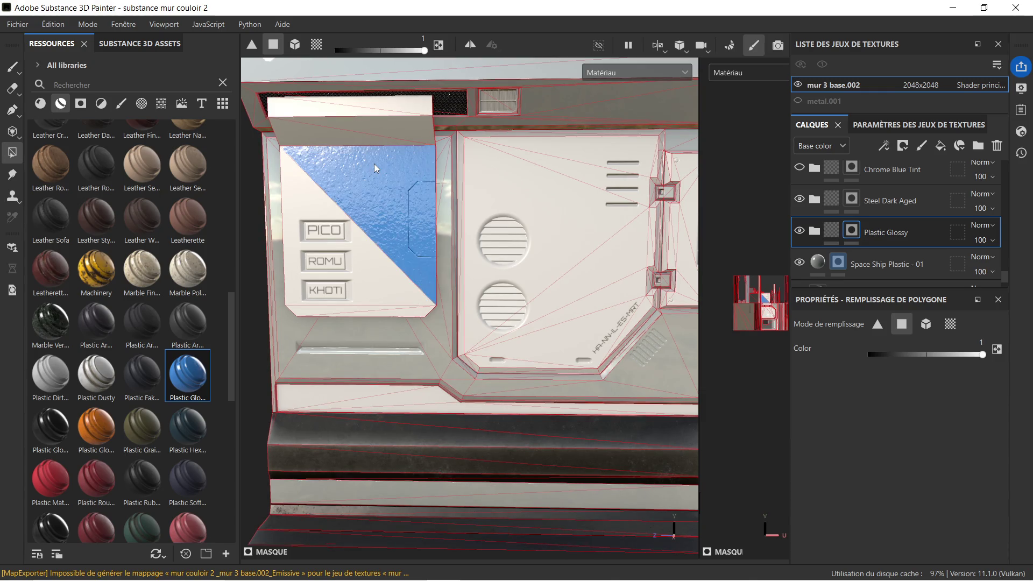
{"action": "left_click", "coordinate": [329, 198]}
{"action": "left_click", "coordinate": [414, 311]}
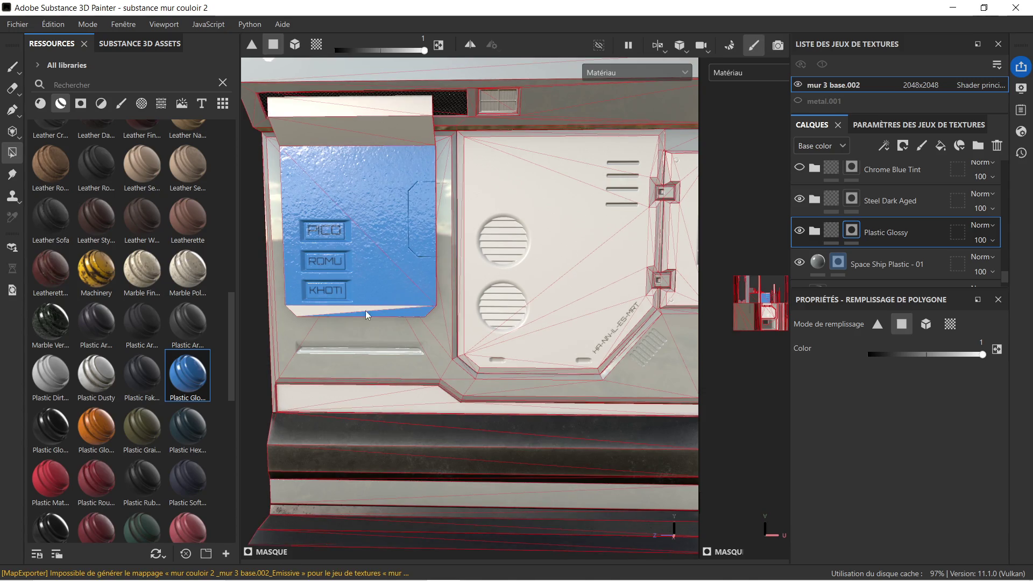
{"action": "left_click", "coordinate": [307, 311]}
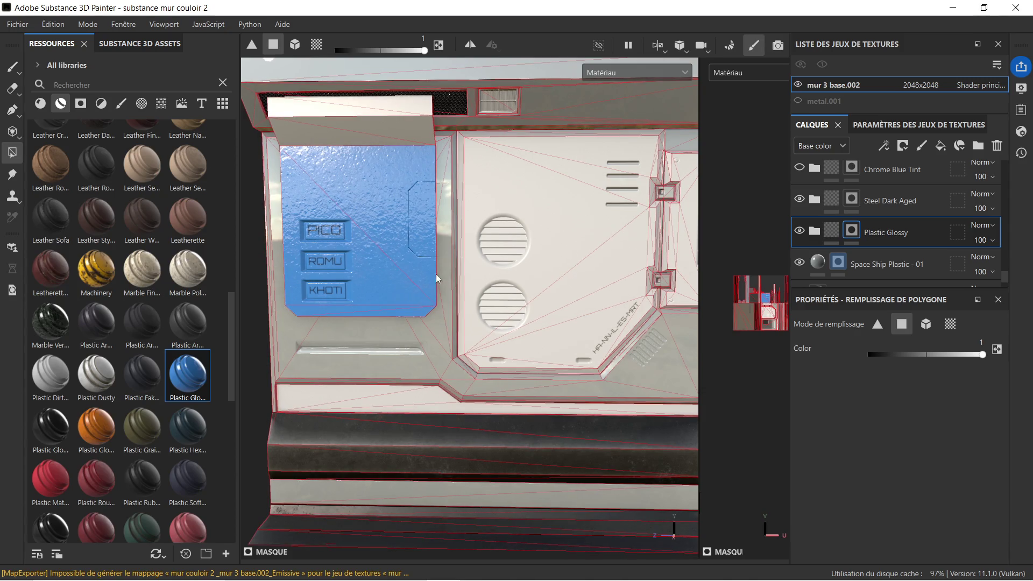
{"action": "left_click", "coordinate": [369, 124]}
{"action": "left_click", "coordinate": [305, 128]}
{"action": "left_click", "coordinate": [307, 110]}
{"action": "left_click", "coordinate": [355, 102]}
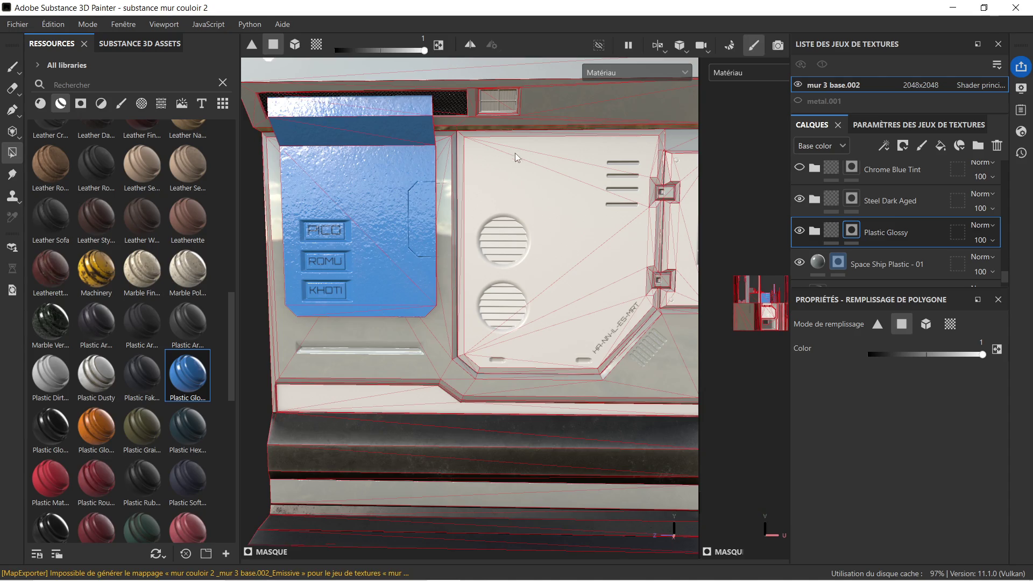
{"action": "mouse_move", "coordinate": [399, 233]}
{"action": "left_mouse_down", "text": "alt"}
{"action": "mouse_move", "coordinate": [493, 249]}
{"action": "mouse_move", "coordinate": [410, 232]}
{"action": "mouse_move", "coordinate": [429, 309]}
{"action": "mouse_move", "coordinate": [347, 237]}
{"action": "mouse_move", "coordinate": [516, 239]}
{"action": "left_mouse_up", "text": "alt"}
{"action": "scroll", "coordinate": [380, 219], "scroll_direction": "up", "scroll_amount": 5}
{"action": "scroll", "coordinate": [370, 221], "scroll_direction": "up", "scroll_amount": 2}
{"action": "scroll", "coordinate": [364, 238], "scroll_direction": "down", "scroll_amount": 2}
{"action": "scroll", "coordinate": [380, 233], "scroll_direction": "down", "scroll_amount": 3}
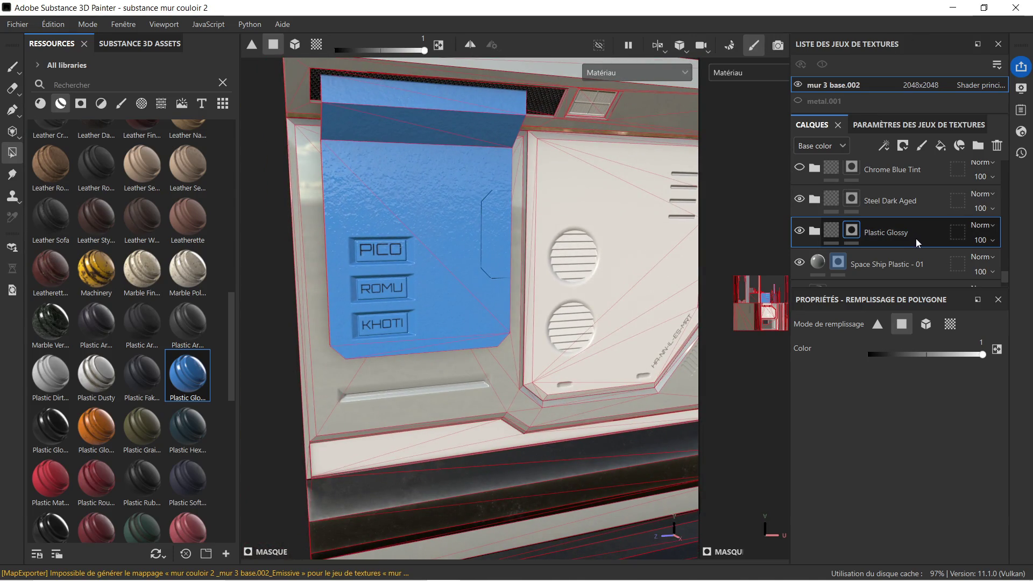
{"action": "key", "text": "Delete"}
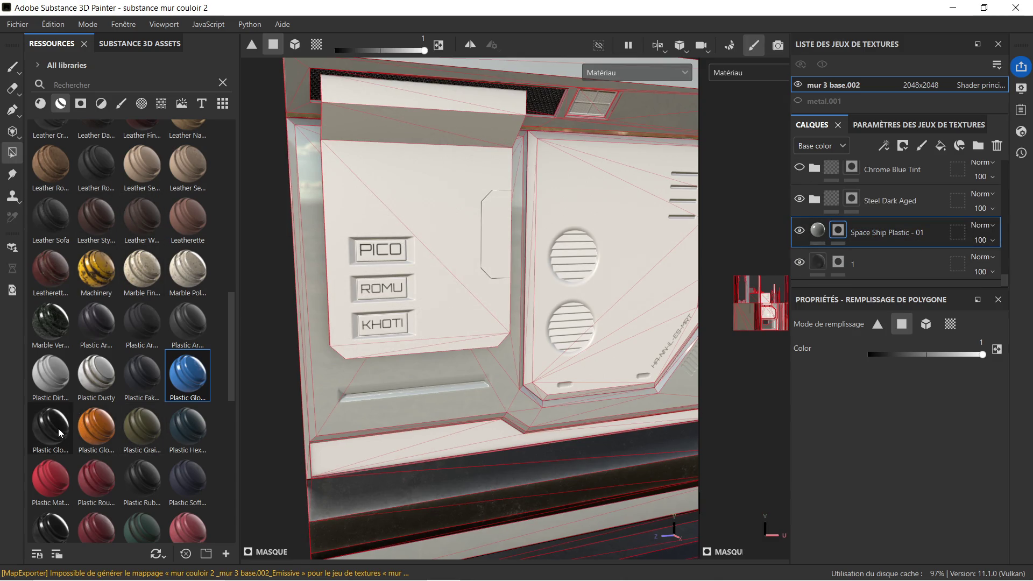
Step: Try dark glossy, orange, red matte and rough plastics on the wall, undoing each
{"action": "left_click_drag", "start_coordinate": [58, 428], "coordinate": [445, 320]}
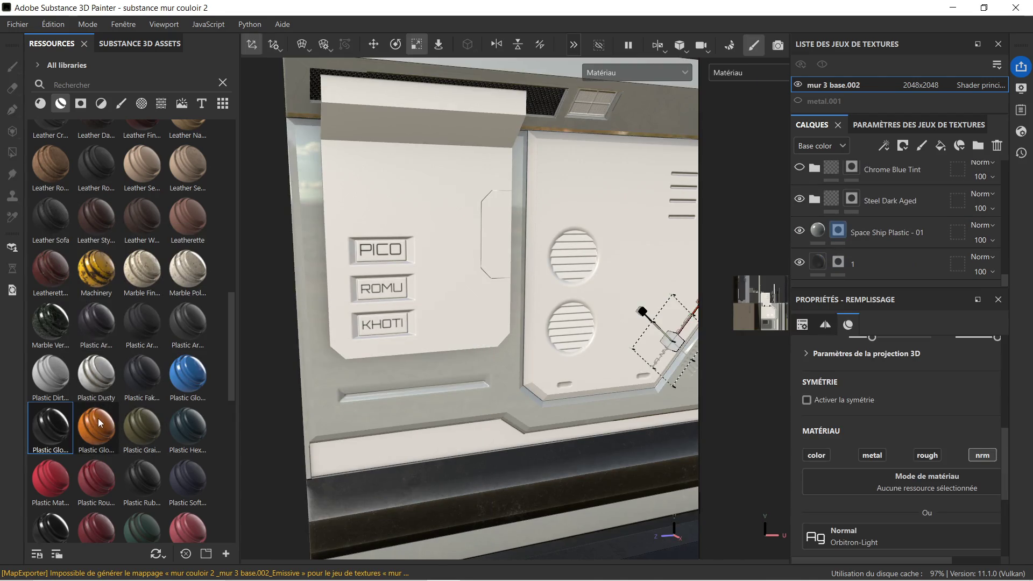
{"action": "mouse_move", "coordinate": [98, 422]}
{"action": "left_mouse_down"}
{"action": "mouse_move", "coordinate": [464, 310]}
{"action": "mouse_move", "coordinate": [171, 427]}
{"action": "left_mouse_up"}
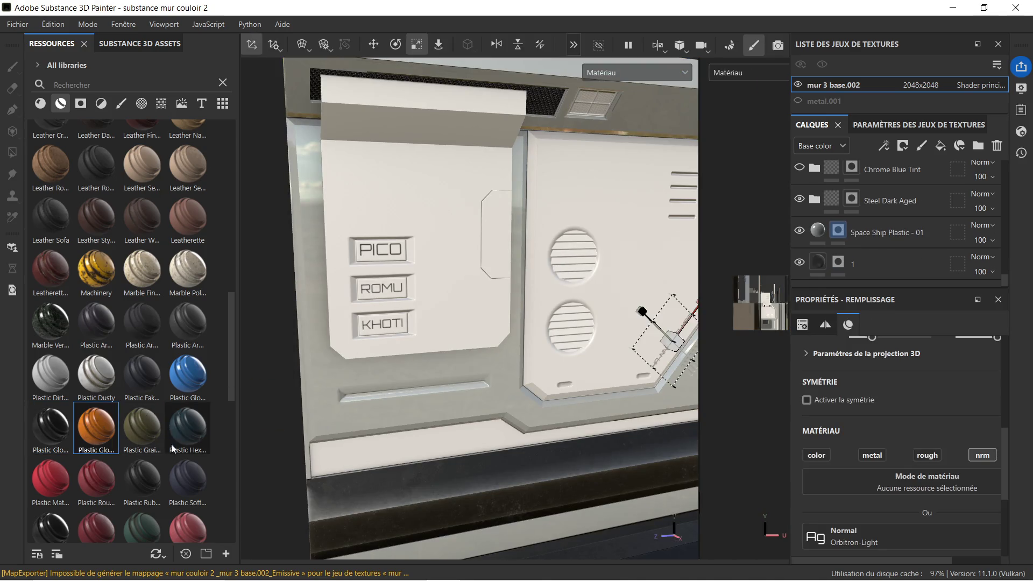
{"action": "scroll", "coordinate": [182, 429], "scroll_direction": "down", "scroll_amount": 3}
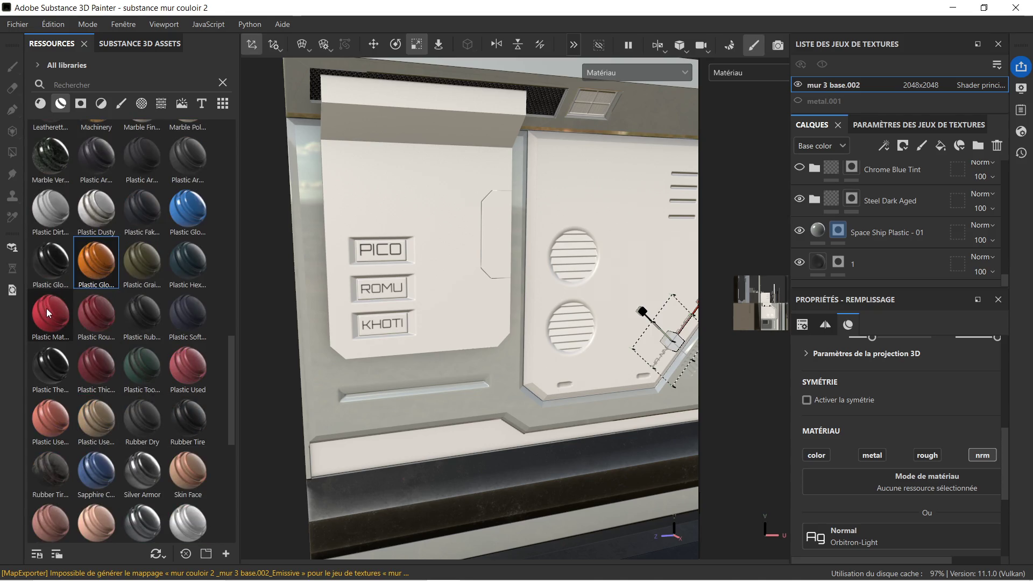
{"action": "mouse_move", "coordinate": [46, 310]}
{"action": "left_mouse_down"}
{"action": "mouse_move", "coordinate": [280, 314]}
{"action": "mouse_move", "coordinate": [491, 280]}
{"action": "left_mouse_up"}
{"action": "scroll", "coordinate": [457, 295], "scroll_direction": "up", "scroll_amount": 2}
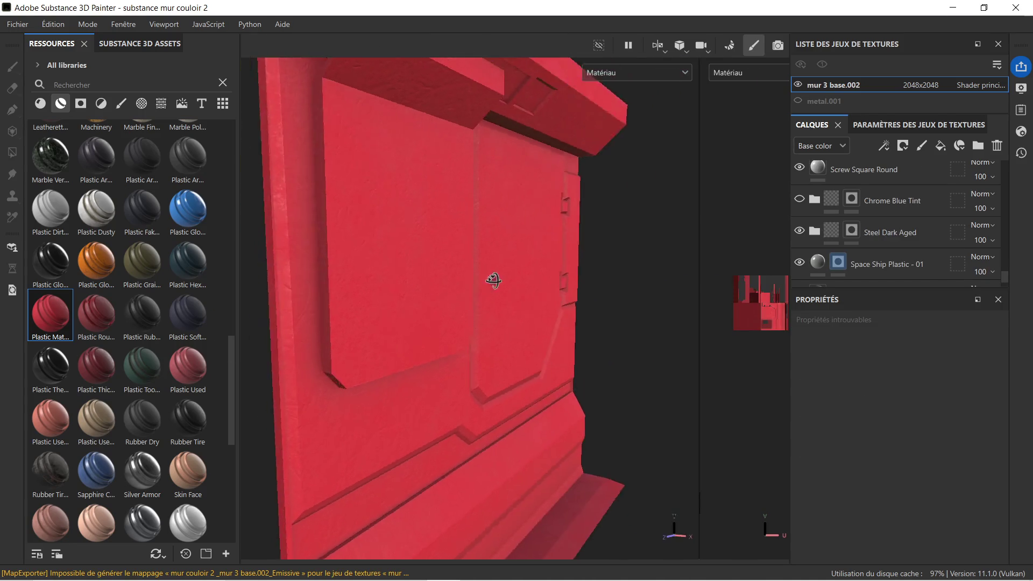
{"action": "key", "text": "ctrl+z"}
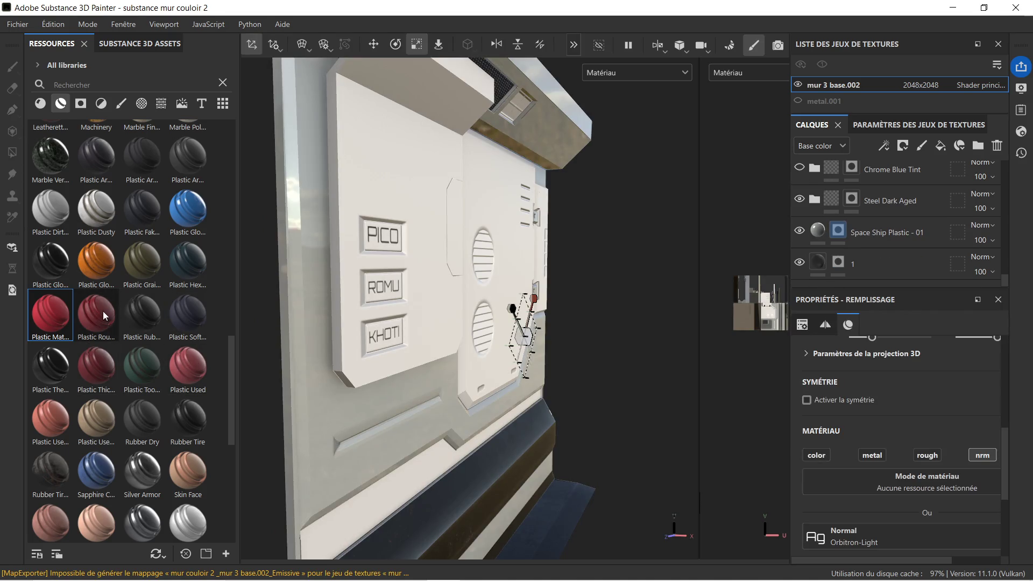
{"action": "left_click_drag", "start_coordinate": [102, 311], "coordinate": [425, 280]}
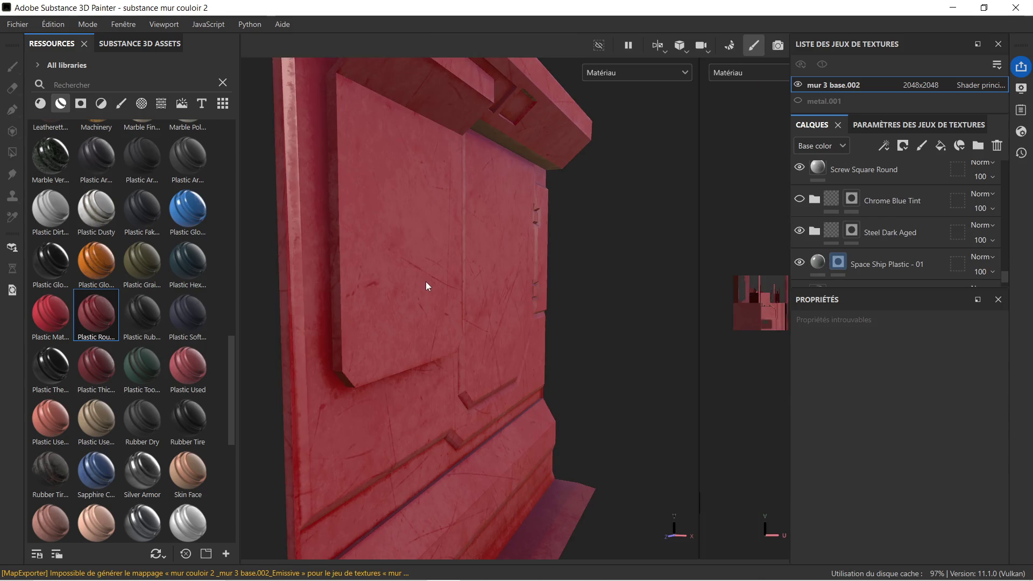
{"action": "key", "text": "ctrl+z"}
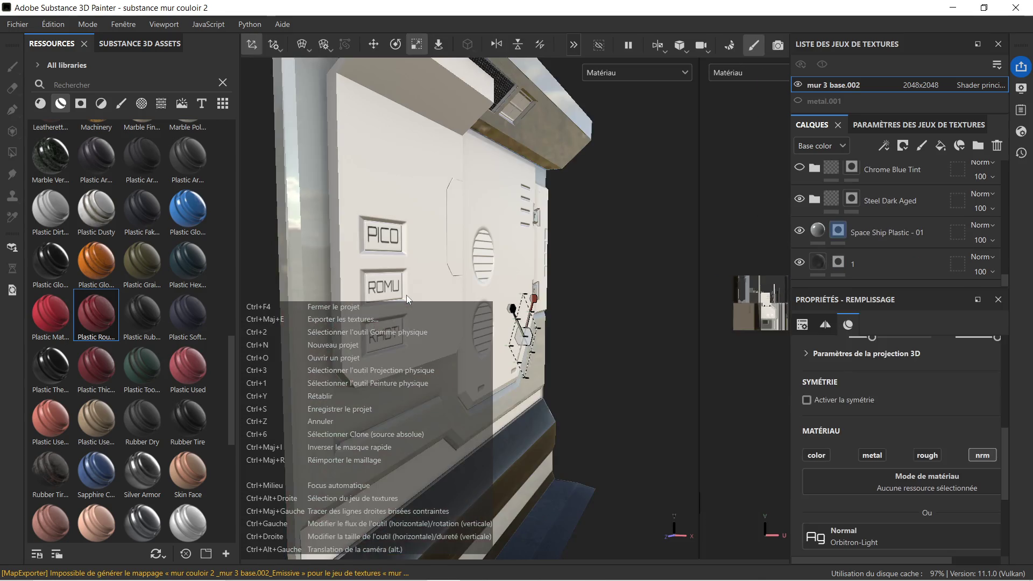
Step: Try rubber, soft, green-tinted and thermoformed plastics, undoing them, and switch to polygon fill
{"action": "left_click_drag", "start_coordinate": [144, 316], "coordinate": [404, 305]}
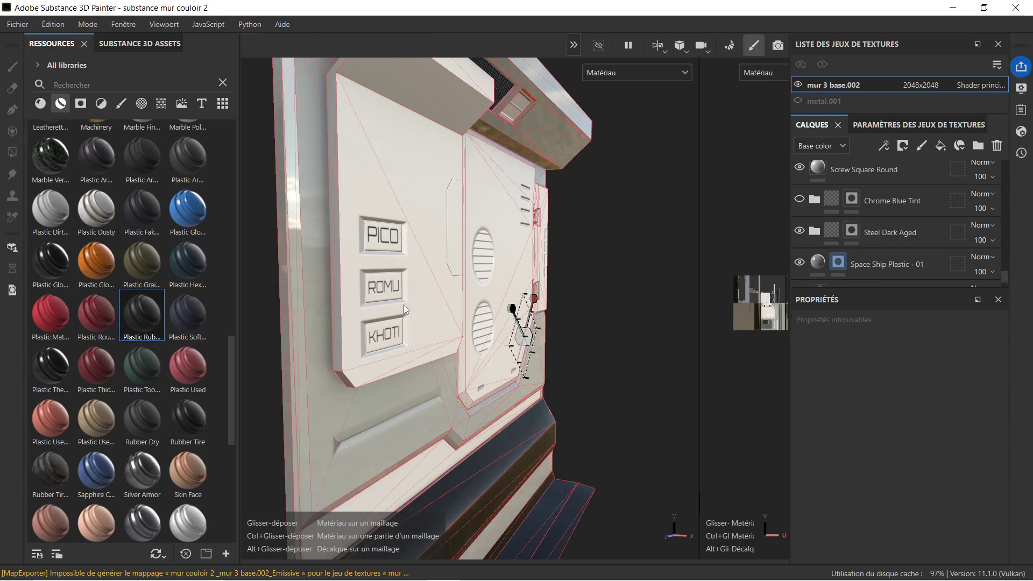
{"action": "key", "text": "ctrl+z"}
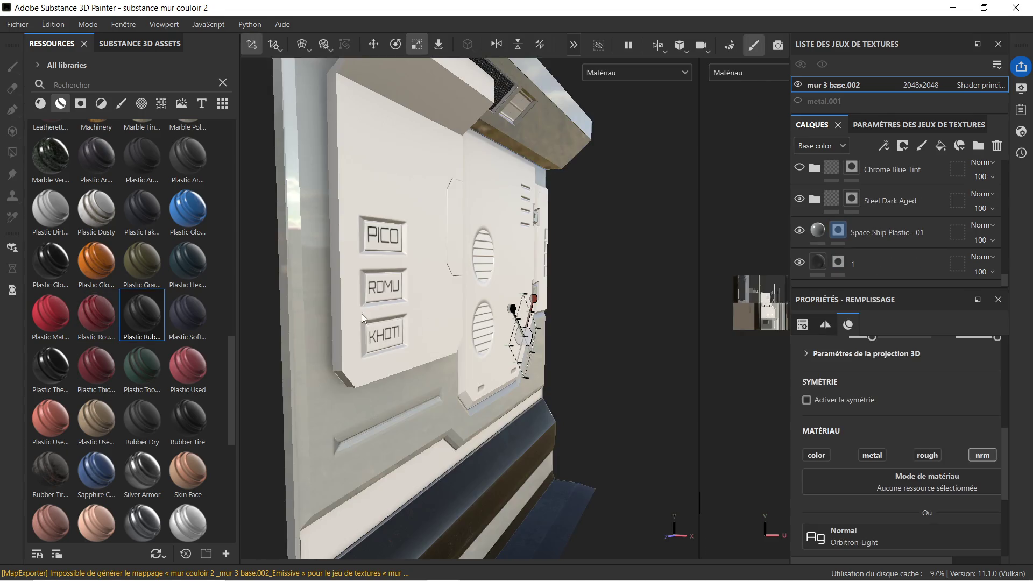
{"action": "mouse_move", "coordinate": [192, 318]}
{"action": "left_mouse_down"}
{"action": "mouse_move", "coordinate": [435, 316]}
{"action": "mouse_move", "coordinate": [364, 319]}
{"action": "left_mouse_up"}
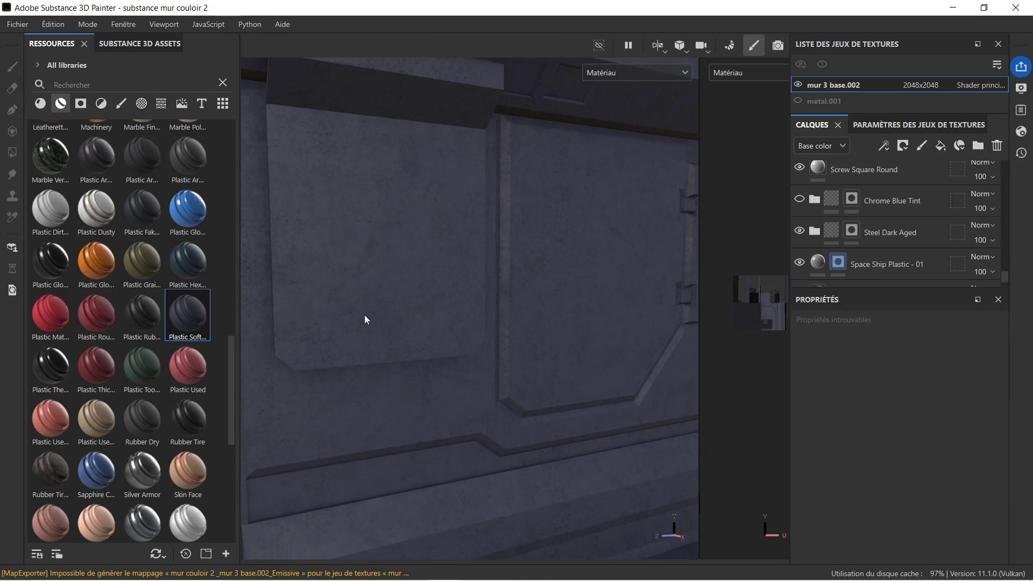
{"action": "right_click_drag", "start_coordinate": [400, 308], "coordinate": [430, 309], "text": "alt"}
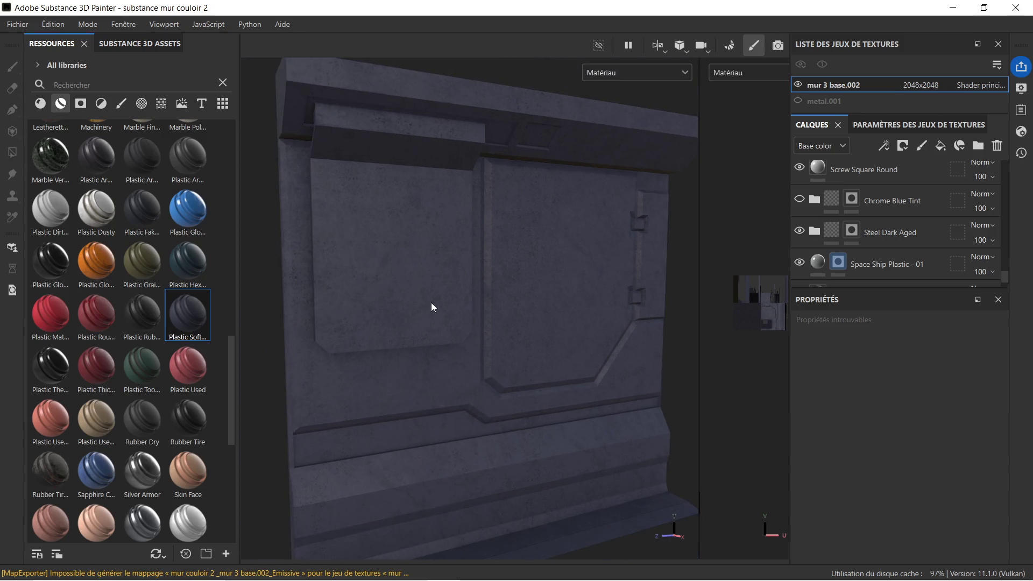
{"action": "key", "text": "ctrl+z"}
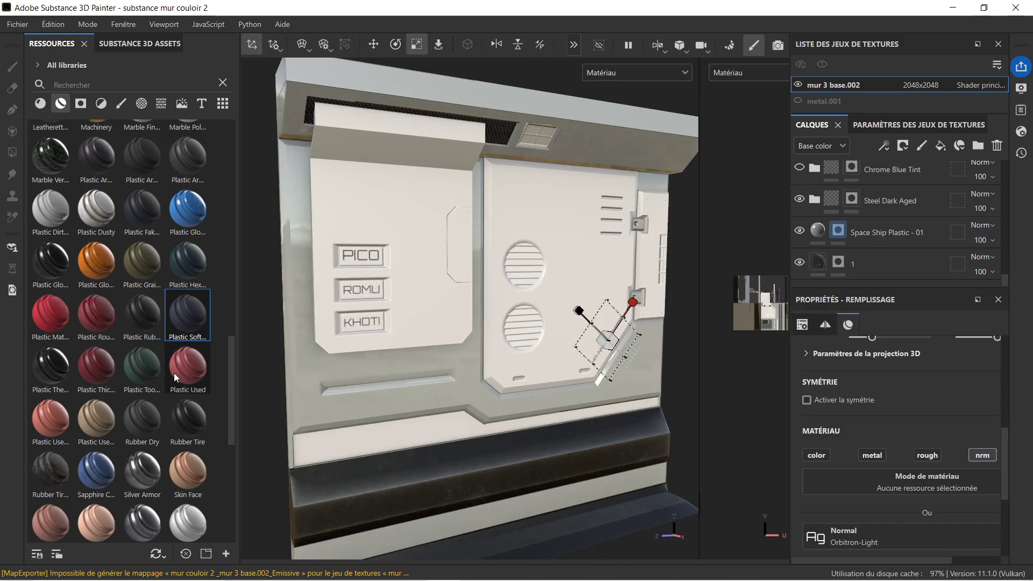
{"action": "left_click_drag", "start_coordinate": [148, 370], "coordinate": [410, 289]}
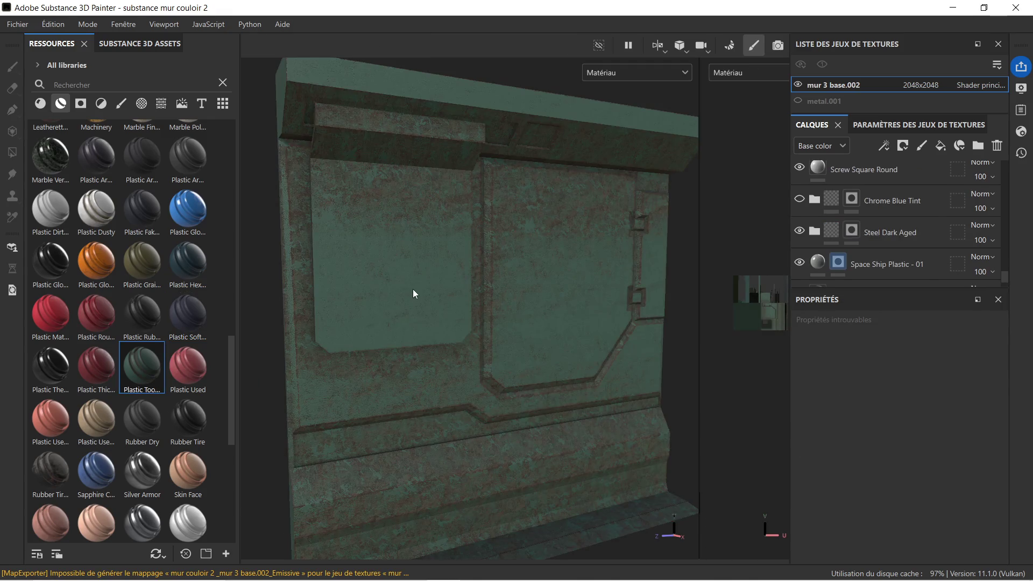
{"action": "key", "text": "ctrl+z"}
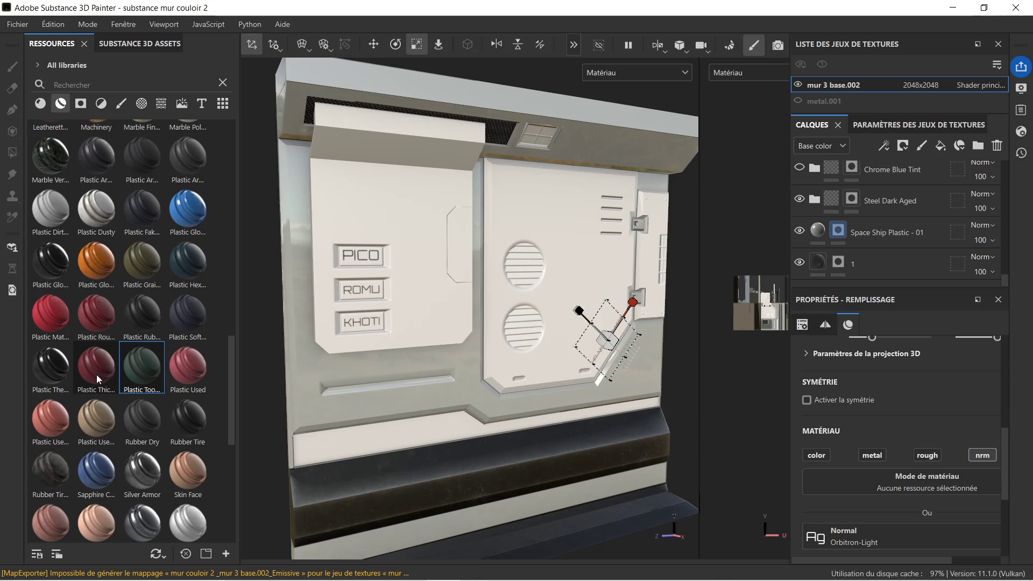
{"action": "mouse_move", "coordinate": [42, 370]}
{"action": "left_mouse_down"}
{"action": "mouse_move", "coordinate": [405, 288]}
{"action": "mouse_move", "coordinate": [426, 302]}
{"action": "mouse_move", "coordinate": [484, 297]}
{"action": "mouse_move", "coordinate": [379, 302]}
{"action": "left_mouse_up"}
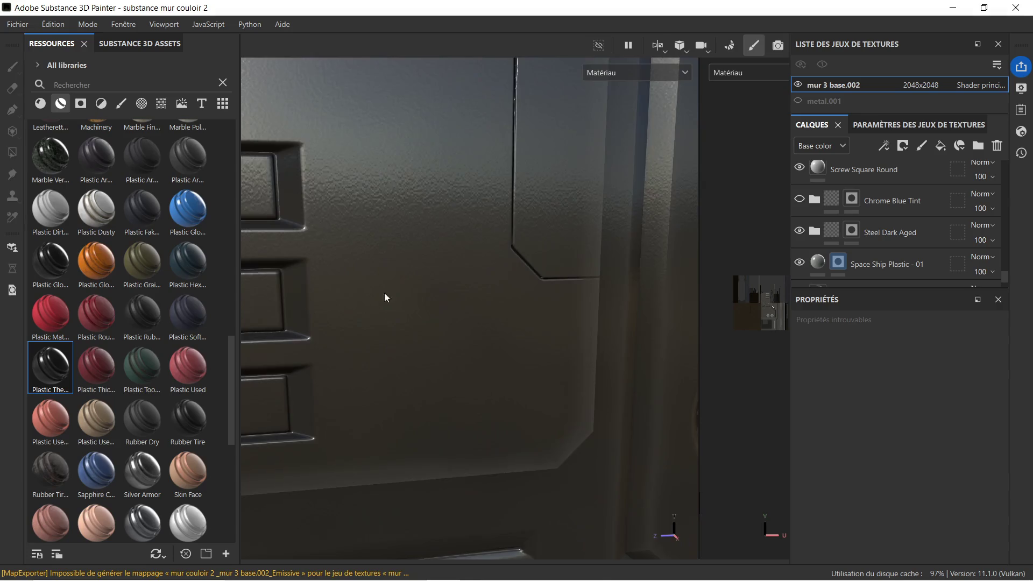
{"action": "key", "text": "4"}
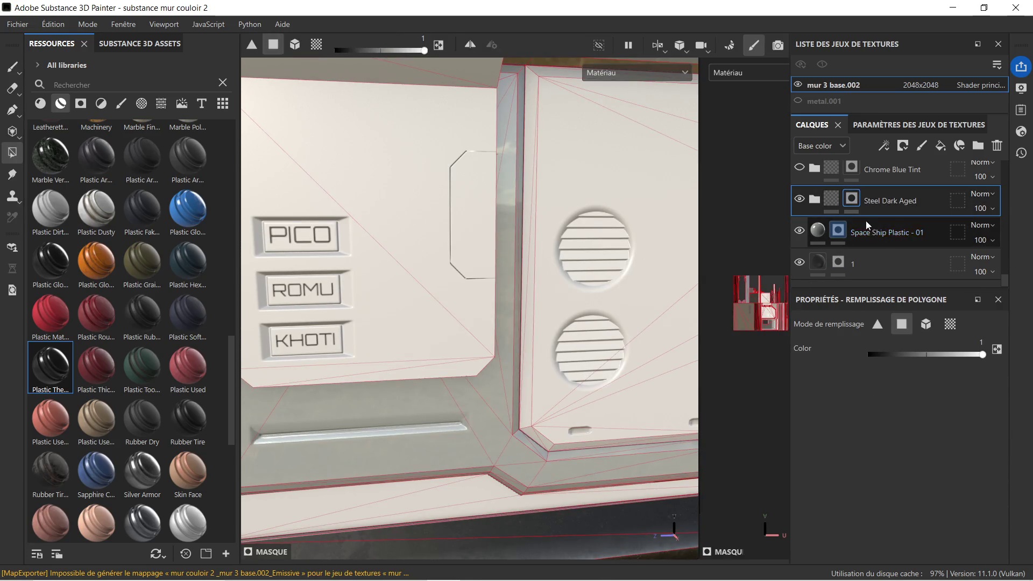
Step: Add a Plastic Thermoformed layer with a black mask
{"action": "left_click_drag", "start_coordinate": [76, 361], "coordinate": [869, 220]}
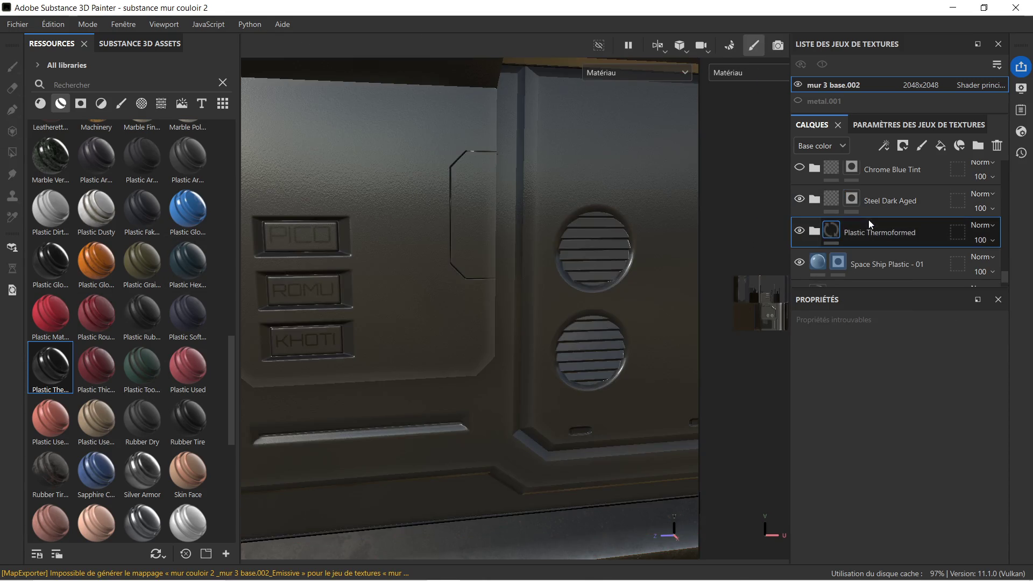
{"action": "right_click", "coordinate": [876, 229]}
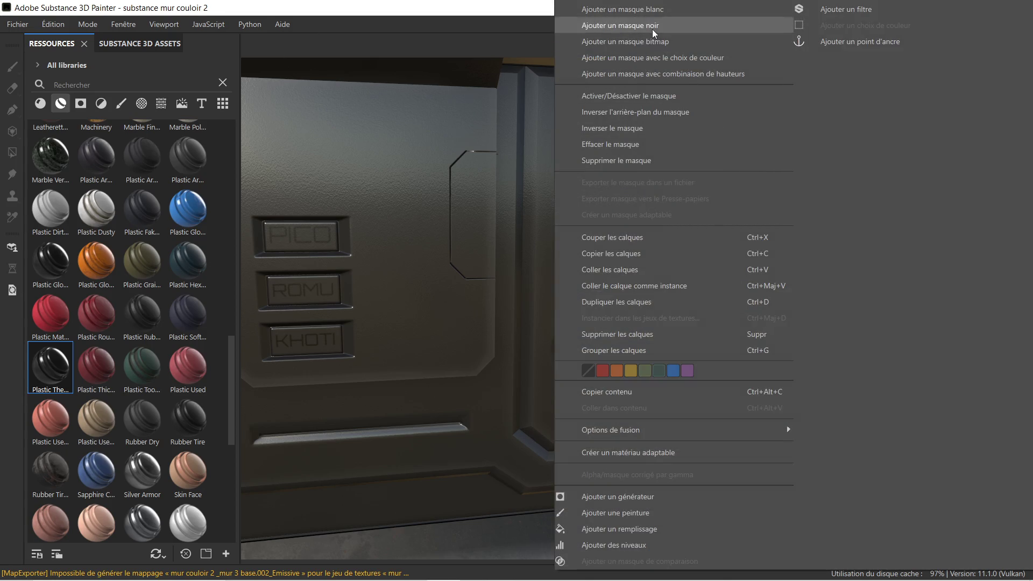
{"action": "left_click", "coordinate": [652, 26]}
Step: Fill the PICO panel's triangles, the angled panel under the vent and the strip above it
{"action": "left_click", "coordinate": [408, 154]}
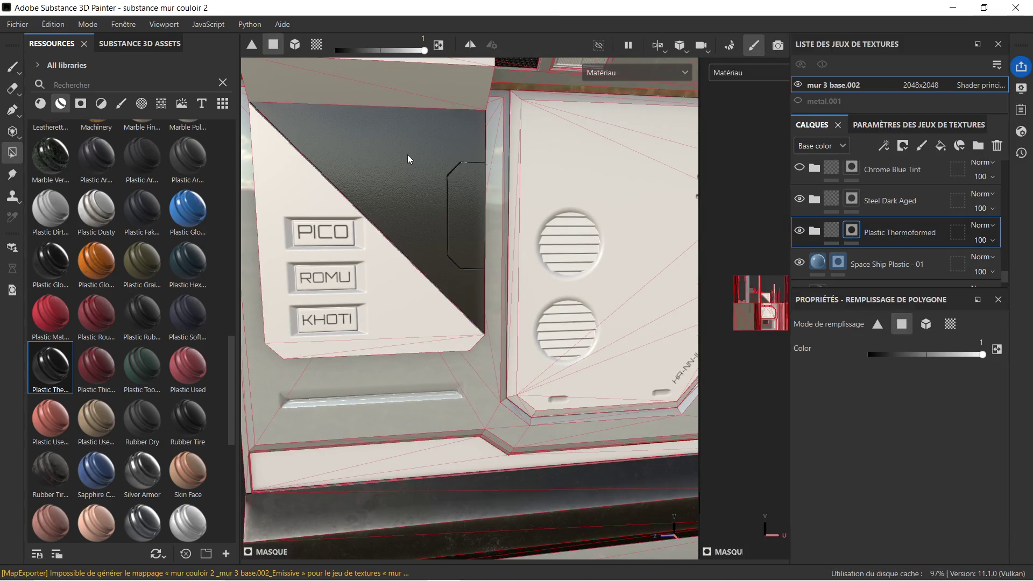
{"action": "left_click", "coordinate": [388, 282]}
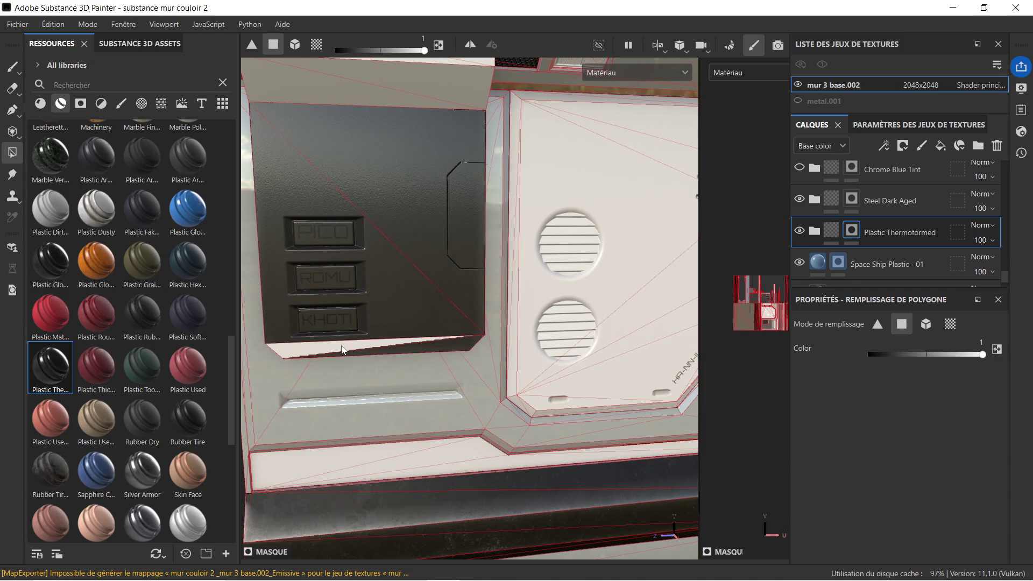
{"action": "scroll", "coordinate": [360, 198], "scroll_direction": "down", "scroll_amount": 2}
{"action": "left_click", "coordinate": [366, 113]}
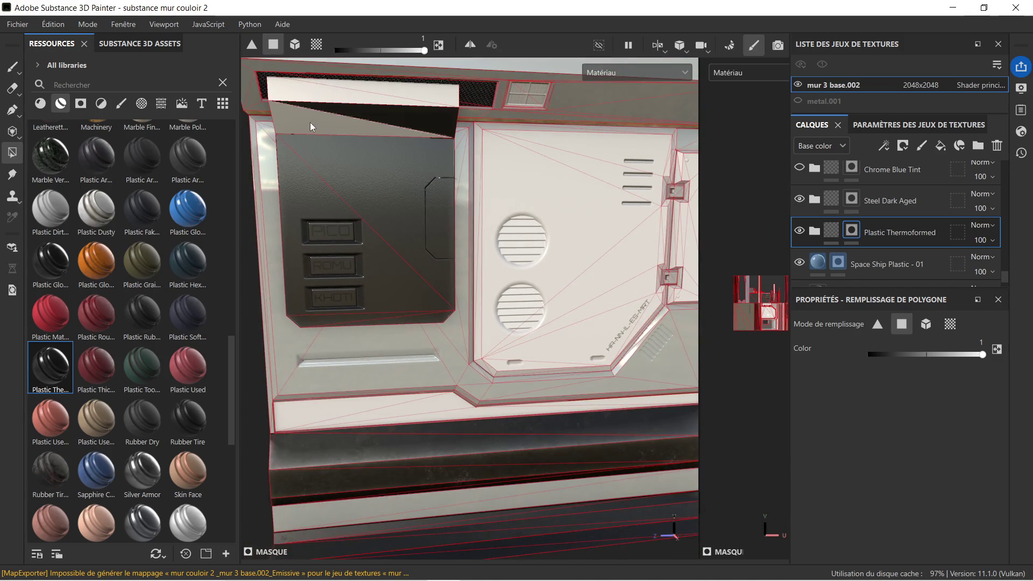
{"action": "left_click", "coordinate": [311, 122]}
{"action": "left_click", "coordinate": [318, 98]}
{"action": "left_click", "coordinate": [347, 87]}
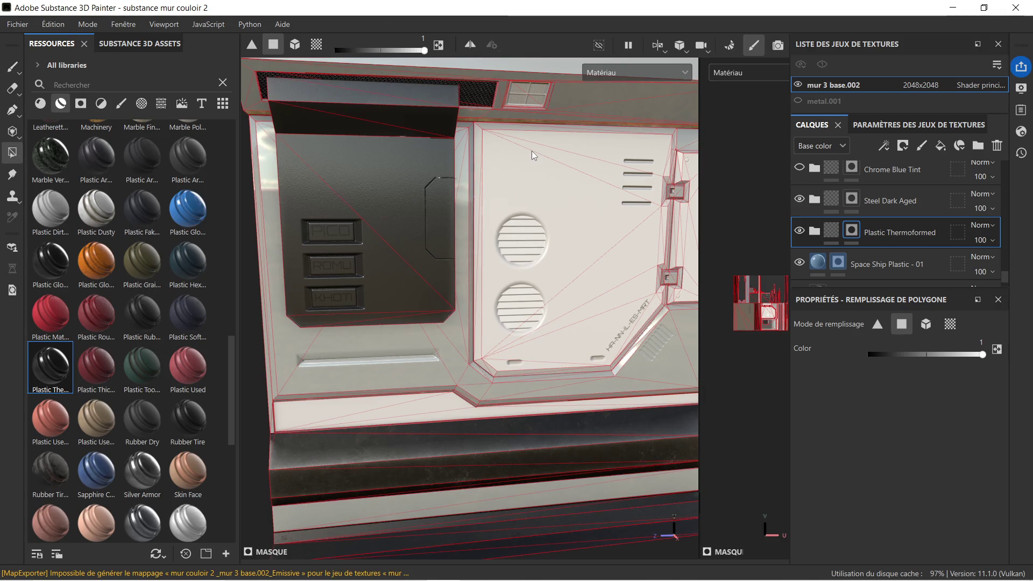
Step: Fill all triangles of the vented panel and the strip along its bottom
{"action": "left_click", "coordinate": [532, 150]}
{"action": "left_click", "coordinate": [565, 151]}
{"action": "left_click", "coordinate": [592, 170]}
{"action": "left_click", "coordinate": [624, 261]}
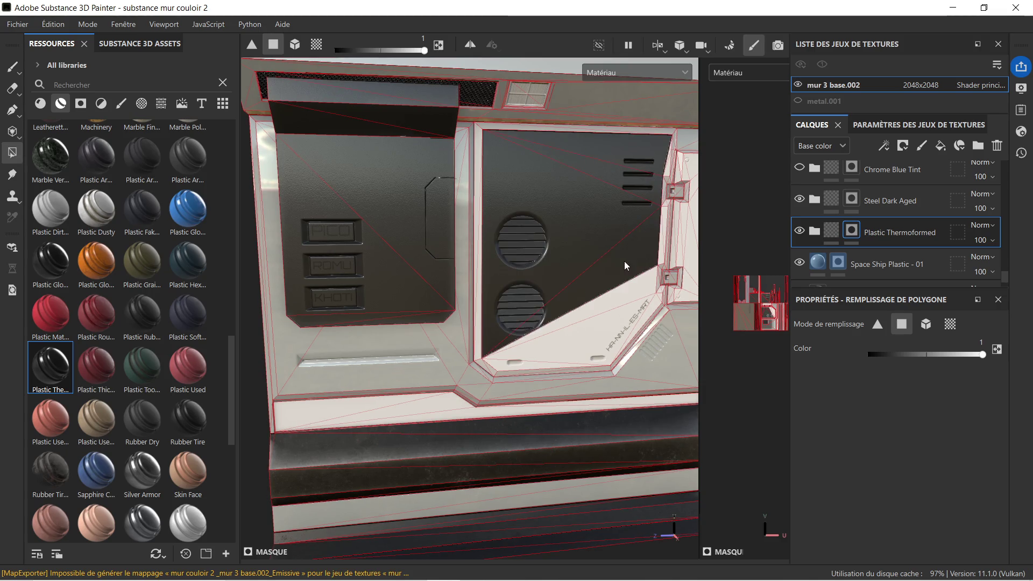
{"action": "left_click", "coordinate": [618, 307]}
{"action": "left_click", "coordinate": [607, 321]}
{"action": "left_click", "coordinate": [521, 364]}
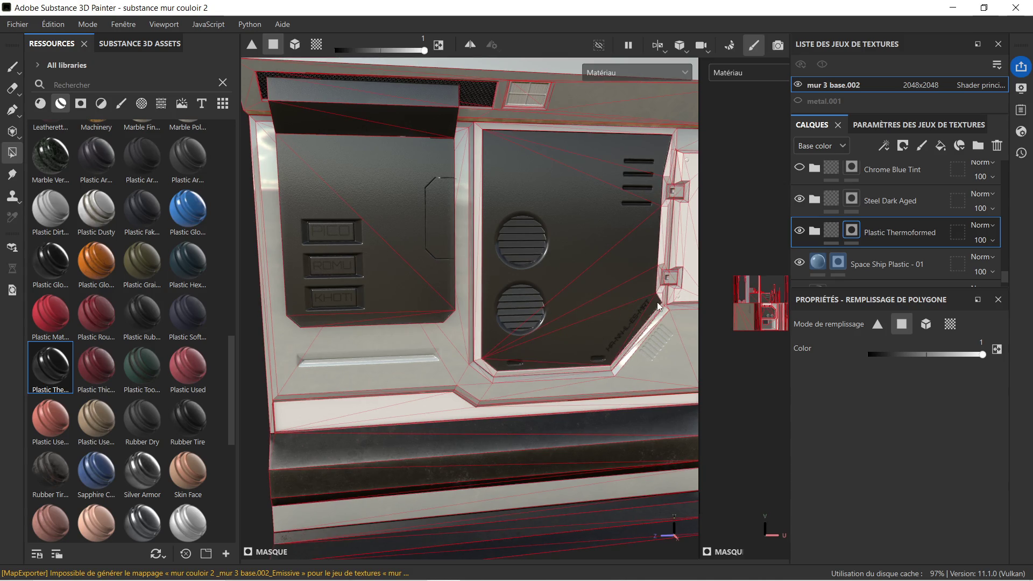
{"action": "scroll", "coordinate": [632, 276], "scroll_direction": "up", "scroll_amount": 2}
{"action": "scroll", "coordinate": [587, 258], "scroll_direction": "up", "scroll_amount": 1}
Step: Fill the thin triangles around the lower bracket, the floor edge and the panel's left edge
{"action": "middle_click_drag", "start_coordinate": [586, 258], "coordinate": [408, 413]}
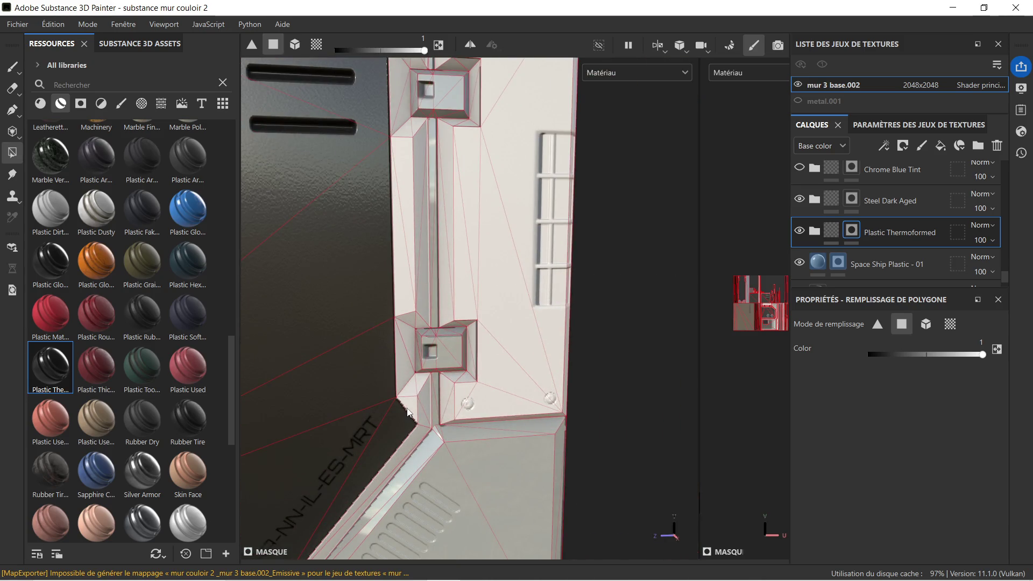
{"action": "left_click", "coordinate": [404, 363]}
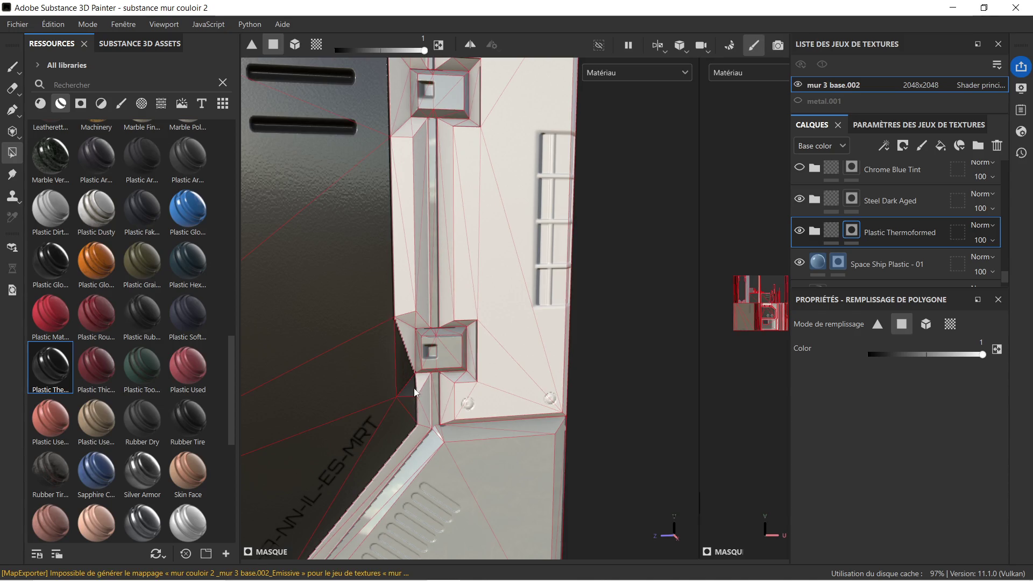
{"action": "left_click", "coordinate": [421, 388]}
{"action": "left_click", "coordinate": [417, 434]}
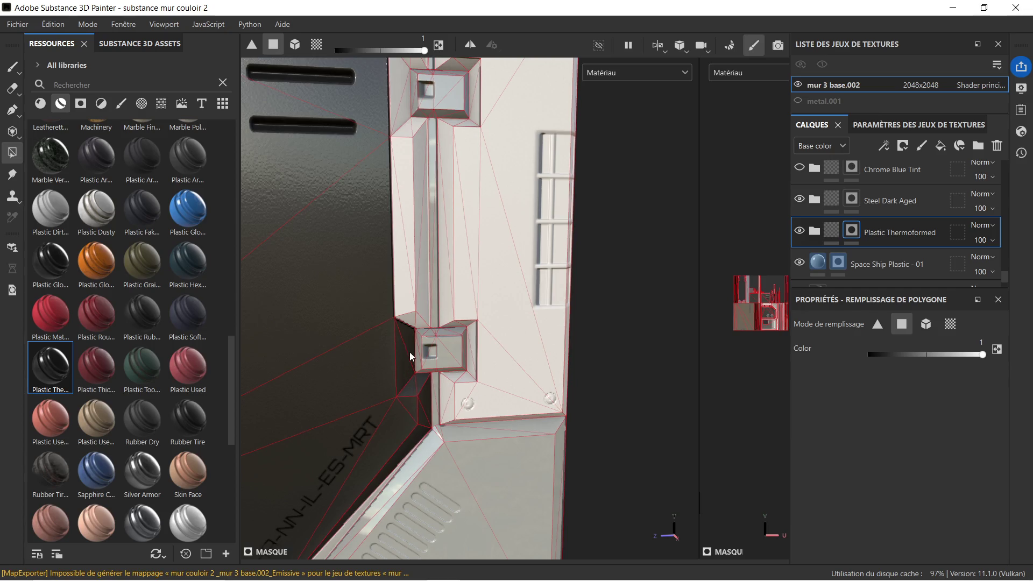
{"action": "left_click", "coordinate": [411, 283]}
{"action": "left_click", "coordinate": [416, 254]}
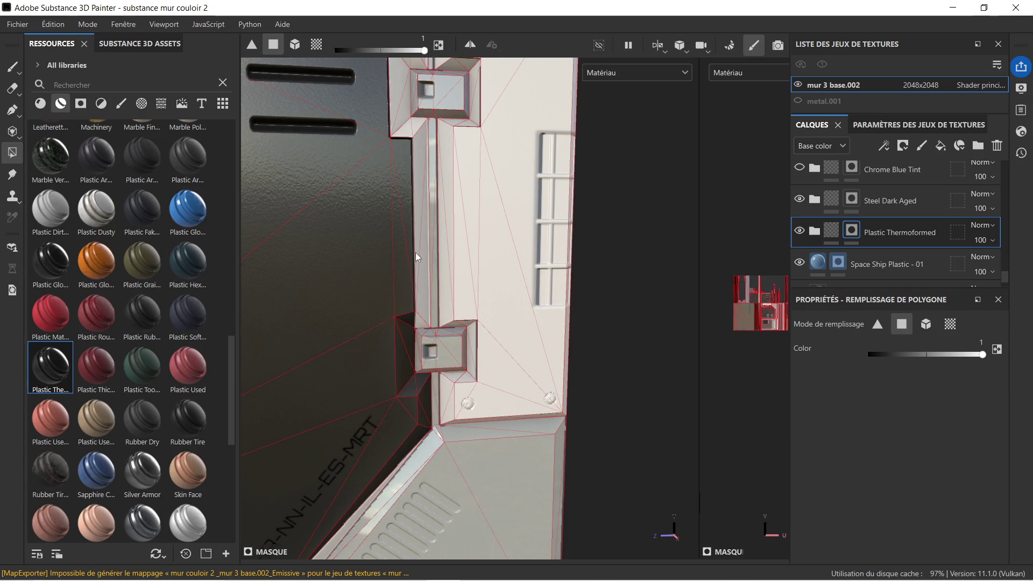
{"action": "left_click", "coordinate": [419, 222]}
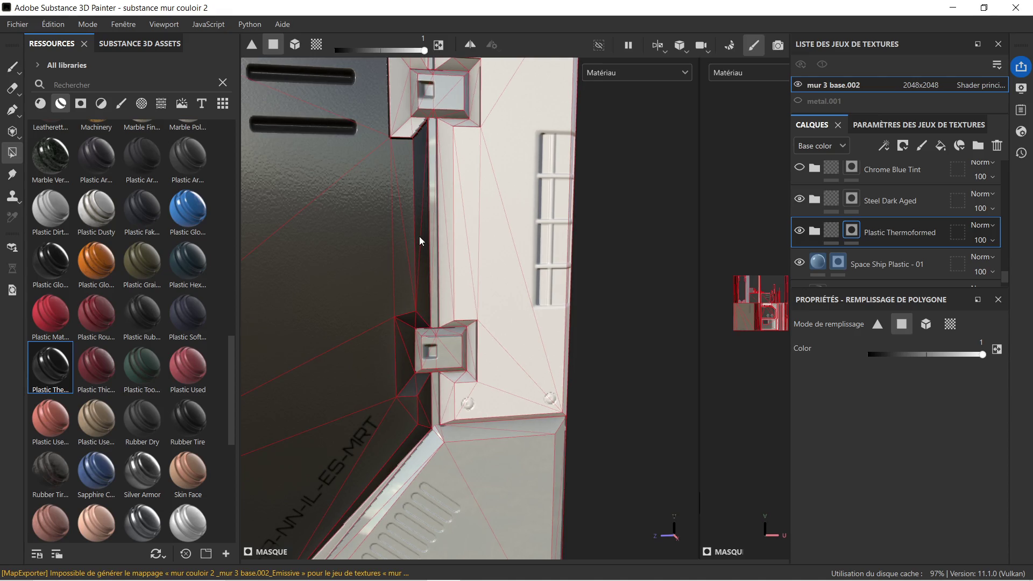
Step: Fill the upper bracket's edge triangles and the gaps and strip along the column edge
{"action": "left_click_drag", "start_coordinate": [419, 237], "coordinate": [434, 387], "text": "alt"}
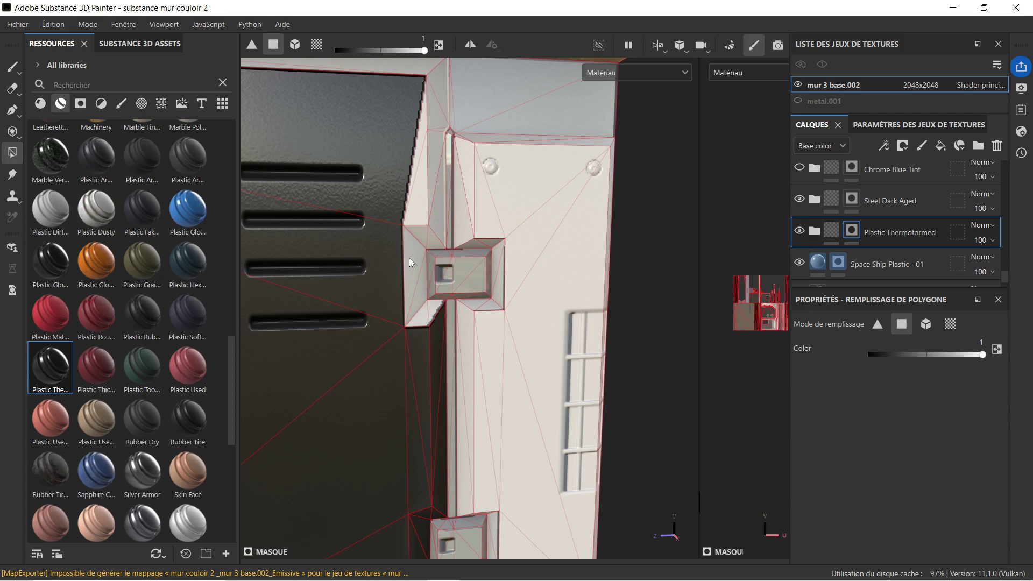
{"action": "left_click", "coordinate": [416, 290]}
{"action": "left_click_drag", "start_coordinate": [404, 254], "coordinate": [440, 301]}
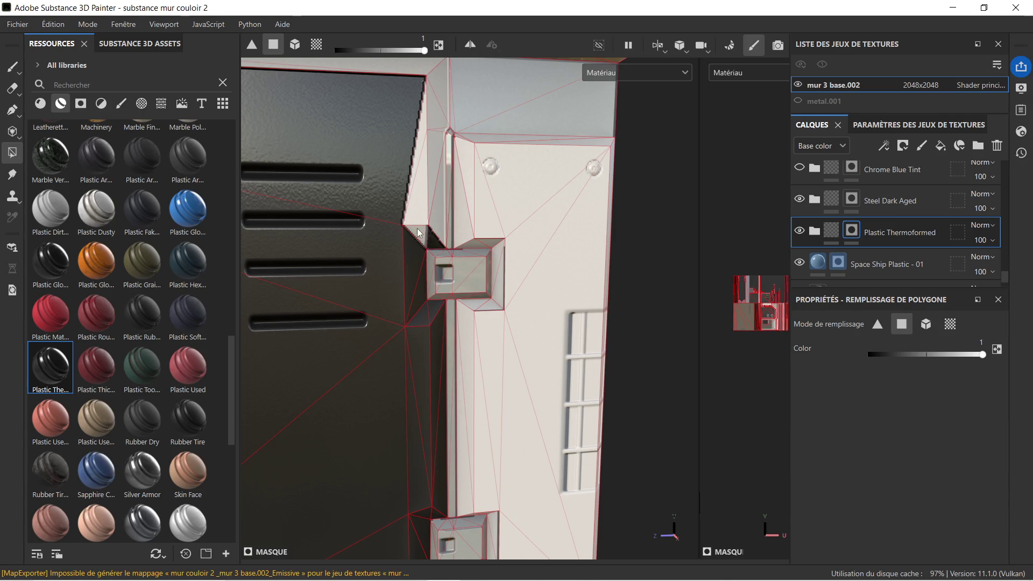
{"action": "left_click", "coordinate": [416, 203]}
{"action": "left_click", "coordinate": [430, 111]}
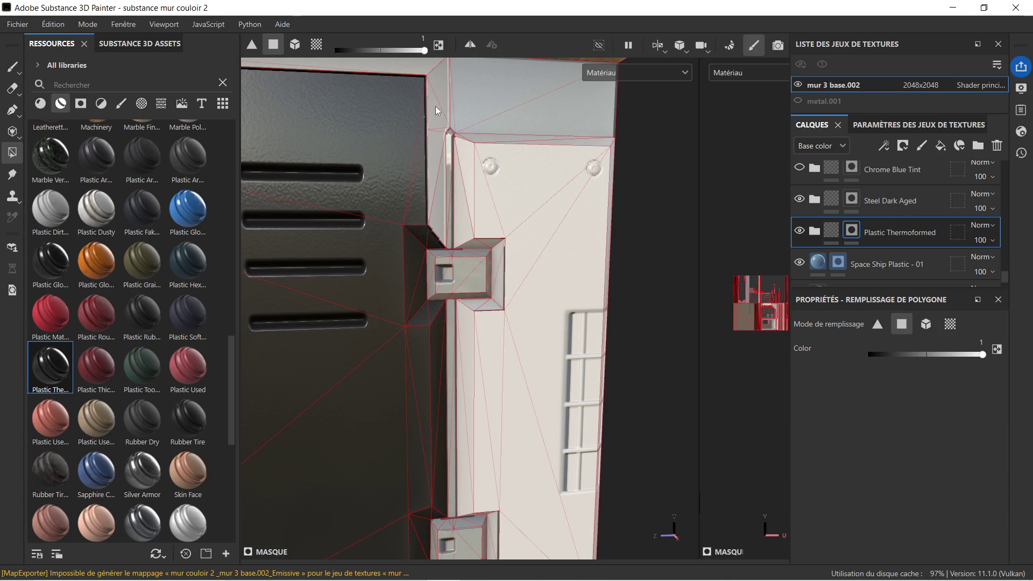
{"action": "left_click", "coordinate": [436, 149]}
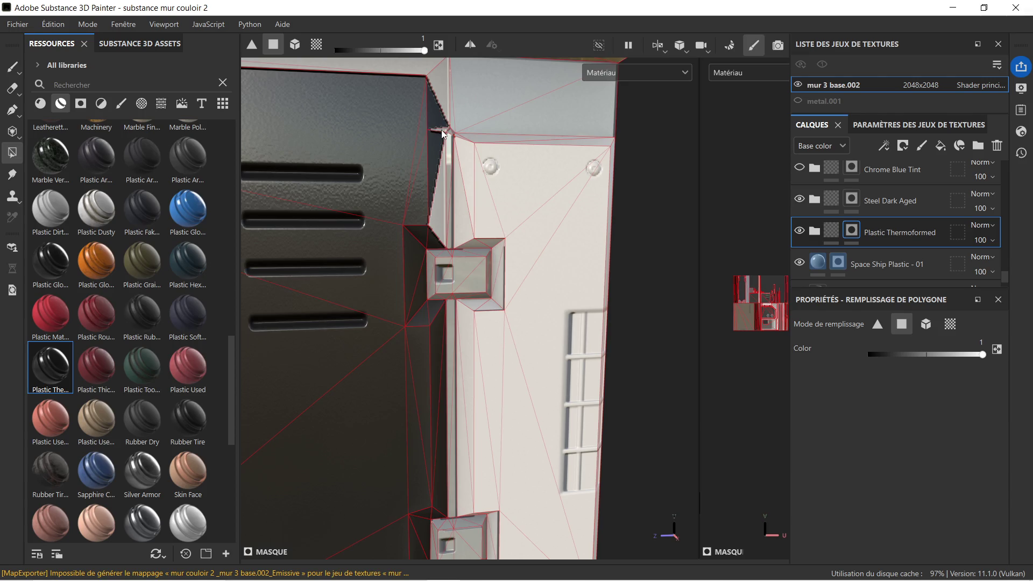
{"action": "left_click", "coordinate": [434, 202]}
{"action": "scroll", "coordinate": [438, 149], "scroll_direction": "down", "scroll_amount": 2}
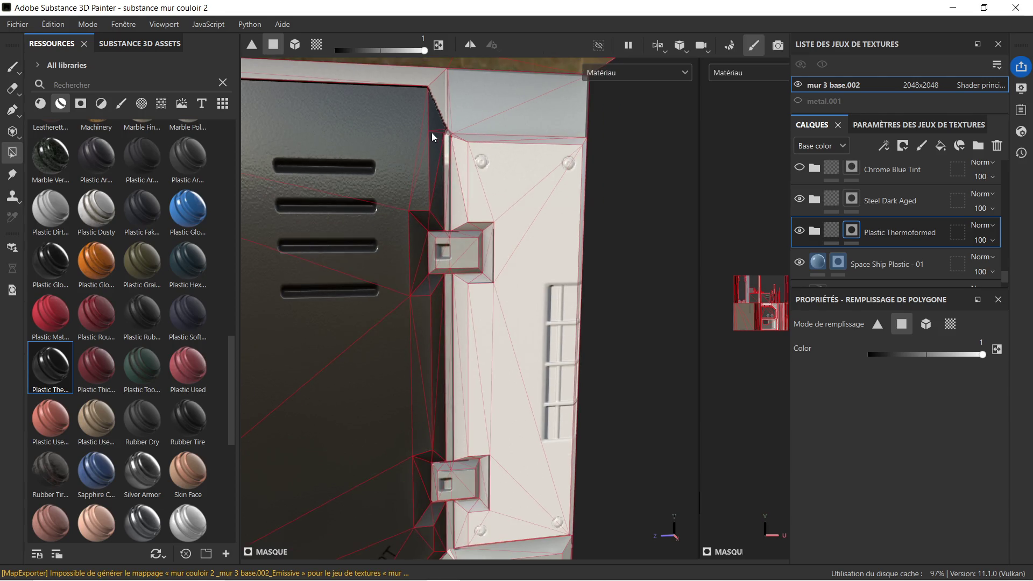
Step: Fill the strips above the dark panel and a thin vertical edge strip
{"action": "middle_click_drag", "start_coordinate": [432, 134], "coordinate": [455, 269], "text": "alt"}
{"action": "left_click", "coordinate": [440, 214]}
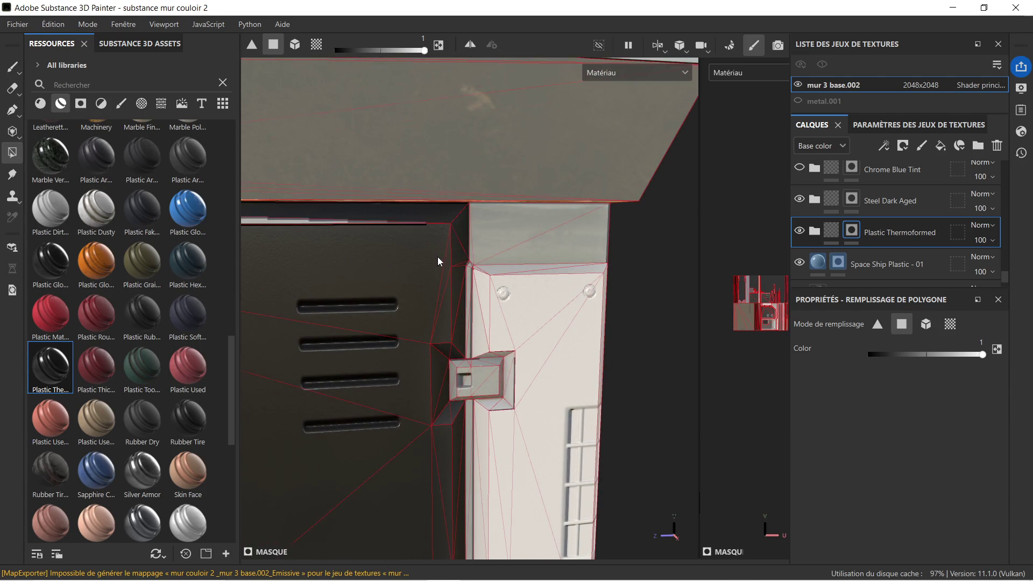
{"action": "scroll", "coordinate": [438, 256], "scroll_direction": "down", "scroll_amount": 2}
{"action": "mouse_move", "coordinate": [295, 234]}
{"action": "middle_mouse_down", "text": "alt"}
{"action": "mouse_move", "coordinate": [491, 245]}
{"action": "mouse_move", "coordinate": [386, 246]}
{"action": "middle_mouse_up", "text": "alt"}
{"action": "left_click", "coordinate": [339, 241]}
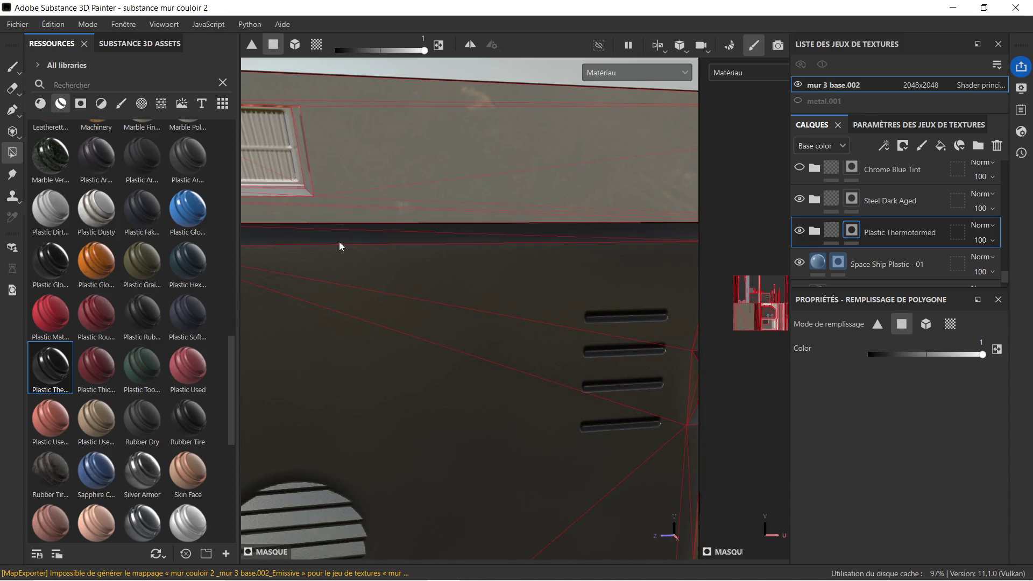
{"action": "scroll", "coordinate": [433, 246], "scroll_direction": "down", "scroll_amount": 1}
{"action": "scroll", "coordinate": [478, 314], "scroll_direction": "down", "scroll_amount": 1}
{"action": "scroll", "coordinate": [495, 340], "scroll_direction": "up", "scroll_amount": 2}
{"action": "mouse_move", "coordinate": [426, 318]}
{"action": "left_mouse_down", "text": "alt"}
{"action": "mouse_move", "coordinate": [470, 249]}
{"action": "mouse_move", "coordinate": [346, 256]}
{"action": "mouse_move", "coordinate": [443, 394]}
{"action": "left_mouse_up", "text": "alt"}
{"action": "left_click", "coordinate": [402, 249]}
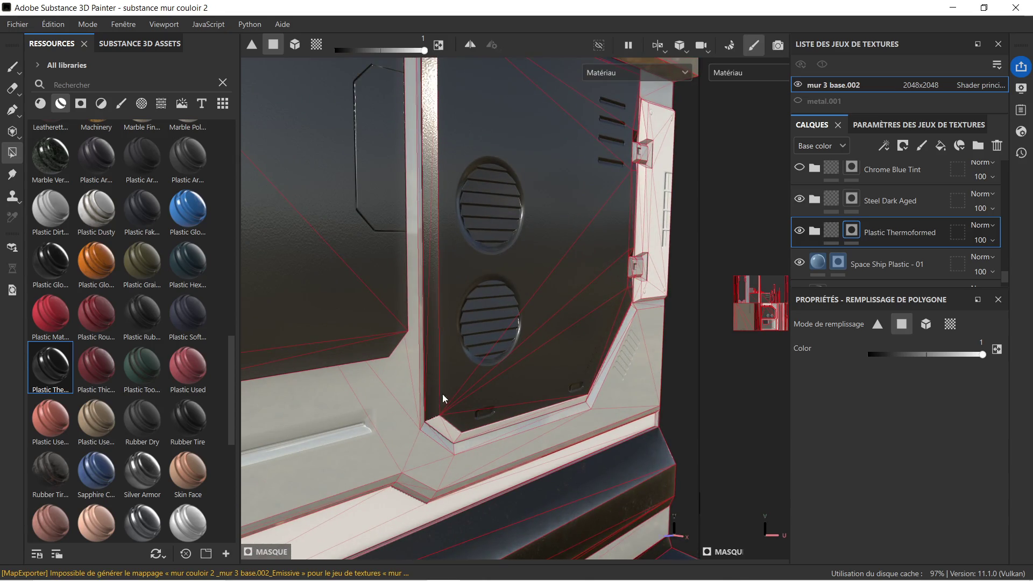
Step: Fill the small bevel face at the dark panel's lower corner and inspect the result
{"action": "left_click", "coordinate": [441, 425]}
{"action": "mouse_move", "coordinate": [503, 414]}
{"action": "middle_mouse_down", "text": "alt"}
{"action": "mouse_move", "coordinate": [498, 347]}
{"action": "mouse_move", "coordinate": [420, 267]}
{"action": "middle_mouse_up", "text": "alt"}
{"action": "scroll", "coordinate": [498, 347], "scroll_direction": "up", "scroll_amount": 3}
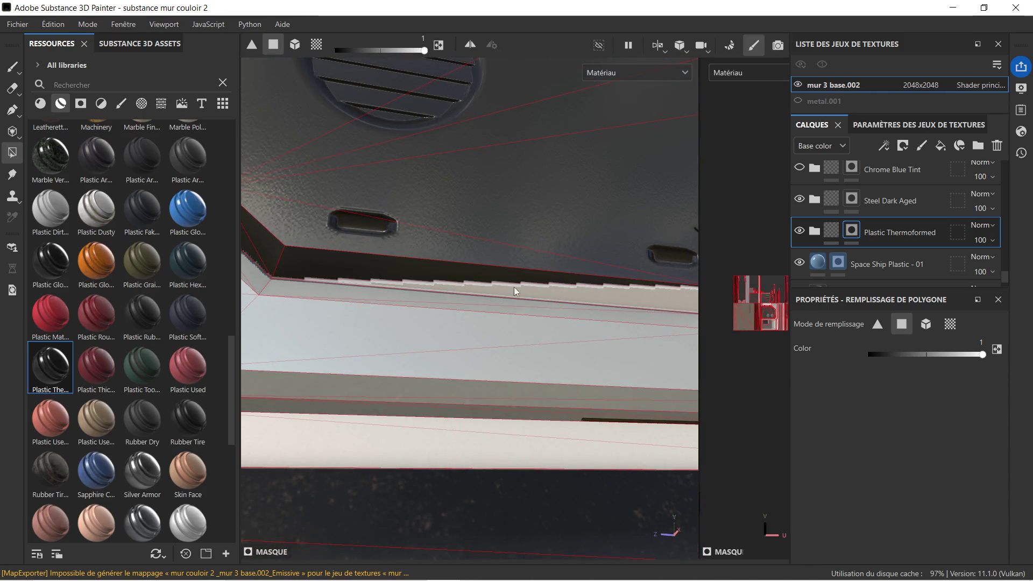
{"action": "scroll", "coordinate": [588, 293], "scroll_direction": "down", "scroll_amount": 3}
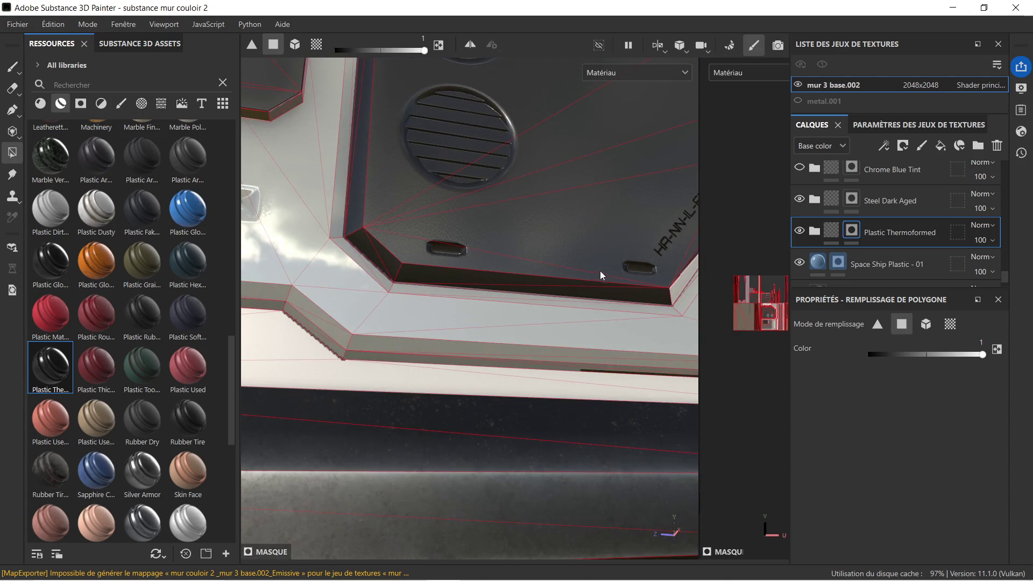
{"action": "middle_click_drag", "start_coordinate": [598, 272], "coordinate": [608, 289], "text": "alt"}
{"action": "mouse_move", "coordinate": [608, 289]}
{"action": "left_mouse_down", "text": "alt"}
{"action": "mouse_move", "coordinate": [542, 306]}
{"action": "mouse_move", "coordinate": [485, 343]}
{"action": "mouse_move", "coordinate": [490, 357]}
{"action": "mouse_move", "coordinate": [637, 214]}
{"action": "mouse_move", "coordinate": [628, 193]}
{"action": "mouse_move", "coordinate": [509, 330]}
{"action": "mouse_move", "coordinate": [535, 328]}
{"action": "mouse_move", "coordinate": [519, 315]}
{"action": "mouse_move", "coordinate": [554, 338]}
{"action": "left_mouse_up", "text": "alt"}
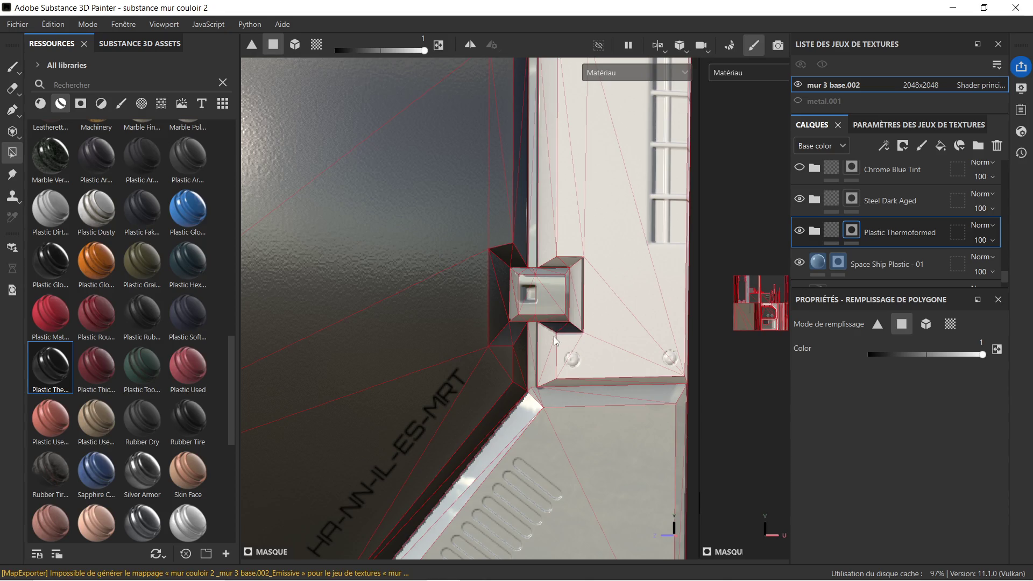
Step: Fill the jagged area, triangles, bottom strip and light faces beside the bracket
{"action": "left_click", "coordinate": [548, 364]}
{"action": "left_click", "coordinate": [598, 362]}
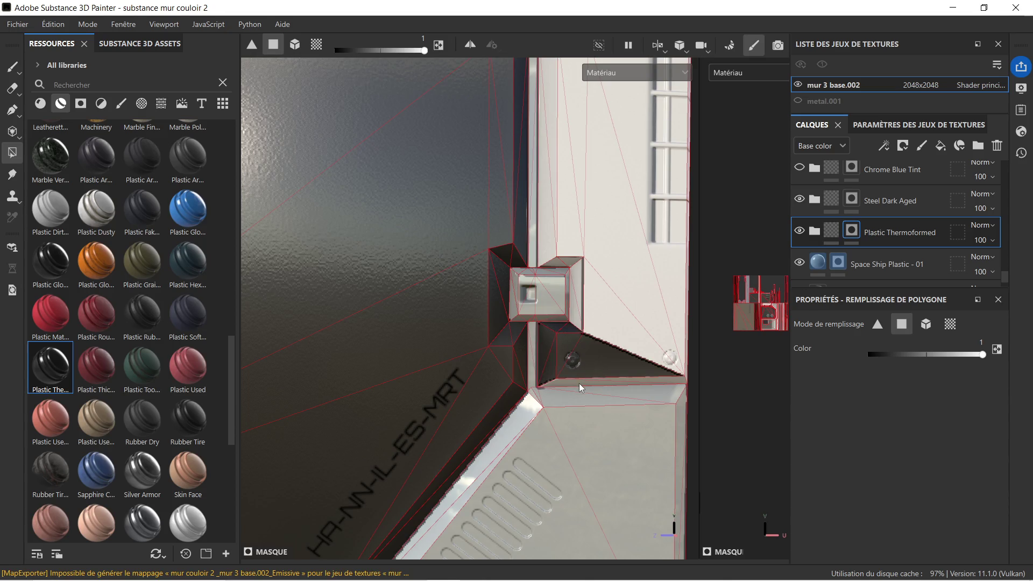
{"action": "left_click", "coordinate": [579, 383]}
{"action": "left_click", "coordinate": [628, 346]}
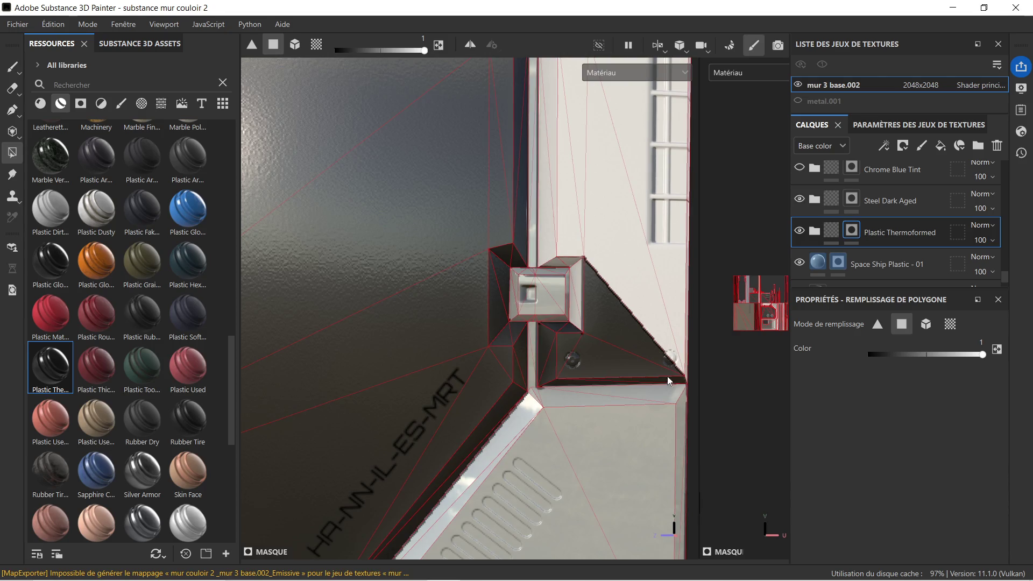
{"action": "left_click", "coordinate": [661, 333]}
{"action": "left_click", "coordinate": [669, 310]}
Step: Fill the bracket's light side faces and the strips above and below it
{"action": "left_click_drag", "start_coordinate": [669, 311], "coordinate": [604, 291], "text": "alt"}
{"action": "left_click", "coordinate": [580, 285]}
{"action": "left_click", "coordinate": [581, 315]}
{"action": "left_click", "coordinate": [577, 265]}
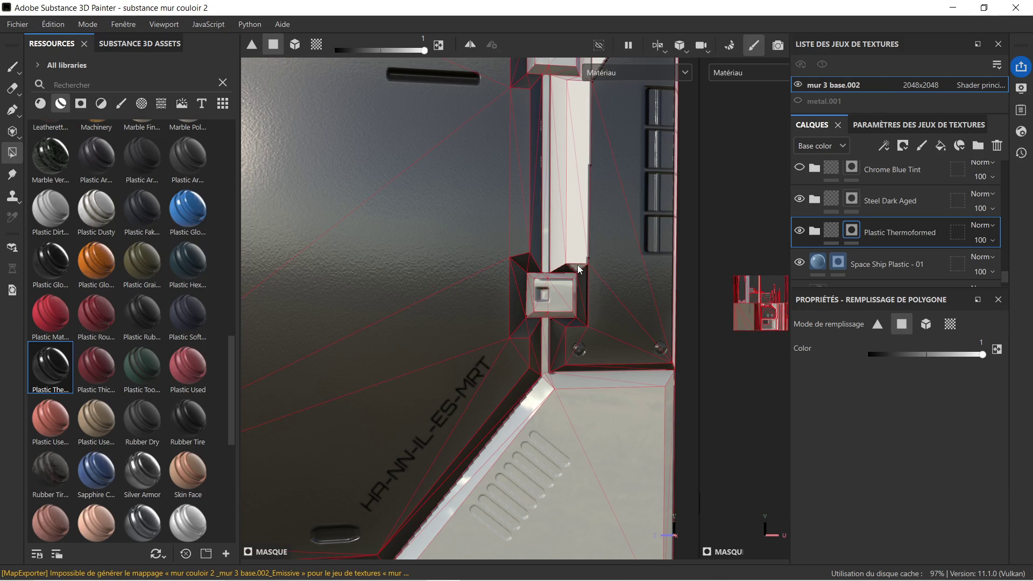
{"action": "left_click", "coordinate": [558, 246]}
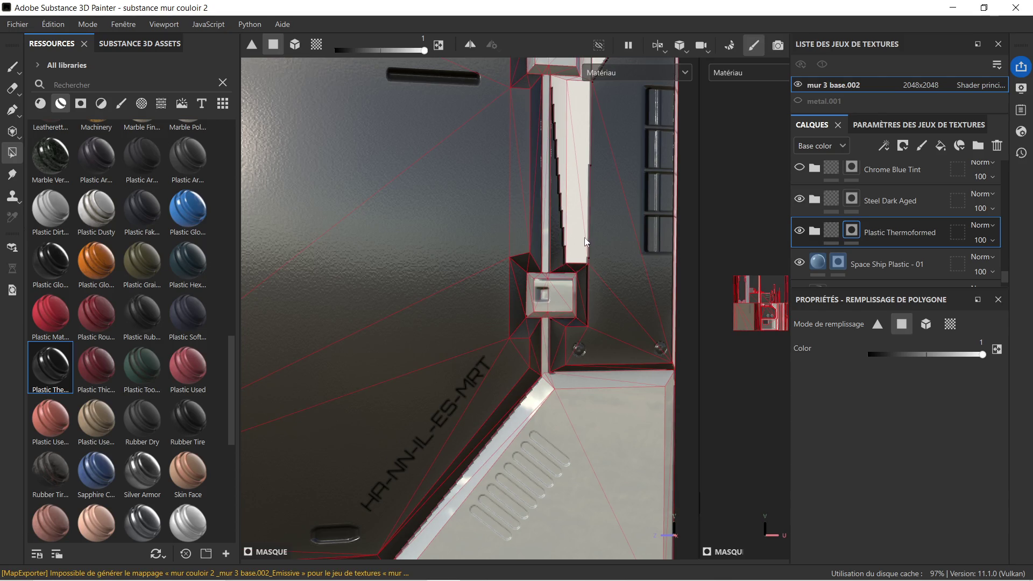
{"action": "mouse_move", "coordinate": [596, 176]}
{"action": "left_mouse_down", "text": "alt"}
{"action": "mouse_move", "coordinate": [574, 429]}
{"action": "mouse_move", "coordinate": [534, 346]}
{"action": "left_mouse_up", "text": "alt"}
{"action": "left_click", "coordinate": [542, 334]}
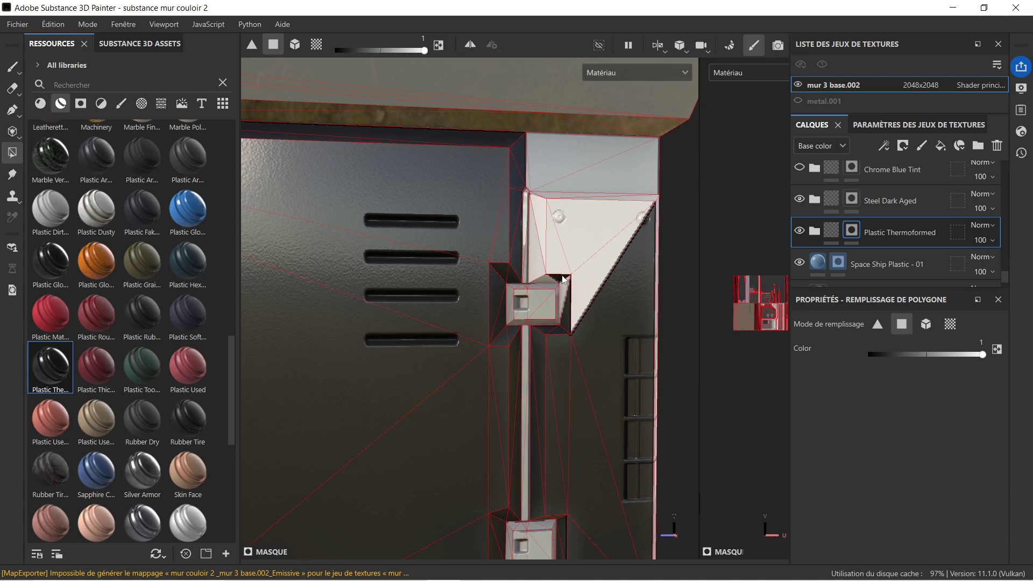
Step: Fill the light triangular panel and the thin strip along its left edge
{"action": "left_click", "coordinate": [540, 257]}
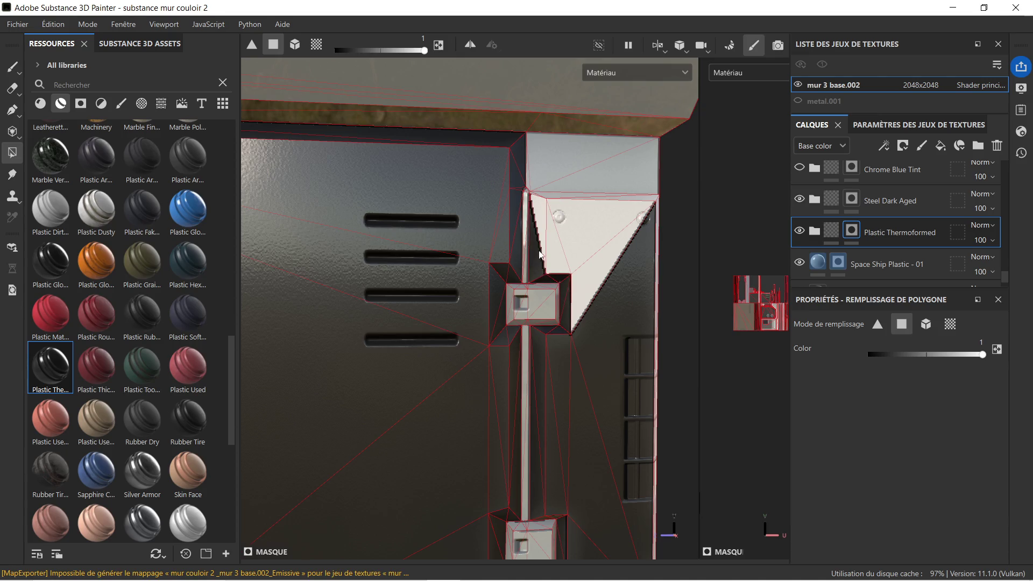
{"action": "left_click", "coordinate": [540, 207]}
{"action": "left_click", "coordinate": [551, 205]}
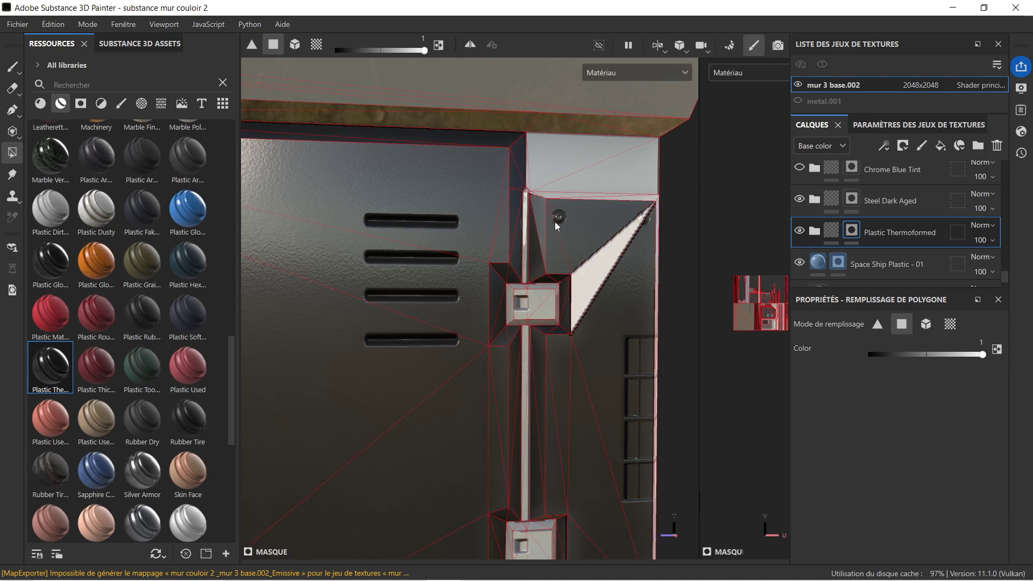
{"action": "left_click", "coordinate": [615, 259]}
Step: Fill the light strips along the panel's top and right edges
{"action": "mouse_move", "coordinate": [605, 270]}
{"action": "left_mouse_down", "text": "alt"}
{"action": "mouse_move", "coordinate": [475, 378]}
{"action": "mouse_move", "coordinate": [416, 352]}
{"action": "left_mouse_up", "text": "alt"}
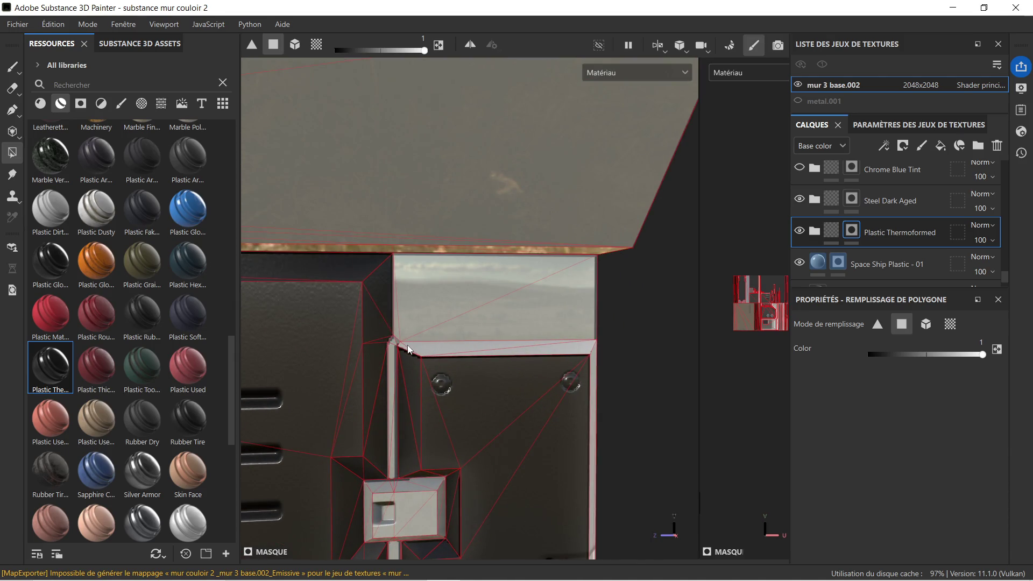
{"action": "left_click", "coordinate": [469, 350]}
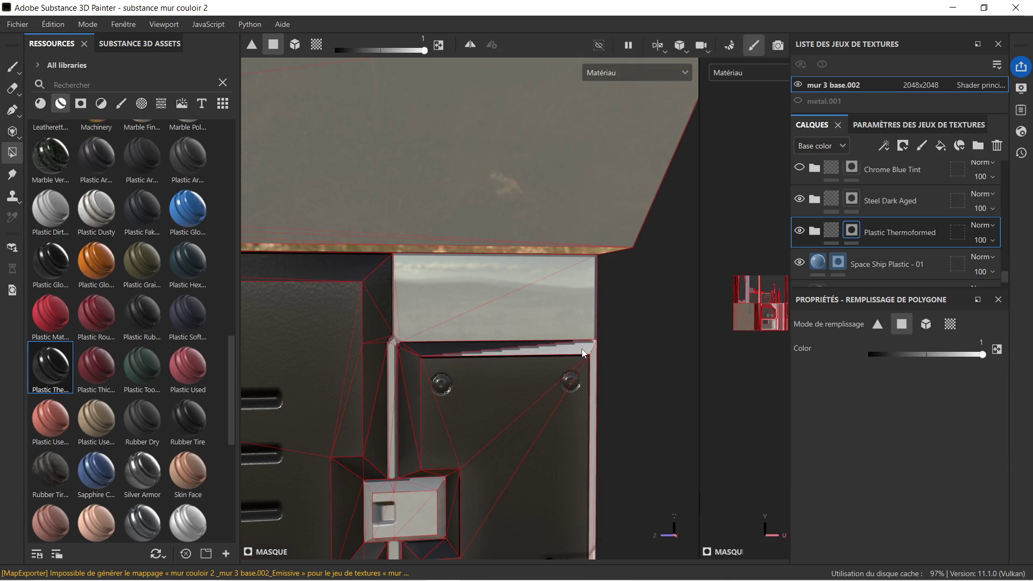
{"action": "left_click", "coordinate": [595, 360]}
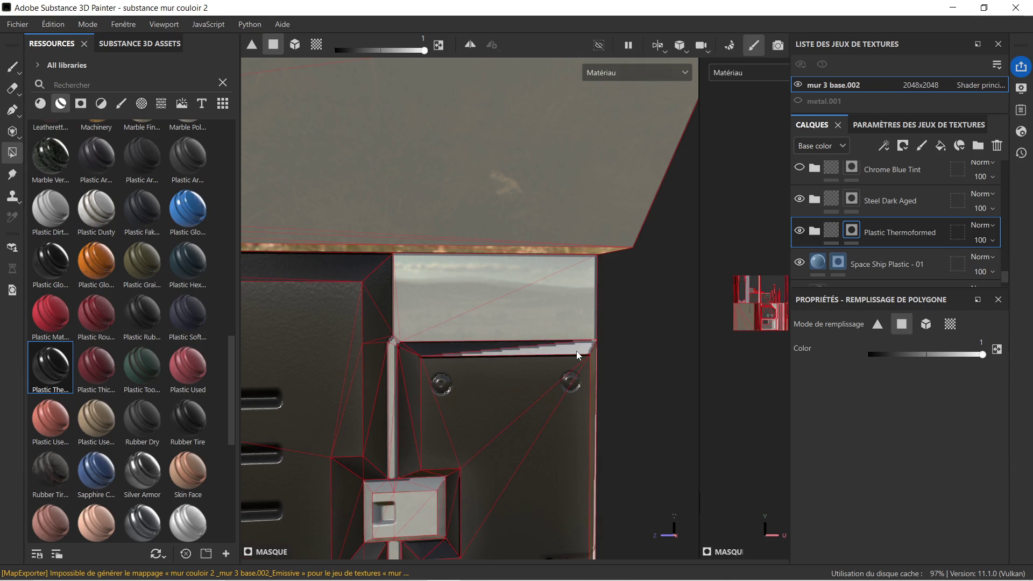
{"action": "left_click", "coordinate": [581, 353]}
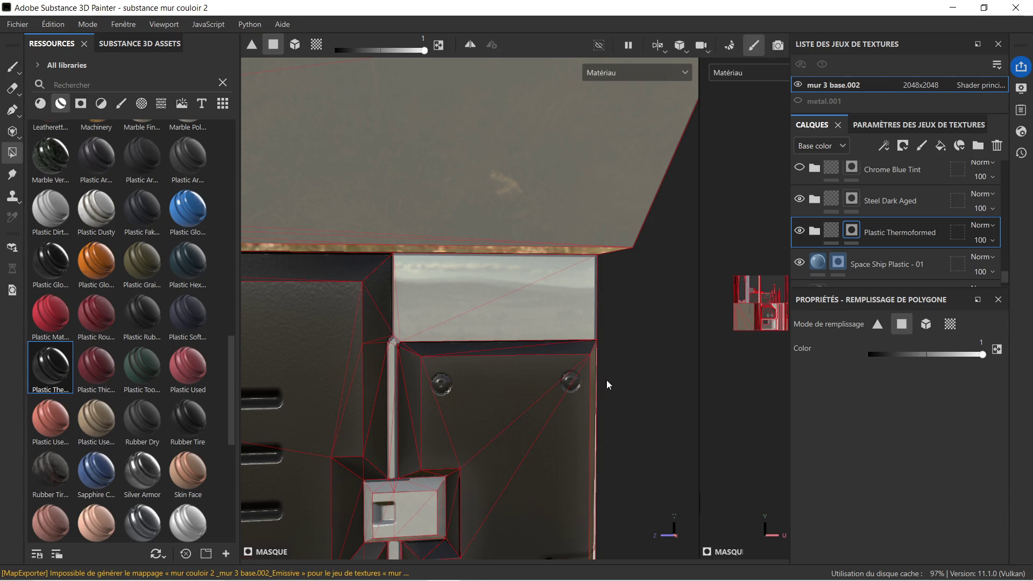
{"action": "mouse_move", "coordinate": [607, 380]}
{"action": "left_mouse_down", "text": "alt"}
{"action": "mouse_move", "coordinate": [574, 430]}
{"action": "mouse_move", "coordinate": [490, 367]}
{"action": "mouse_move", "coordinate": [485, 478]}
{"action": "mouse_move", "coordinate": [465, 329]}
{"action": "mouse_move", "coordinate": [497, 288]}
{"action": "mouse_move", "coordinate": [593, 320]}
{"action": "mouse_move", "coordinate": [439, 347]}
{"action": "mouse_move", "coordinate": [534, 247]}
{"action": "mouse_move", "coordinate": [462, 358]}
{"action": "mouse_move", "coordinate": [444, 353]}
{"action": "mouse_move", "coordinate": [408, 269]}
{"action": "mouse_move", "coordinate": [440, 501]}
{"action": "mouse_move", "coordinate": [414, 233]}
{"action": "mouse_move", "coordinate": [512, 199]}
{"action": "mouse_move", "coordinate": [466, 132]}
{"action": "mouse_move", "coordinate": [457, 173]}
{"action": "mouse_move", "coordinate": [468, 237]}
{"action": "mouse_move", "coordinate": [523, 155]}
{"action": "mouse_move", "coordinate": [513, 170]}
{"action": "left_mouse_up", "text": "alt"}
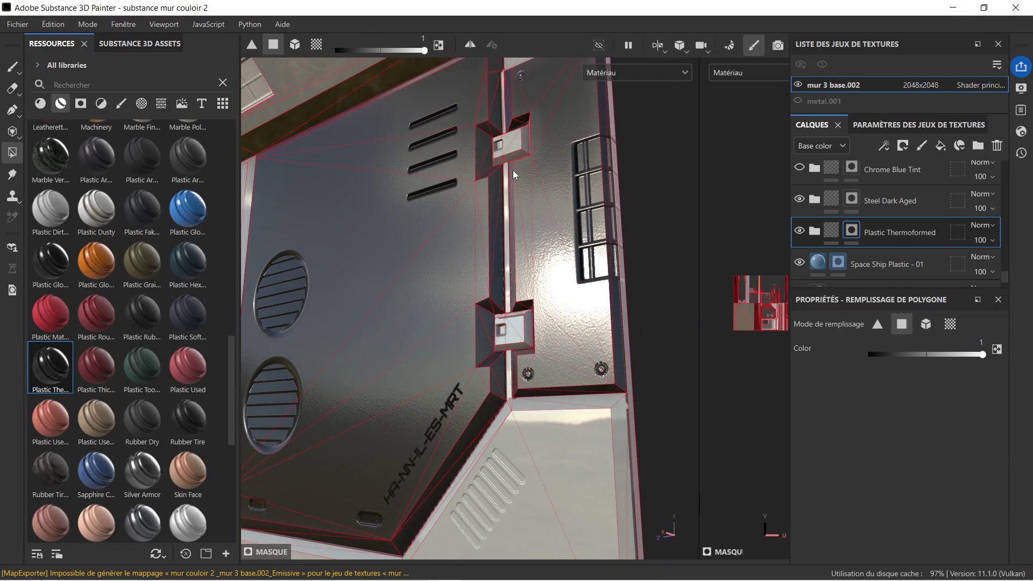
Step: Orbit to the door panel edge-on and fill its light side edge dark
{"action": "middle_click_drag", "start_coordinate": [512, 170], "coordinate": [488, 250], "text": "alt"}
{"action": "left_click_drag", "start_coordinate": [490, 210], "coordinate": [504, 253], "text": "alt"}
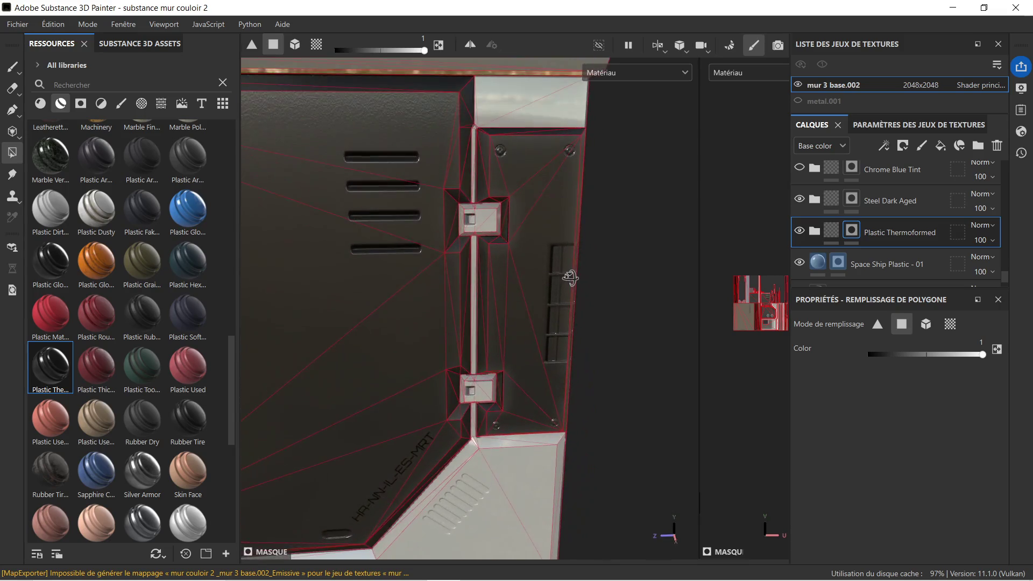
{"action": "middle_click_drag", "start_coordinate": [495, 209], "coordinate": [495, 231], "text": "alt"}
{"action": "scroll", "coordinate": [495, 231], "scroll_direction": "down", "scroll_amount": 3}
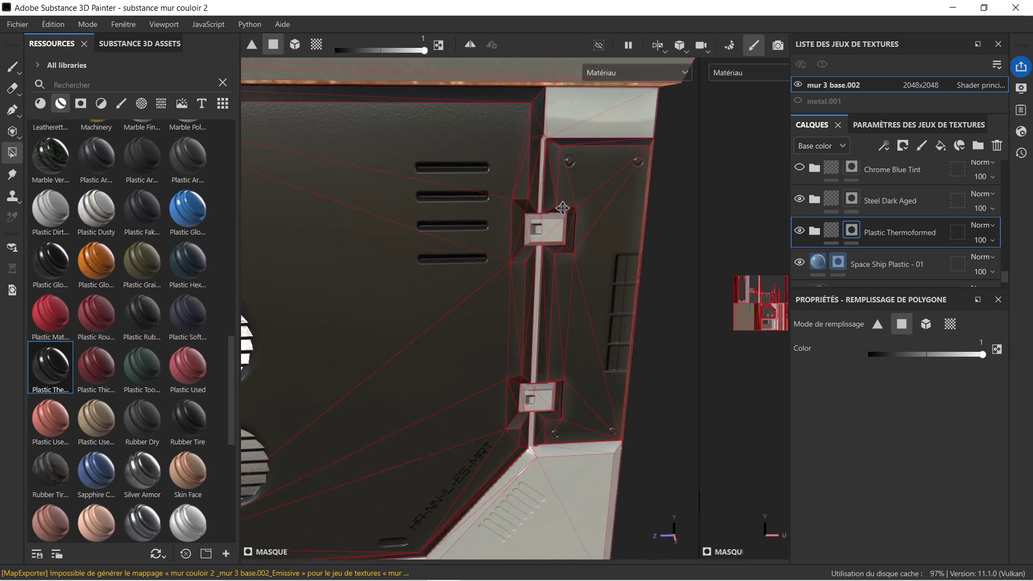
{"action": "scroll", "coordinate": [470, 267], "scroll_direction": "down", "scroll_amount": 3}
{"action": "left_click_drag", "start_coordinate": [354, 283], "coordinate": [533, 234], "text": "alt"}
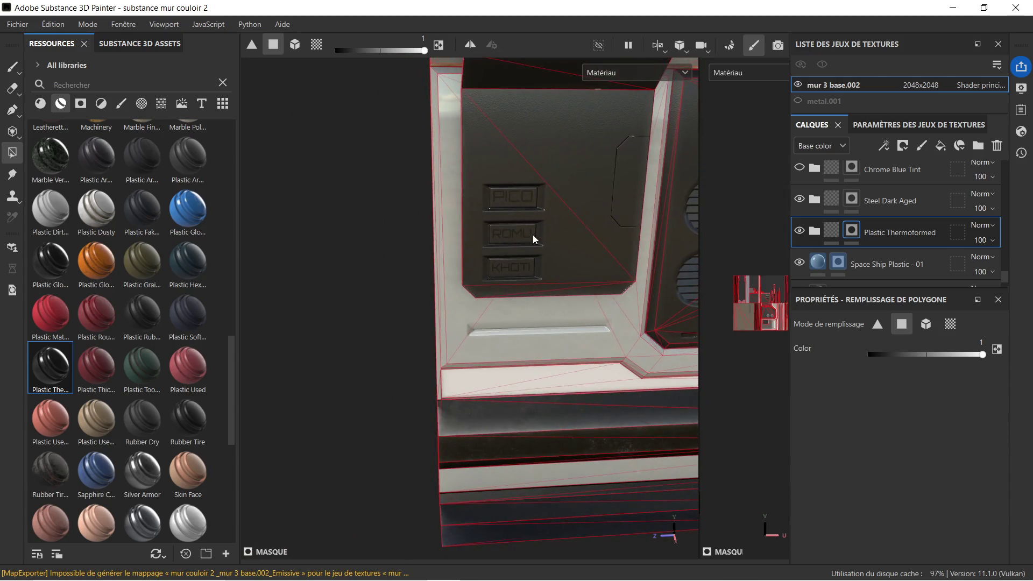
{"action": "scroll", "coordinate": [540, 259], "scroll_direction": "up", "scroll_amount": 3}
{"action": "scroll", "coordinate": [480, 261], "scroll_direction": "up", "scroll_amount": 2}
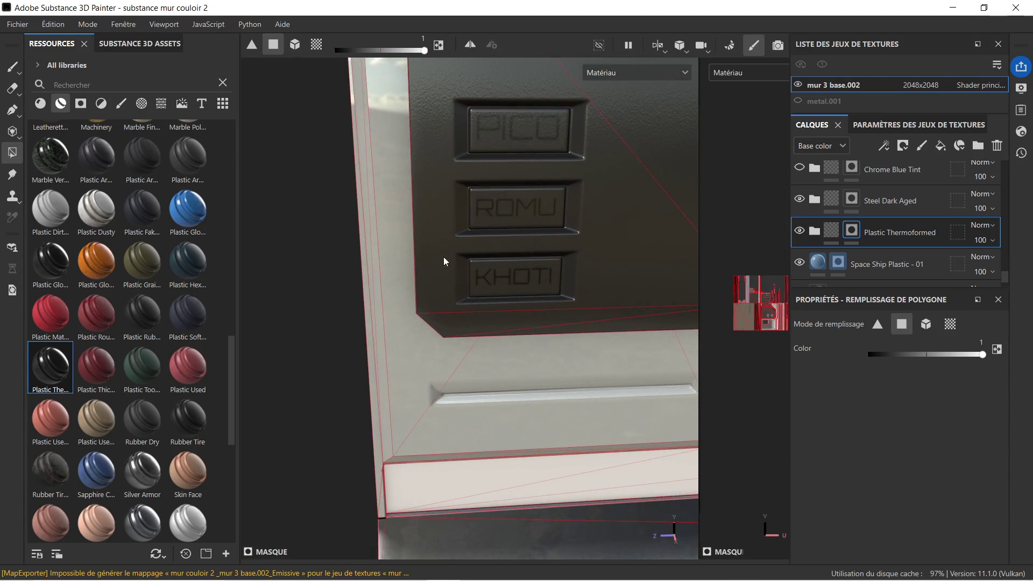
{"action": "middle_click_drag", "start_coordinate": [480, 260], "coordinate": [379, 263], "text": "alt"}
{"action": "left_click_drag", "start_coordinate": [406, 261], "coordinate": [384, 246], "text": "alt"}
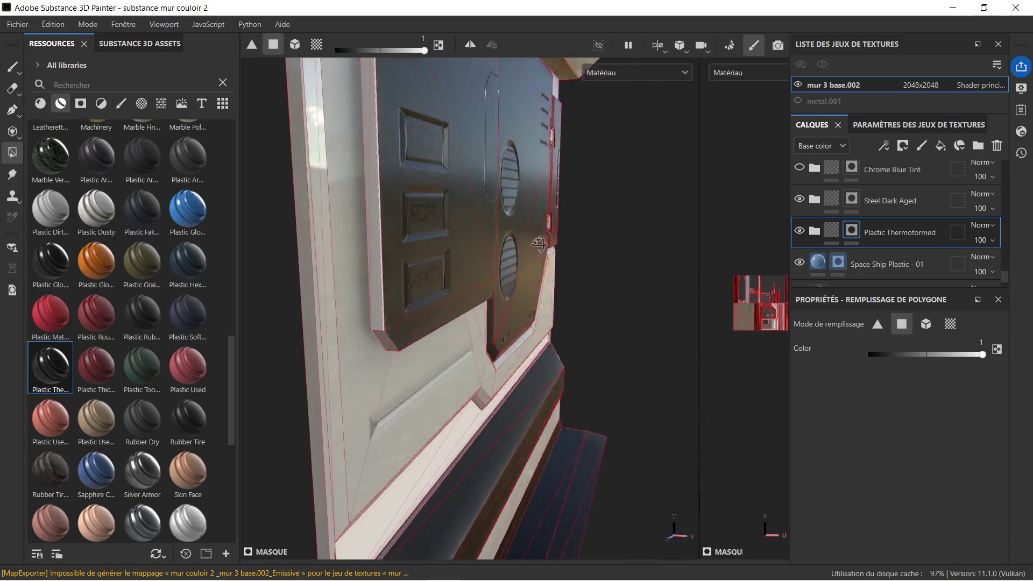
{"action": "left_click", "coordinate": [394, 252]}
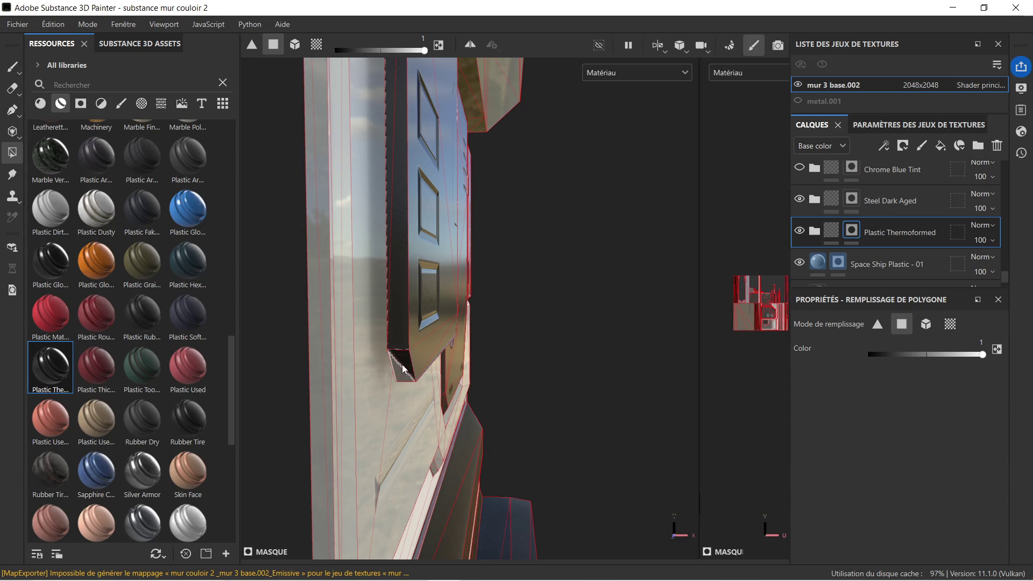
Step: Inspect the wall from below and undo the last dark fill
{"action": "mouse_move", "coordinate": [408, 376]}
{"action": "left_mouse_down", "text": "alt"}
{"action": "mouse_move", "coordinate": [454, 367]}
{"action": "mouse_move", "coordinate": [500, 395]}
{"action": "left_mouse_up", "text": "alt"}
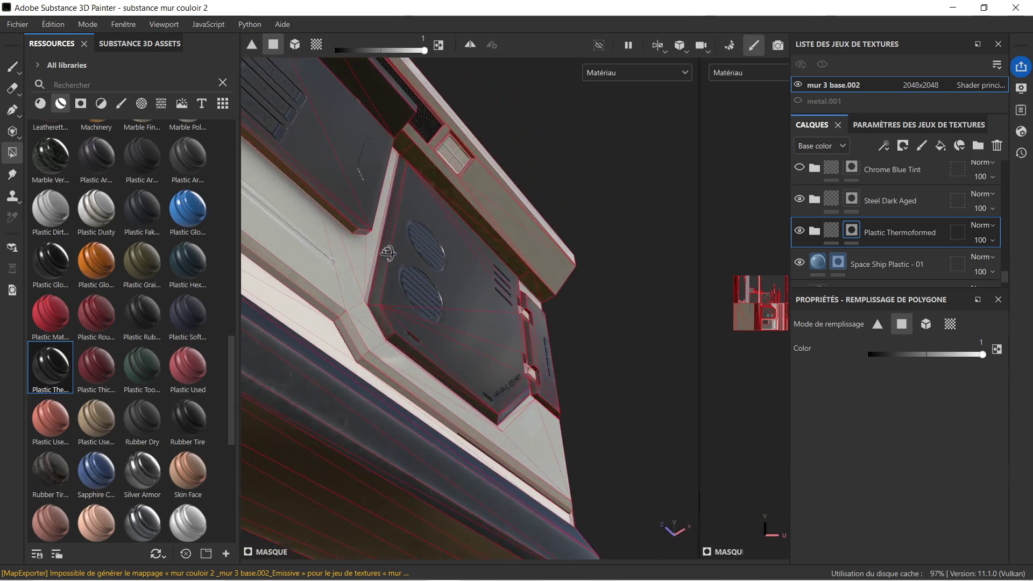
{"action": "middle_click_drag", "start_coordinate": [500, 396], "coordinate": [552, 418], "text": "alt"}
{"action": "scroll", "coordinate": [463, 416], "scroll_direction": "up", "scroll_amount": 3}
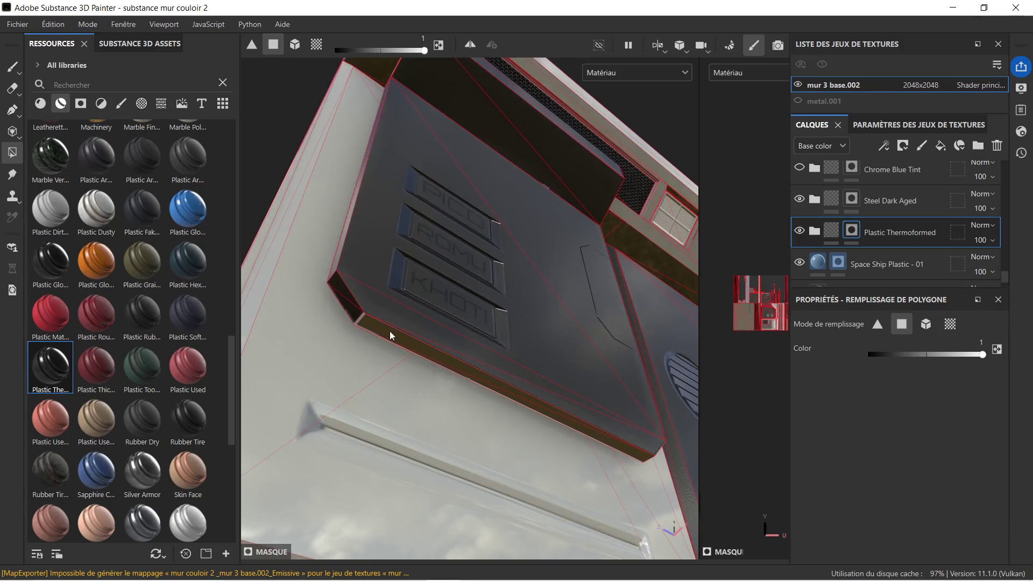
{"action": "scroll", "coordinate": [391, 333], "scroll_direction": "up", "scroll_amount": 3}
{"action": "mouse_move", "coordinate": [367, 322]}
{"action": "left_mouse_down", "text": "alt"}
{"action": "mouse_move", "coordinate": [605, 423]}
{"action": "mouse_move", "coordinate": [419, 302]}
{"action": "mouse_move", "coordinate": [531, 367]}
{"action": "mouse_move", "coordinate": [576, 375]}
{"action": "left_mouse_up", "text": "alt"}
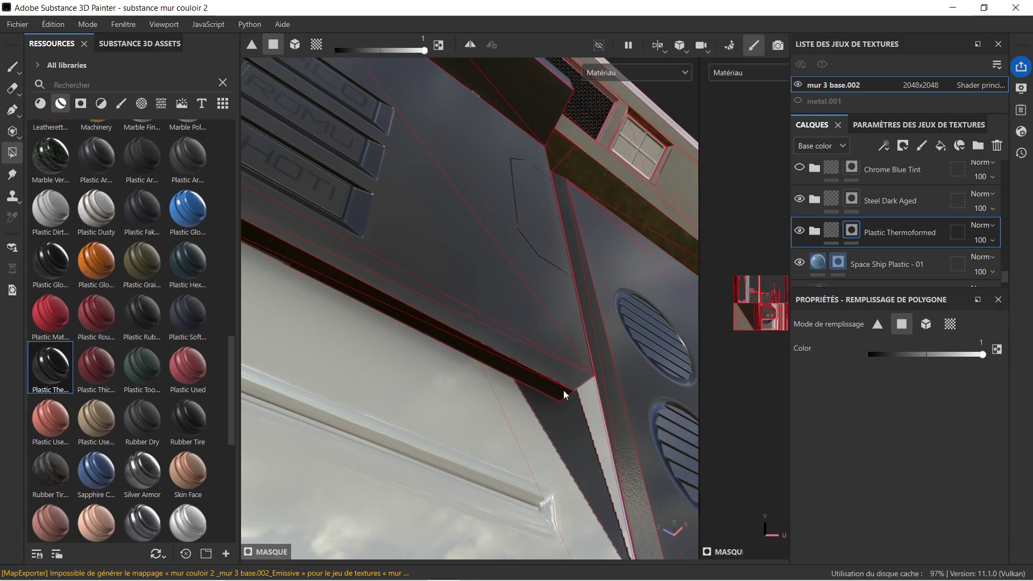
{"action": "key", "text": "ctrl+z"}
{"action": "mouse_move", "coordinate": [603, 356]}
{"action": "left_mouse_down", "text": "alt"}
{"action": "mouse_move", "coordinate": [485, 363]}
{"action": "mouse_move", "coordinate": [411, 341]}
{"action": "mouse_move", "coordinate": [574, 459]}
{"action": "mouse_move", "coordinate": [559, 486]}
{"action": "left_mouse_up", "text": "alt"}
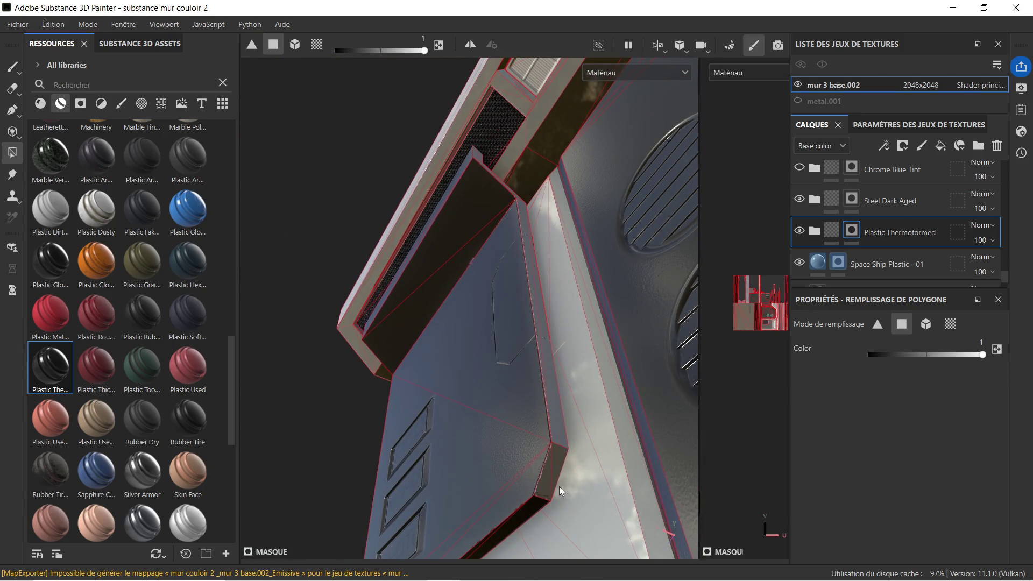
Step: Fill the small bevel, the edge strips, the diagonal strip and the narrow vertical face dark
{"action": "left_click", "coordinate": [559, 453]}
{"action": "left_click", "coordinate": [562, 426]}
{"action": "mouse_move", "coordinate": [562, 427]}
{"action": "left_mouse_down", "text": "alt"}
{"action": "mouse_move", "coordinate": [565, 356]}
{"action": "mouse_move", "coordinate": [525, 503]}
{"action": "mouse_move", "coordinate": [524, 352]}
{"action": "mouse_move", "coordinate": [496, 347]}
{"action": "left_mouse_up", "text": "alt"}
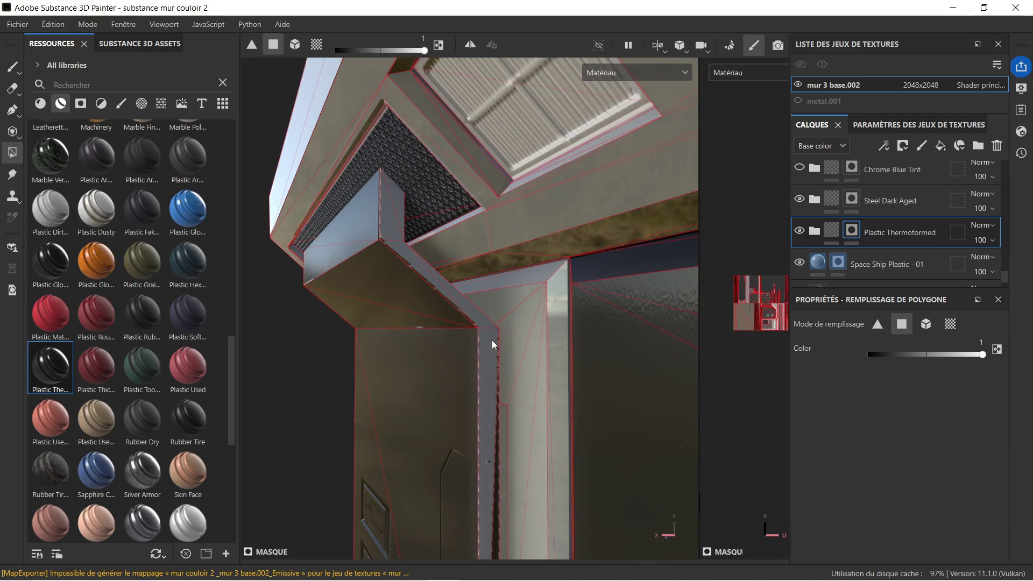
{"action": "left_click", "coordinate": [493, 343]}
{"action": "left_click", "coordinate": [449, 290]}
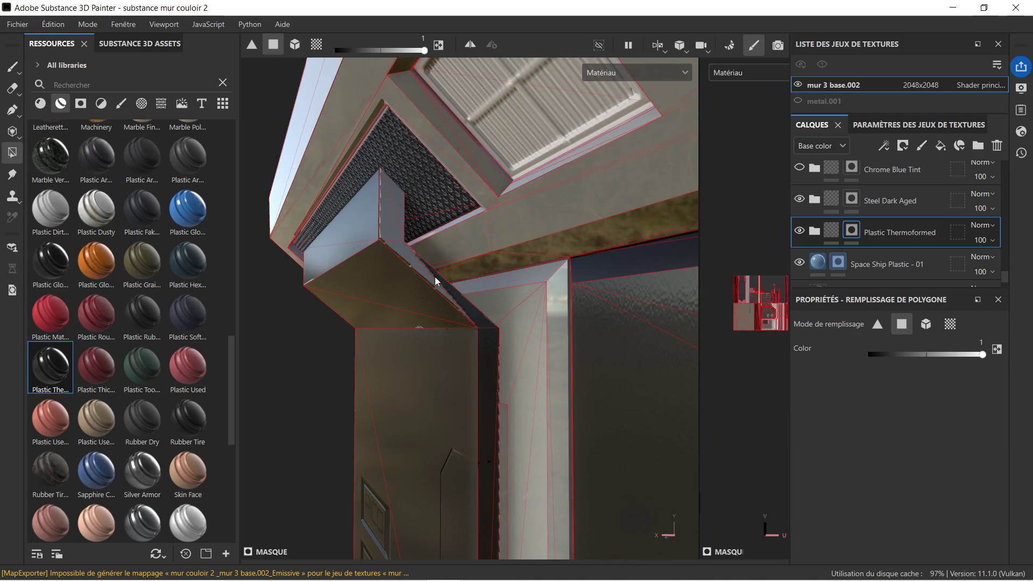
{"action": "left_click", "coordinate": [422, 261]}
{"action": "left_click", "coordinate": [392, 189]}
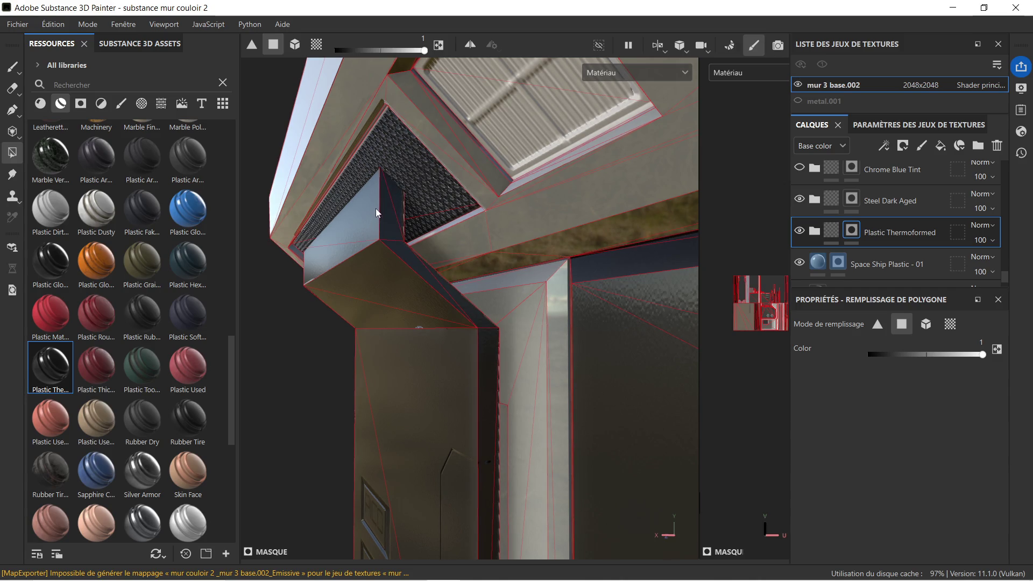
Step: Fill the upper box's inner face and narrow sloped face
{"action": "middle_click_drag", "start_coordinate": [355, 234], "coordinate": [393, 235], "text": "alt"}
{"action": "mouse_move", "coordinate": [394, 235]}
{"action": "left_mouse_down", "text": "alt"}
{"action": "mouse_move", "coordinate": [437, 272]}
{"action": "mouse_move", "coordinate": [448, 147]}
{"action": "left_mouse_up", "text": "alt"}
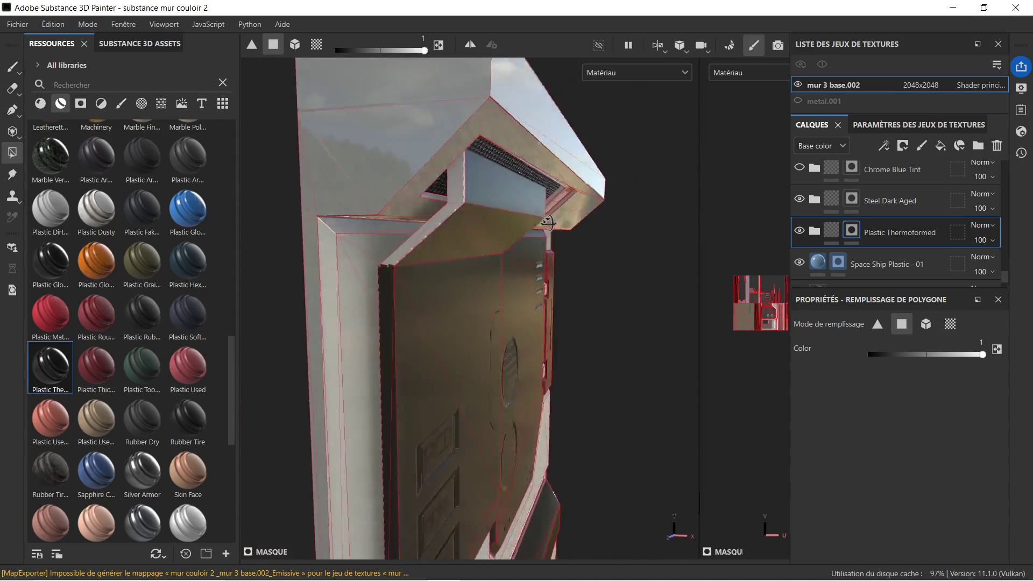
{"action": "left_click", "coordinate": [452, 156]}
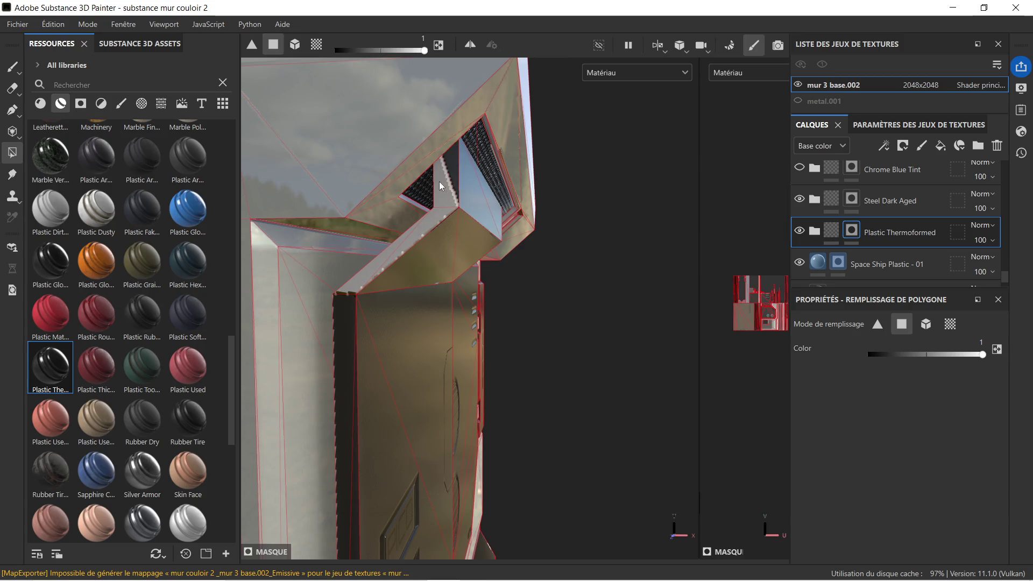
{"action": "left_click", "coordinate": [429, 217]}
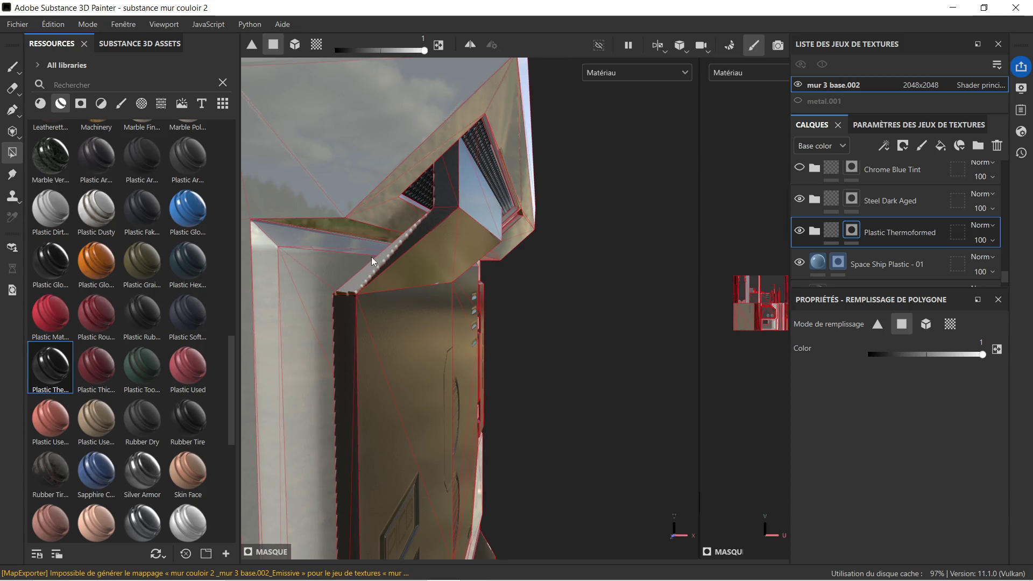
Step: Return to a frontal view and close the fill properties to show the full layer stack
{"action": "mouse_move", "coordinate": [358, 278]}
{"action": "left_mouse_down", "text": "alt"}
{"action": "mouse_move", "coordinate": [413, 267]}
{"action": "mouse_move", "coordinate": [480, 294]}
{"action": "mouse_move", "coordinate": [526, 333]}
{"action": "mouse_move", "coordinate": [510, 294]}
{"action": "mouse_move", "coordinate": [550, 284]}
{"action": "mouse_move", "coordinate": [510, 312]}
{"action": "mouse_move", "coordinate": [533, 311]}
{"action": "left_mouse_up", "text": "alt"}
{"action": "scroll", "coordinate": [510, 295], "scroll_direction": "up", "scroll_amount": 3}
{"action": "scroll", "coordinate": [493, 290], "scroll_direction": "up", "scroll_amount": 2}
{"action": "middle_click_drag", "start_coordinate": [532, 311], "coordinate": [483, 272], "text": "alt"}
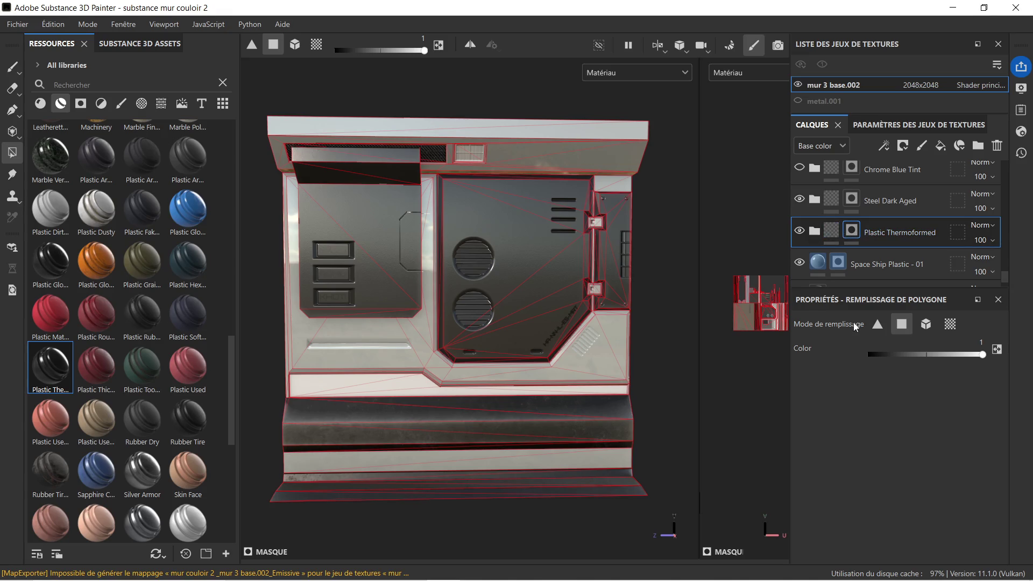
{"action": "left_click", "coordinate": [999, 299]}
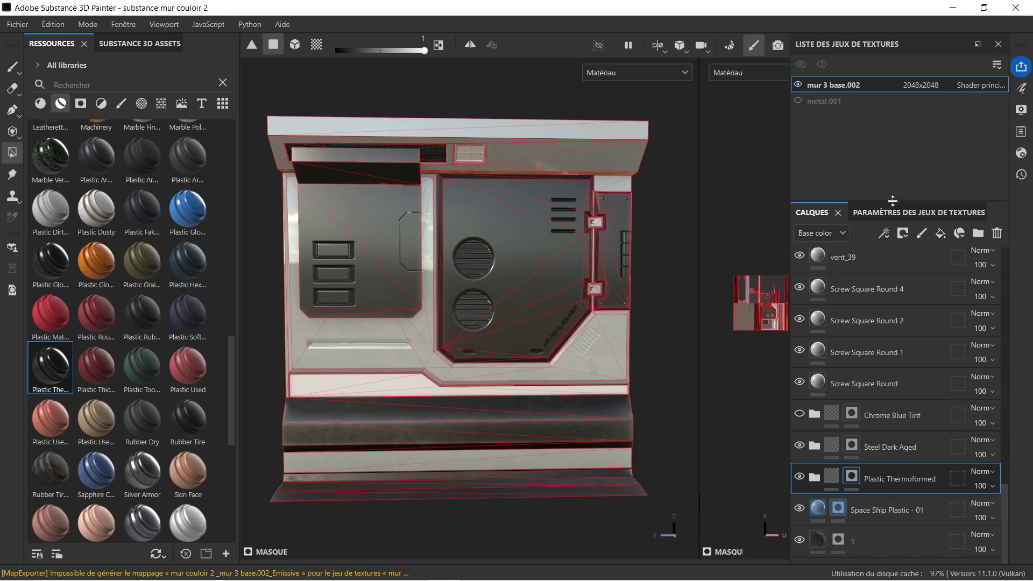
Step: Check Texture Set Settings, then expand the Plastic Thermoformed folder and select its Plastic layer
{"action": "left_click", "coordinate": [910, 214]}
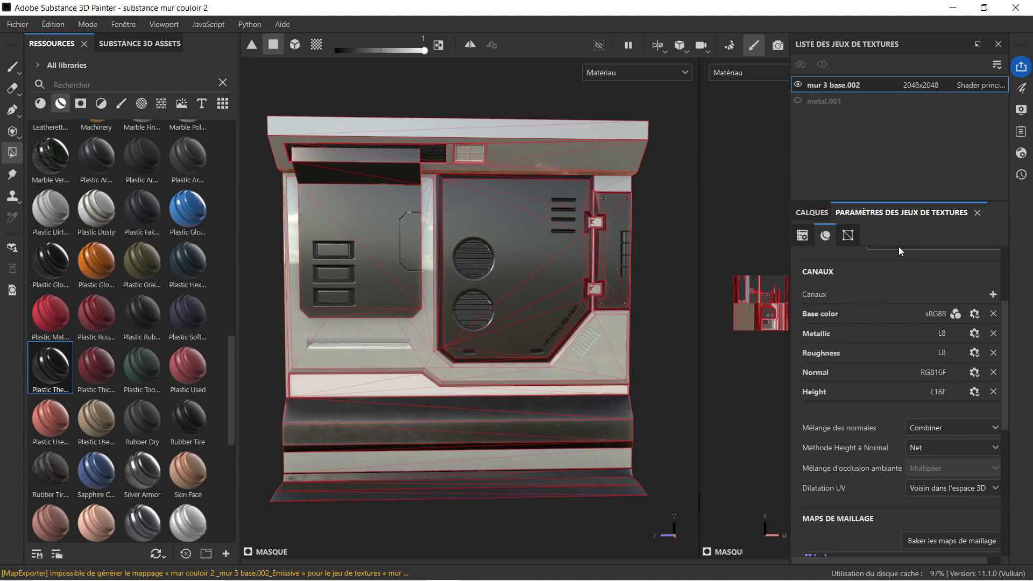
{"action": "scroll", "coordinate": [866, 372], "scroll_direction": "down", "scroll_amount": 1}
{"action": "scroll", "coordinate": [866, 371], "scroll_direction": "down", "scroll_amount": 2}
{"action": "scroll", "coordinate": [865, 372], "scroll_direction": "down", "scroll_amount": 2}
{"action": "scroll", "coordinate": [867, 371], "scroll_direction": "up", "scroll_amount": 2}
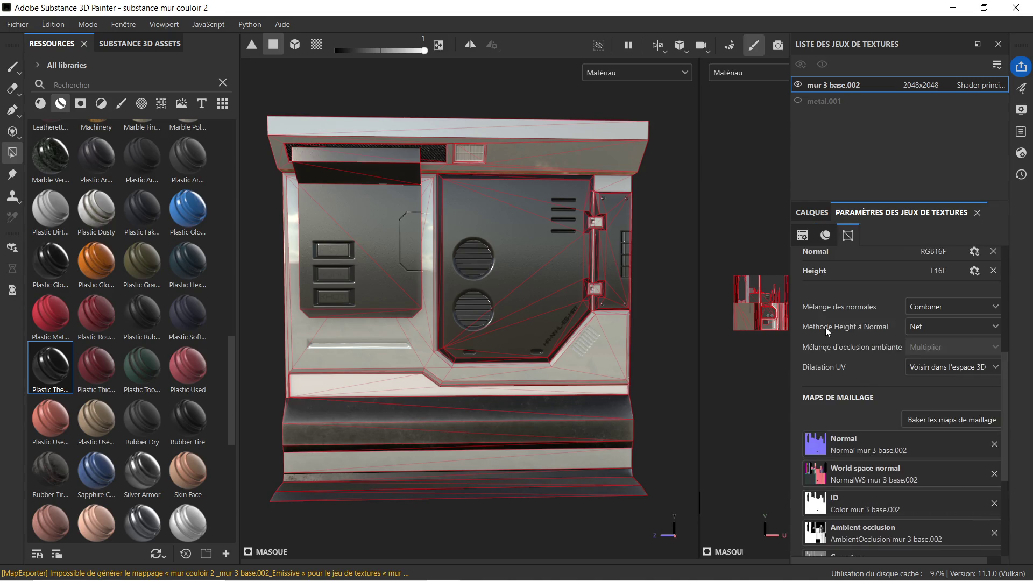
{"action": "scroll", "coordinate": [828, 330], "scroll_direction": "up", "scroll_amount": 3}
{"action": "left_click", "coordinate": [812, 213]}
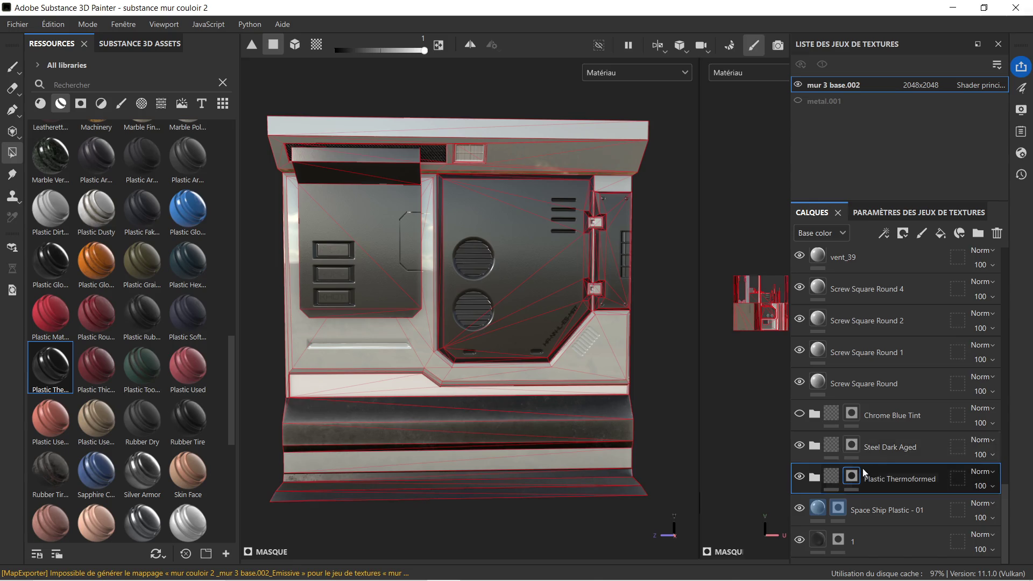
{"action": "left_click", "coordinate": [814, 476]}
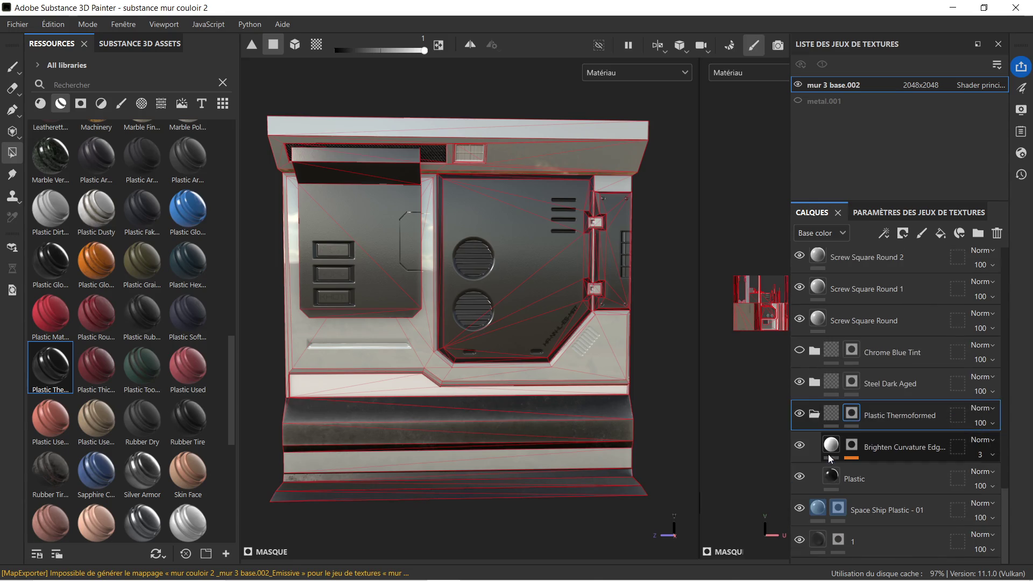
{"action": "left_click", "coordinate": [901, 476]}
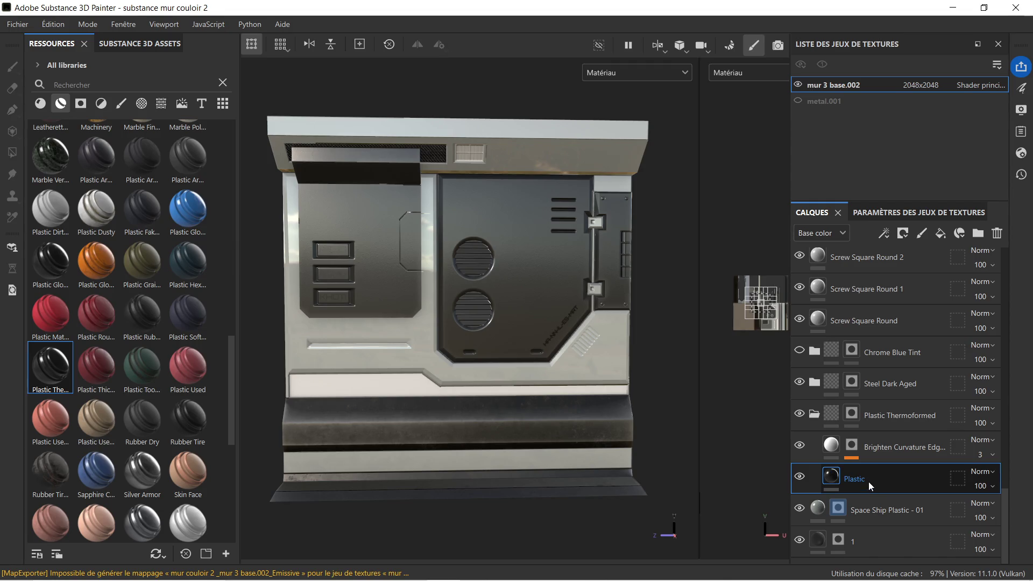
Step: Toggle the Plastic layer's visibility off and on and glance at the Texture Set Settings
{"action": "right_click", "coordinate": [894, 476]}
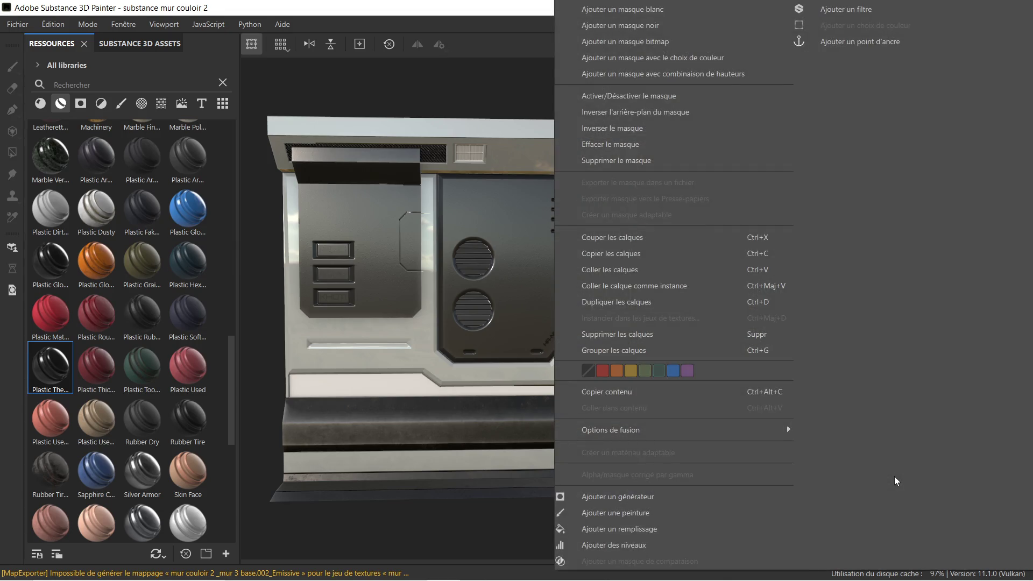
{"action": "key", "text": "Escape"}
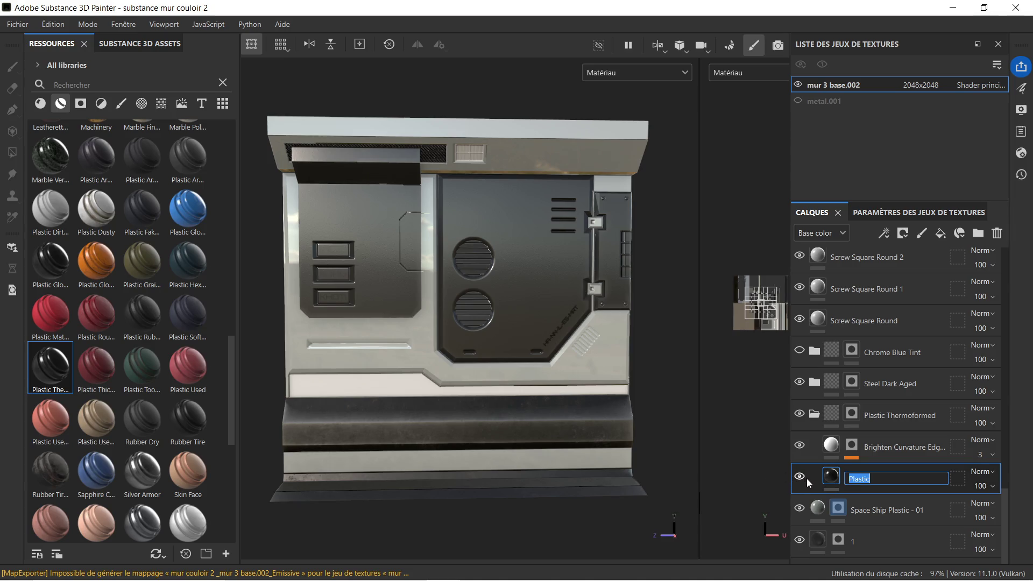
{"action": "left_click", "coordinate": [800, 477]}
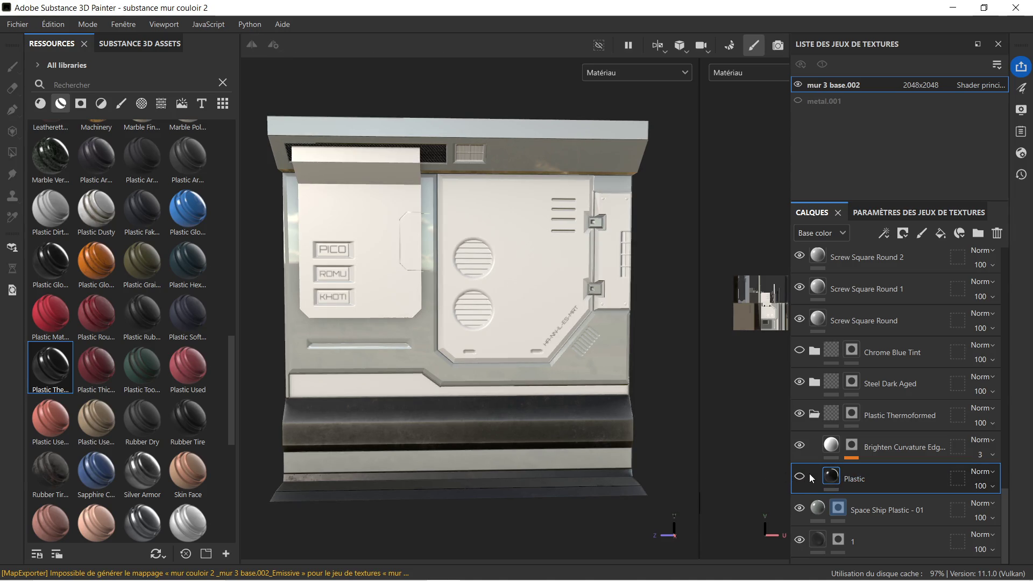
{"action": "left_click", "coordinate": [800, 477]}
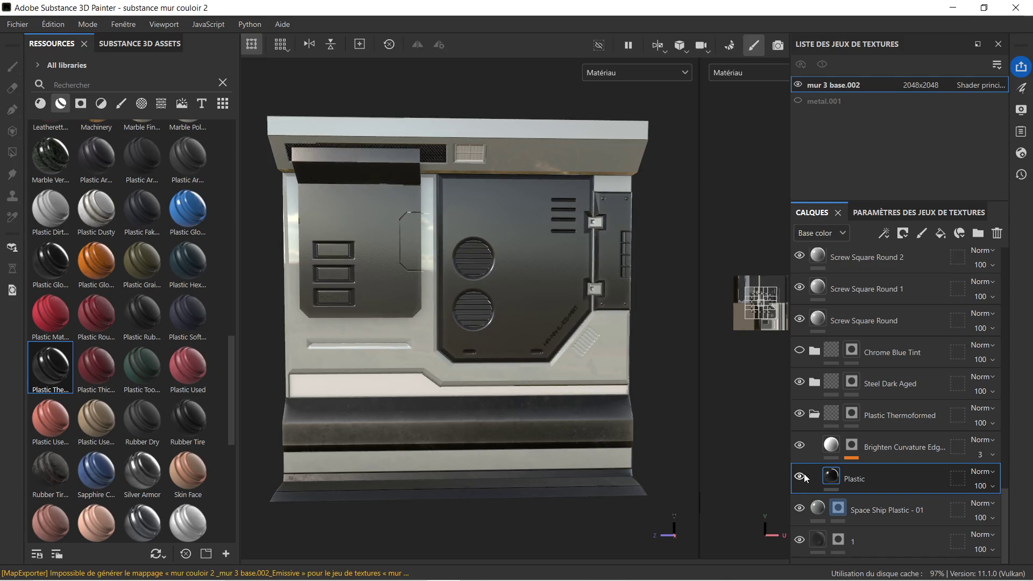
{"action": "left_click", "coordinate": [937, 213]}
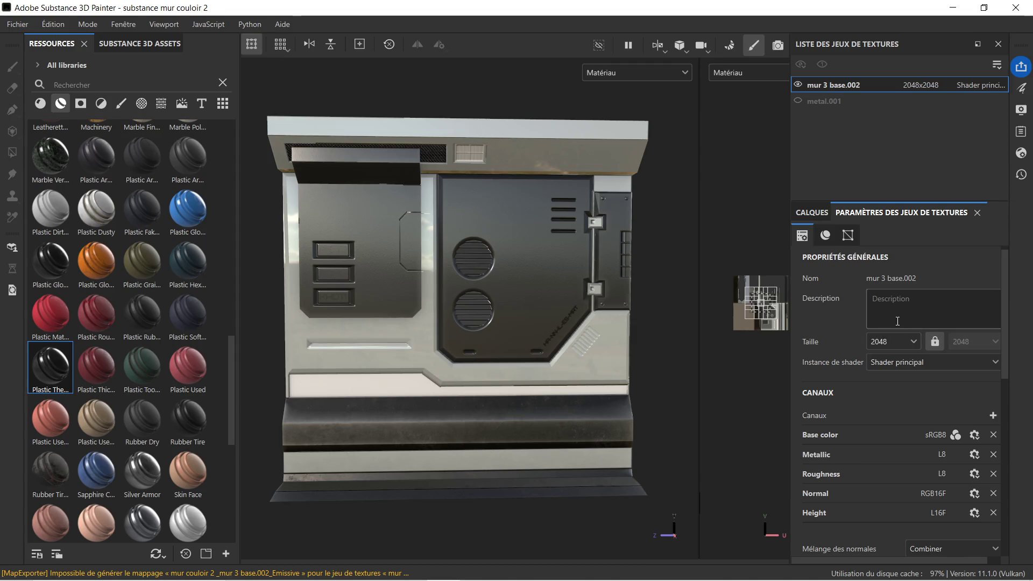
{"action": "scroll", "coordinate": [898, 320], "scroll_direction": "down", "scroll_amount": 2}
{"action": "scroll", "coordinate": [893, 327], "scroll_direction": "down", "scroll_amount": 3}
{"action": "scroll", "coordinate": [893, 327], "scroll_direction": "down", "scroll_amount": 3}
{"action": "scroll", "coordinate": [893, 327], "scroll_direction": "up", "scroll_amount": 5}
{"action": "scroll", "coordinate": [893, 327], "scroll_direction": "up", "scroll_amount": 3}
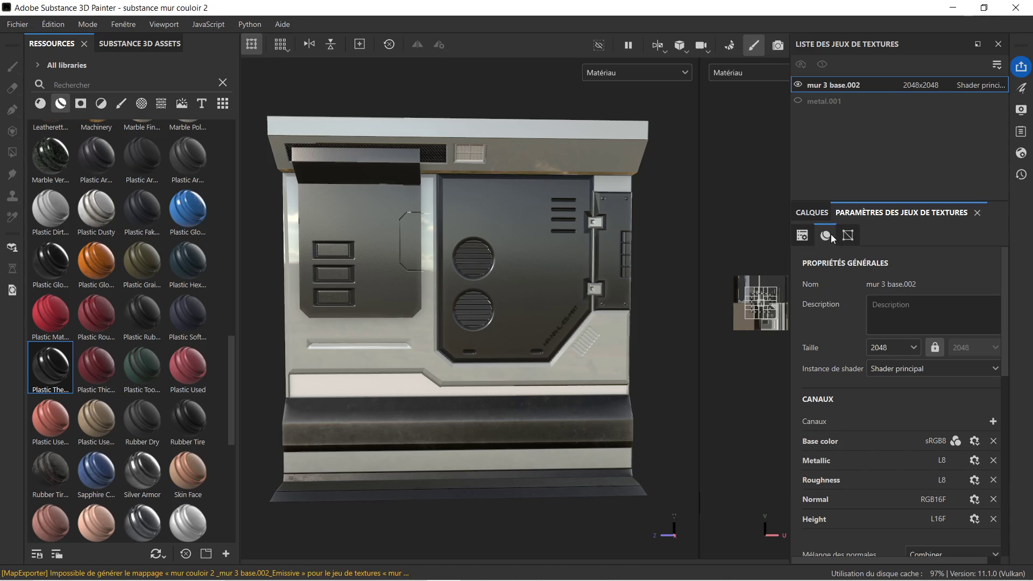
{"action": "scroll", "coordinate": [848, 323], "scroll_direction": "down", "scroll_amount": 3}
{"action": "scroll", "coordinate": [848, 332], "scroll_direction": "down", "scroll_amount": 2}
{"action": "scroll", "coordinate": [842, 325], "scroll_direction": "up", "scroll_amount": 3}
{"action": "scroll", "coordinate": [842, 325], "scroll_direction": "up", "scroll_amount": 1}
{"action": "scroll", "coordinate": [803, 240], "scroll_direction": "up", "scroll_amount": 2}
{"action": "left_click", "coordinate": [813, 214]}
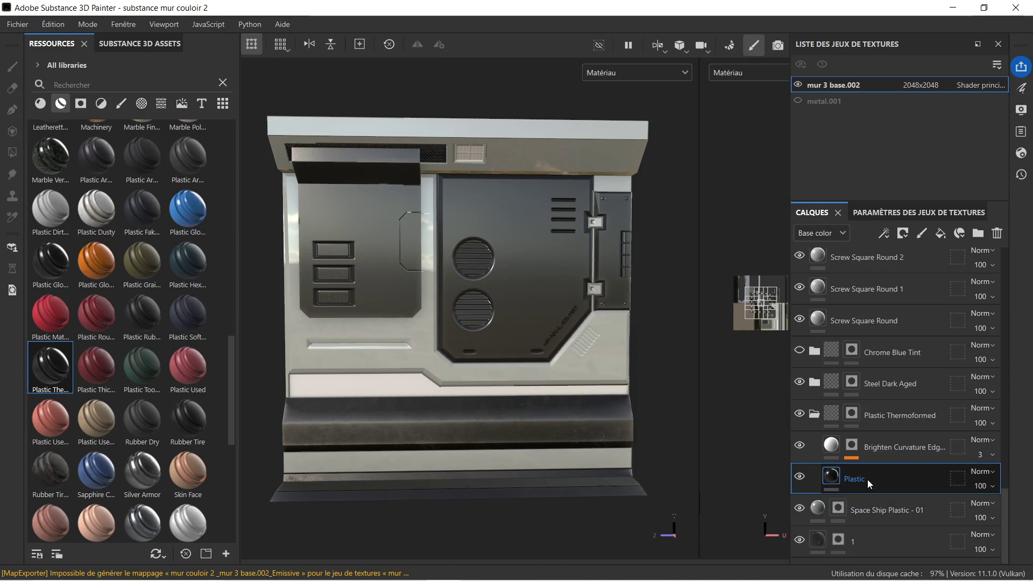
Step: Check the Plastic layer's context options, then reset the interface from the Fenêtre menu
{"action": "right_click", "coordinate": [870, 479]}
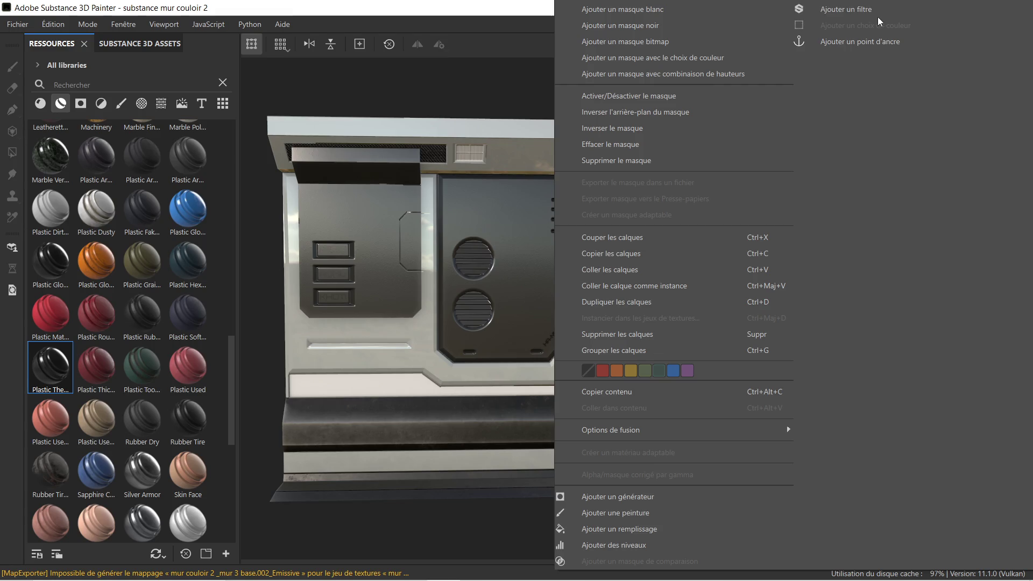
{"action": "left_click", "coordinate": [84, 23]}
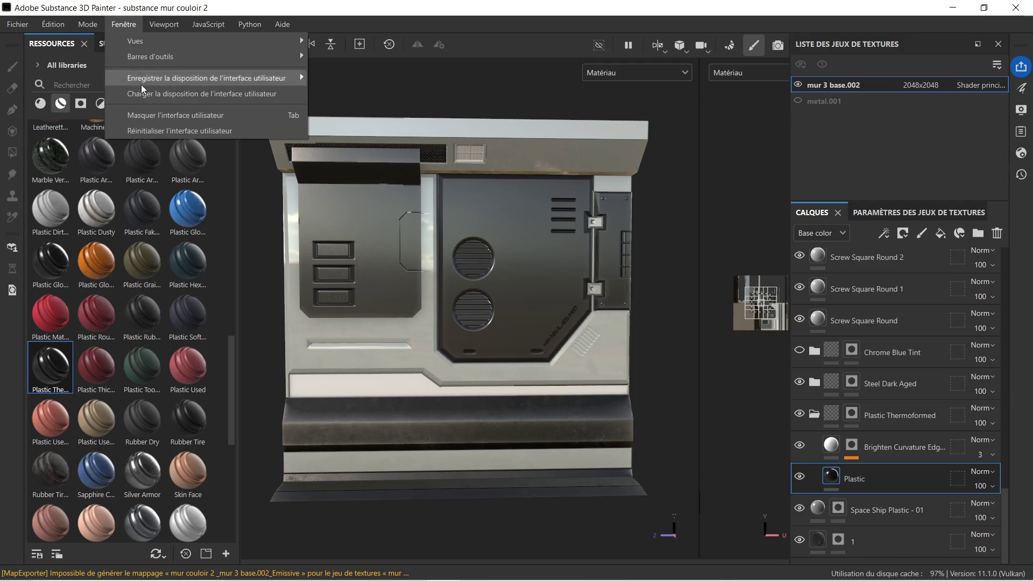
{"action": "left_click", "coordinate": [200, 131]}
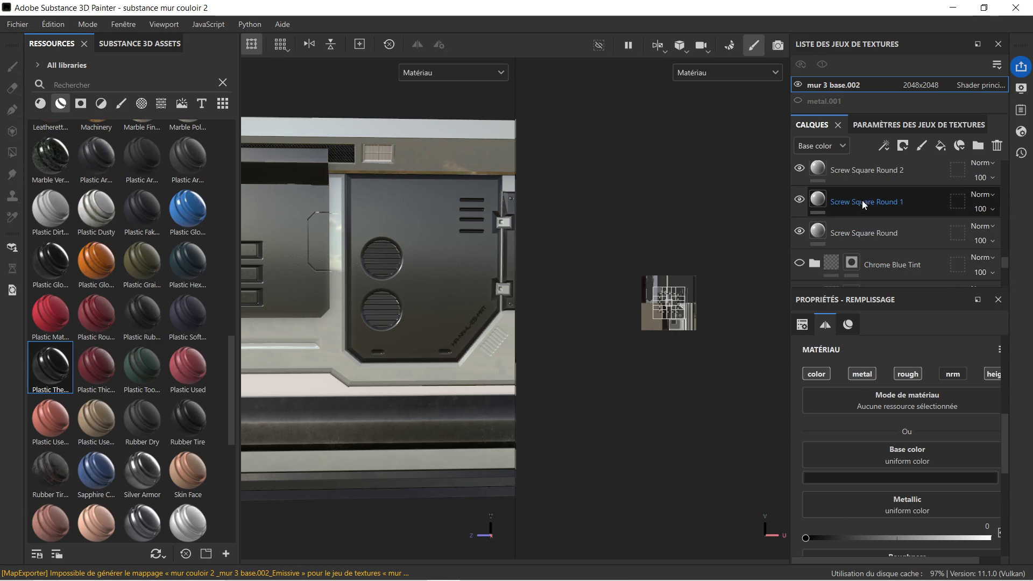
{"action": "scroll", "coordinate": [878, 203], "scroll_direction": "down", "scroll_amount": 2}
{"action": "scroll", "coordinate": [881, 209], "scroll_direction": "down", "scroll_amount": 2}
{"action": "scroll", "coordinate": [880, 208], "scroll_direction": "down", "scroll_amount": 1}
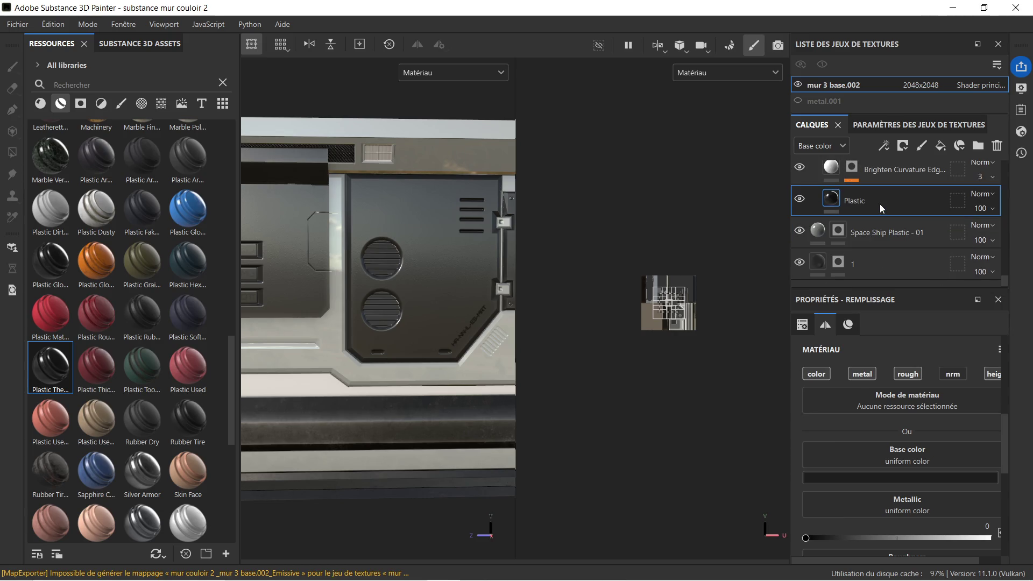
Step: Set the Plastic fill's base colour to light grey 858282 in the colour picker
{"action": "left_click", "coordinate": [905, 478]}
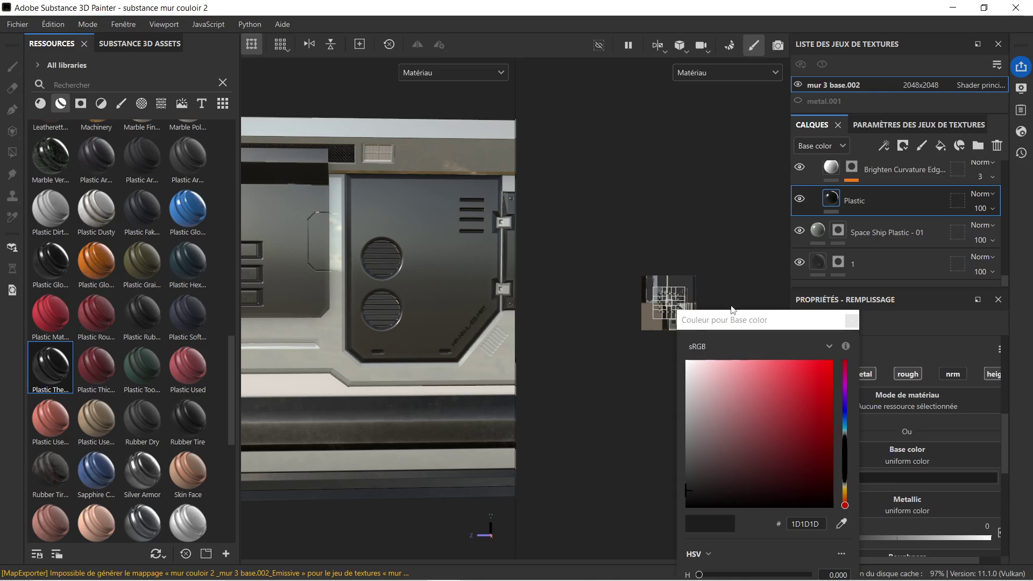
{"action": "left_click", "coordinate": [705, 384]}
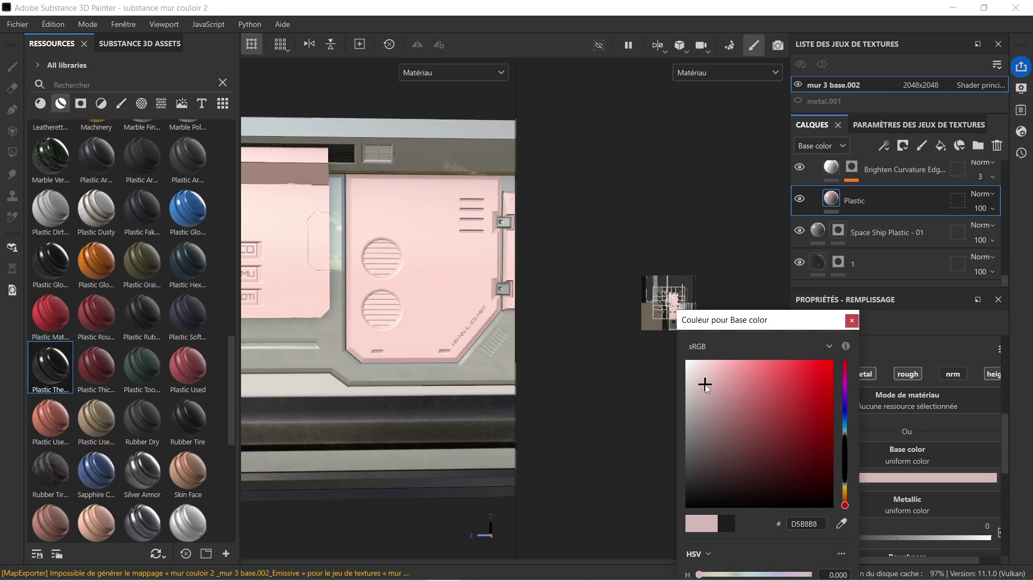
{"action": "mouse_move", "coordinate": [705, 385]}
{"action": "left_mouse_down"}
{"action": "mouse_move", "coordinate": [695, 371]}
{"action": "mouse_move", "coordinate": [685, 430]}
{"action": "left_mouse_up"}
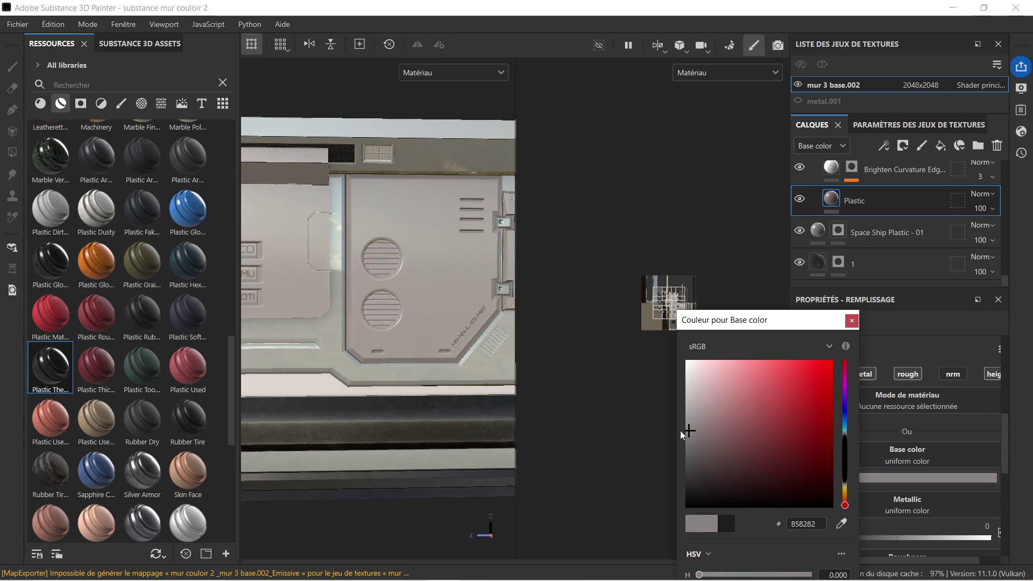
{"action": "scroll", "coordinate": [481, 265], "scroll_direction": "down", "scroll_amount": 2}
Step: Orbit the wall panel to check the new grey, then dismiss the colour picker
{"action": "left_click_drag", "start_coordinate": [478, 269], "coordinate": [417, 268], "text": "alt"}
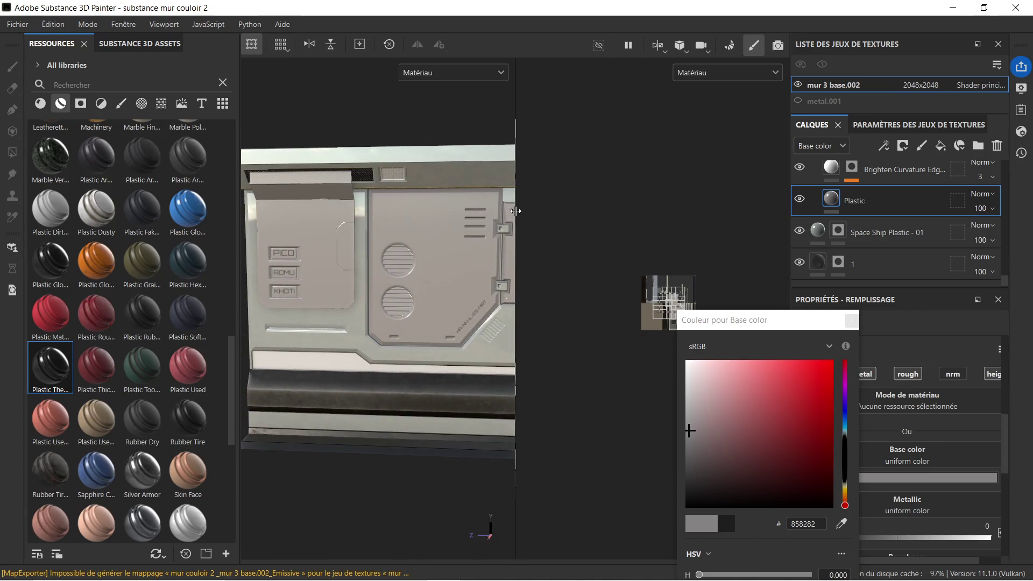
{"action": "left_click_drag", "start_coordinate": [515, 211], "coordinate": [714, 233]}
{"action": "mouse_move", "coordinate": [593, 250]}
{"action": "left_mouse_down", "text": "alt"}
{"action": "mouse_move", "coordinate": [586, 241]}
{"action": "mouse_move", "coordinate": [609, 256]}
{"action": "left_mouse_up", "text": "alt"}
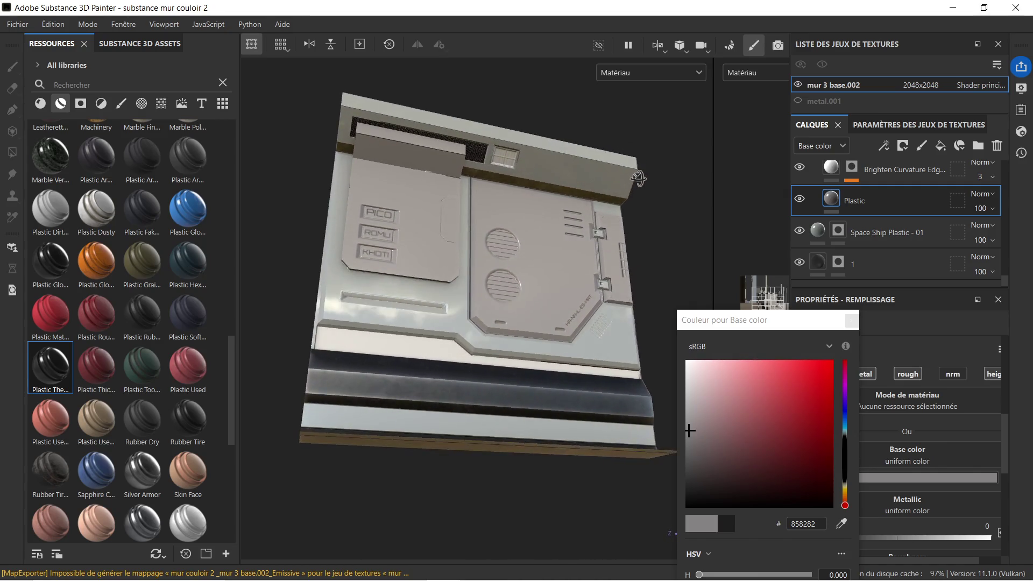
{"action": "scroll", "coordinate": [561, 301], "scroll_direction": "up", "scroll_amount": 2}
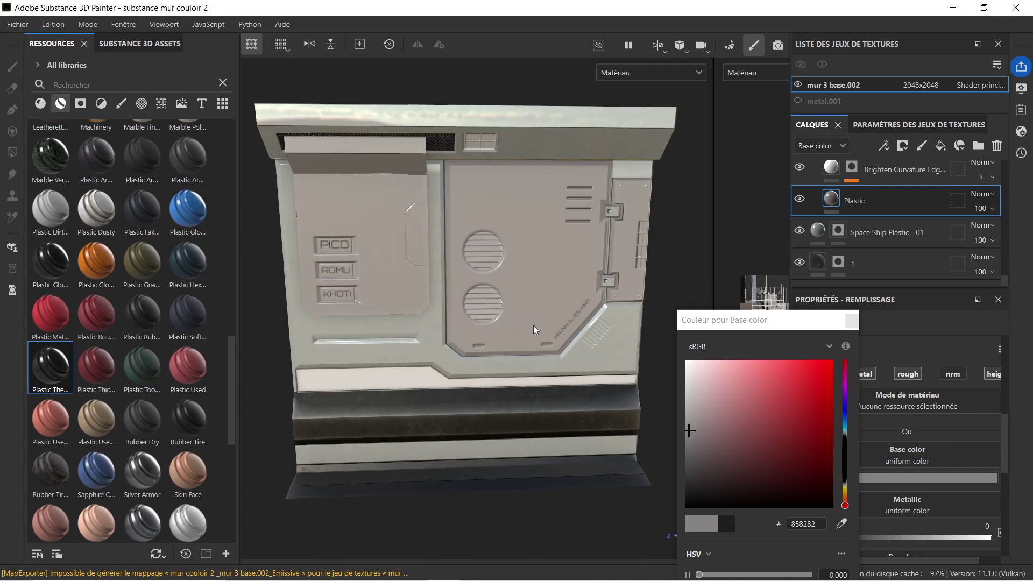
{"action": "scroll", "coordinate": [533, 325], "scroll_direction": "up", "scroll_amount": 3}
{"action": "mouse_move", "coordinate": [437, 247]}
{"action": "left_mouse_down", "text": "alt"}
{"action": "mouse_move", "coordinate": [388, 235]}
{"action": "mouse_move", "coordinate": [435, 251]}
{"action": "mouse_move", "coordinate": [422, 240]}
{"action": "mouse_move", "coordinate": [492, 250]}
{"action": "mouse_move", "coordinate": [483, 263]}
{"action": "left_mouse_up", "text": "alt"}
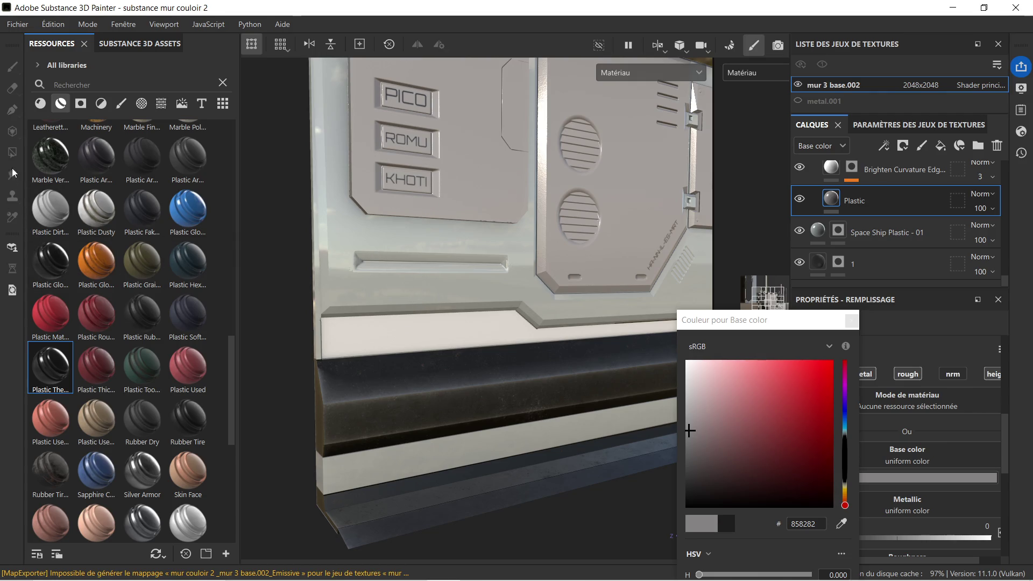
{"action": "left_click", "coordinate": [834, 323]}
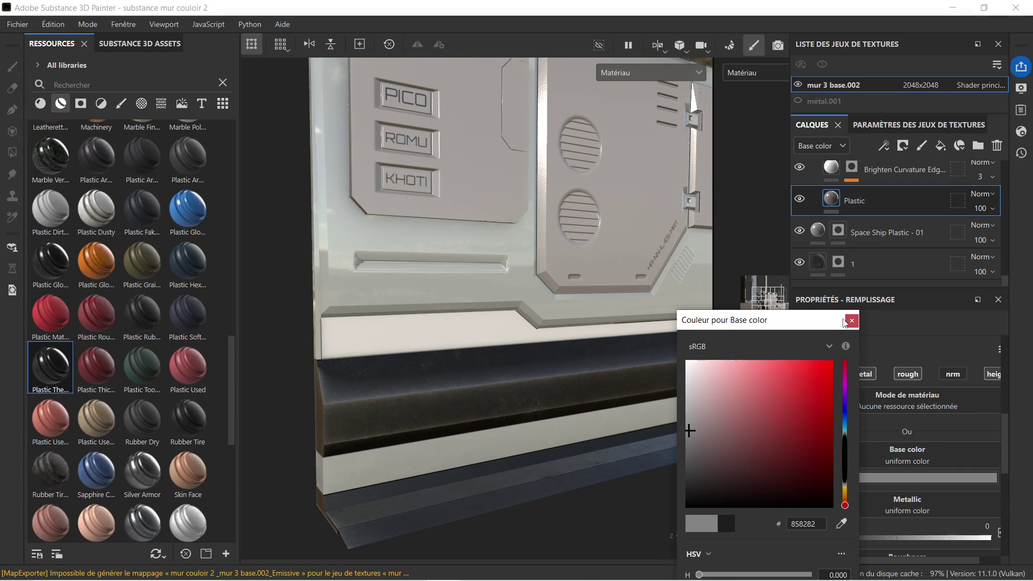
{"action": "left_click", "coordinate": [853, 321]}
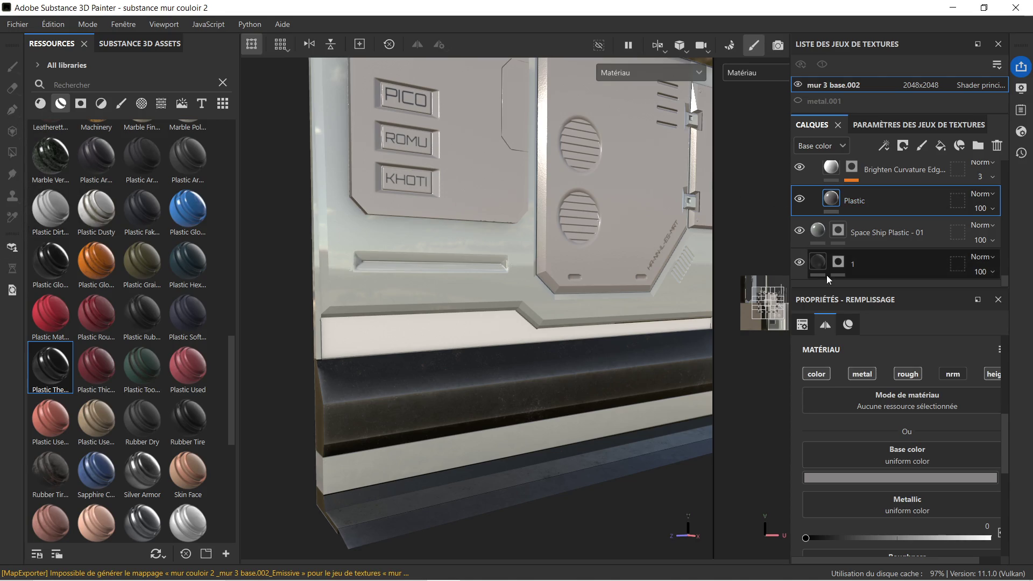
{"action": "scroll", "coordinate": [910, 268], "scroll_direction": "up", "scroll_amount": 3}
{"action": "scroll", "coordinate": [908, 248], "scroll_direction": "down", "scroll_amount": 2}
Step: Glance at Texture Set Settings, enlarge the Calques panel and orbit the wall panel
{"action": "left_click", "coordinate": [895, 125]}
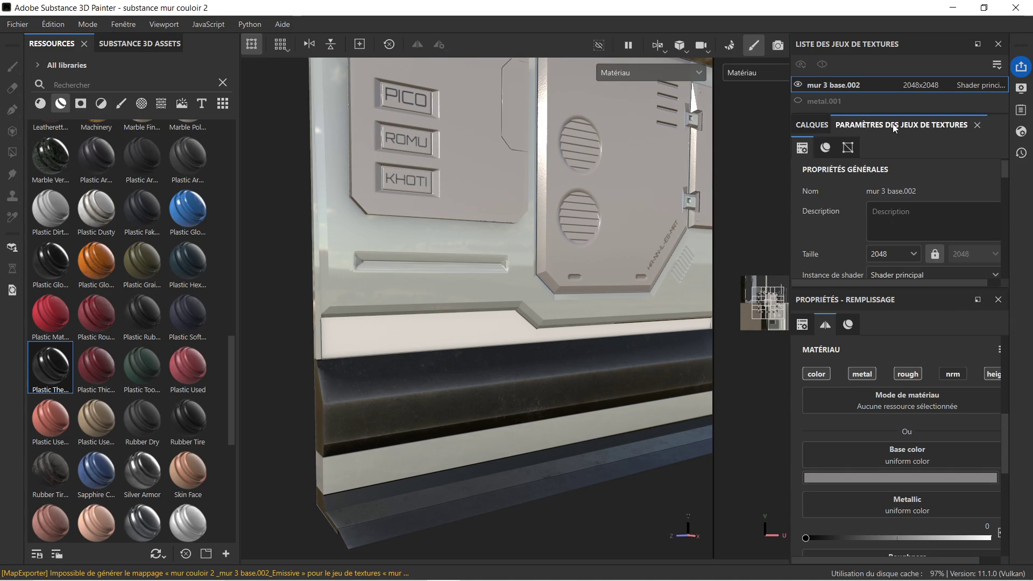
{"action": "left_click", "coordinate": [815, 127]}
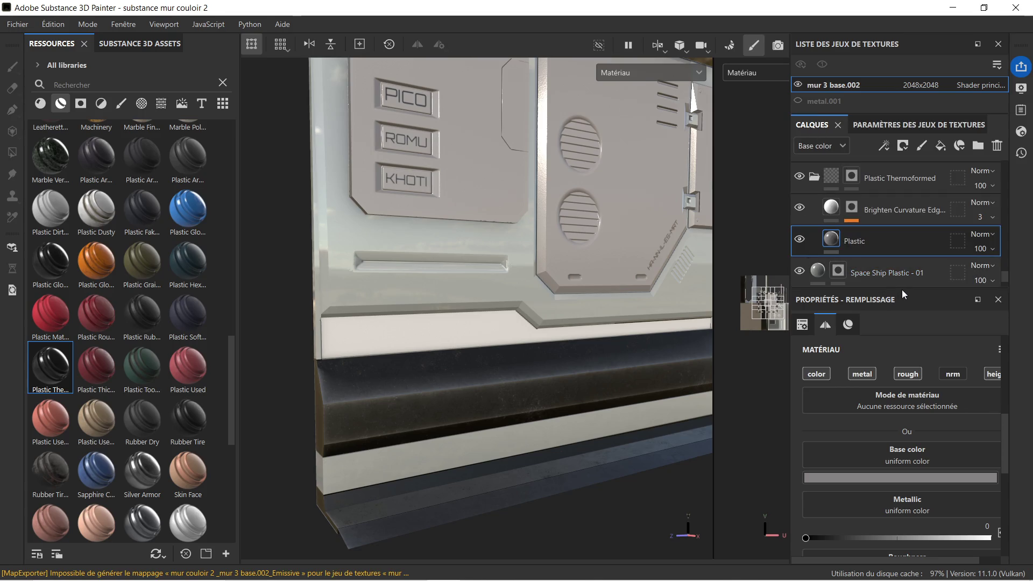
{"action": "left_click_drag", "start_coordinate": [904, 289], "coordinate": [899, 415]}
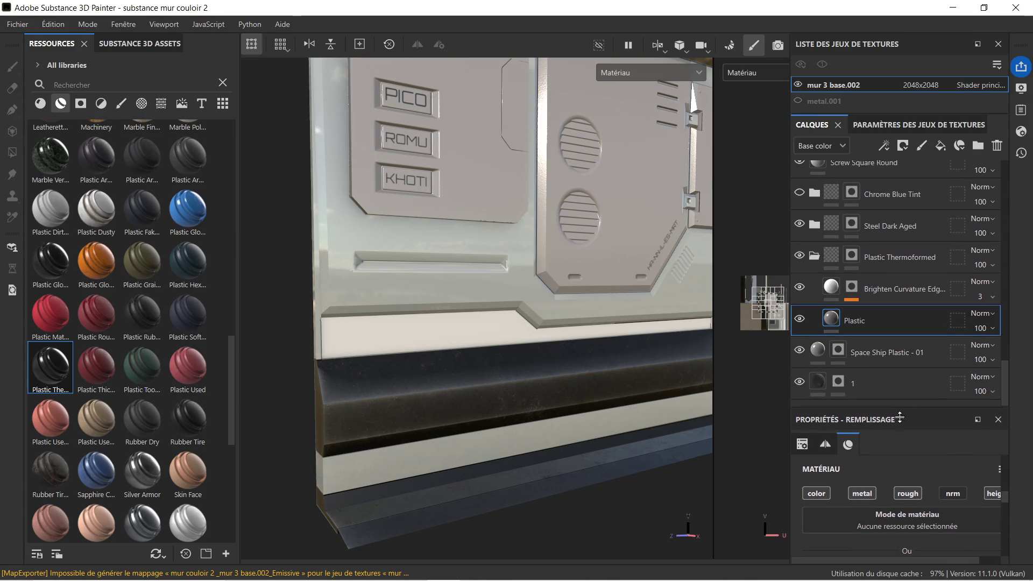
{"action": "left_click_drag", "start_coordinate": [413, 314], "coordinate": [406, 328], "text": "alt"}
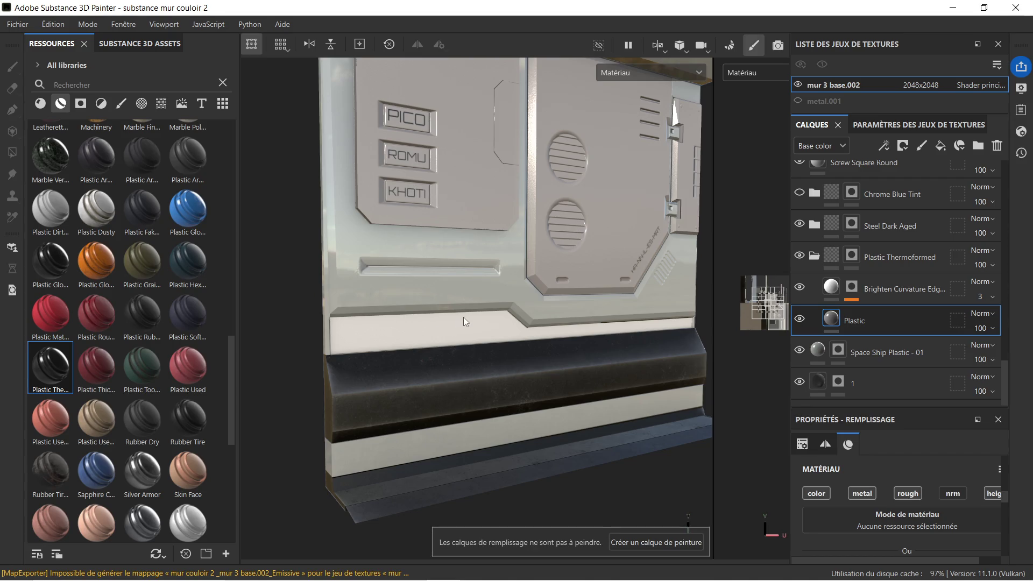
{"action": "left_click_drag", "start_coordinate": [494, 317], "coordinate": [468, 317], "text": "alt"}
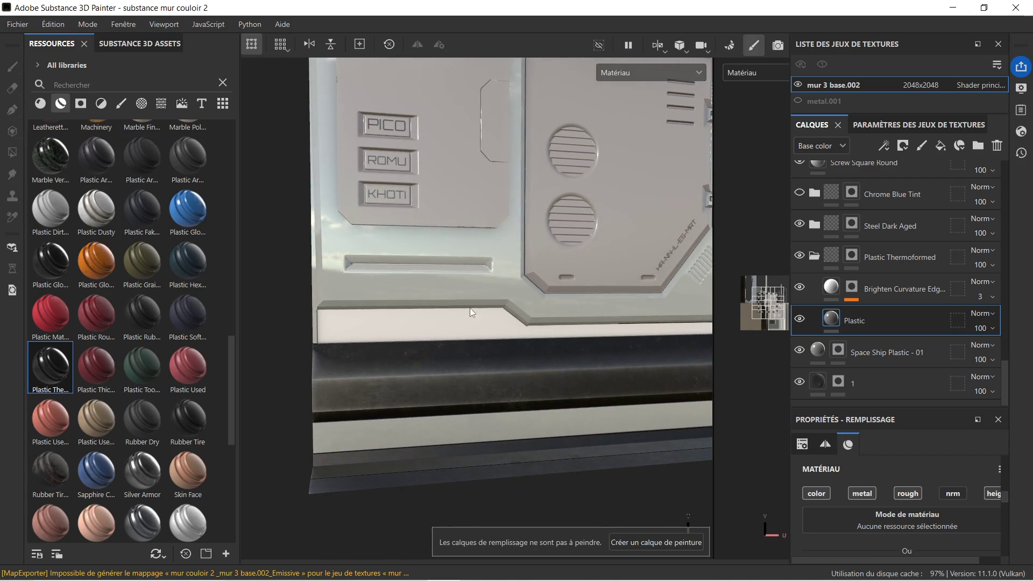
Step: Toggle the Plastic layer's visibility, keep its name, and show its geometry mask settings
{"action": "left_click", "coordinate": [800, 320]}
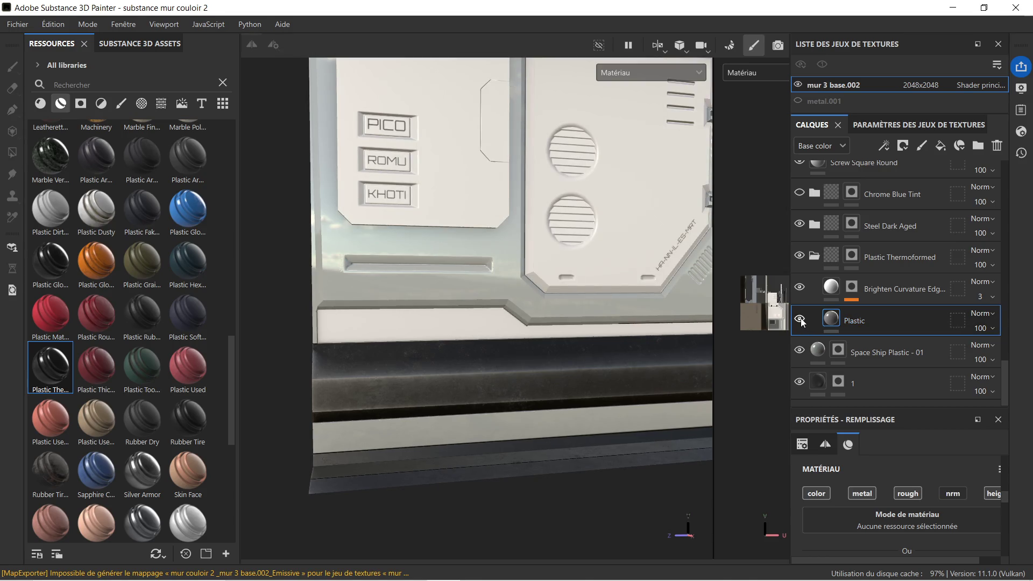
{"action": "left_click", "coordinate": [800, 320]}
{"action": "double_click", "coordinate": [917, 318]}
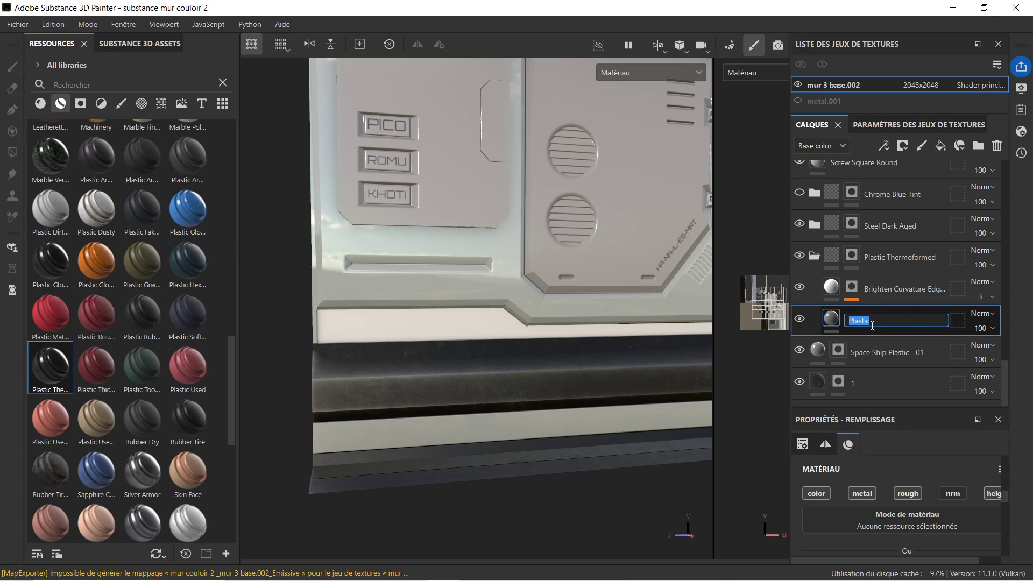
{"action": "left_click", "coordinate": [808, 326]}
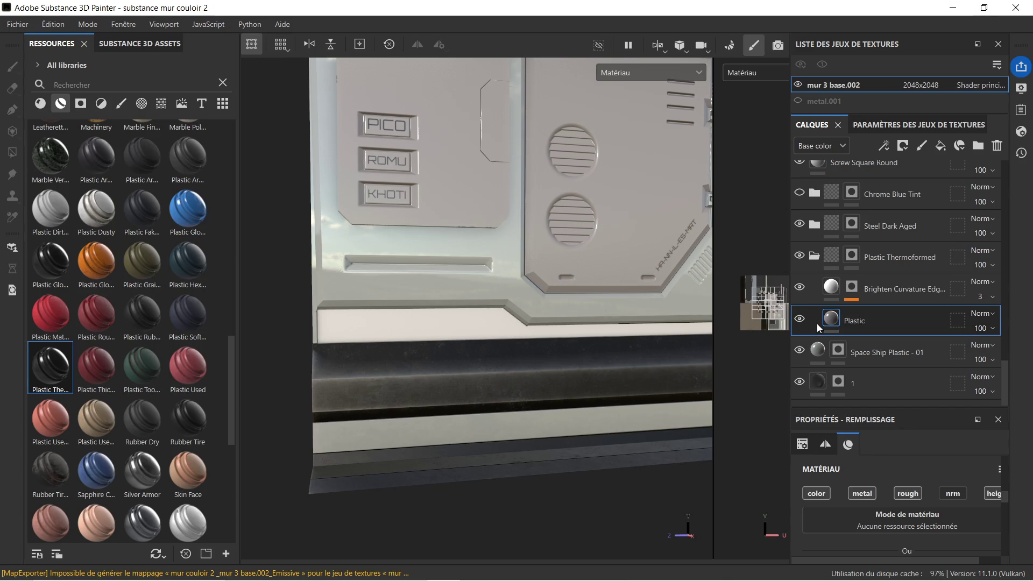
{"action": "left_click", "coordinate": [958, 323]}
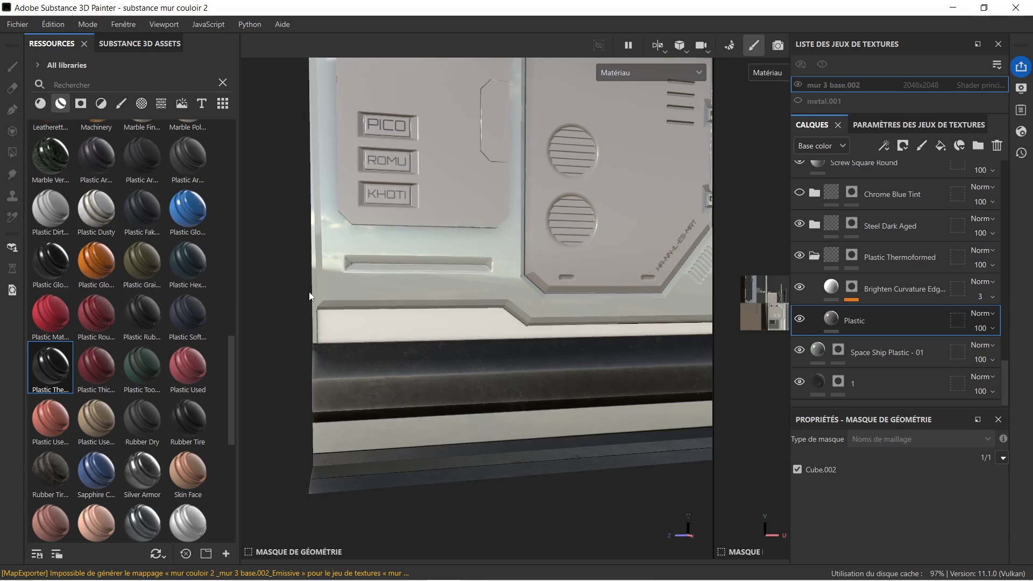
{"action": "left_click_drag", "start_coordinate": [372, 264], "coordinate": [311, 288], "text": "alt"}
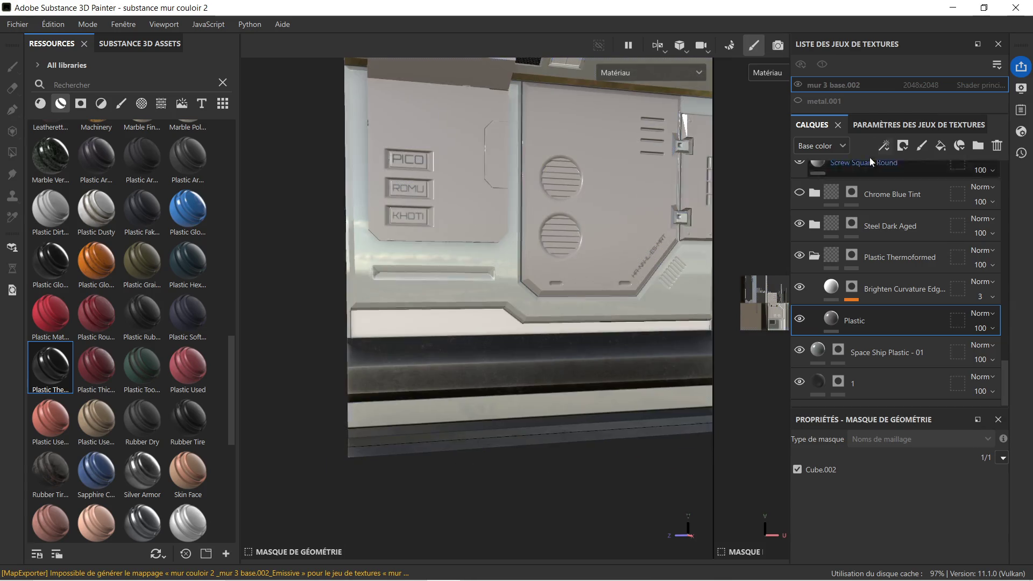
{"action": "left_click", "coordinate": [921, 125]}
{"action": "left_click", "coordinate": [798, 126]}
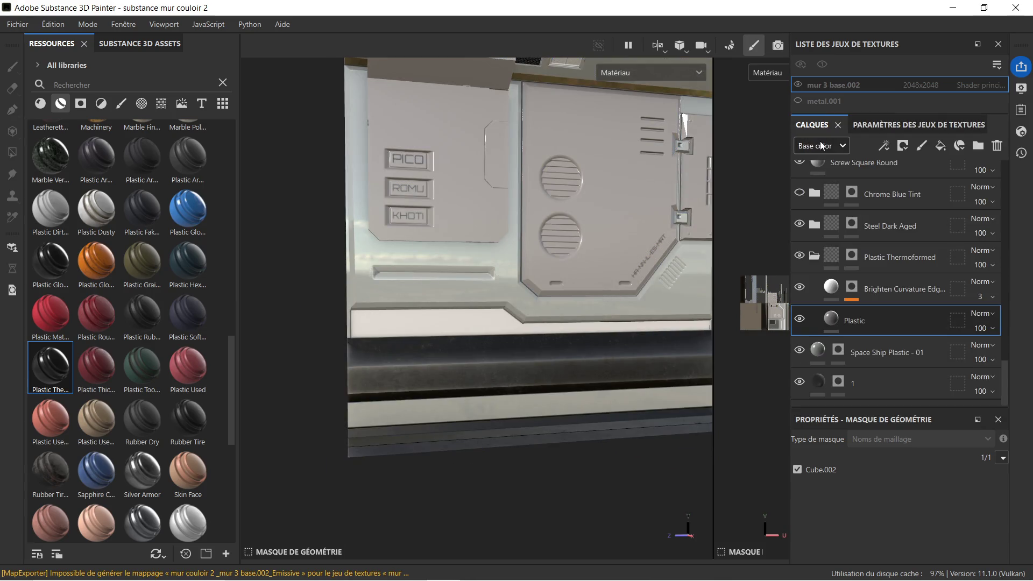
{"action": "left_click", "coordinate": [1021, 109]}
{"action": "left_click", "coordinate": [997, 111]}
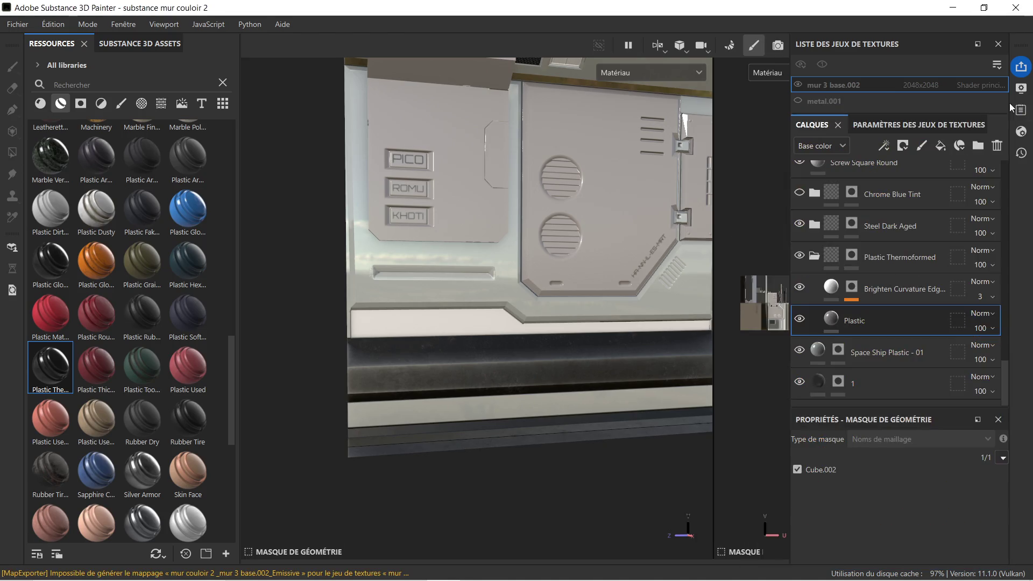
{"action": "left_click", "coordinate": [1021, 87]}
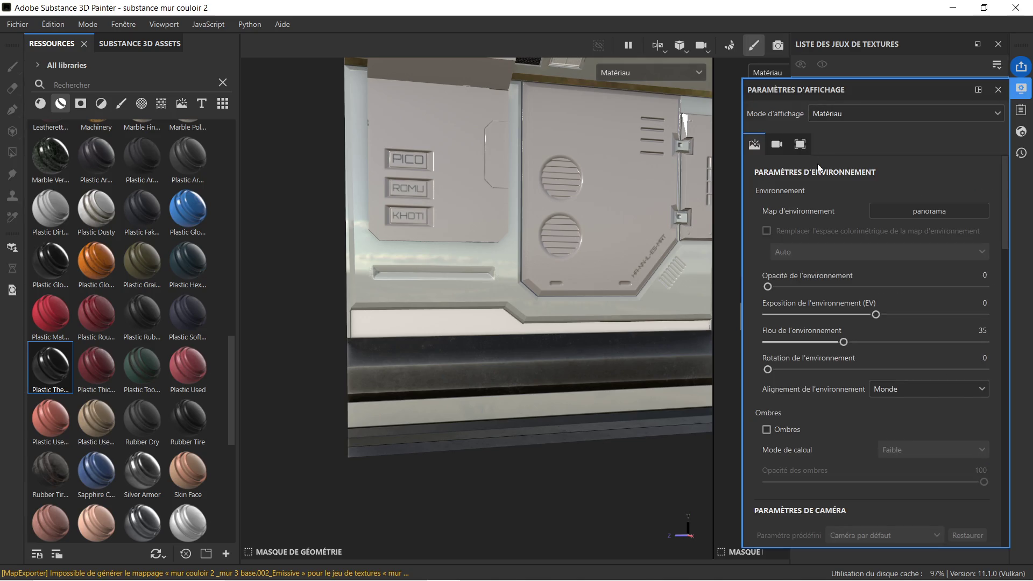
{"action": "left_click", "coordinate": [997, 90]}
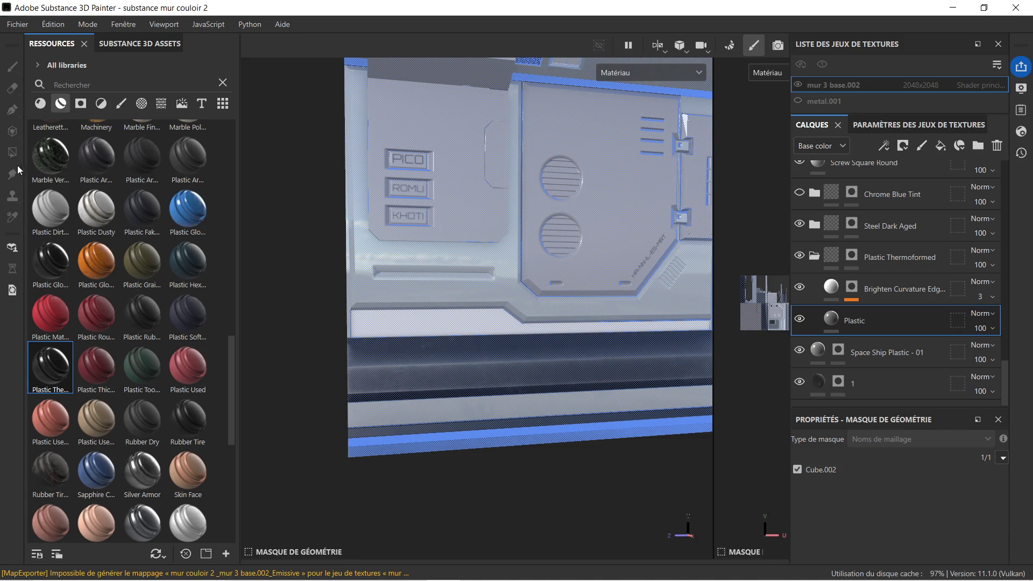
{"action": "scroll", "coordinate": [467, 214], "scroll_direction": "down", "scroll_amount": 3}
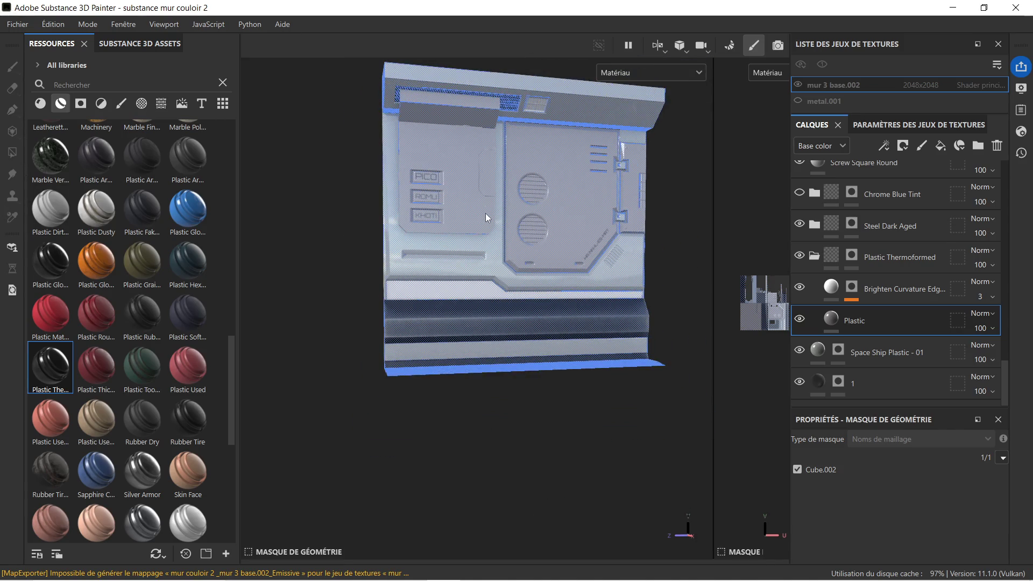
Step: Bring up the Plastic layer's floating geometry-mask popup and begin renaming the layer
{"action": "left_click_drag", "start_coordinate": [485, 213], "coordinate": [488, 291], "text": "alt"}
{"action": "left_click_drag", "start_coordinate": [555, 288], "coordinate": [368, 285], "text": "alt"}
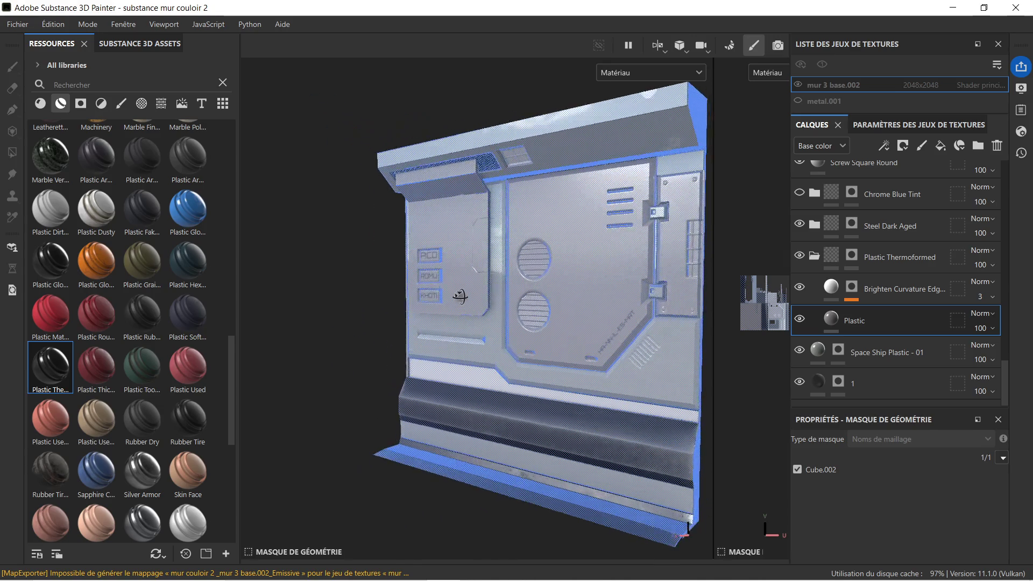
{"action": "right_click", "coordinate": [368, 285]}
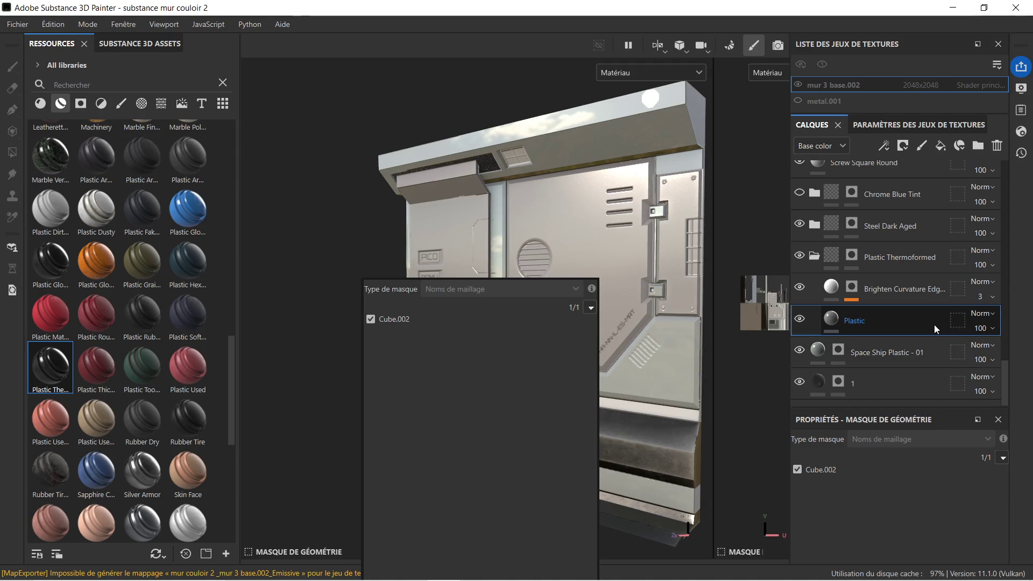
{"action": "double_click", "coordinate": [904, 321]}
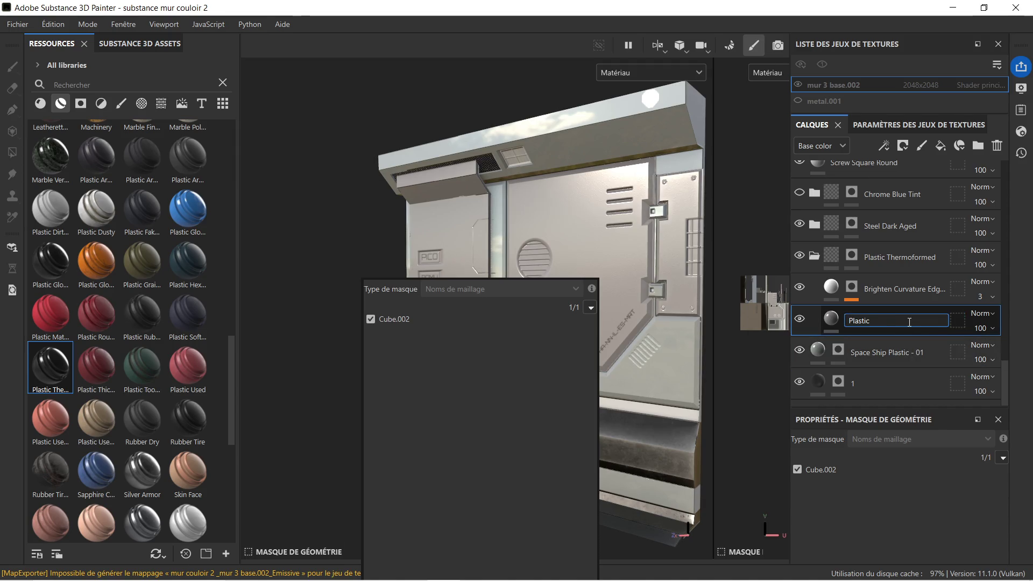
Step: Keep the Plastic layer name, uncheck and recheck Cube.002 in its mask popup, facing the wall front-on
{"action": "key", "text": "Return"}
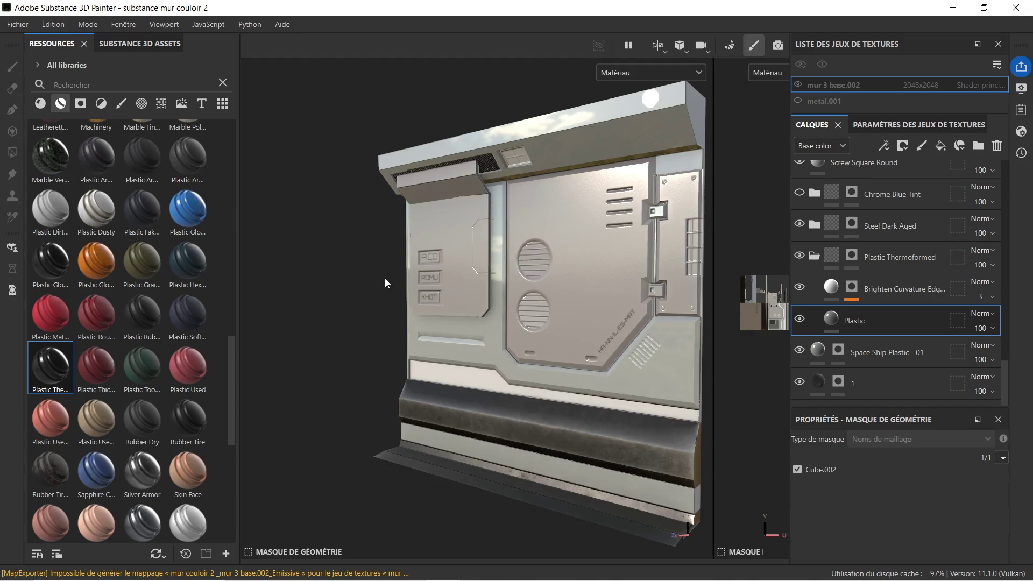
{"action": "right_click", "coordinate": [335, 277]}
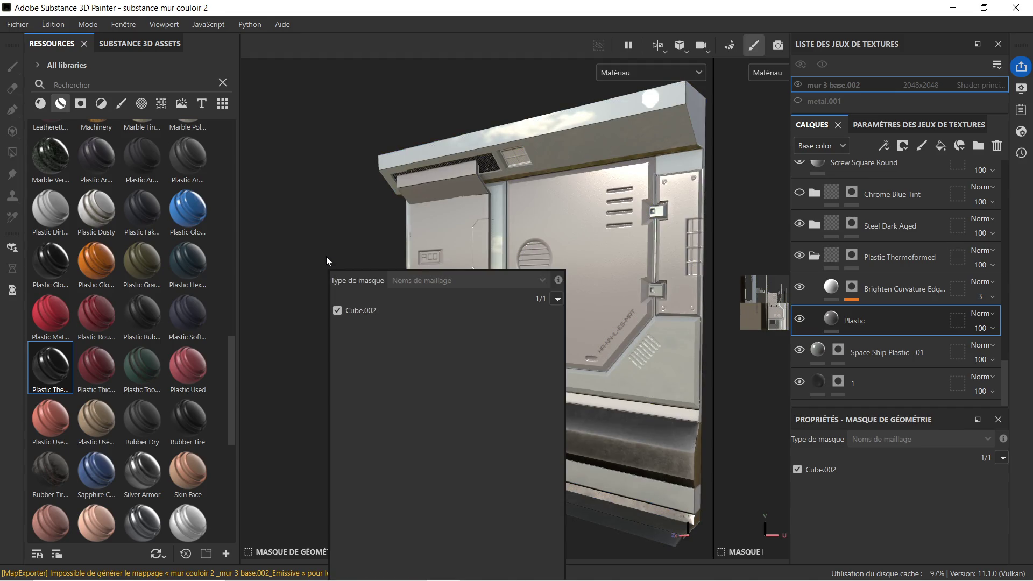
{"action": "left_click", "coordinate": [338, 311]}
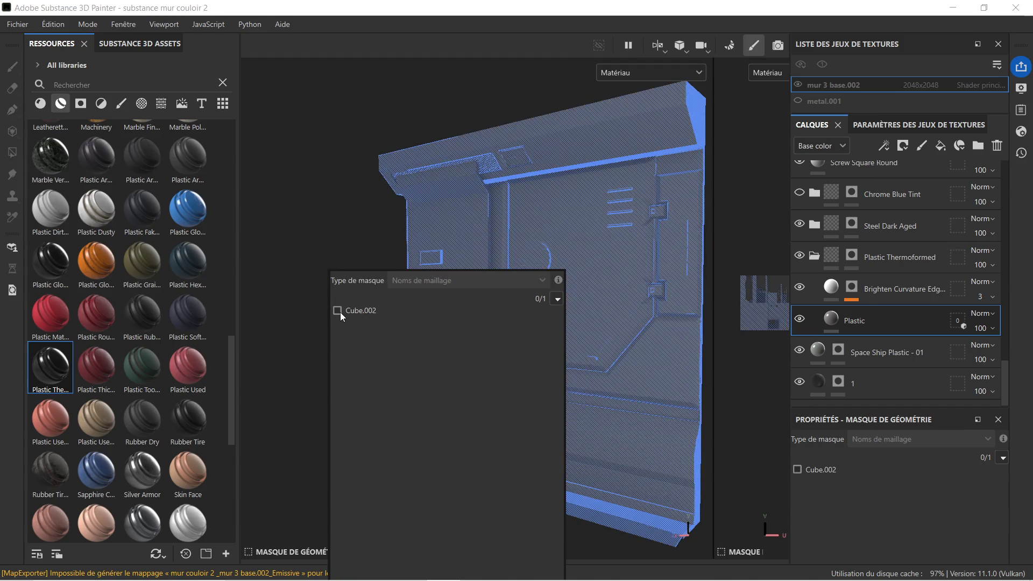
{"action": "left_click", "coordinate": [338, 310]}
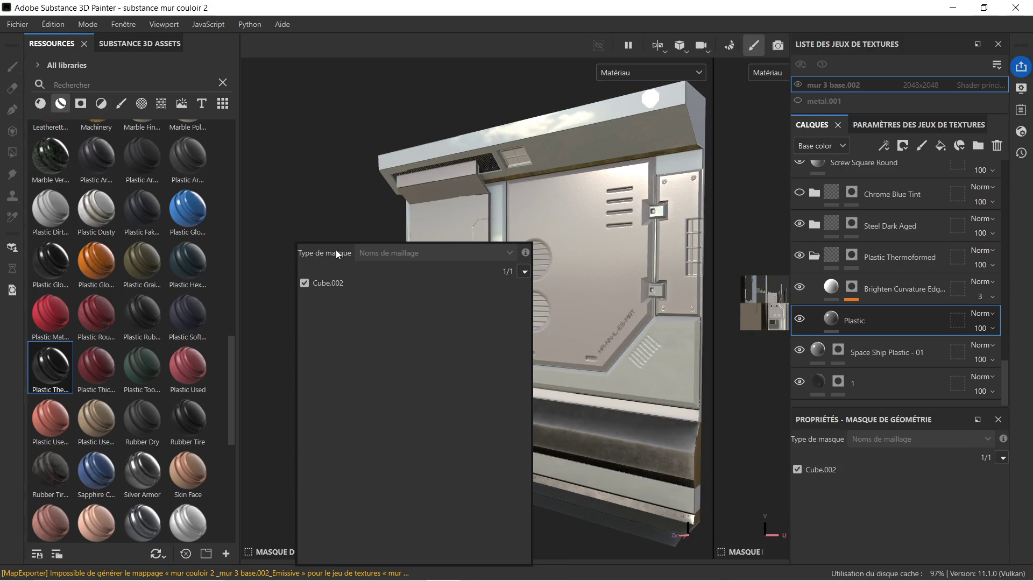
{"action": "left_click_drag", "start_coordinate": [305, 269], "coordinate": [406, 274], "text": "alt"}
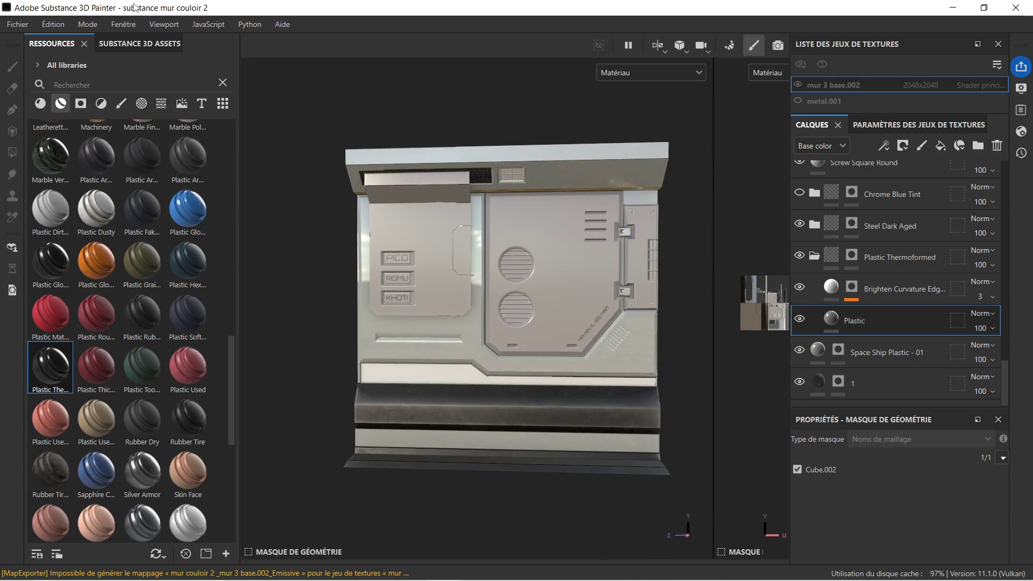
{"action": "left_click", "coordinate": [63, 20]}
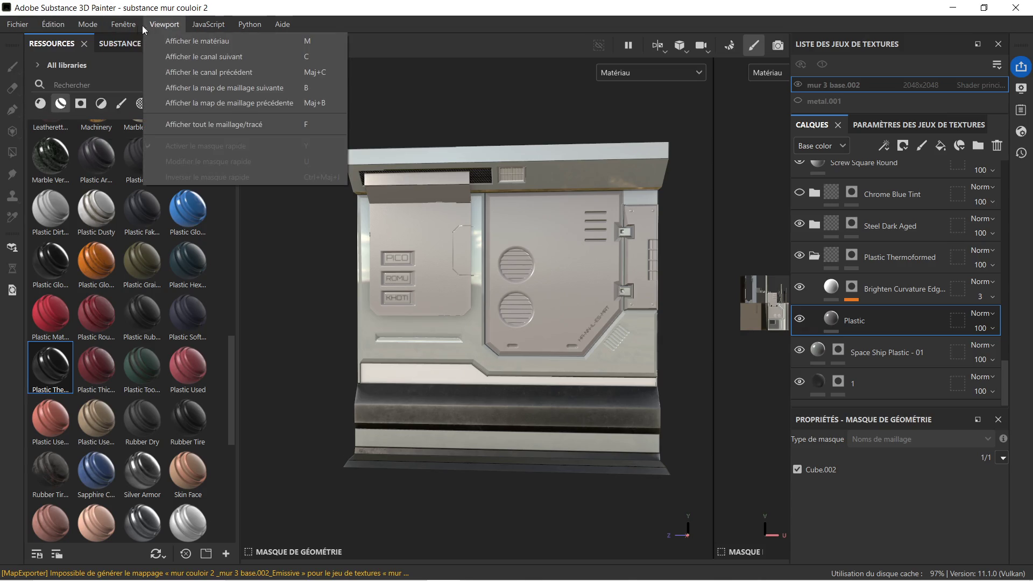
{"action": "mouse_move", "coordinate": [124, 25]}
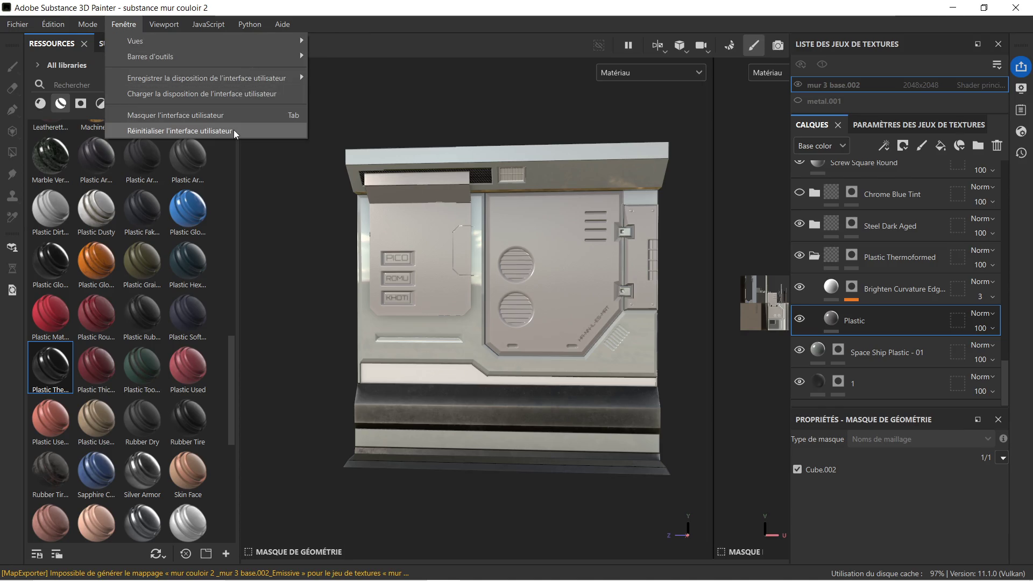
Step: Reset the interface to its default layout and dismiss the mask include/exclude options unchanged
{"action": "left_click", "coordinate": [233, 130]}
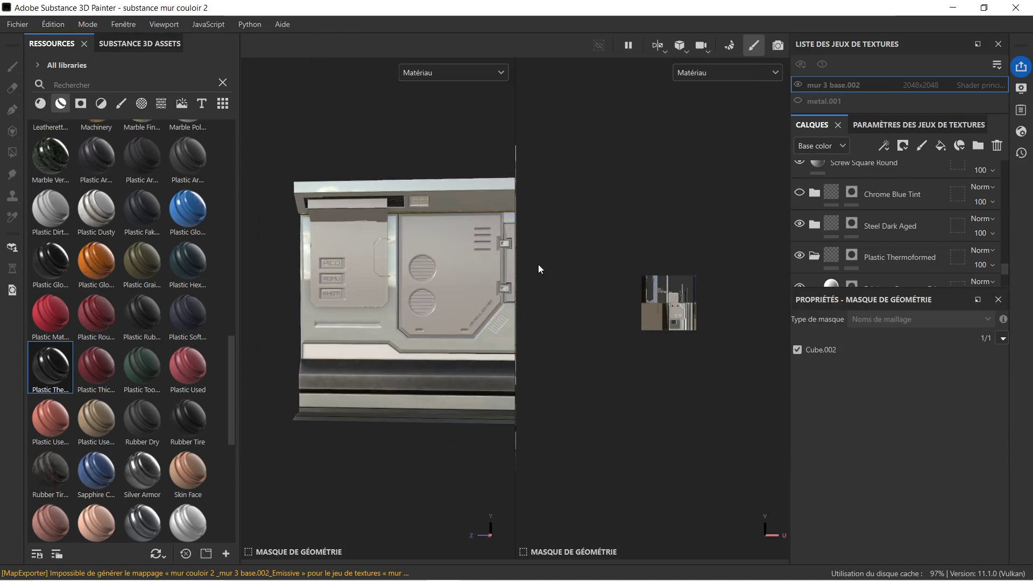
{"action": "scroll", "coordinate": [856, 253], "scroll_direction": "down", "scroll_amount": 2}
{"action": "scroll", "coordinate": [870, 255], "scroll_direction": "down", "scroll_amount": 1}
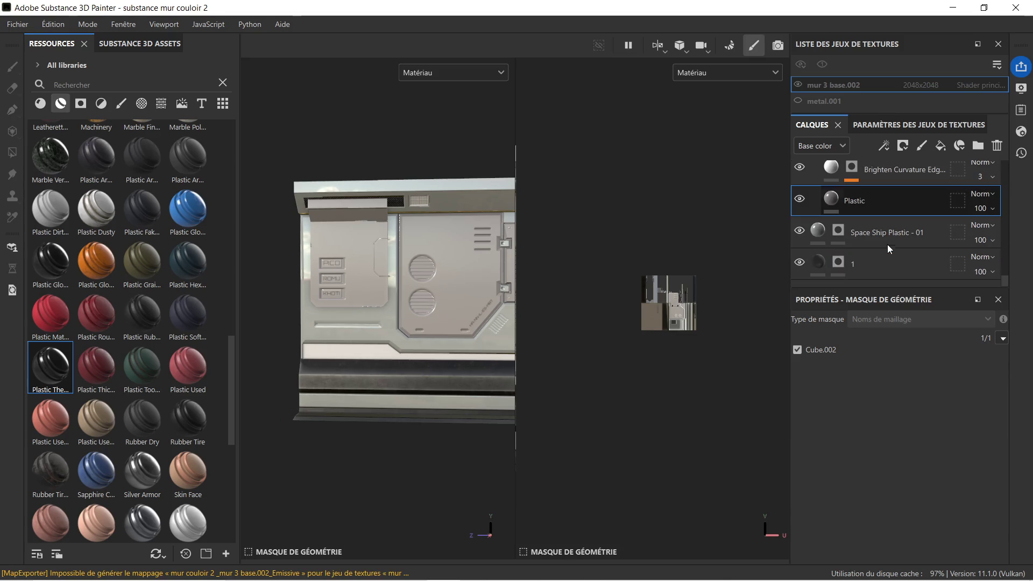
{"action": "right_click", "coordinate": [956, 201]}
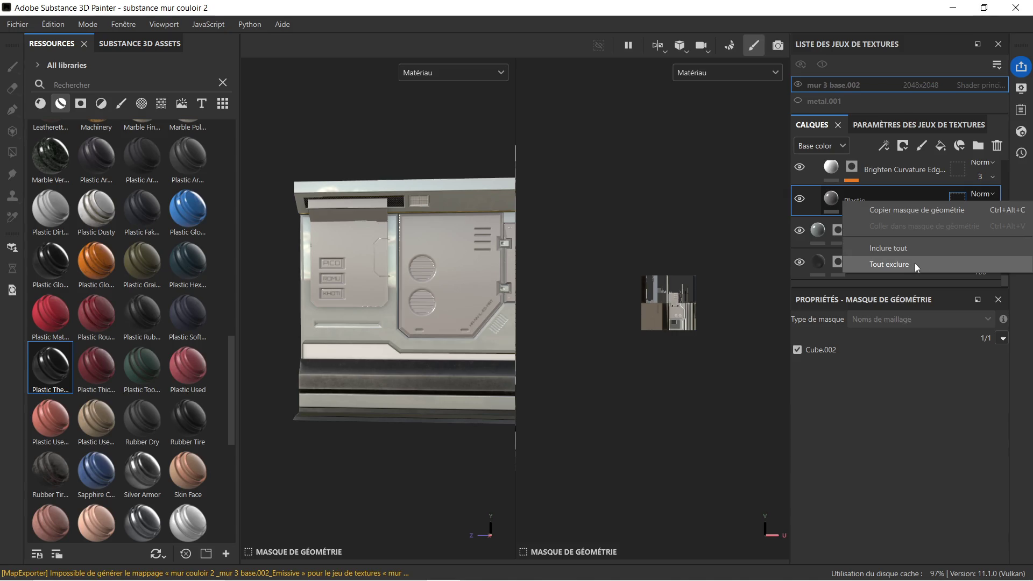
{"action": "left_click", "coordinate": [915, 192]}
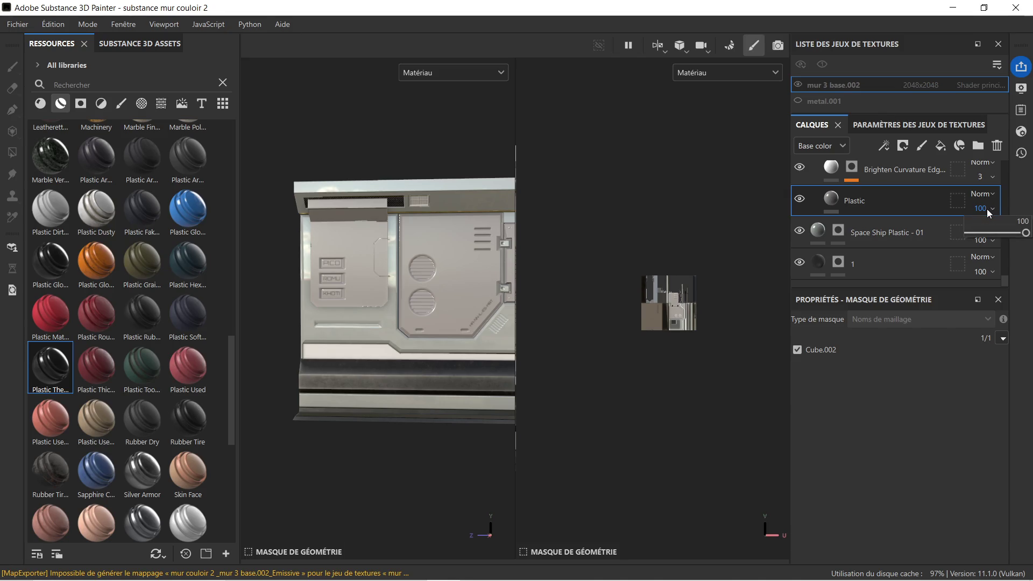
Step: Browse the Plastic layer's blend modes and context actions without changes, widening the 3D view
{"action": "left_click", "coordinate": [986, 194]}
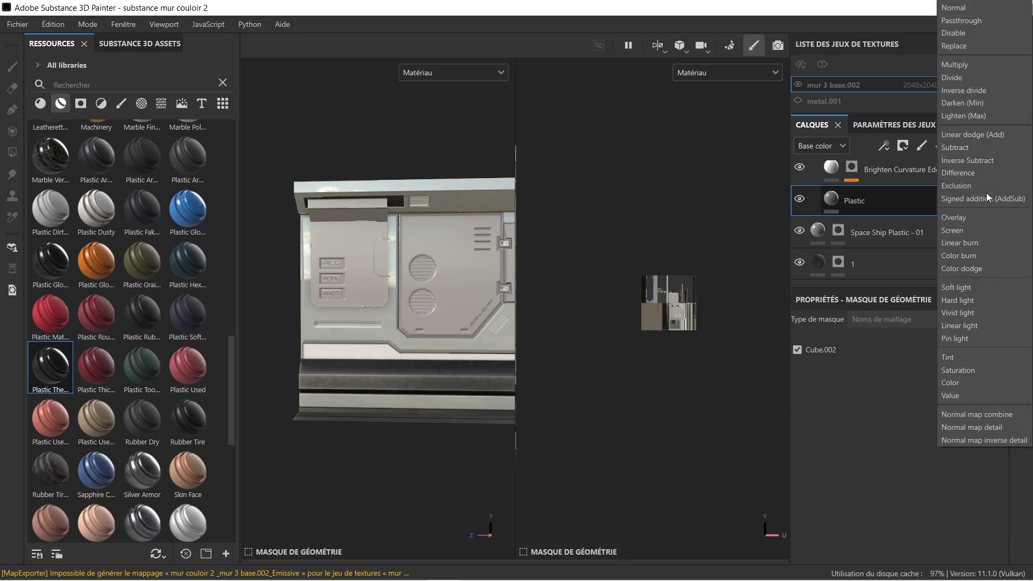
{"action": "left_click", "coordinate": [903, 194]}
{"action": "right_click", "coordinate": [904, 194]}
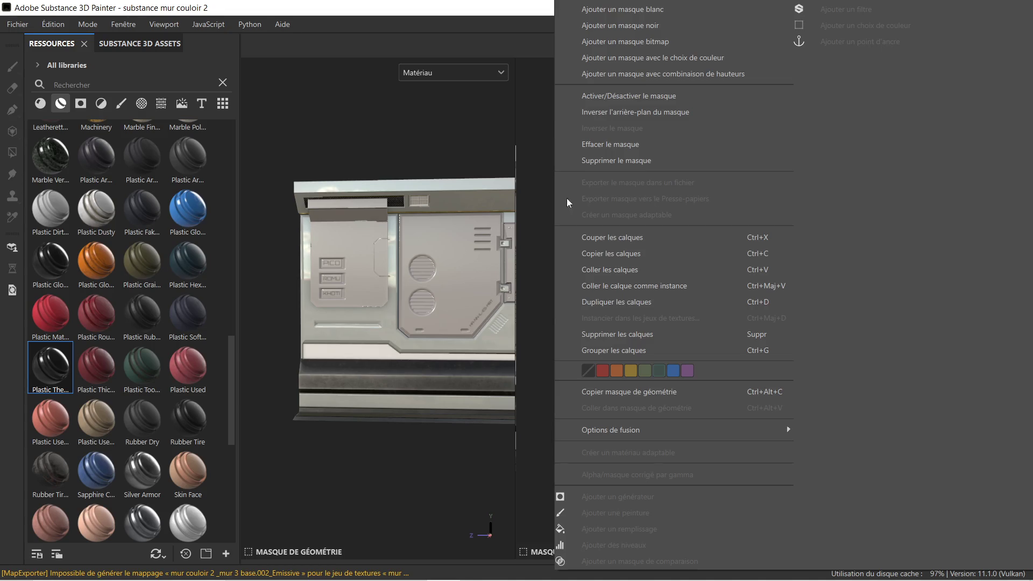
{"action": "left_click", "coordinate": [523, 172]}
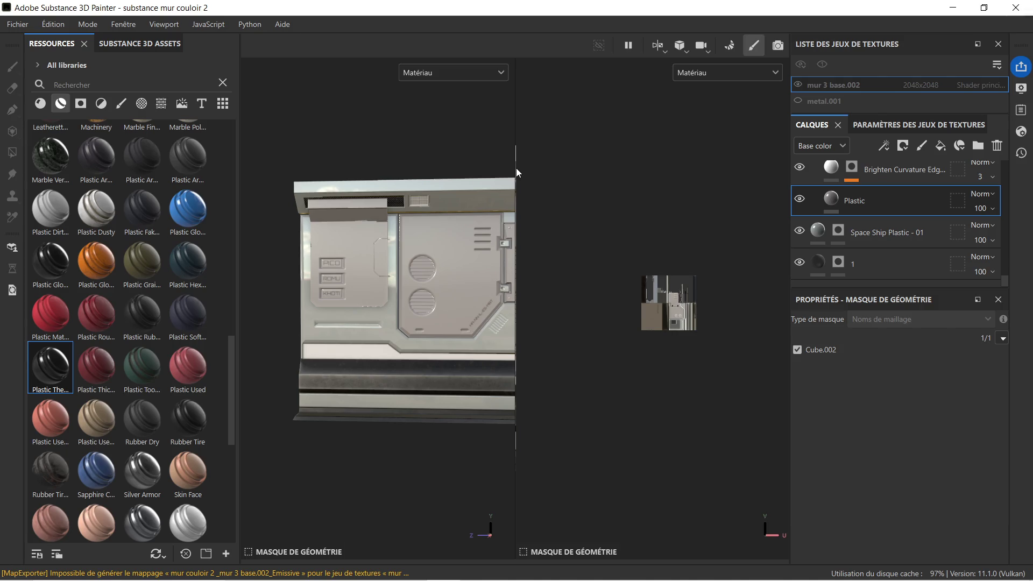
{"action": "left_click_drag", "start_coordinate": [516, 168], "coordinate": [754, 194]}
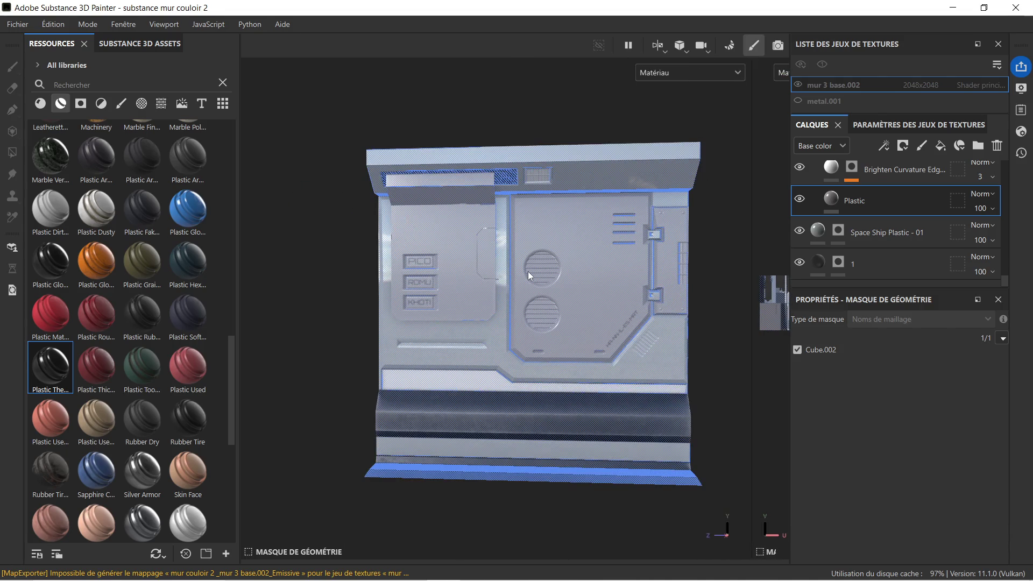
{"action": "middle_click_drag", "start_coordinate": [530, 272], "coordinate": [442, 287]}
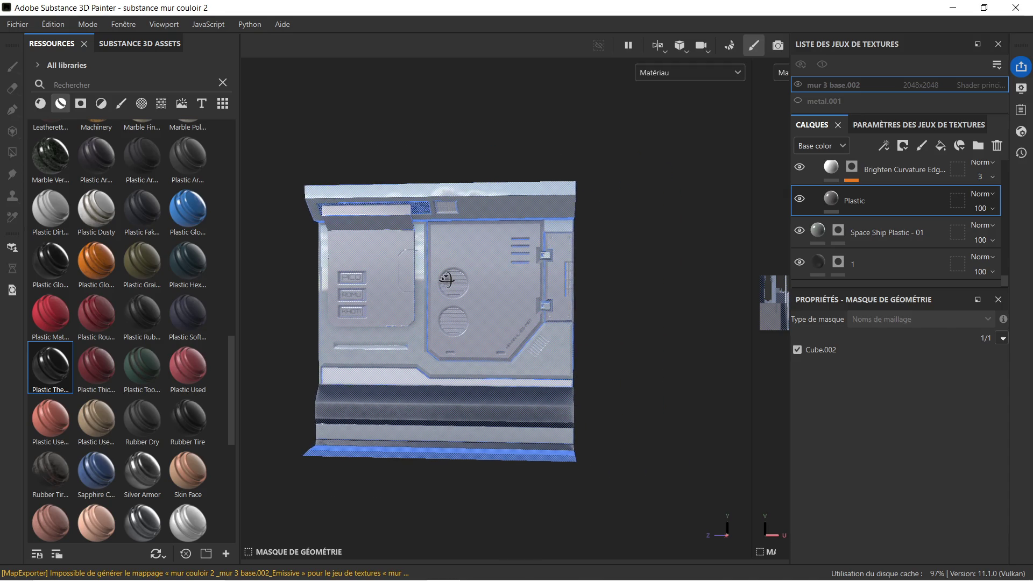
{"action": "left_click_drag", "start_coordinate": [441, 286], "coordinate": [401, 285], "text": "alt"}
{"action": "middle_click_drag", "start_coordinate": [402, 285], "coordinate": [456, 260]}
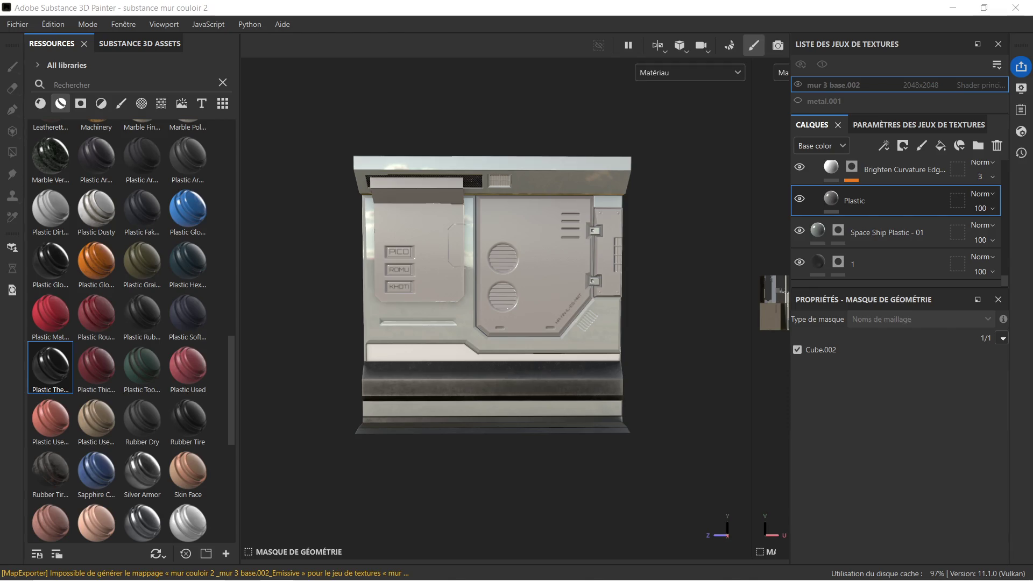
Step: Glance at the layer options and Substance 3D Assets library, then widen the 2D texture view
{"action": "right_click", "coordinate": [855, 201]}
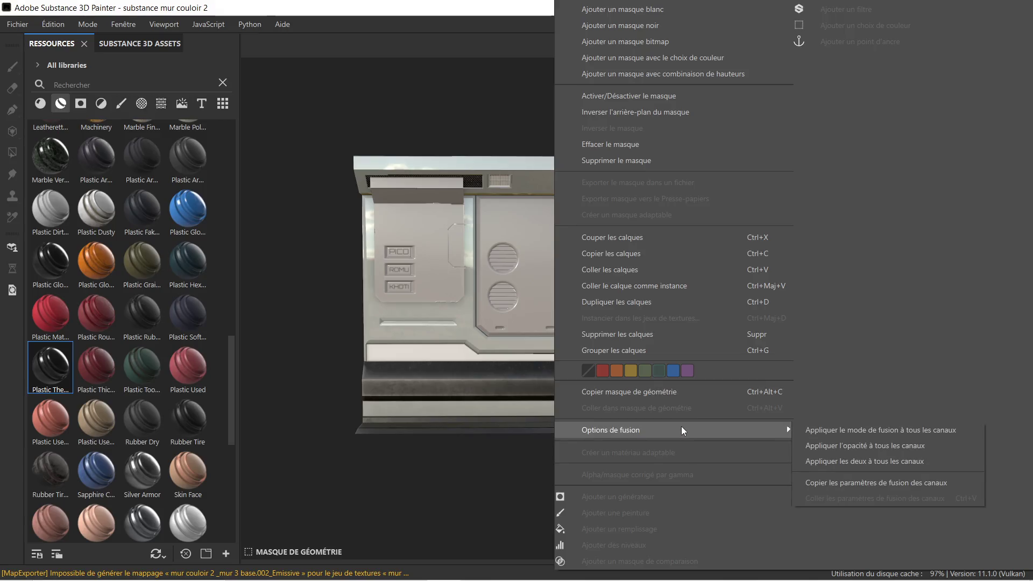
{"action": "left_click", "coordinate": [373, 459]}
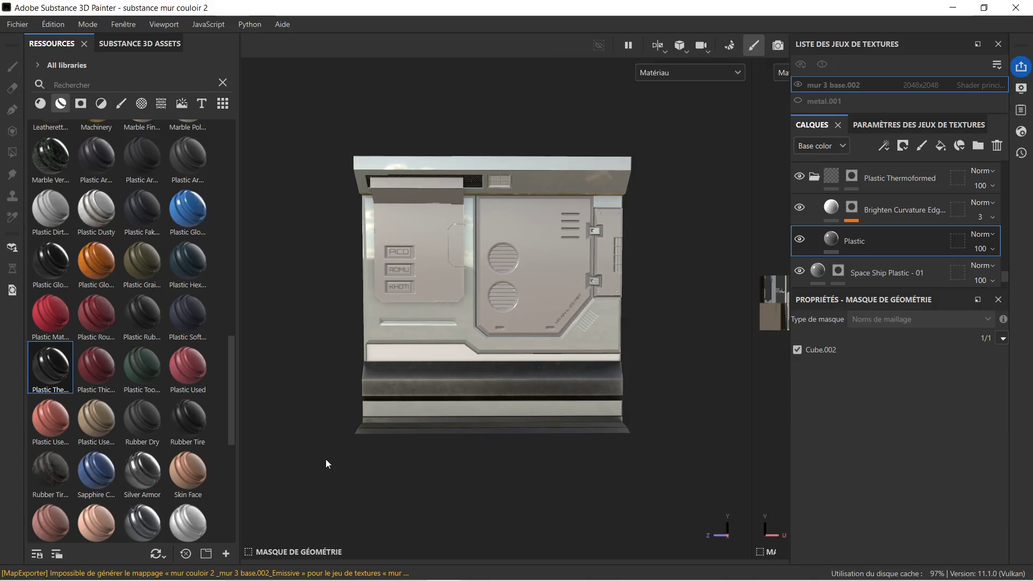
{"action": "scroll", "coordinate": [565, 500], "scroll_direction": "down", "scroll_amount": 1}
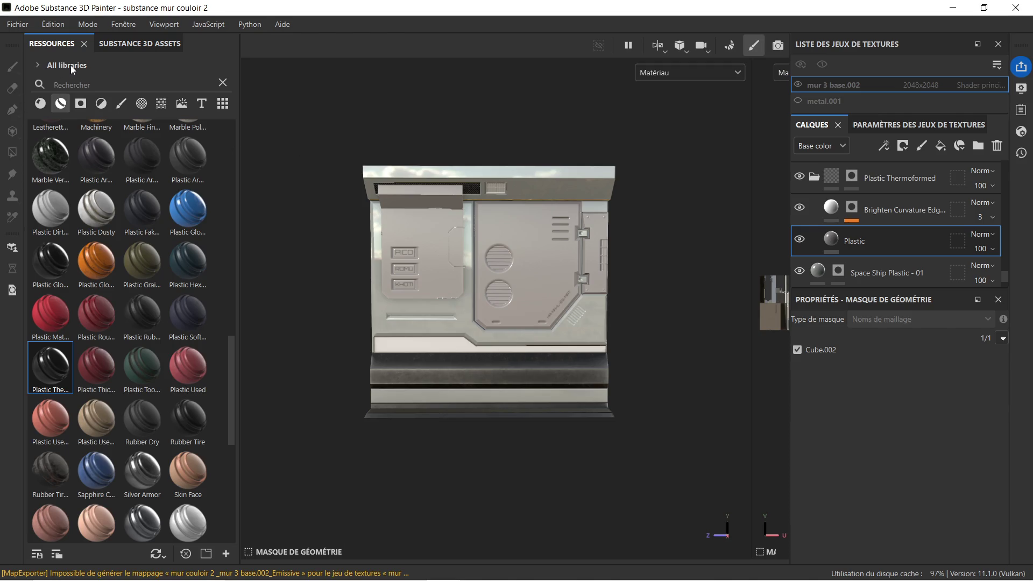
{"action": "left_click", "coordinate": [129, 44]}
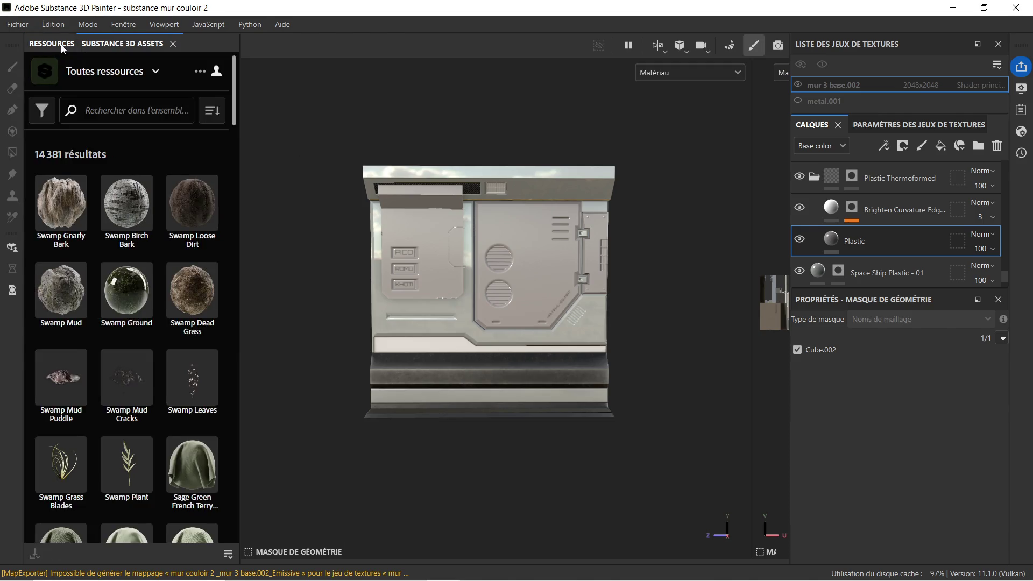
{"action": "left_click", "coordinate": [54, 45]}
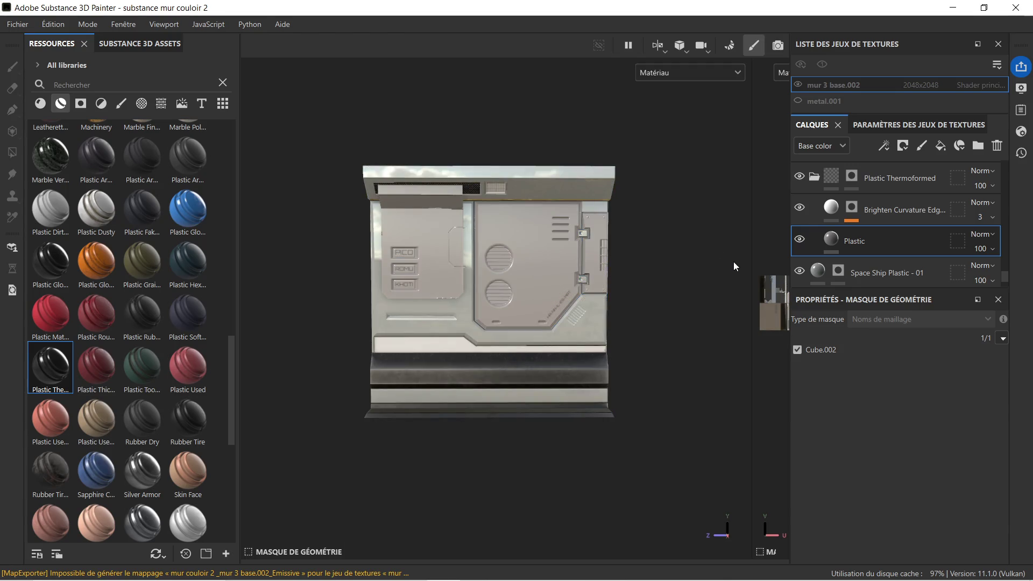
{"action": "left_click_drag", "start_coordinate": [751, 249], "coordinate": [576, 277]}
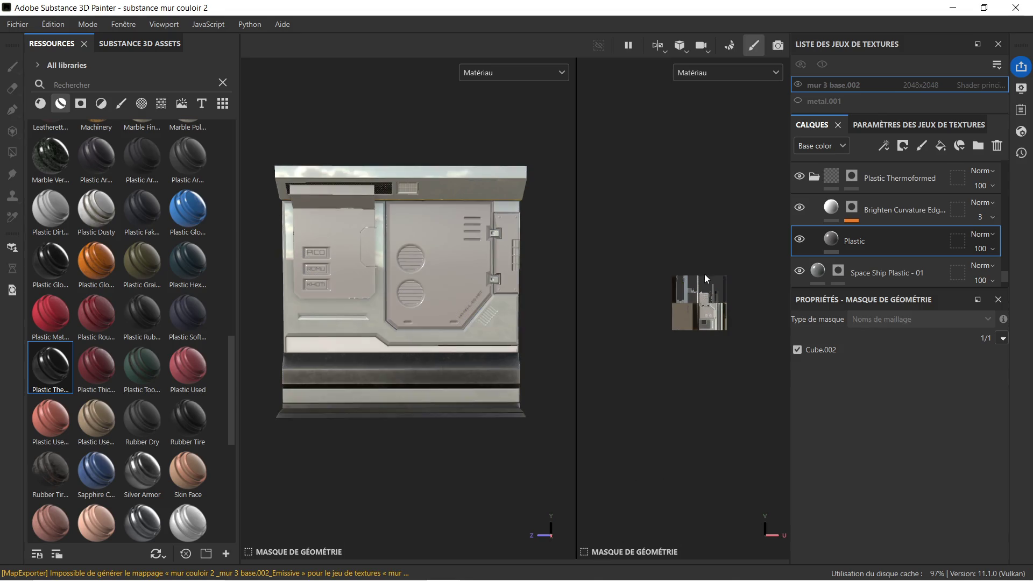
Step: Exclude Cube.002 from the mask, undo it, and show the Plastic layer's fill settings
{"action": "left_click", "coordinate": [481, 304]}
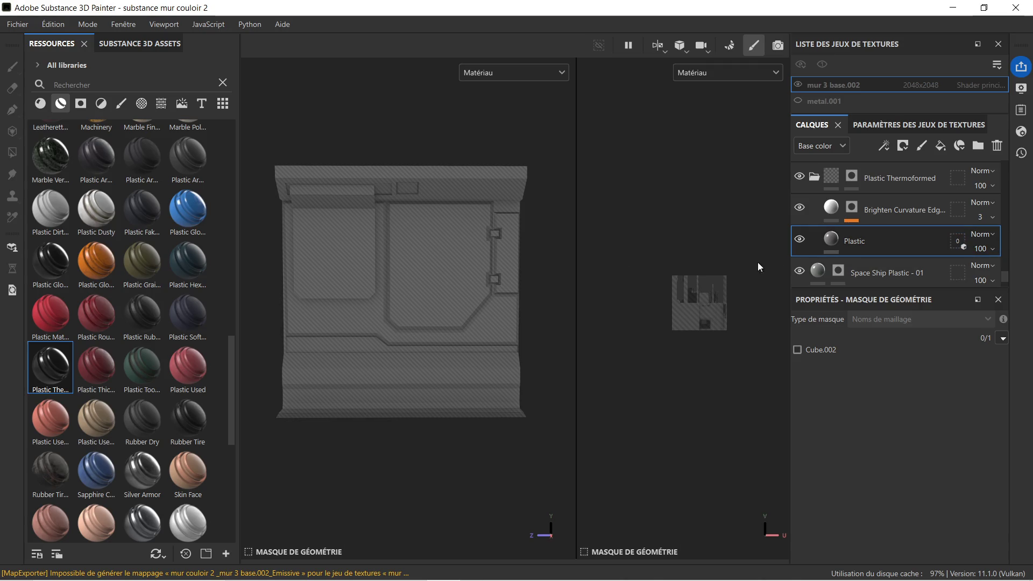
{"action": "key", "text": "ctrl+a"}
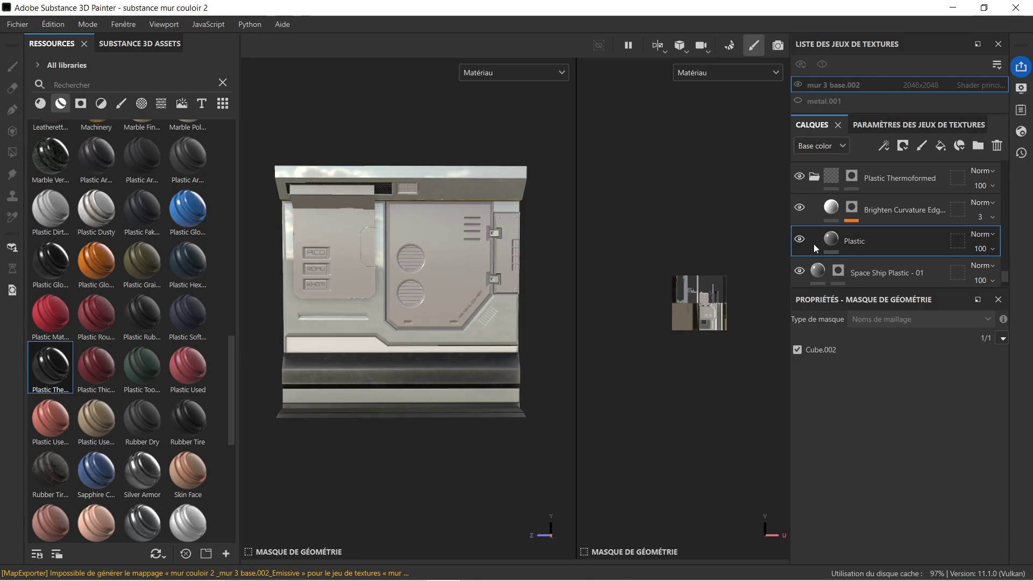
{"action": "left_click", "coordinate": [831, 239]}
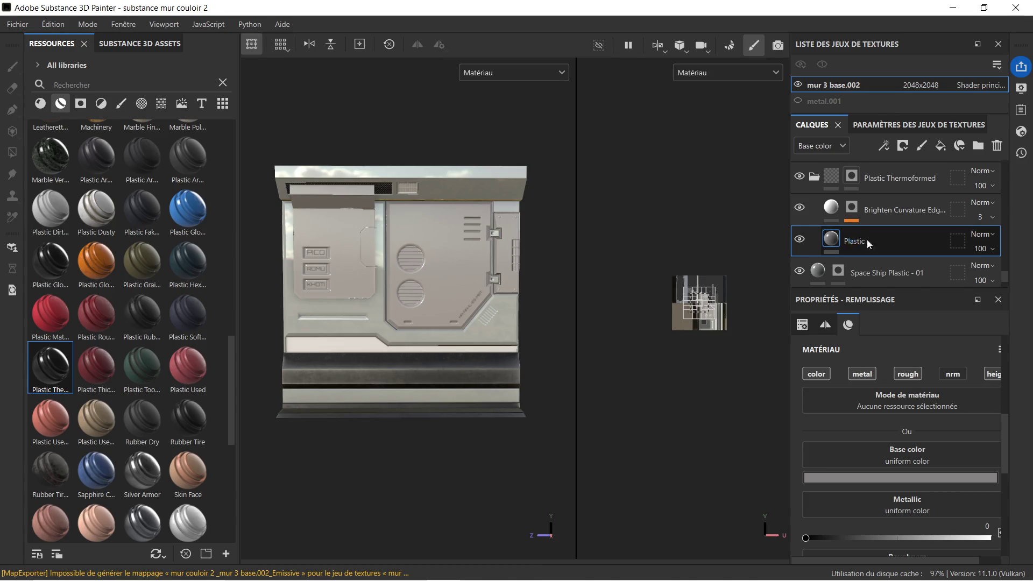
Step: Switch between the Plastic layer's mask and fill thumbnails and try painting on the wall panel
{"action": "left_click_drag", "start_coordinate": [831, 243], "coordinate": [650, 243]}
{"action": "scroll", "coordinate": [319, 336], "scroll_direction": "up", "scroll_amount": 1}
{"action": "scroll", "coordinate": [319, 336], "scroll_direction": "up", "scroll_amount": 3}
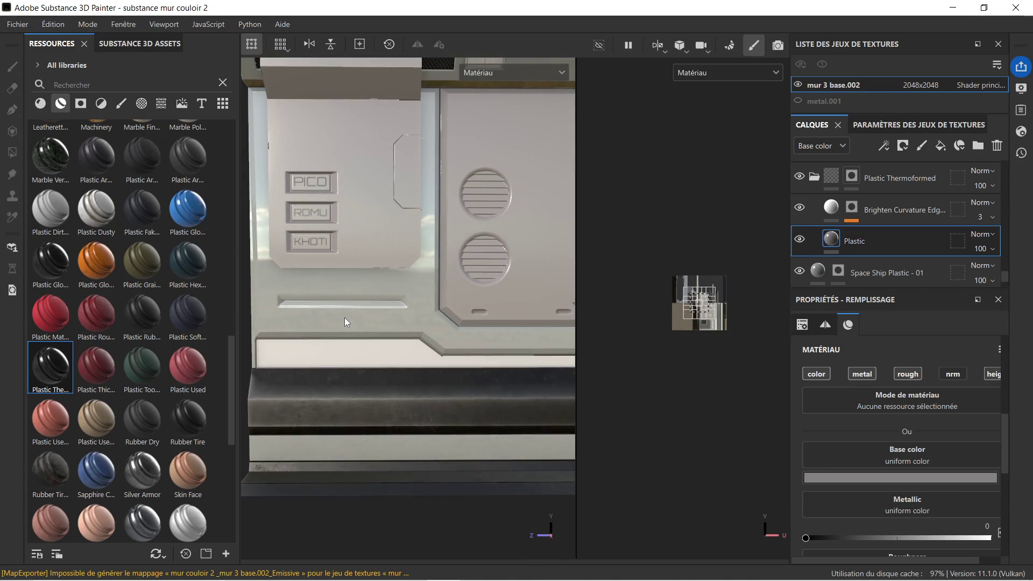
{"action": "left_click_drag", "start_coordinate": [345, 320], "coordinate": [366, 298], "text": "alt"}
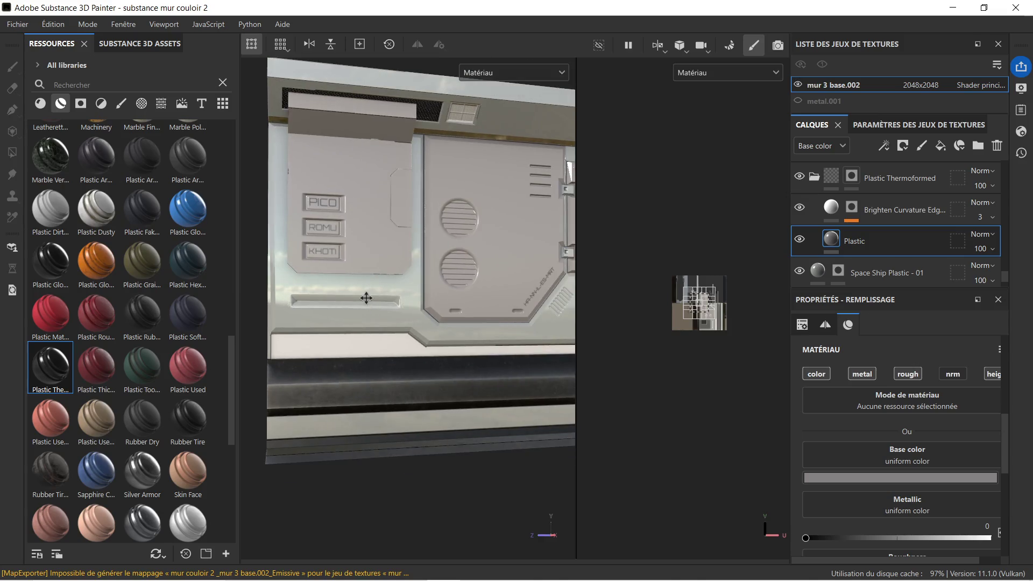
{"action": "scroll", "coordinate": [365, 297], "scroll_direction": "down", "scroll_amount": 1}
{"action": "scroll", "coordinate": [400, 295], "scroll_direction": "down", "scroll_amount": 2}
{"action": "scroll", "coordinate": [392, 295], "scroll_direction": "down", "scroll_amount": 1}
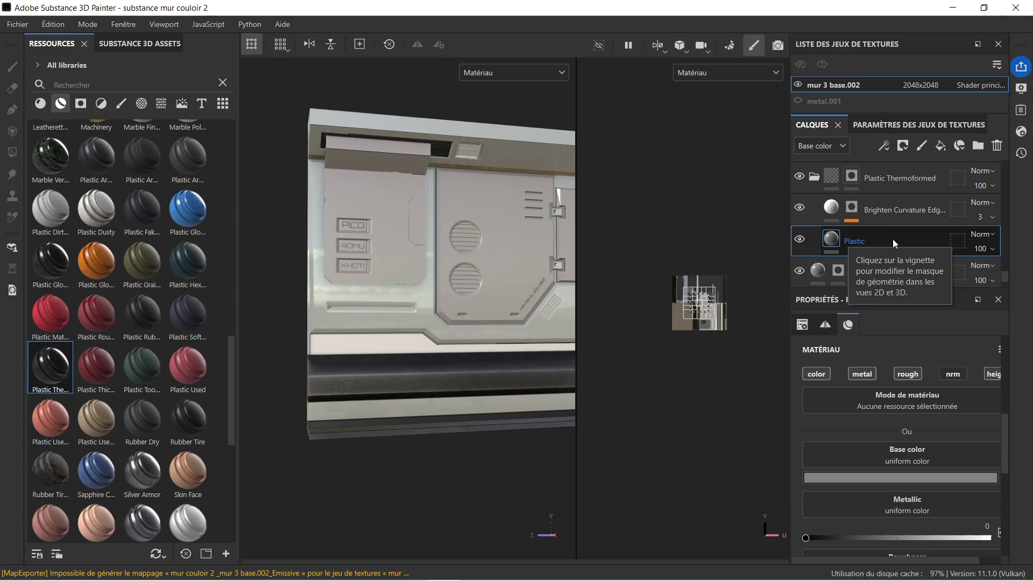
{"action": "left_click", "coordinate": [954, 243]}
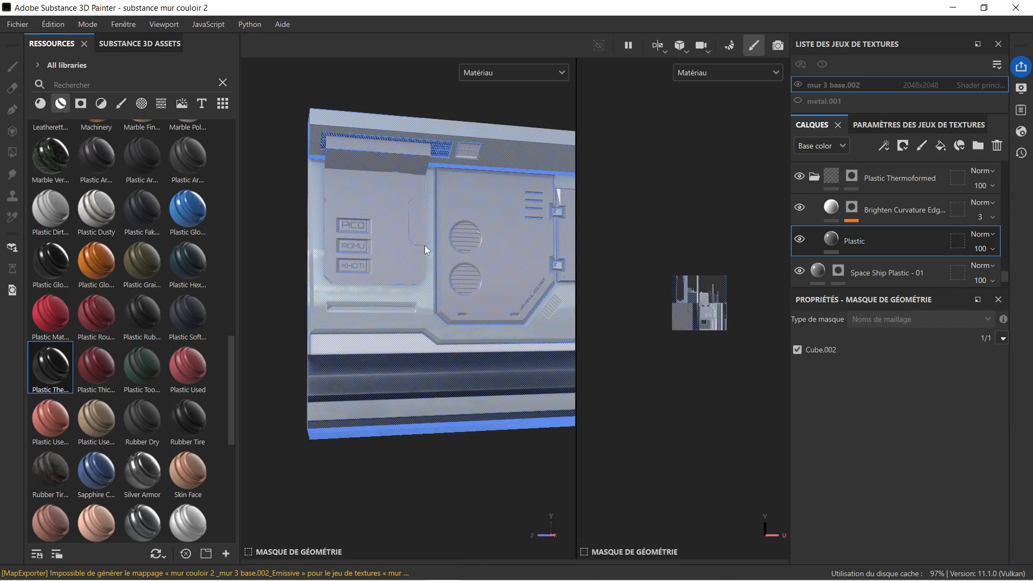
{"action": "left_click", "coordinate": [831, 244]}
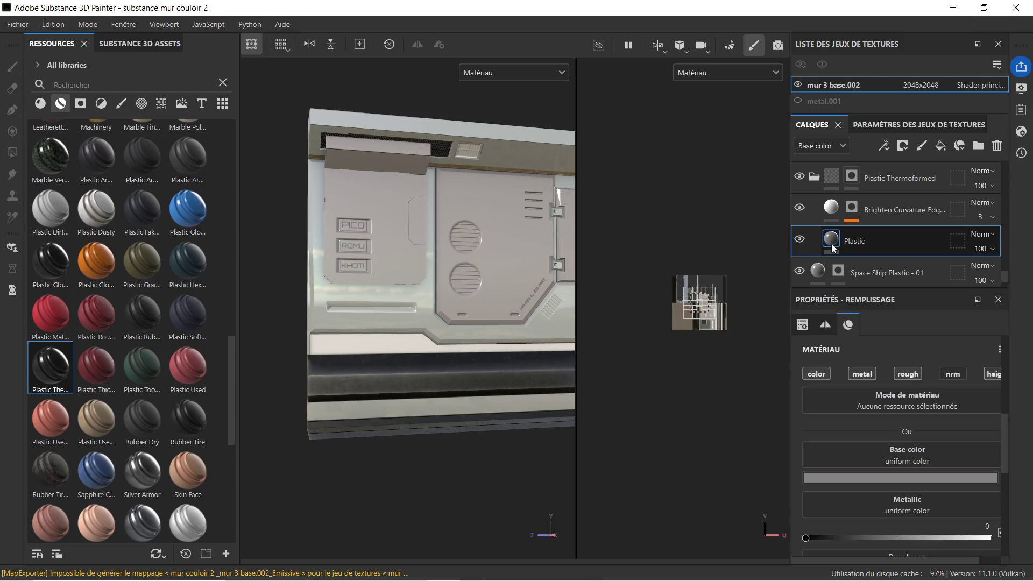
{"action": "left_click", "coordinate": [396, 360]}
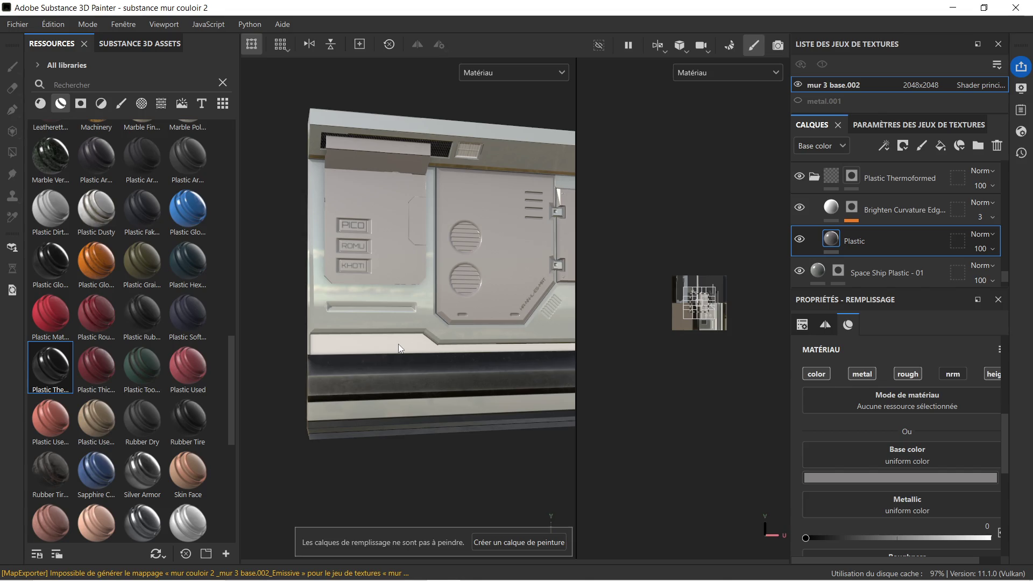
{"action": "left_click", "coordinate": [398, 343]}
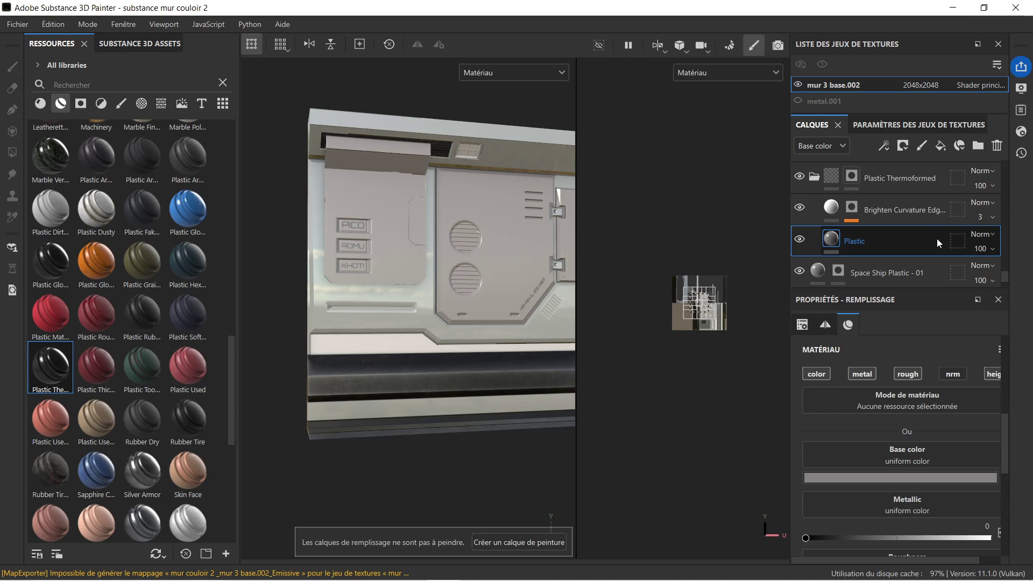
{"action": "scroll", "coordinate": [911, 230], "scroll_direction": "down", "scroll_amount": 1}
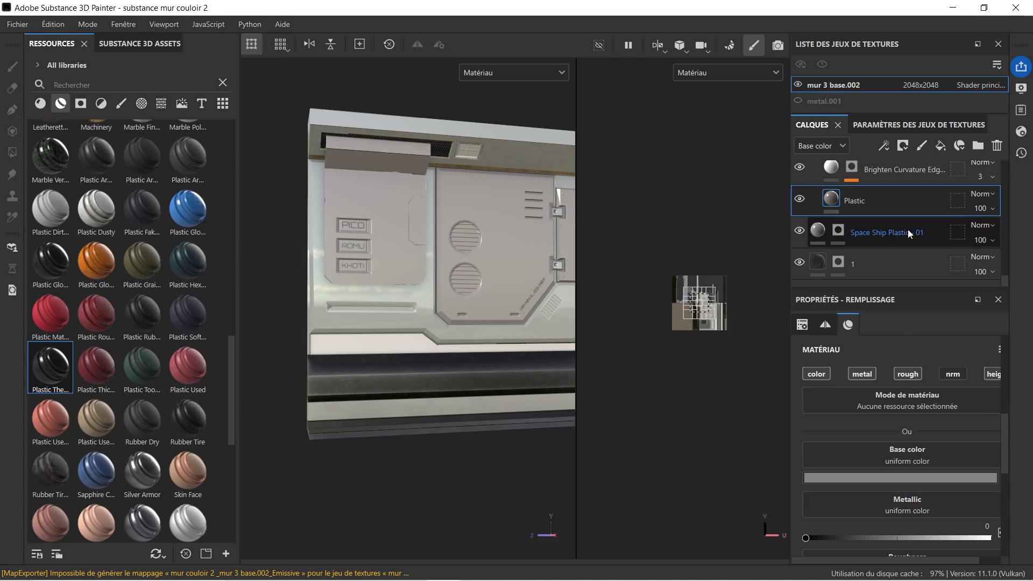
{"action": "scroll", "coordinate": [882, 227], "scroll_direction": "up", "scroll_amount": 1}
Step: Collapse the Plastic Thermoformed folder and select its mask
{"action": "left_click", "coordinate": [813, 180]}
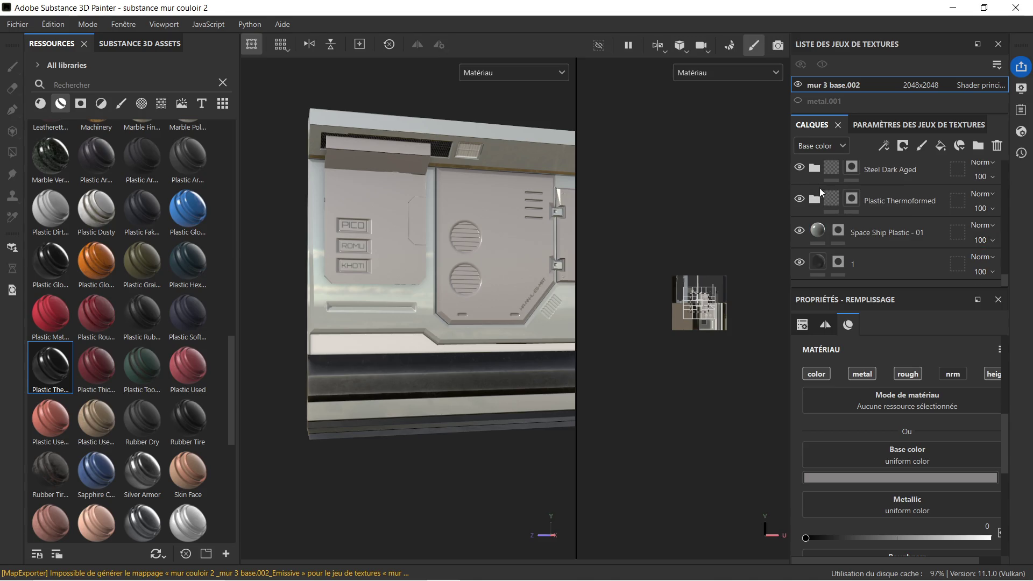
{"action": "left_click", "coordinate": [893, 202]}
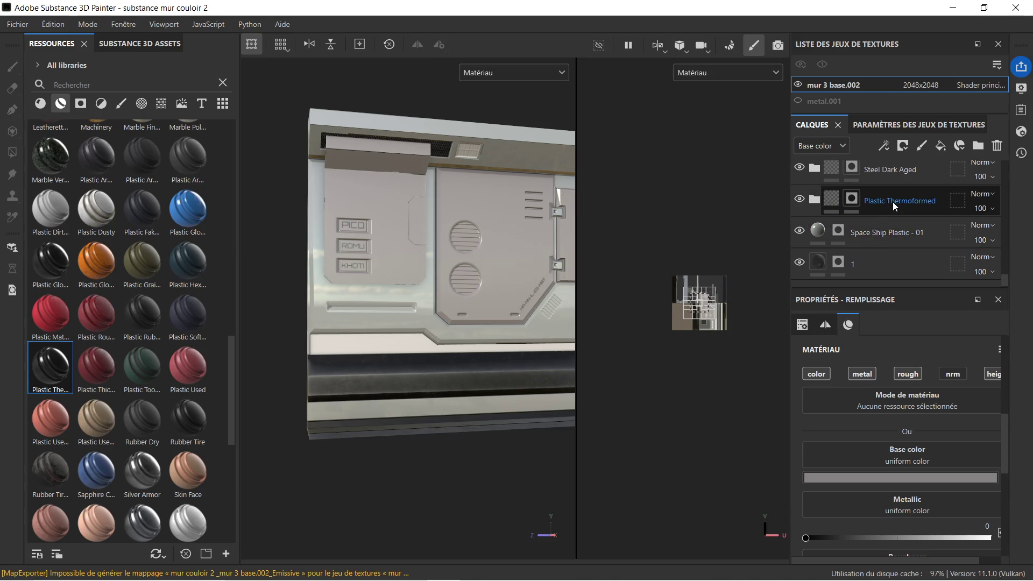
Step: With Polygon Fill (key 4), add the wall strip below the PICO plate to the Thermoformed mask
{"action": "key", "text": "4"}
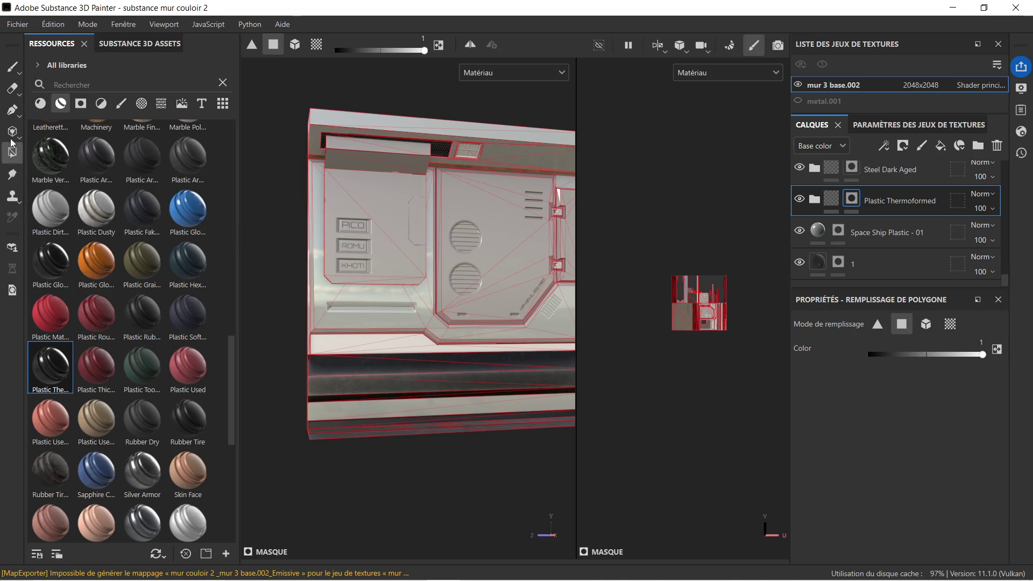
{"action": "scroll", "coordinate": [354, 308], "scroll_direction": "up", "scroll_amount": 2}
{"action": "scroll", "coordinate": [353, 306], "scroll_direction": "up", "scroll_amount": 1}
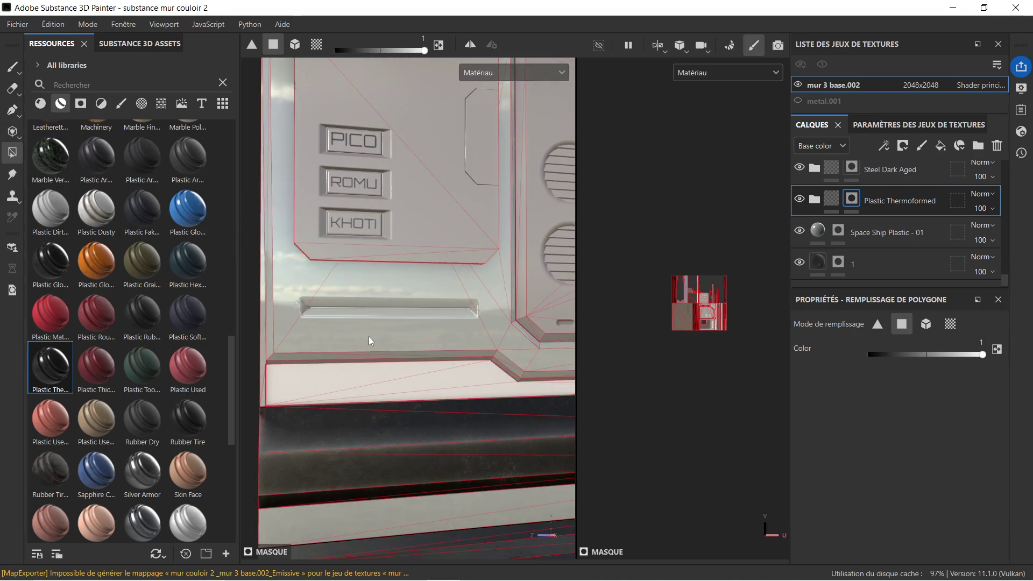
{"action": "middle_click_drag", "start_coordinate": [367, 333], "coordinate": [334, 274]}
{"action": "left_click", "coordinate": [317, 272]}
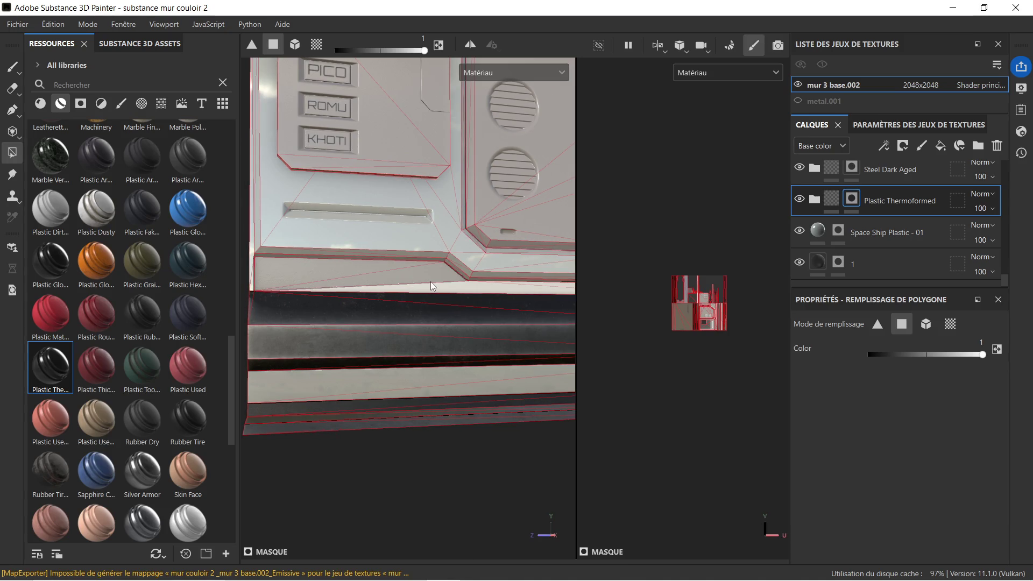
{"action": "middle_click_drag", "start_coordinate": [501, 280], "coordinate": [425, 284]}
{"action": "mouse_move", "coordinate": [425, 284]}
{"action": "left_mouse_down", "text": "alt"}
{"action": "mouse_move", "coordinate": [399, 310]}
{"action": "mouse_move", "coordinate": [428, 293]}
{"action": "left_mouse_up", "text": "alt"}
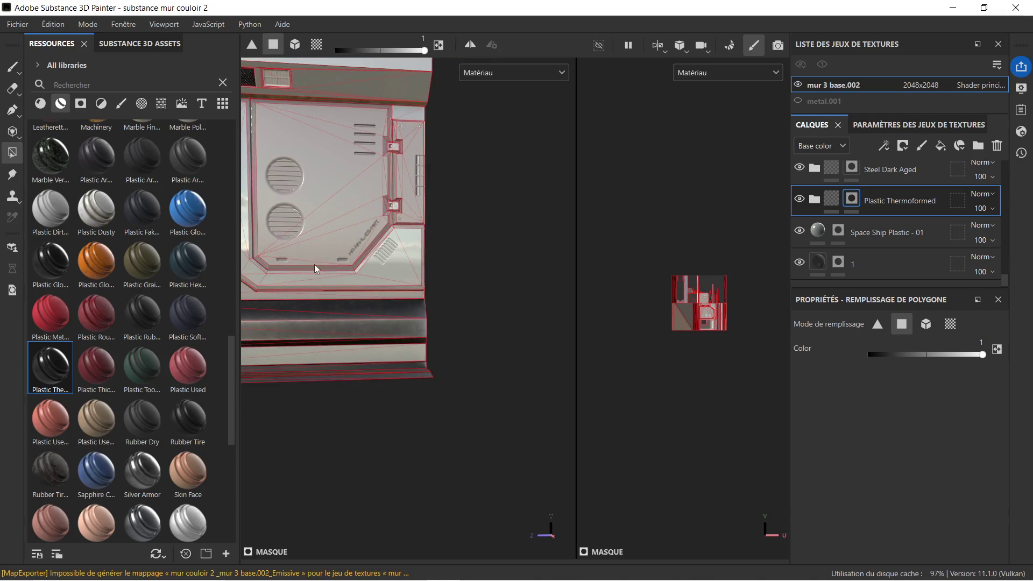
{"action": "scroll", "coordinate": [318, 264], "scroll_direction": "down", "scroll_amount": 2}
{"action": "scroll", "coordinate": [401, 269], "scroll_direction": "down", "scroll_amount": 2}
{"action": "middle_click_drag", "start_coordinate": [402, 268], "coordinate": [428, 282]}
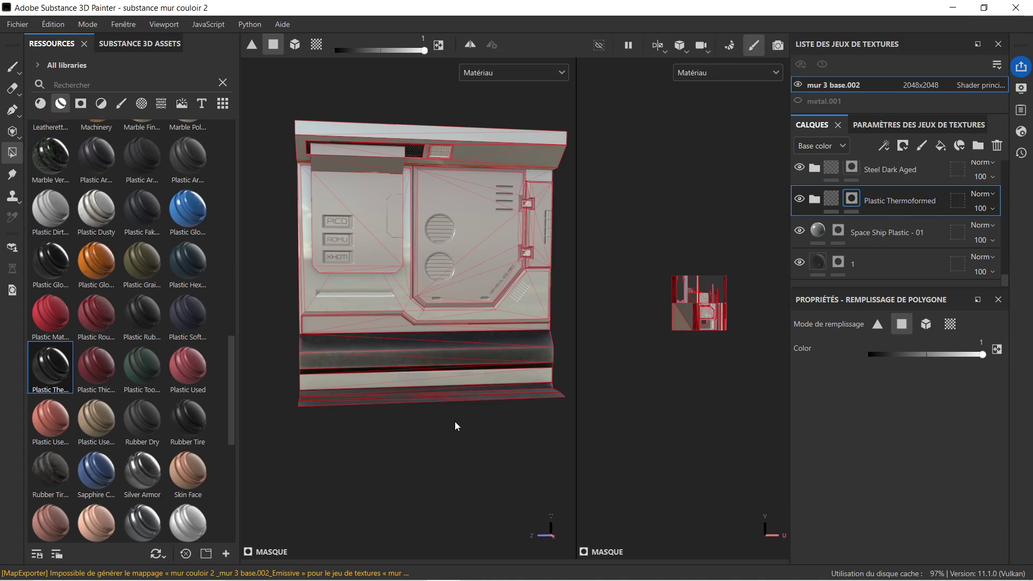
{"action": "scroll", "coordinate": [553, 233], "scroll_direction": "up", "scroll_amount": 2}
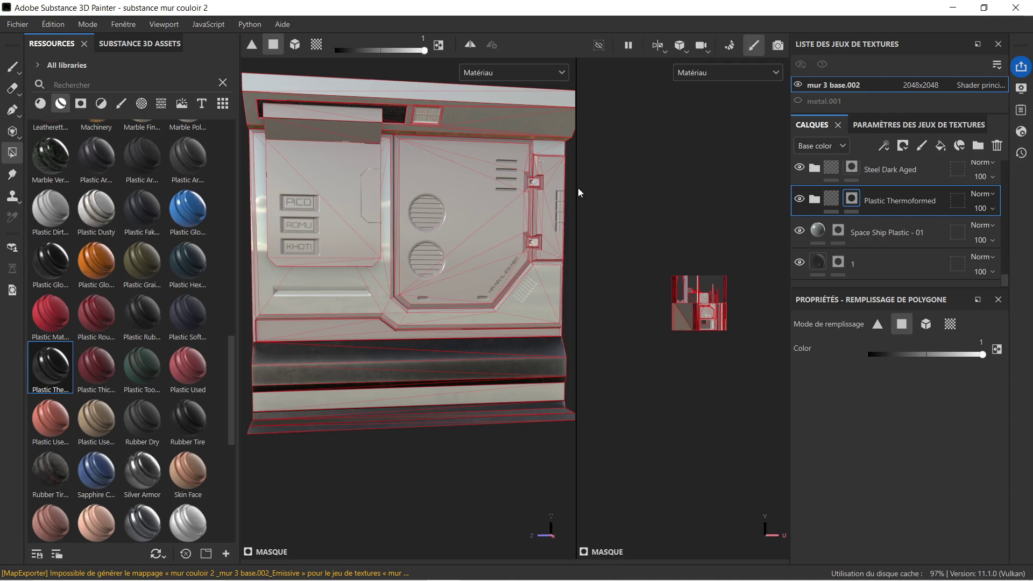
Step: Widen the 3D view by dragging the viewport splitter right
{"action": "left_click_drag", "start_coordinate": [576, 188], "coordinate": [687, 191]}
{"action": "left_click_drag", "start_coordinate": [579, 226], "coordinate": [479, 292], "text": "alt"}
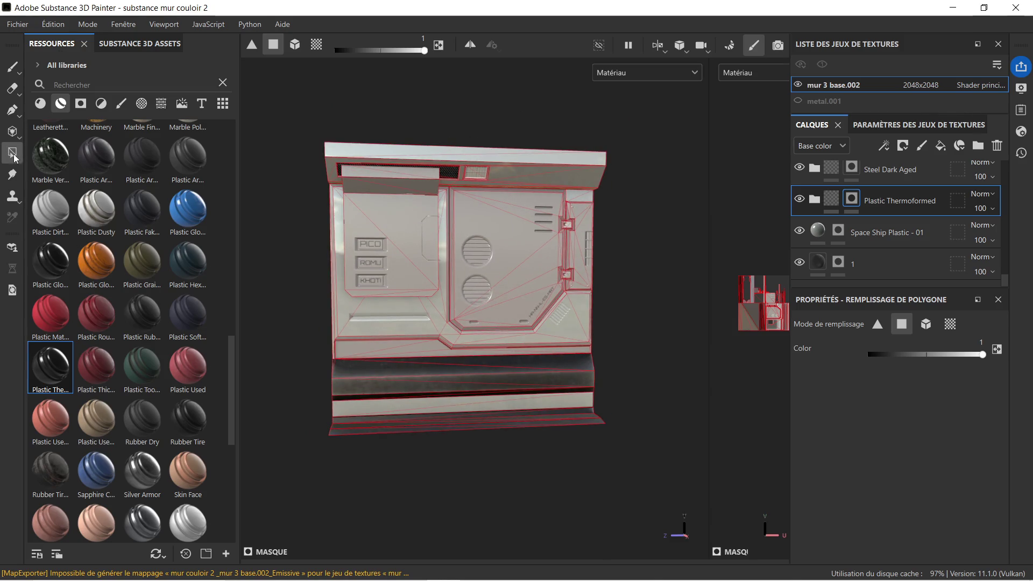
Step: Save the Painter project, save the Unreal Engine SSS (Packed) export settings, and minimize Painter
{"action": "left_click", "coordinate": [17, 25]}
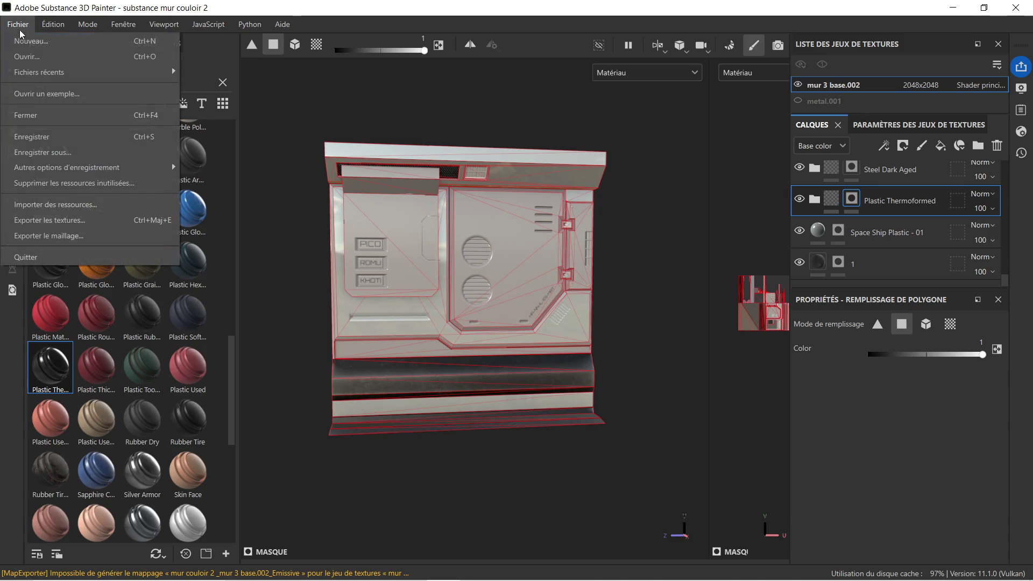
{"action": "left_click", "coordinate": [80, 142]}
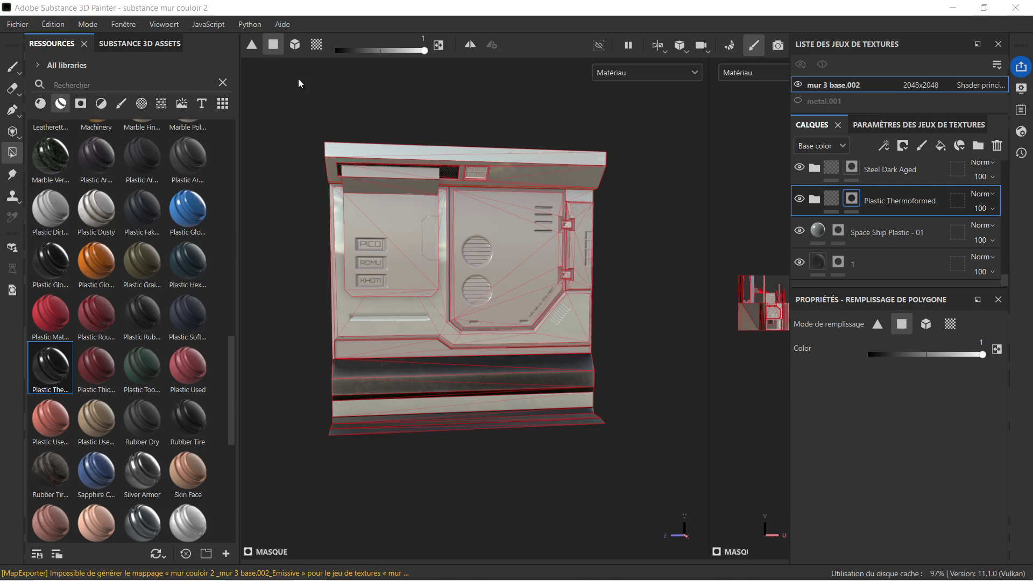
{"action": "left_click", "coordinate": [17, 23]}
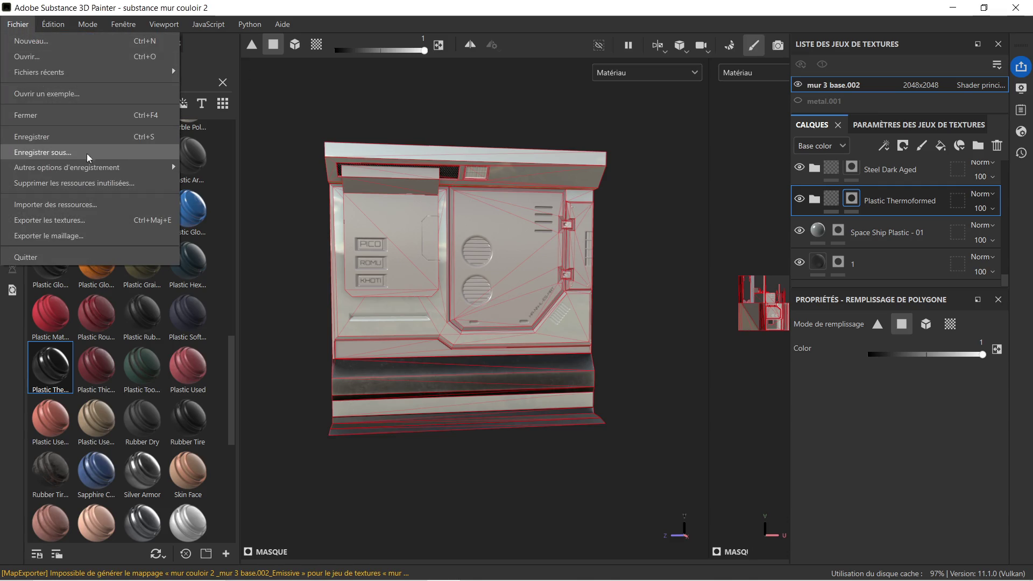
{"action": "left_click", "coordinate": [117, 221]}
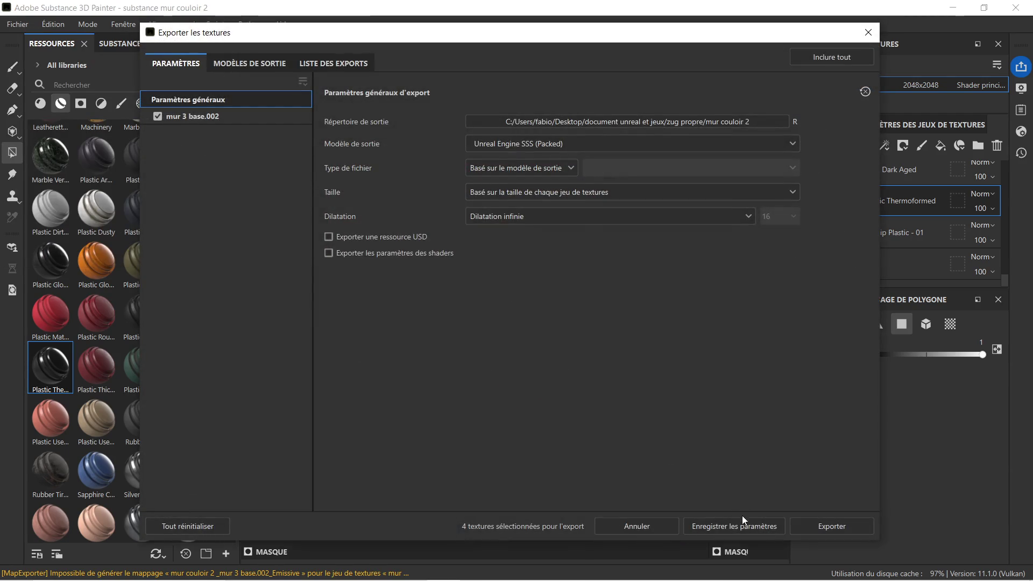
{"action": "left_click", "coordinate": [740, 522]}
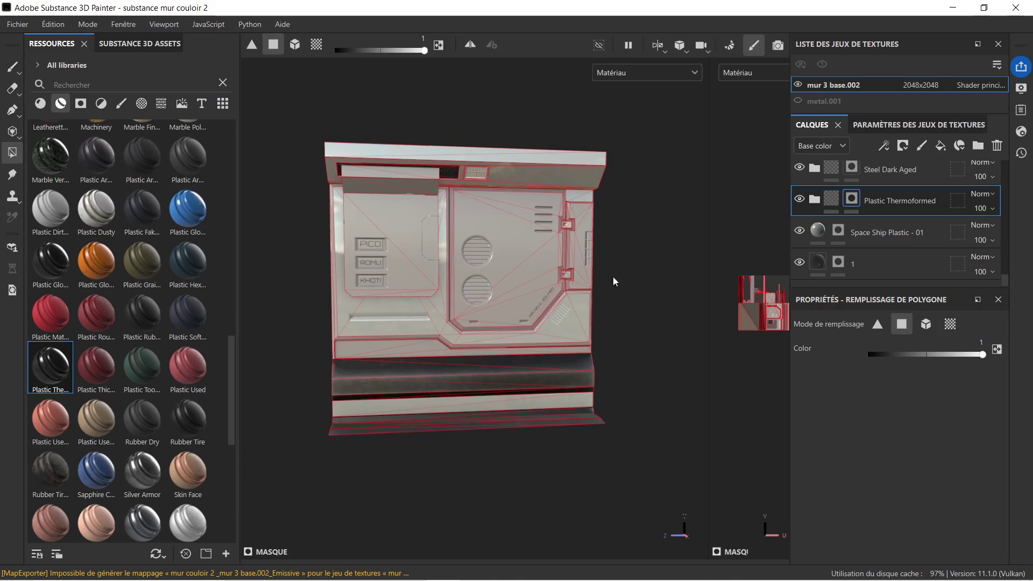
{"action": "left_click", "coordinate": [953, 9]}
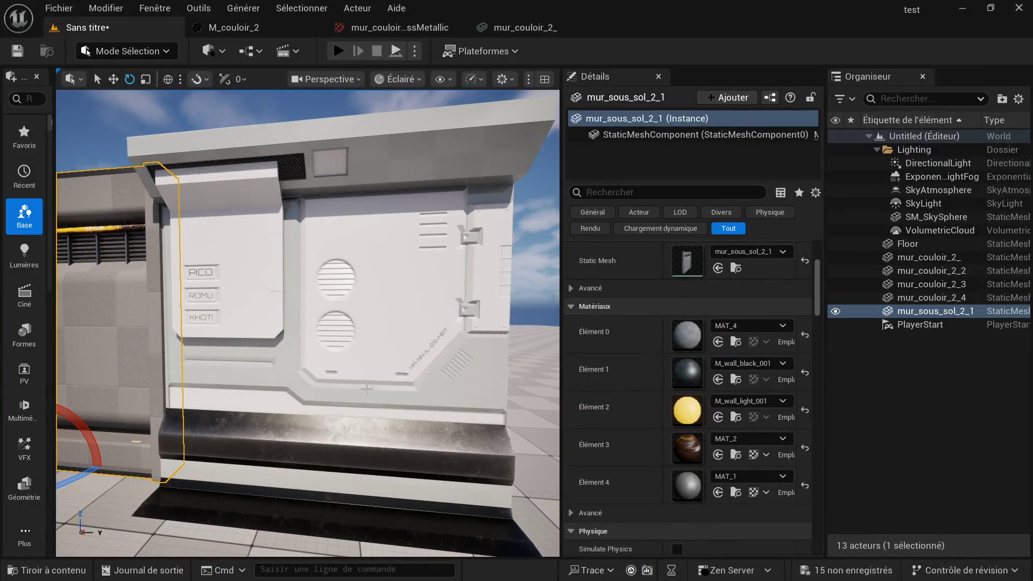
{"action": "scroll", "coordinate": [135, 442], "scroll_direction": "down", "scroll_amount": 5}
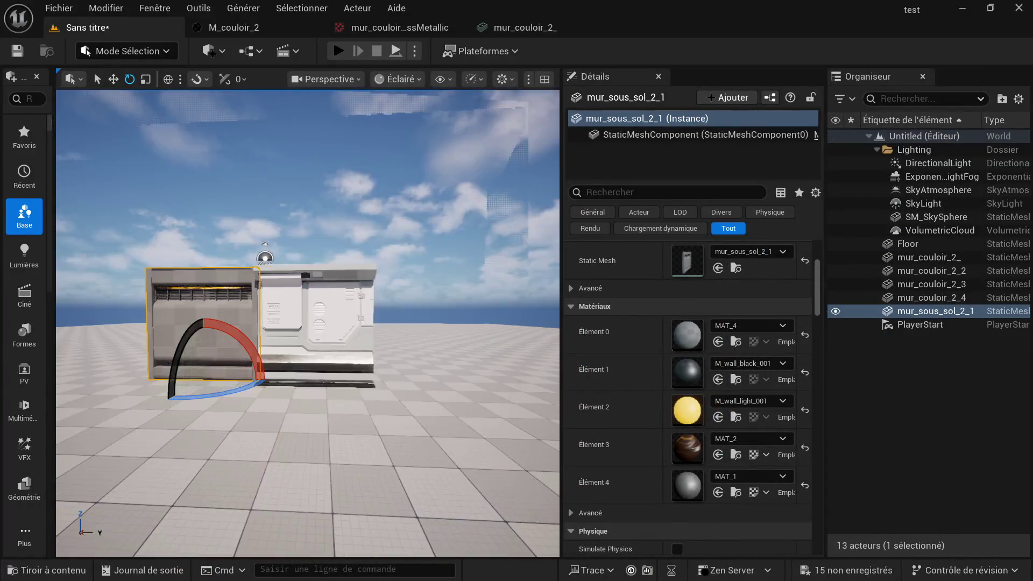
Step: Navigate the Content Drawer to Z_test > mur_couloir_2_ > Materials
{"action": "left_click", "coordinate": [49, 569]}
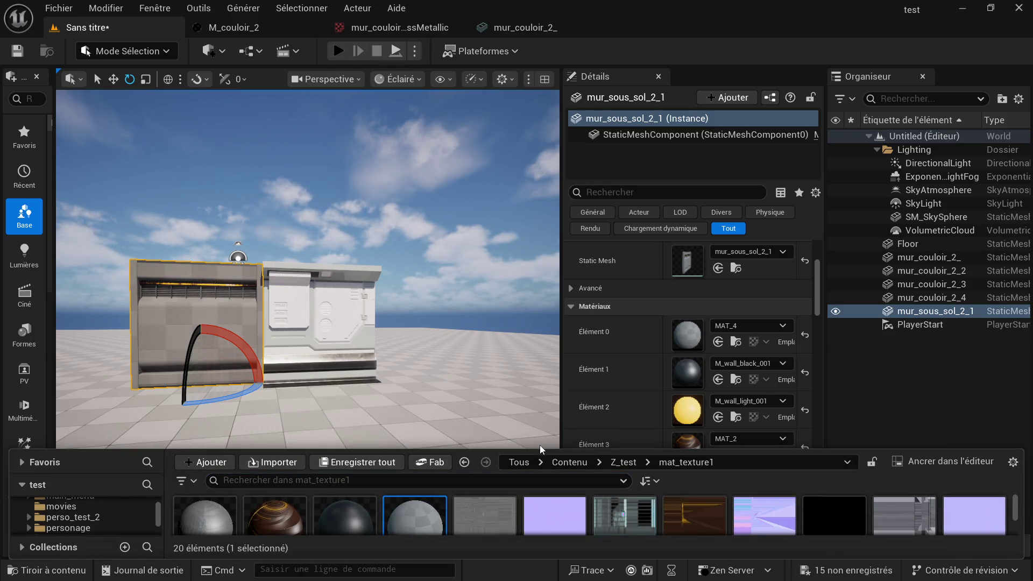
{"action": "left_click_drag", "start_coordinate": [541, 446], "coordinate": [655, 269]}
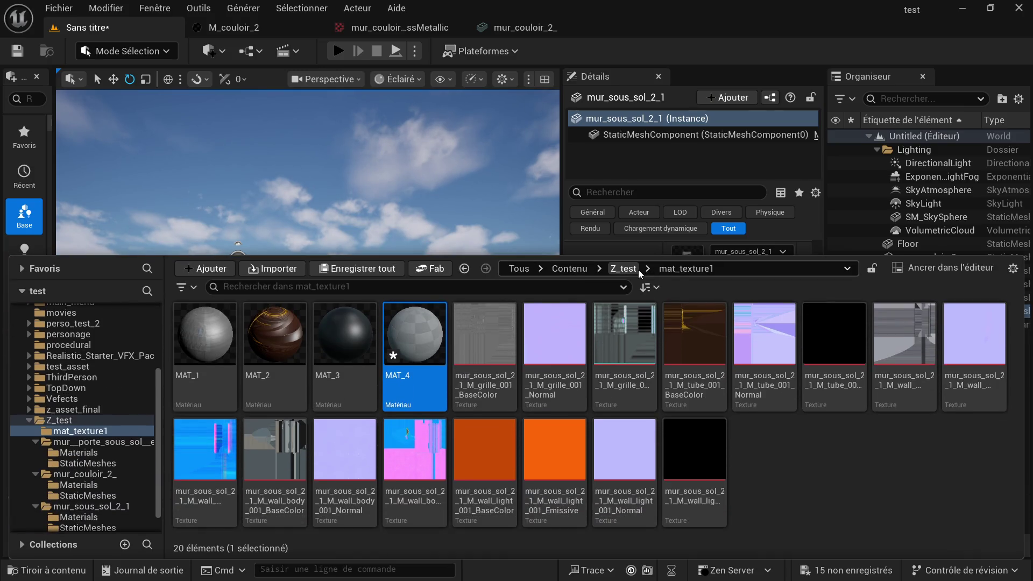
{"action": "left_click", "coordinate": [623, 269]}
{"action": "left_click", "coordinate": [340, 353]}
{"action": "double_click", "coordinate": [340, 353]}
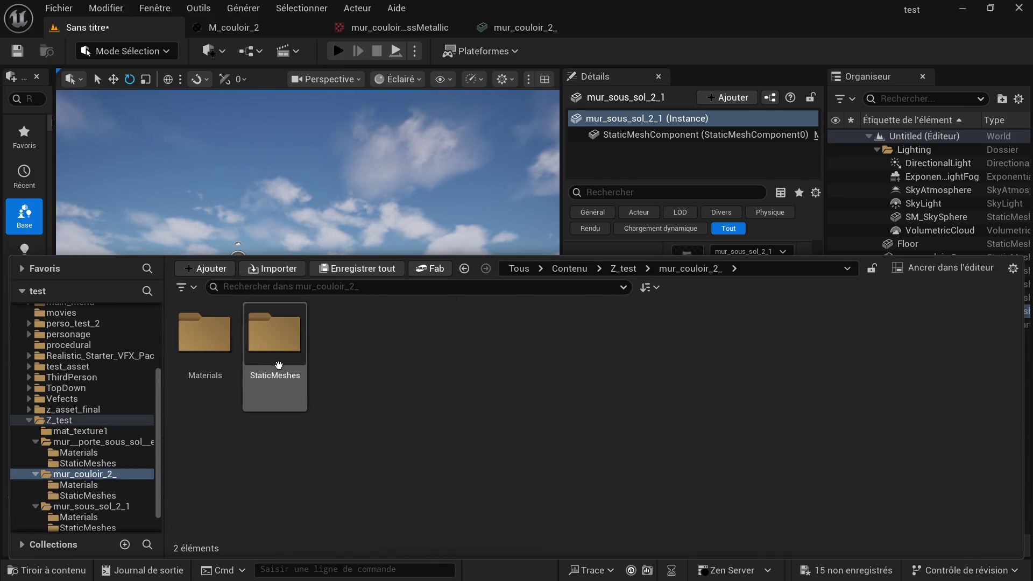
{"action": "double_click", "coordinate": [267, 356]}
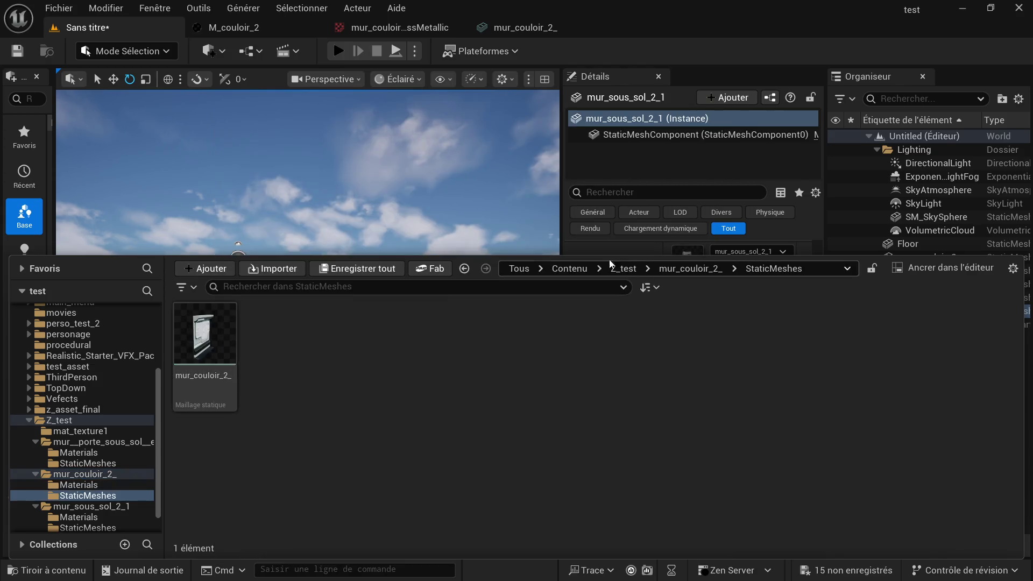
{"action": "left_click", "coordinate": [690, 268]}
{"action": "double_click", "coordinate": [206, 336]}
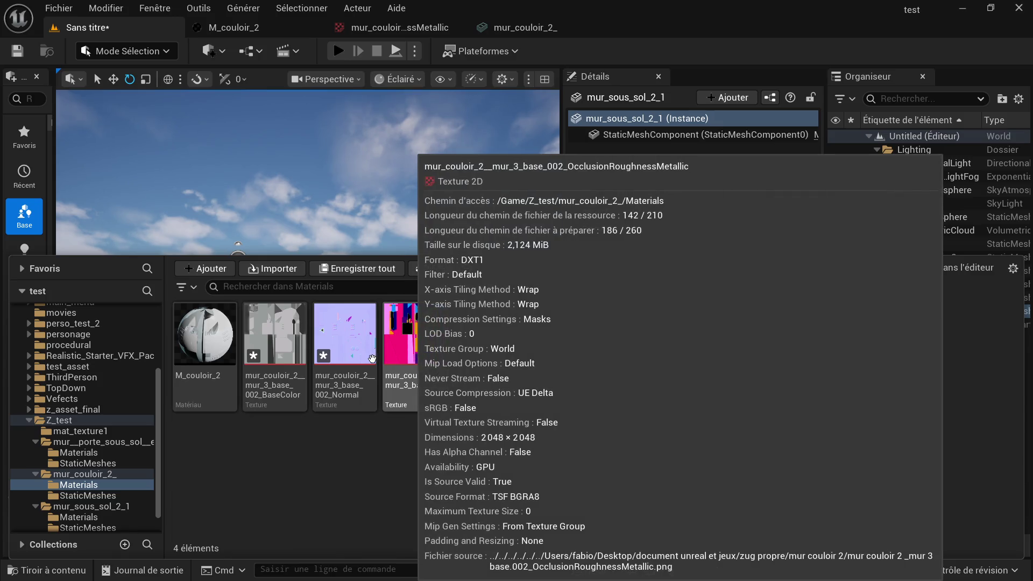
Step: Force-delete the three old textures, leaving only M_couloir_2 in the folder
{"action": "left_click", "coordinate": [408, 356]}
{"action": "left_click", "coordinate": [287, 349], "text": "shift"}
{"action": "key", "text": "Delete"}
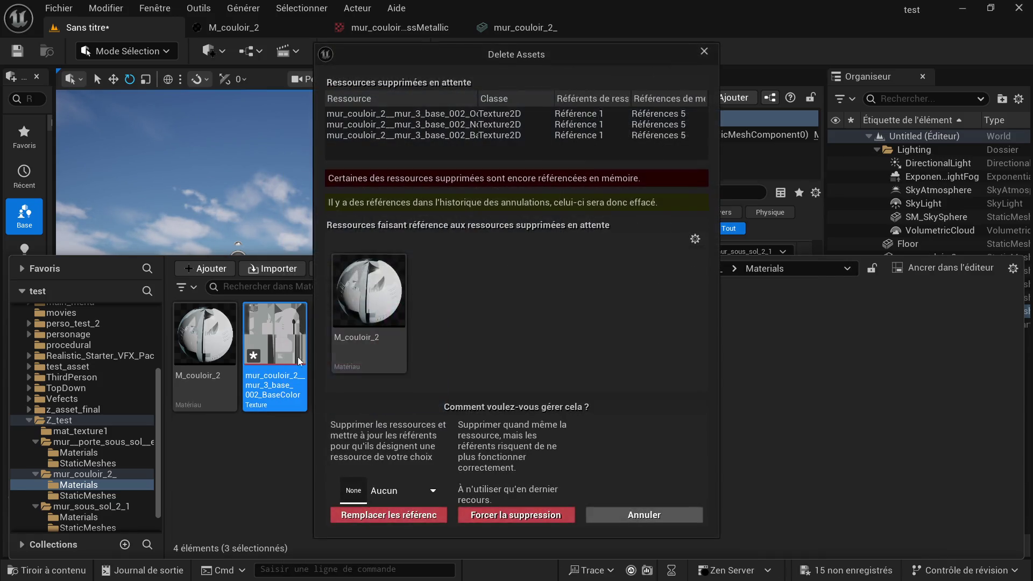
{"action": "left_click", "coordinate": [490, 514]}
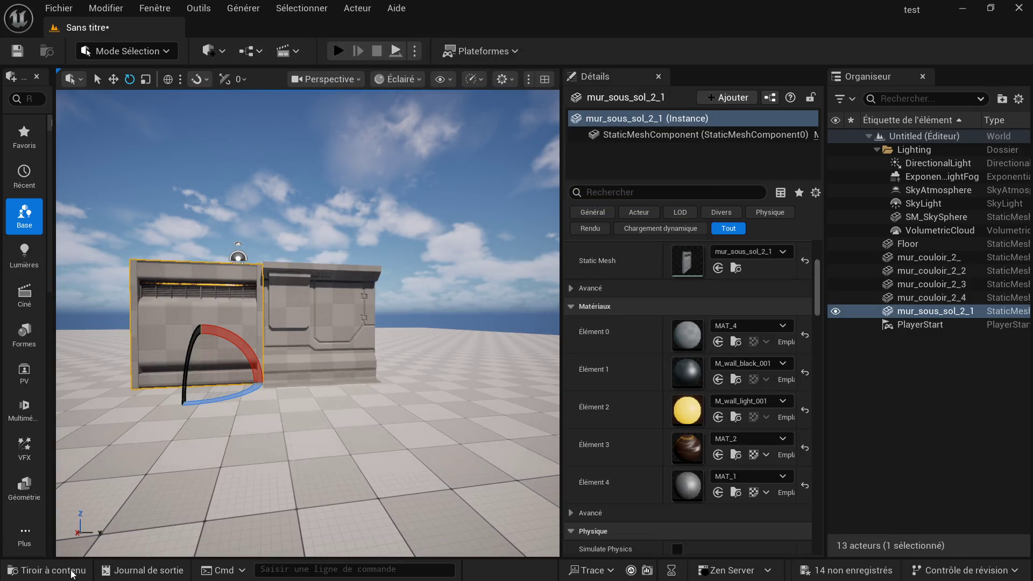
Step: Start an import into the Materials folder, cancel the file picker, and open the start menu
{"action": "left_click", "coordinate": [48, 570]}
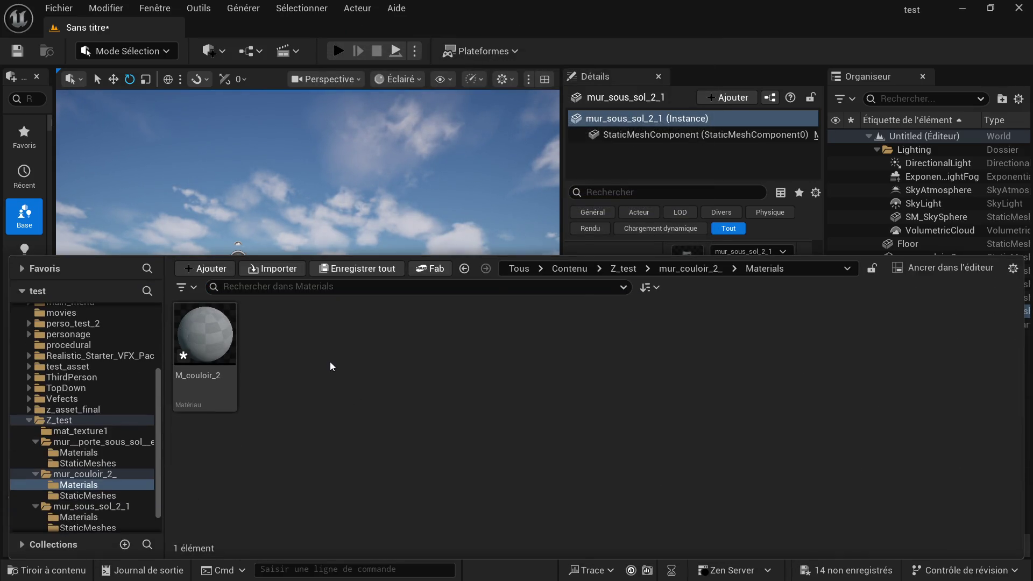
{"action": "right_click", "coordinate": [329, 362]}
{"action": "left_click", "coordinate": [384, 161]}
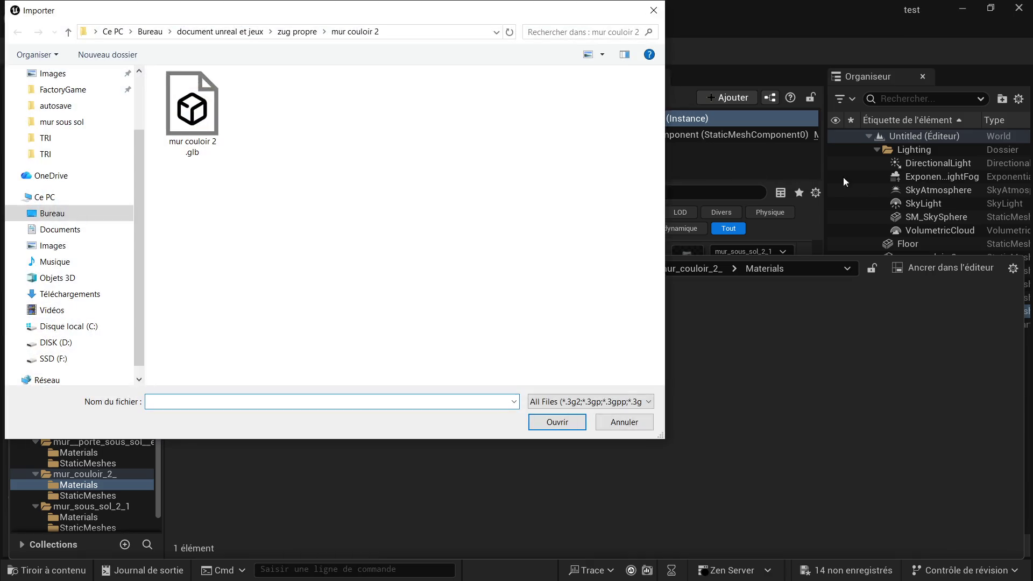
{"action": "left_click", "coordinate": [624, 423]}
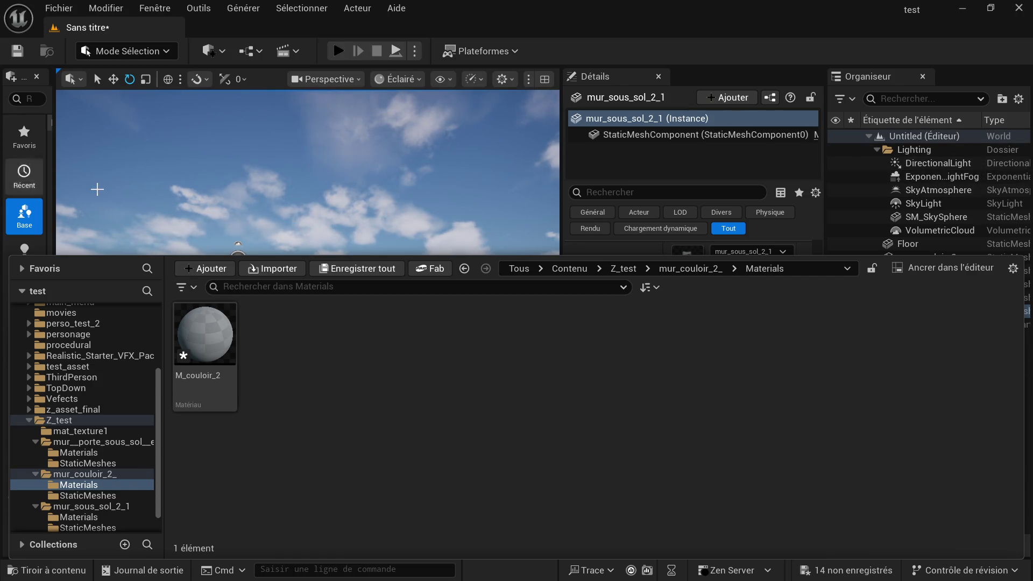
{"action": "key", "text": "super"}
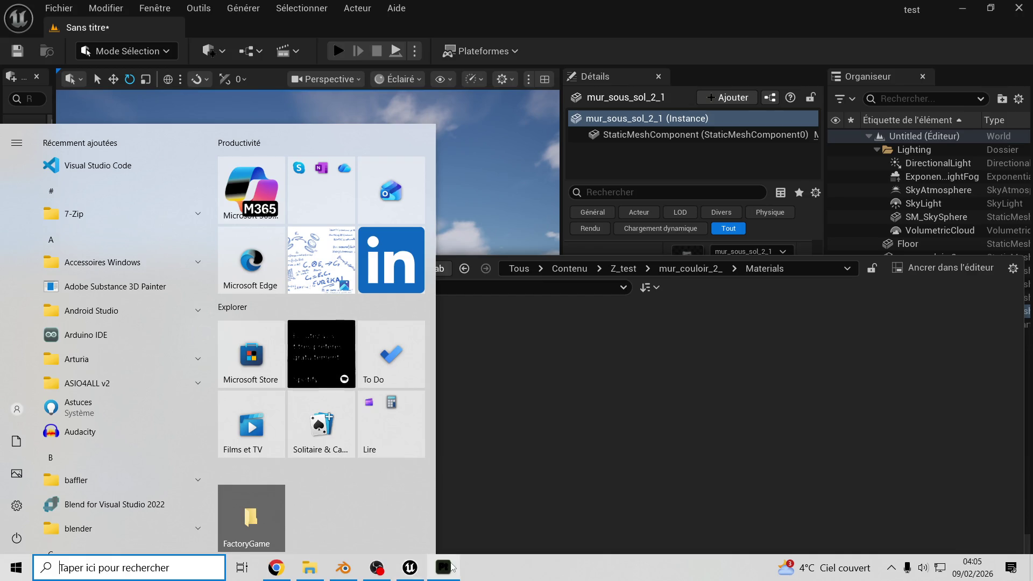
Step: Export the four 2048x2048 PNG textures of mur 3 base.002 from Painter and return to Unreal
{"action": "left_click", "coordinate": [451, 568]}
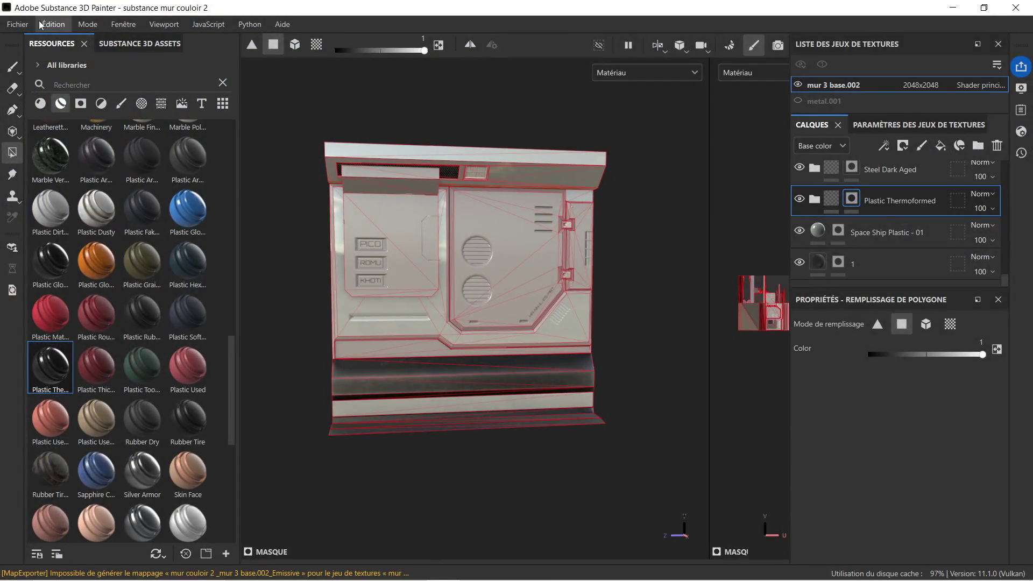
{"action": "left_click", "coordinate": [18, 25]}
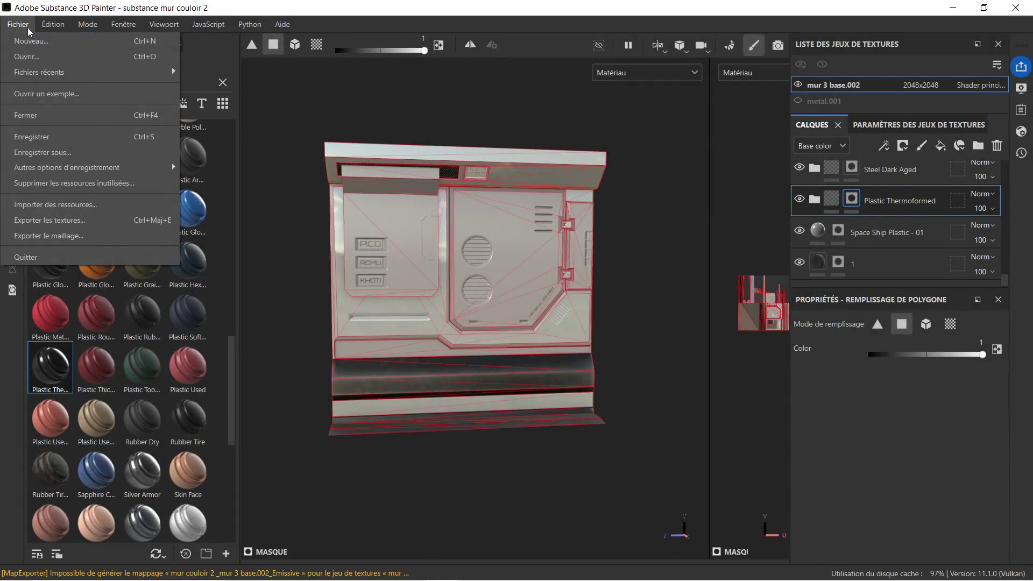
{"action": "left_click", "coordinate": [82, 219]}
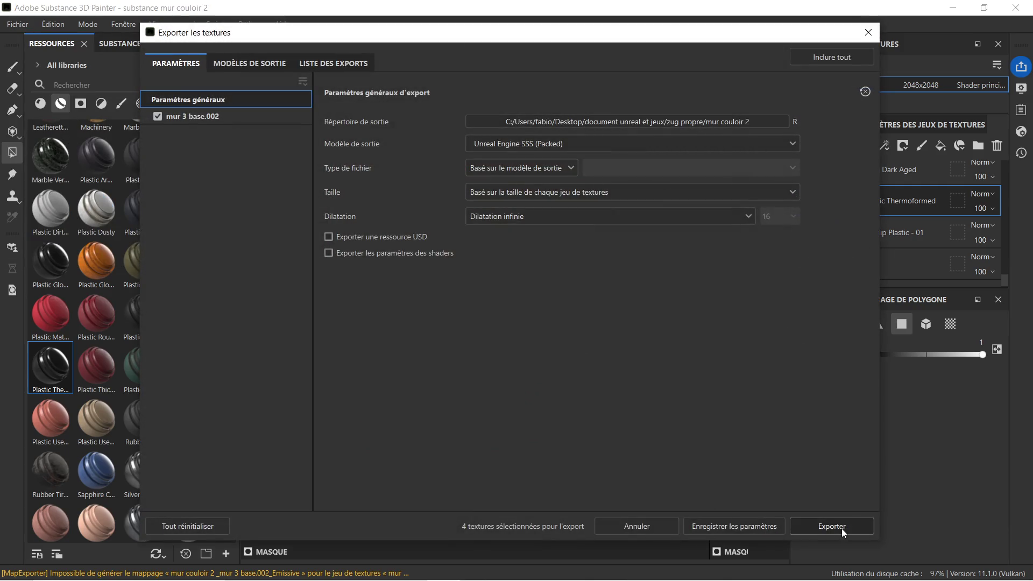
{"action": "left_click", "coordinate": [842, 529]}
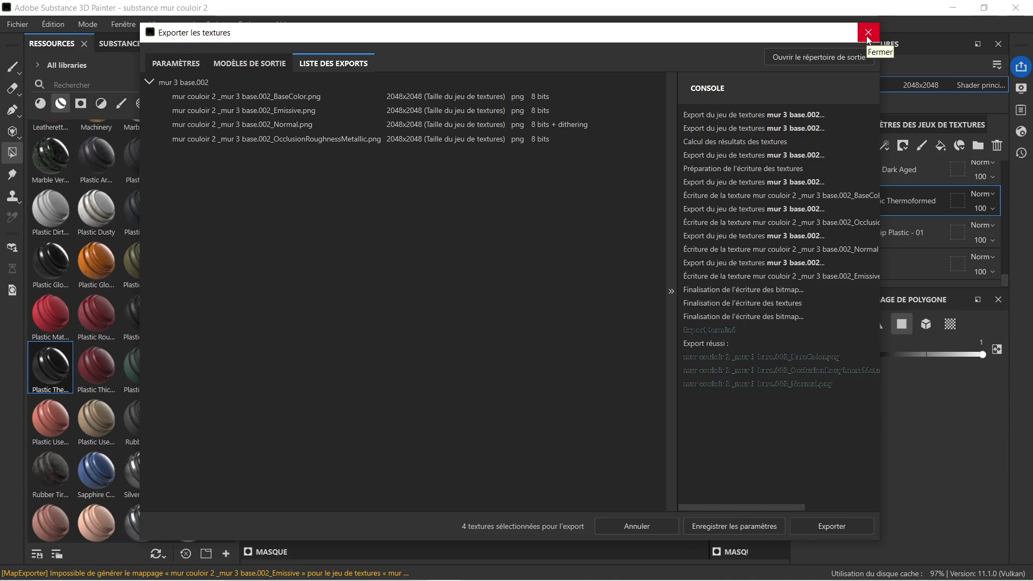
{"action": "left_click", "coordinate": [867, 33]}
{"action": "left_click", "coordinate": [954, 8]}
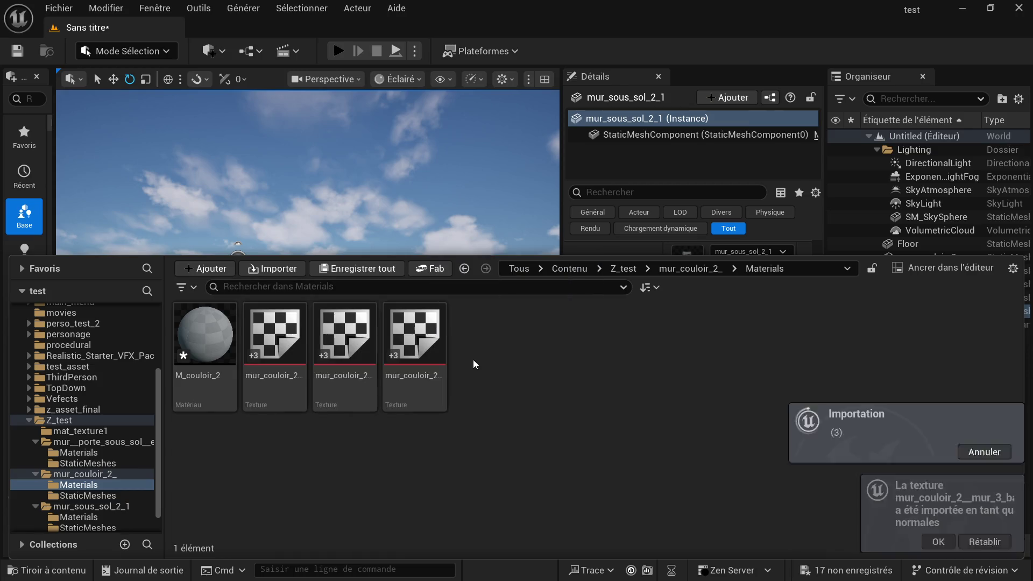
Step: Set the OcclusionRoughnessMetallic texture to sRGB off with Masks (no sRGB) compression and save it
{"action": "key", "text": "ctrl+alt"}
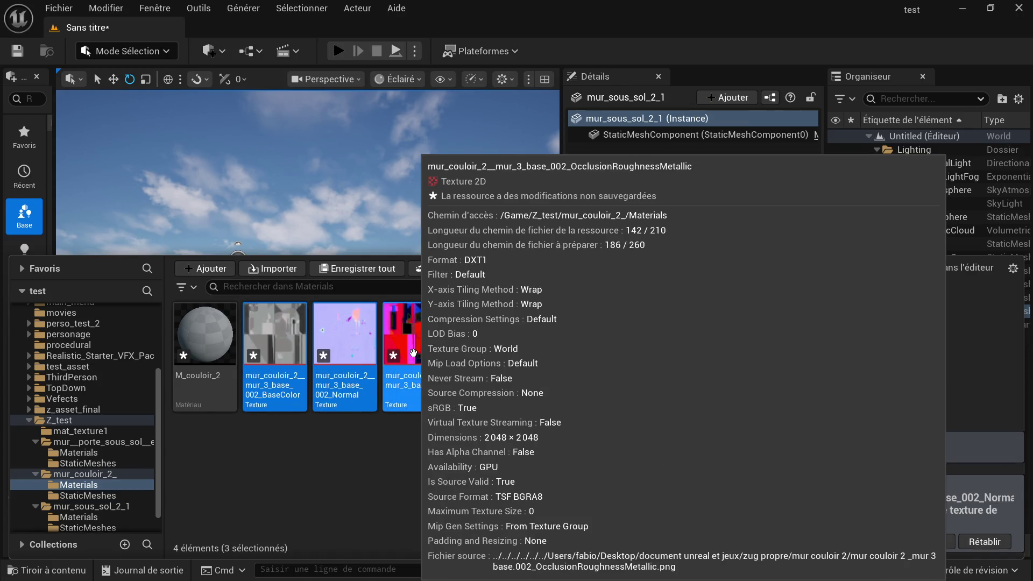
{"action": "double_click", "coordinate": [423, 378]}
{"action": "scroll", "coordinate": [932, 381], "scroll_direction": "down", "scroll_amount": 2}
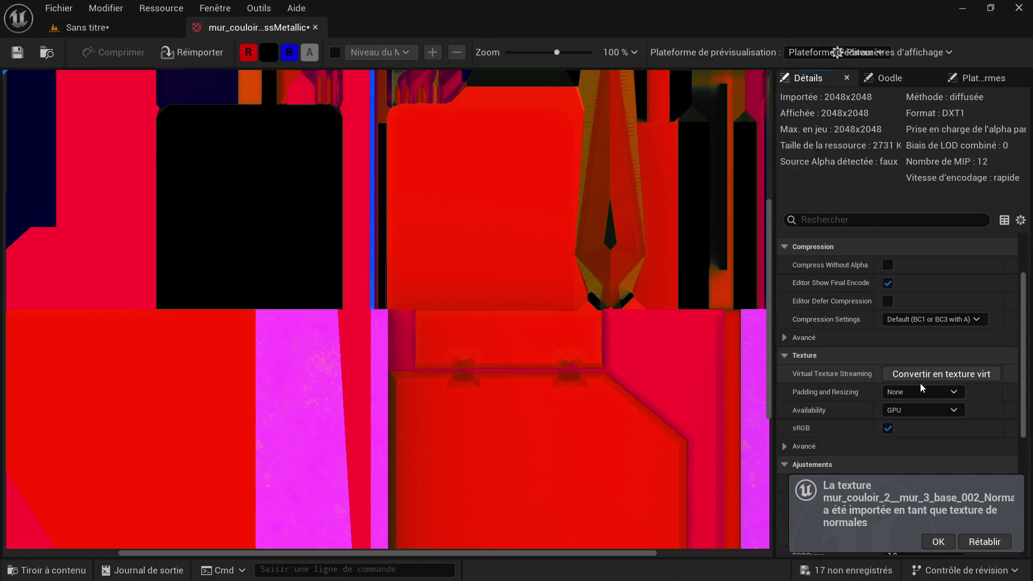
{"action": "scroll", "coordinate": [922, 382], "scroll_direction": "down", "scroll_amount": 1}
{"action": "scroll", "coordinate": [892, 403], "scroll_direction": "down", "scroll_amount": 1}
{"action": "left_click", "coordinate": [888, 343]}
{"action": "scroll", "coordinate": [891, 349], "scroll_direction": "up", "scroll_amount": 2}
{"action": "scroll", "coordinate": [902, 363], "scroll_direction": "up", "scroll_amount": 2}
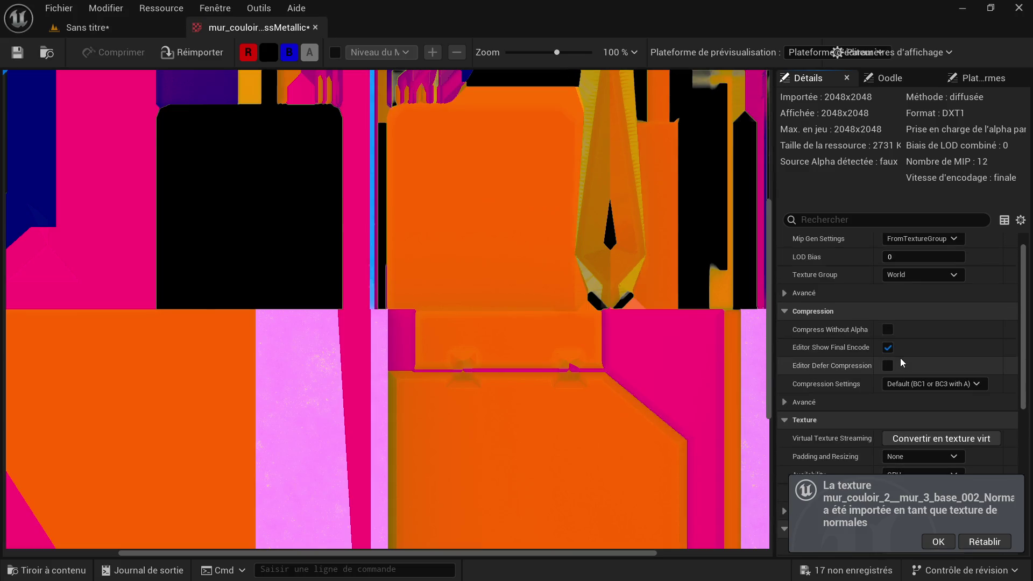
{"action": "left_click", "coordinate": [921, 384]}
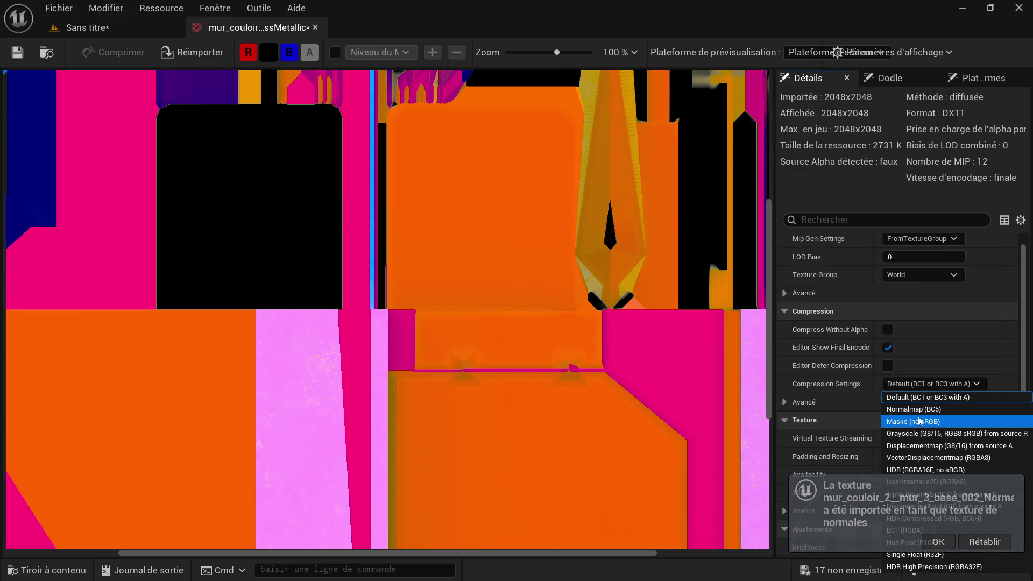
{"action": "left_click", "coordinate": [921, 420]}
{"action": "scroll", "coordinate": [687, 369], "scroll_direction": "down", "scroll_amount": 1}
{"action": "scroll", "coordinate": [404, 243], "scroll_direction": "down", "scroll_amount": 2}
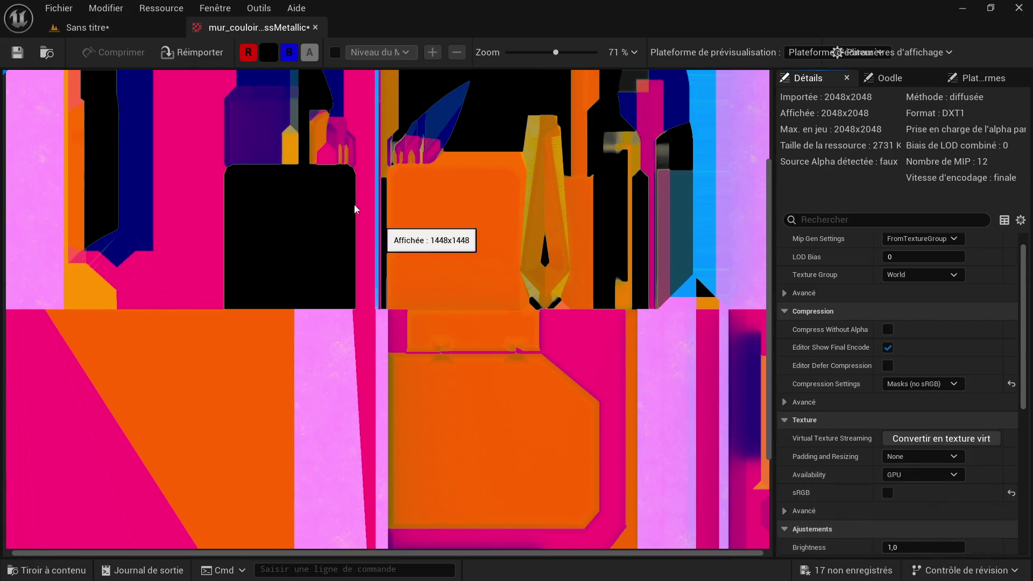
{"action": "left_click", "coordinate": [16, 52]}
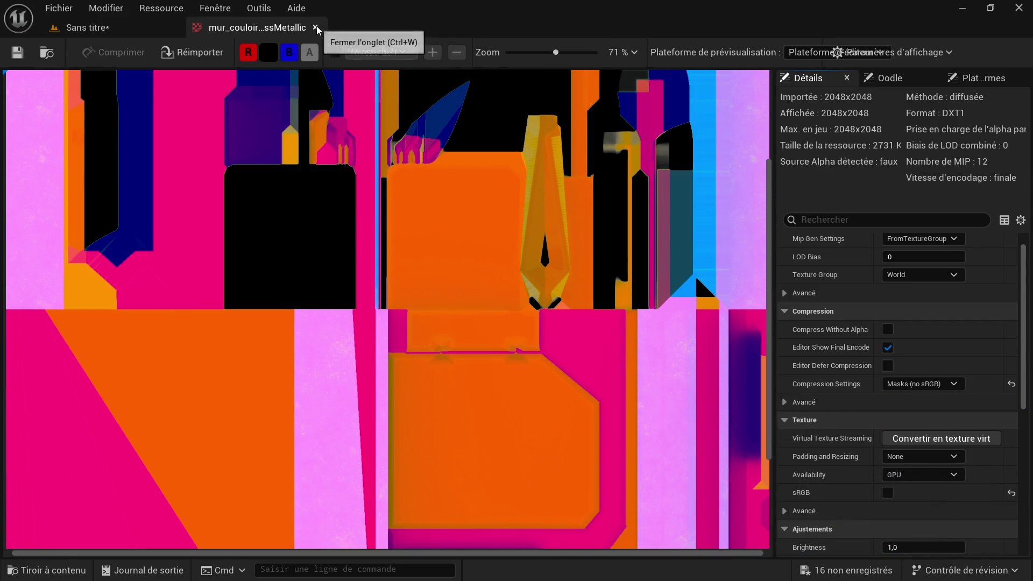
{"action": "left_click", "coordinate": [316, 27]}
Step: Select the M_couloir_2 material in the Materials folder
{"action": "left_click", "coordinate": [50, 570]}
{"action": "left_click", "coordinate": [212, 374]}
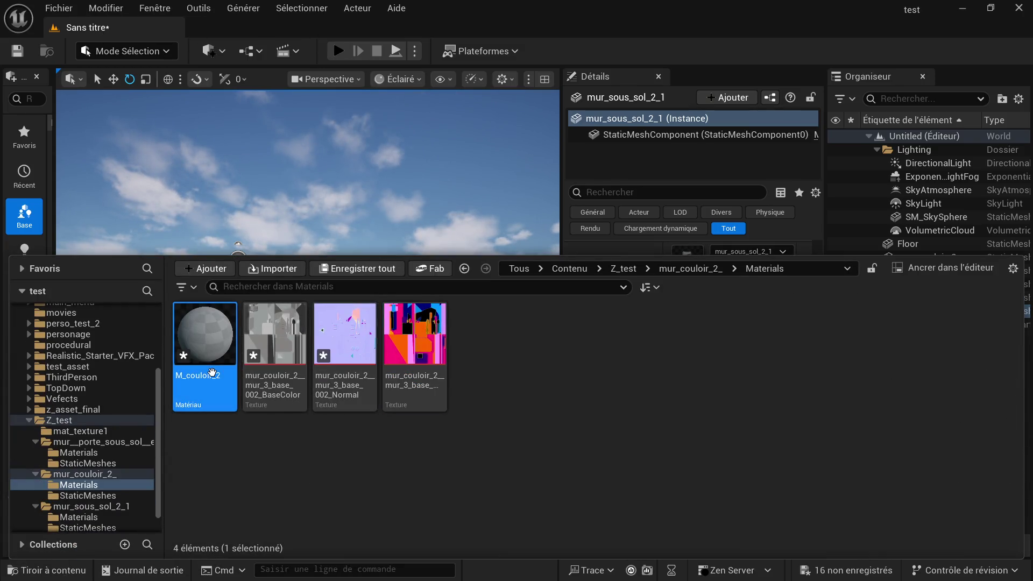
Step: Replace M_couloir_2's old Texture Sample nodes with the three newly imported textures
{"action": "double_click", "coordinate": [212, 374]}
{"action": "scroll", "coordinate": [488, 317], "scroll_direction": "down", "scroll_amount": 6}
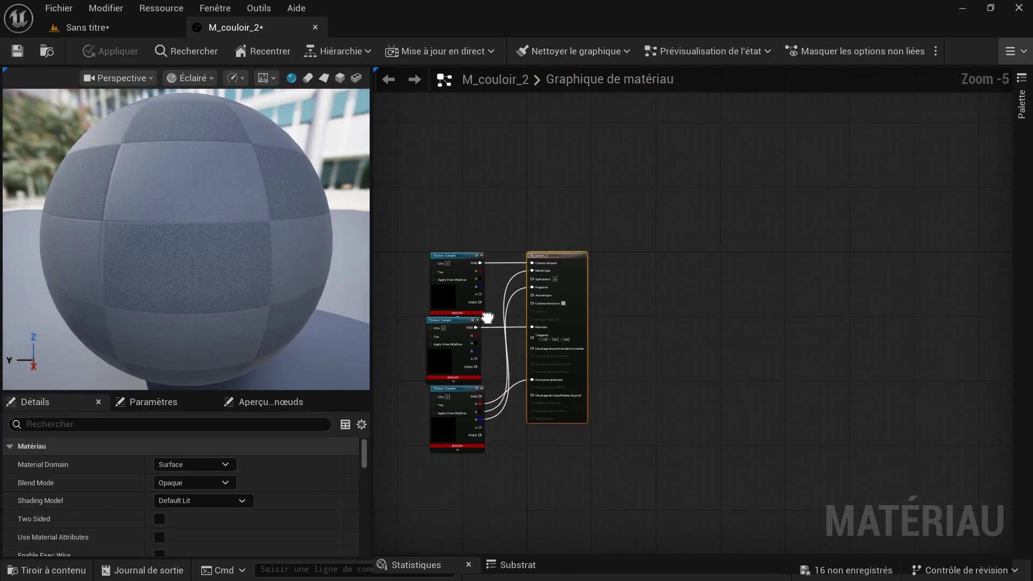
{"action": "left_click_drag", "start_coordinate": [469, 437], "coordinate": [469, 440]}
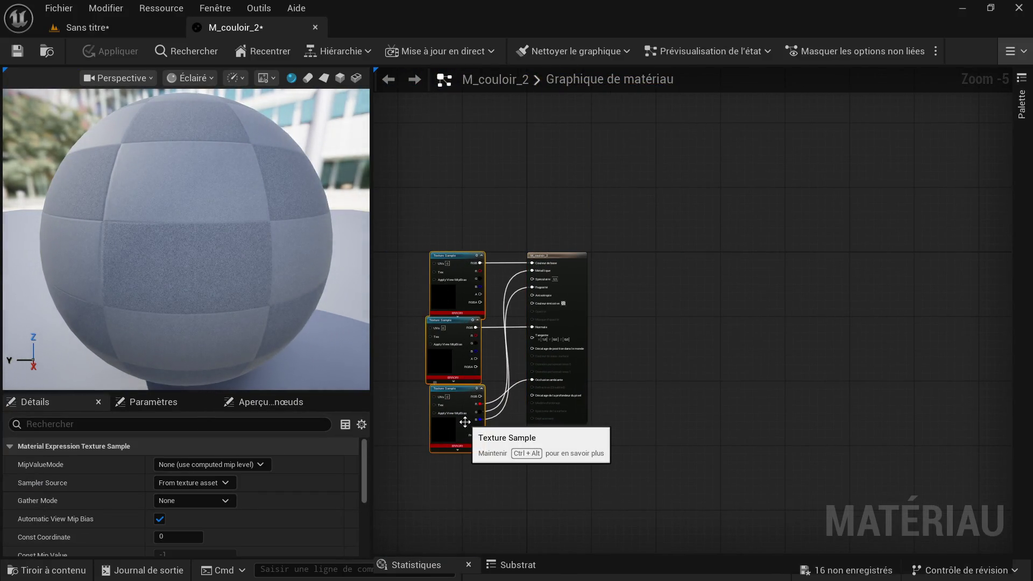
{"action": "key", "text": "Delete"}
{"action": "left_click", "coordinate": [58, 571]}
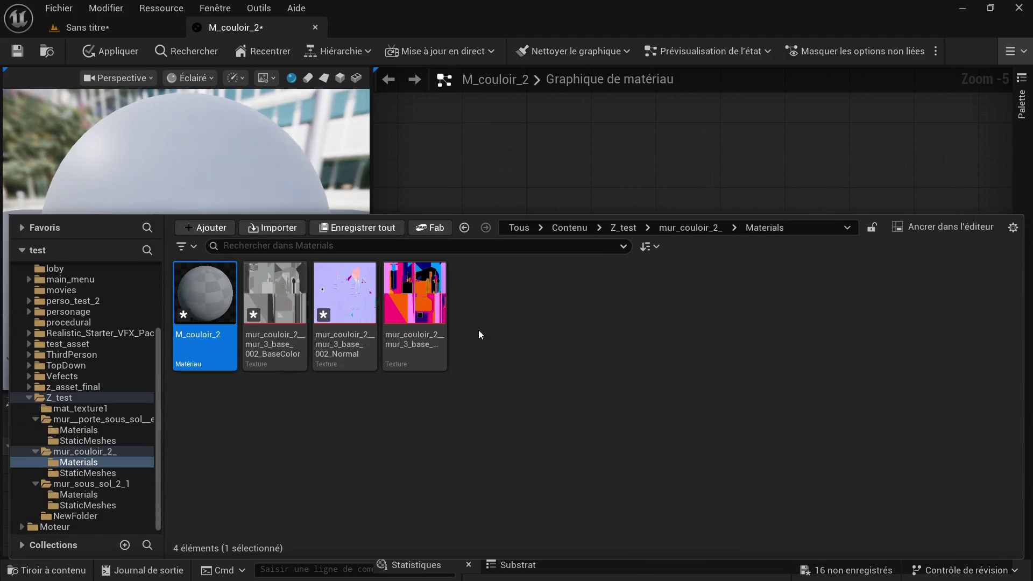
{"action": "left_click", "coordinate": [415, 315]}
{"action": "left_click", "coordinate": [283, 311], "text": "shift"}
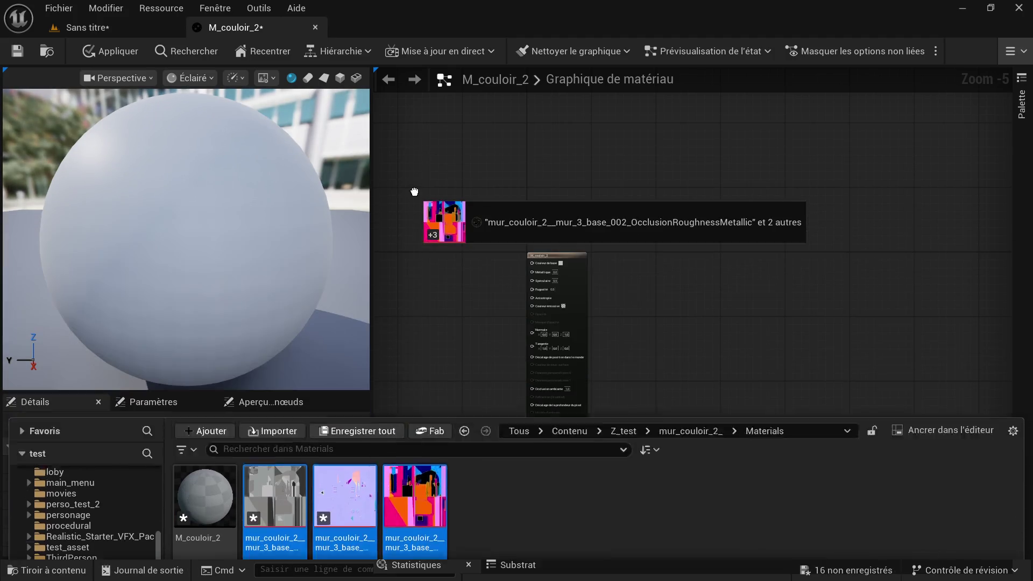
{"action": "left_click_drag", "start_coordinate": [283, 311], "coordinate": [413, 291]}
{"action": "scroll", "coordinate": [411, 295], "scroll_direction": "up", "scroll_amount": 3}
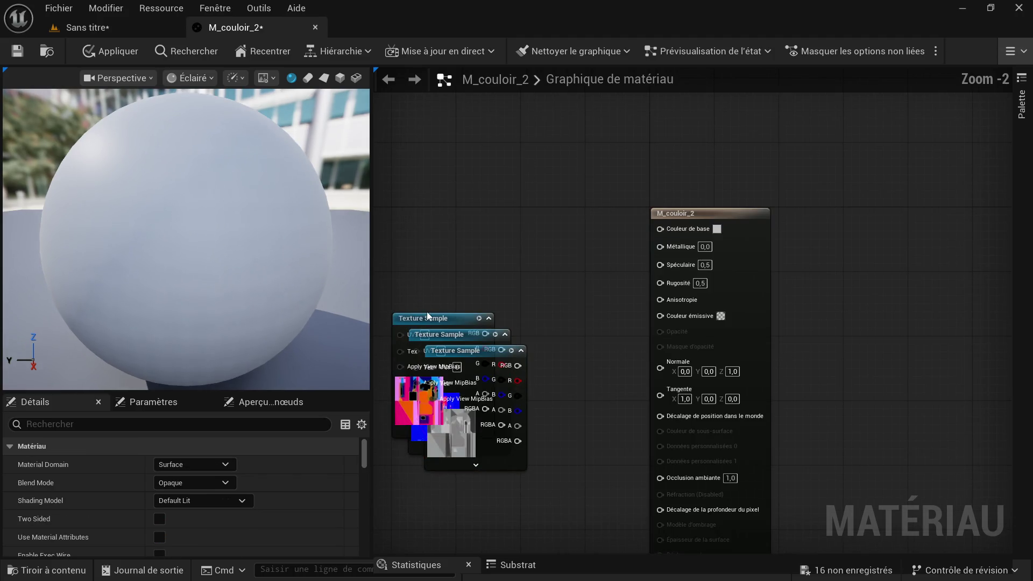
Step: Separate the stacked nodes and wire the BaseColor texture into Couleur de base
{"action": "left_click", "coordinate": [456, 360]}
{"action": "left_click", "coordinate": [476, 466]}
{"action": "mouse_move", "coordinate": [515, 353]}
{"action": "left_mouse_down"}
{"action": "mouse_move", "coordinate": [538, 110]}
{"action": "mouse_move", "coordinate": [629, 237]}
{"action": "mouse_move", "coordinate": [654, 223]}
{"action": "left_mouse_up"}
{"action": "left_click", "coordinate": [522, 311]}
{"action": "mouse_move", "coordinate": [463, 328]}
{"action": "left_mouse_down"}
{"action": "mouse_move", "coordinate": [526, 278]}
{"action": "mouse_move", "coordinate": [497, 471]}
{"action": "left_mouse_up"}
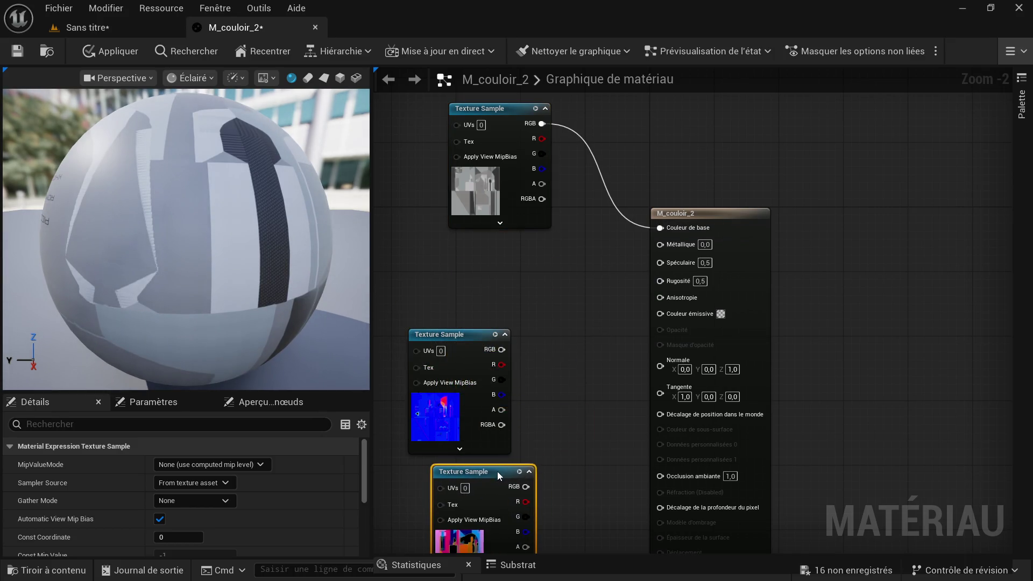
{"action": "mouse_move", "coordinate": [501, 349]}
{"action": "left_mouse_down"}
{"action": "mouse_move", "coordinate": [614, 376]}
{"action": "mouse_move", "coordinate": [660, 369]}
{"action": "left_mouse_up"}
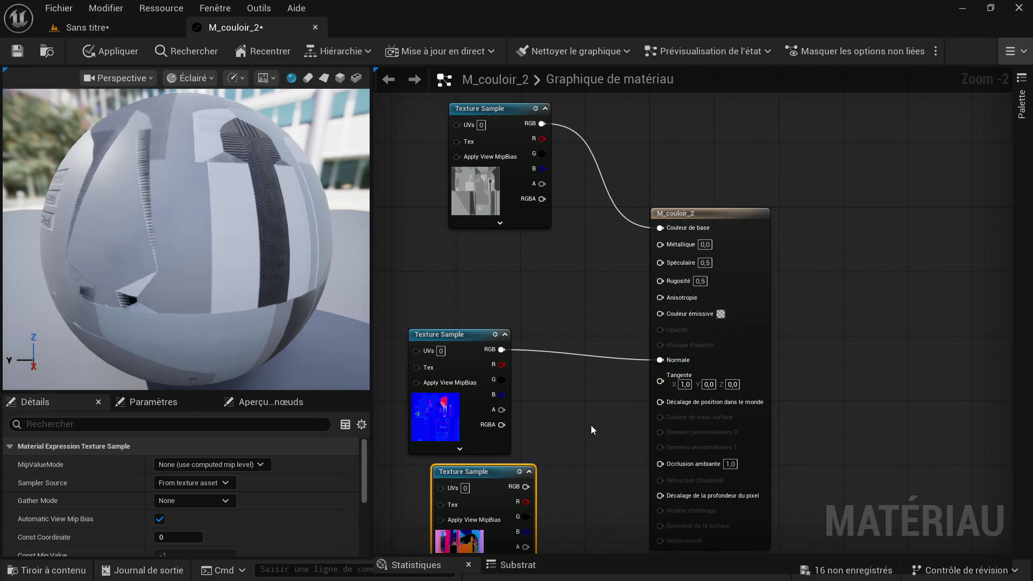
{"action": "scroll", "coordinate": [593, 424], "scroll_direction": "up", "scroll_amount": 1}
{"action": "scroll", "coordinate": [603, 299], "scroll_direction": "up", "scroll_amount": 1}
Step: Wire ORM R/G/B to Occlusion ambiante, Rugosité and Métallique, apply, and return to the level
{"action": "left_click_drag", "start_coordinate": [553, 378], "coordinate": [730, 330]}
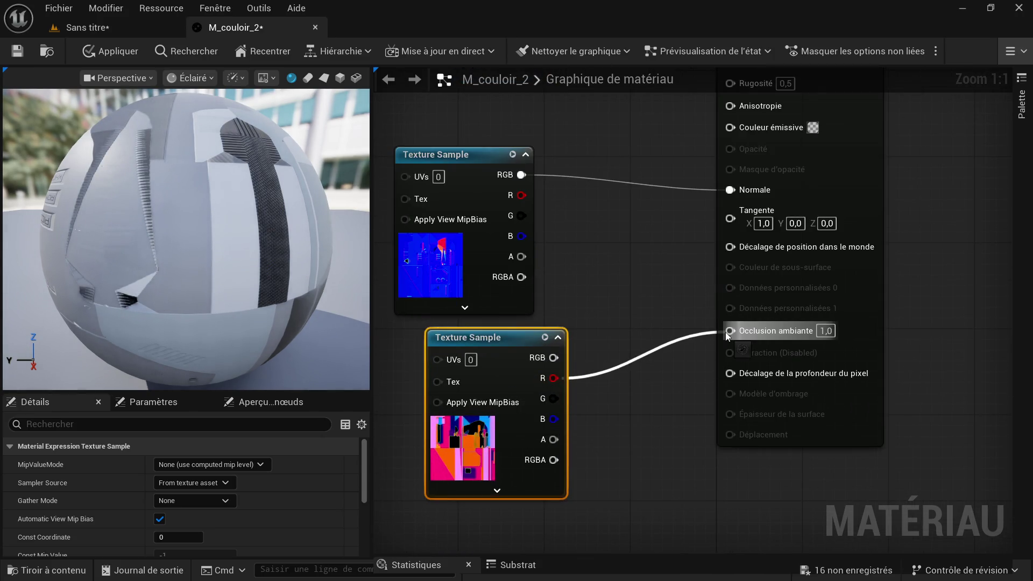
{"action": "left_click_drag", "start_coordinate": [554, 399], "coordinate": [737, 133]}
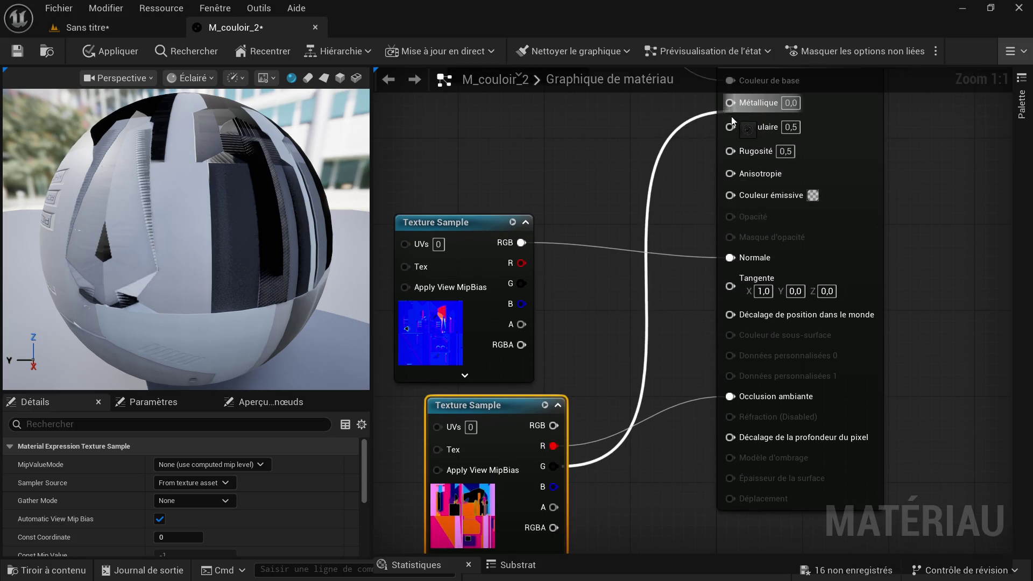
{"action": "left_click_drag", "start_coordinate": [737, 133], "coordinate": [732, 149]}
{"action": "left_click_drag", "start_coordinate": [554, 486], "coordinate": [731, 103]}
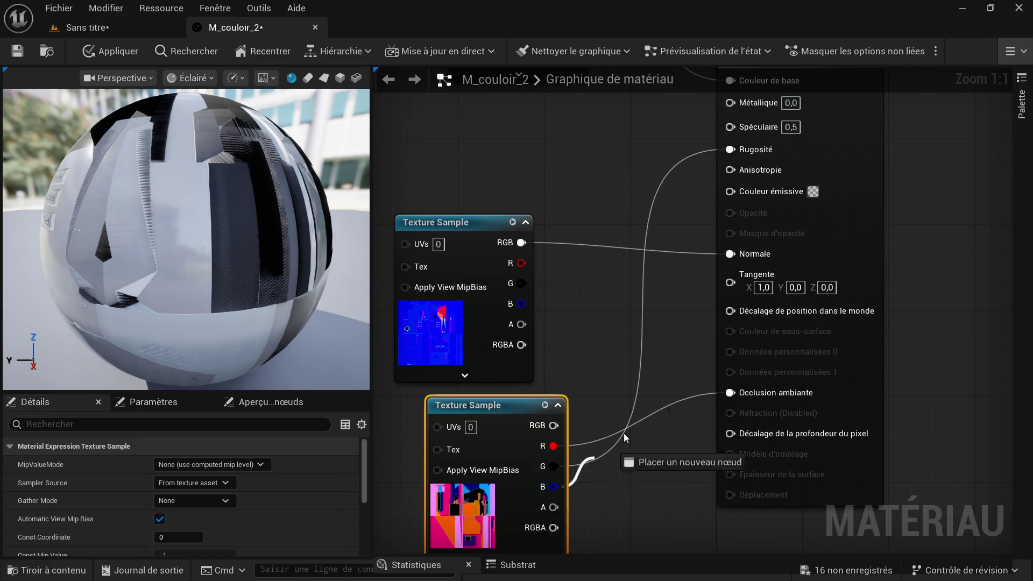
{"action": "scroll", "coordinate": [582, 209], "scroll_direction": "down", "scroll_amount": 3}
{"action": "scroll", "coordinate": [583, 205], "scroll_direction": "down", "scroll_amount": 1}
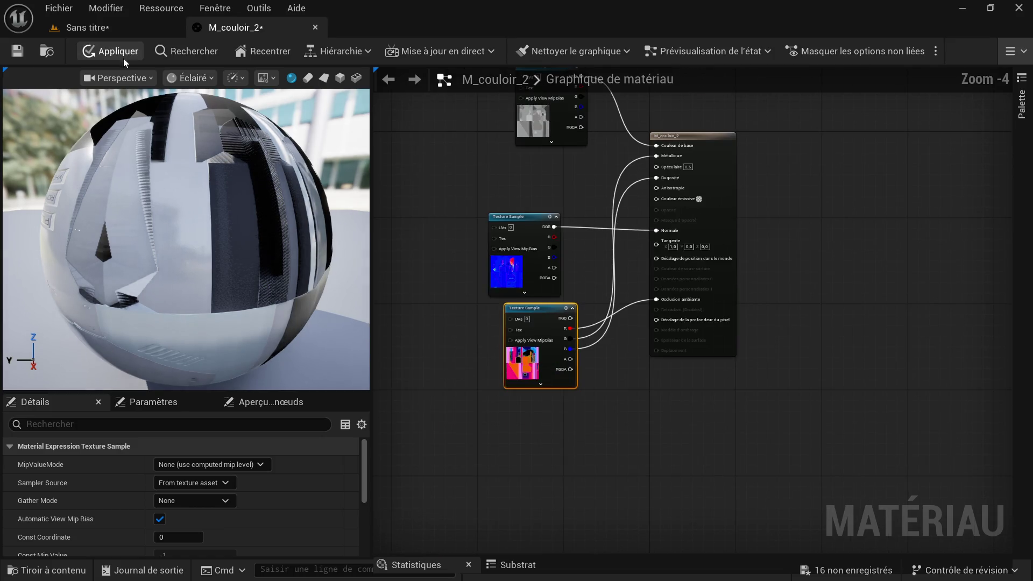
{"action": "left_click", "coordinate": [18, 52]}
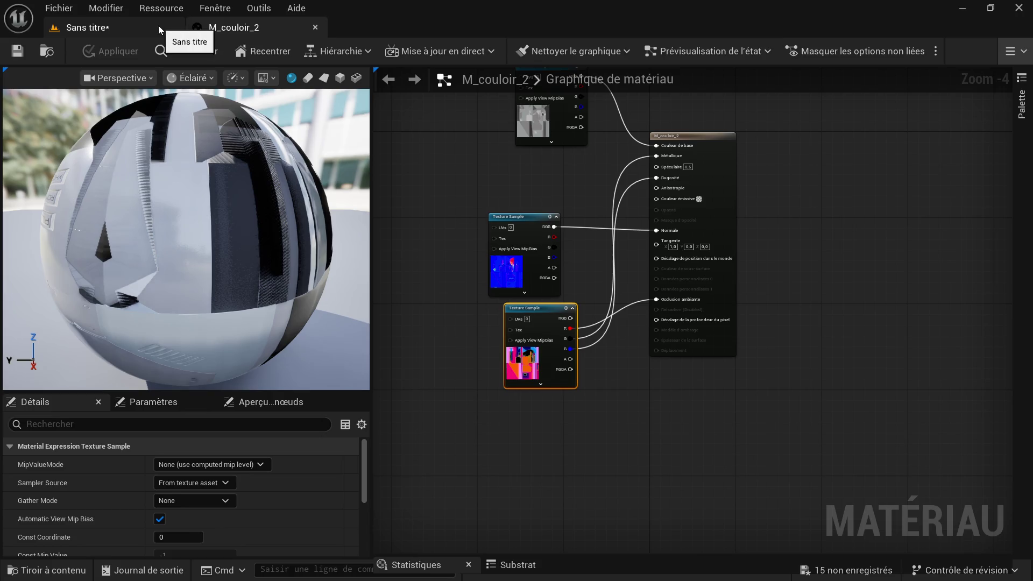
{"action": "left_click", "coordinate": [158, 25]}
{"action": "right_click_drag", "start_coordinate": [356, 328], "coordinate": [395, 319]}
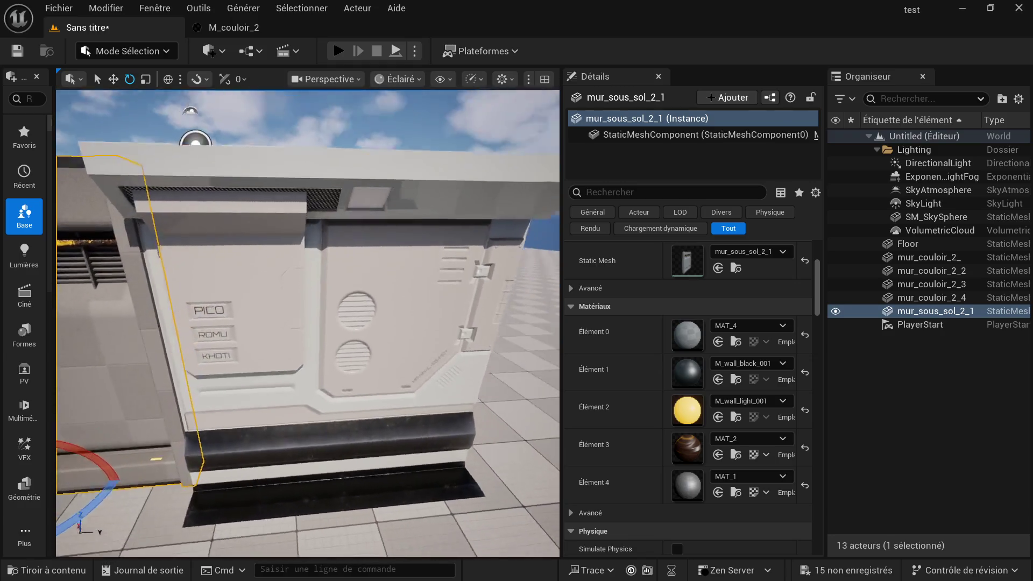
{"action": "right_click_drag", "start_coordinate": [336, 207], "coordinate": [336, 206]}
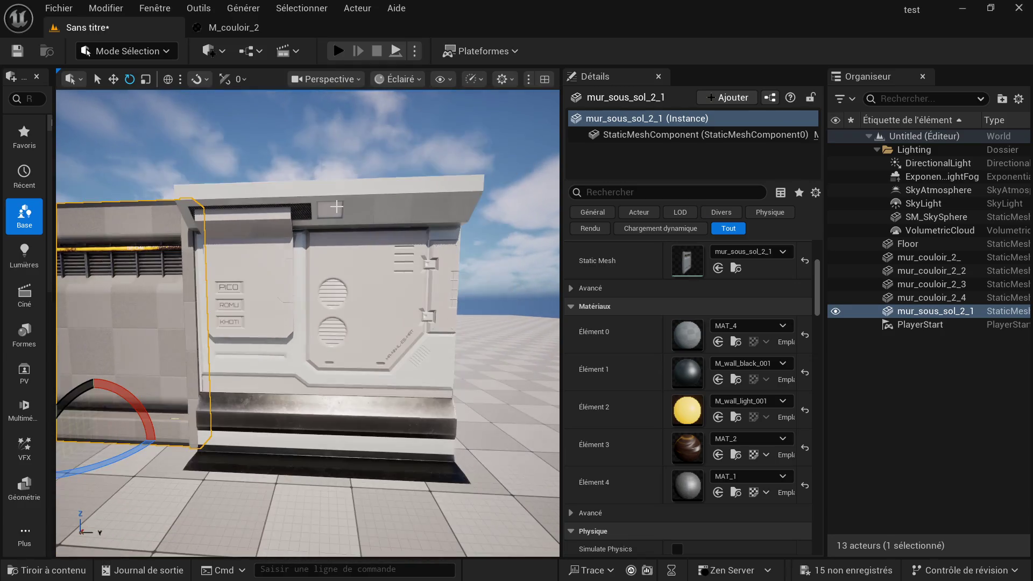
{"action": "right_click_drag", "start_coordinate": [332, 286], "coordinate": [301, 321]}
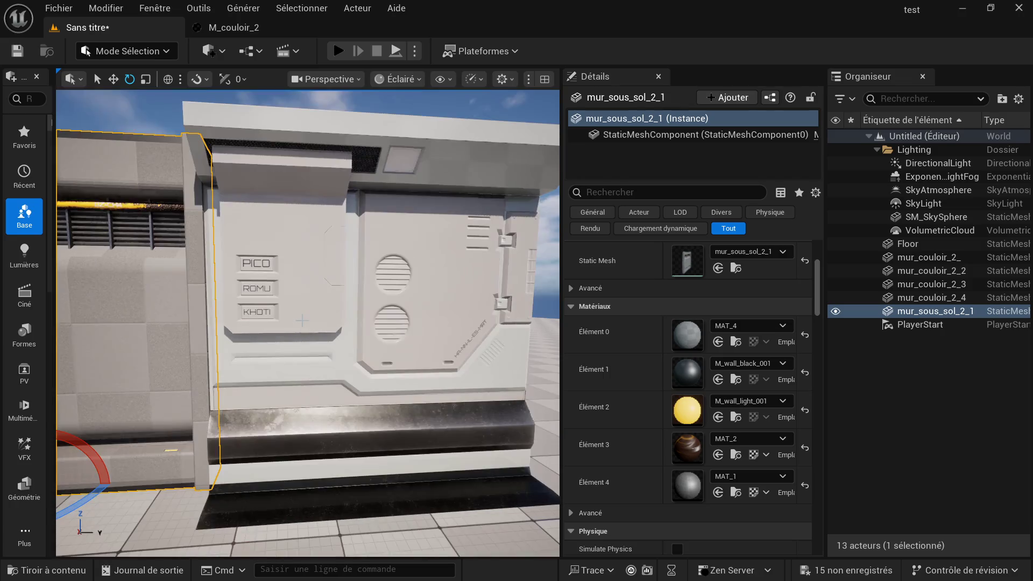
{"action": "right_click_drag", "start_coordinate": [330, 325], "coordinate": [448, 335]}
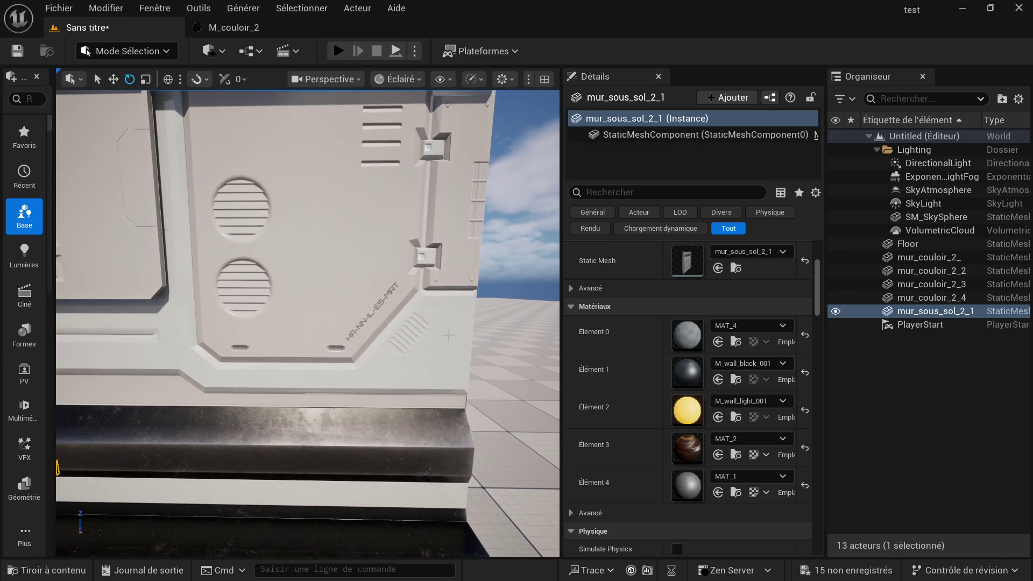
{"action": "scroll", "coordinate": [449, 336], "scroll_direction": "up", "scroll_amount": 2}
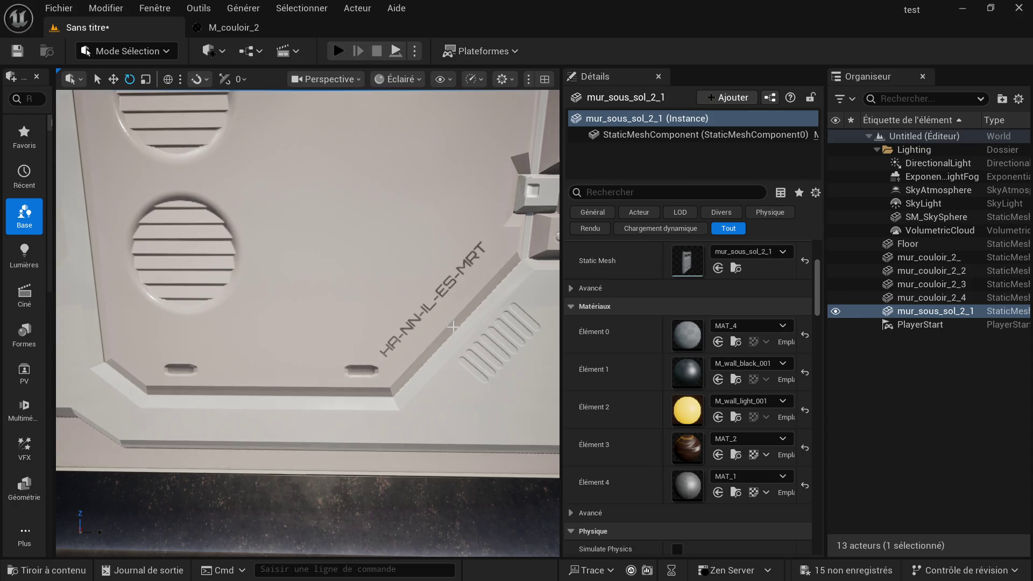
{"action": "scroll", "coordinate": [453, 326], "scroll_direction": "down", "scroll_amount": 5}
{"action": "scroll", "coordinate": [308, 323], "scroll_direction": "up", "scroll_amount": 2}
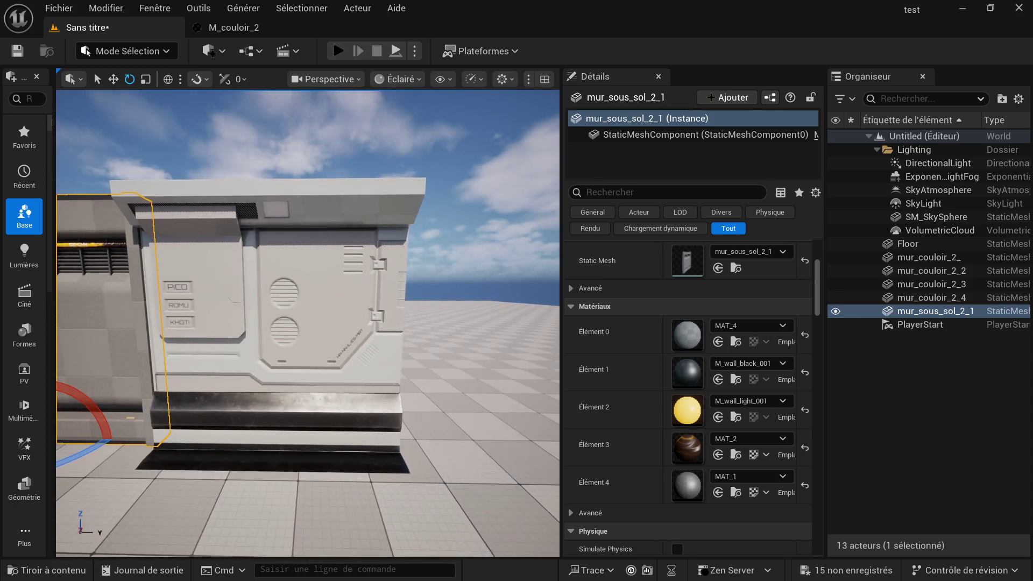
{"action": "scroll", "coordinate": [307, 323], "scroll_direction": "up", "scroll_amount": 1}
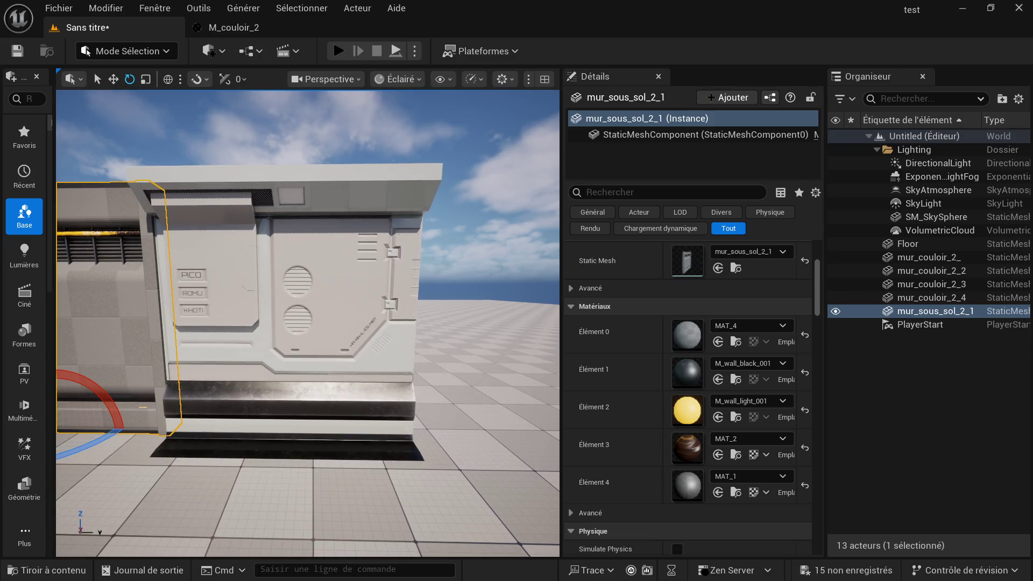
{"action": "scroll", "coordinate": [310, 387], "scroll_direction": "down", "scroll_amount": 1}
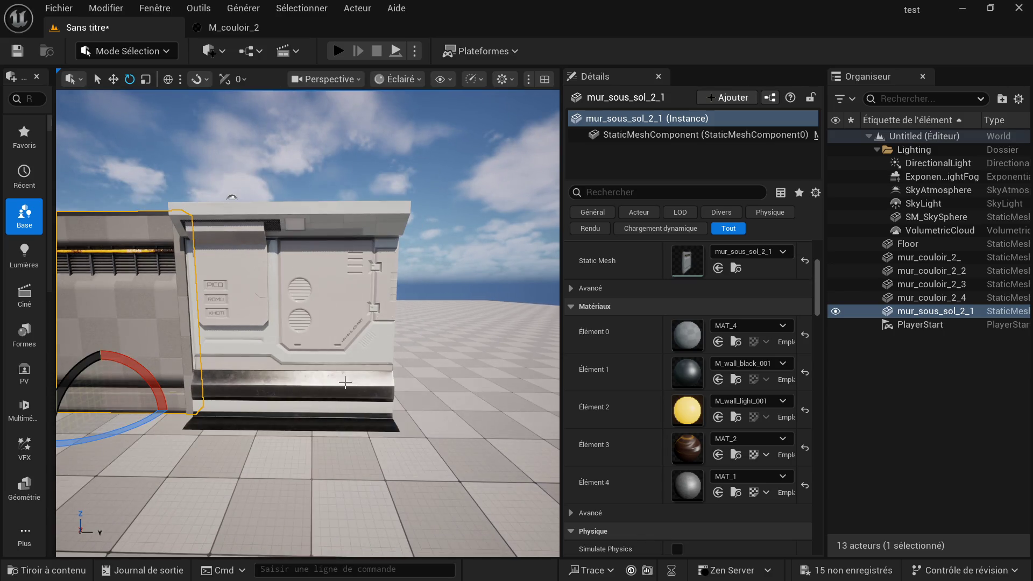
{"action": "right_click_drag", "start_coordinate": [308, 323], "coordinate": [266, 323]}
{"action": "scroll", "coordinate": [307, 322], "scroll_direction": "down", "scroll_amount": 1}
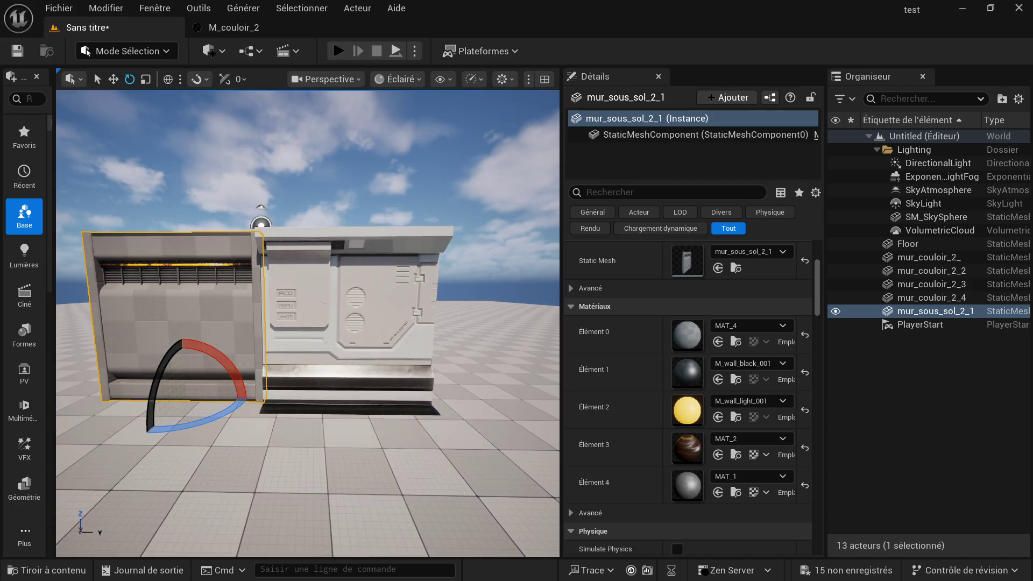
{"action": "scroll", "coordinate": [308, 323], "scroll_direction": "down", "scroll_amount": 1}
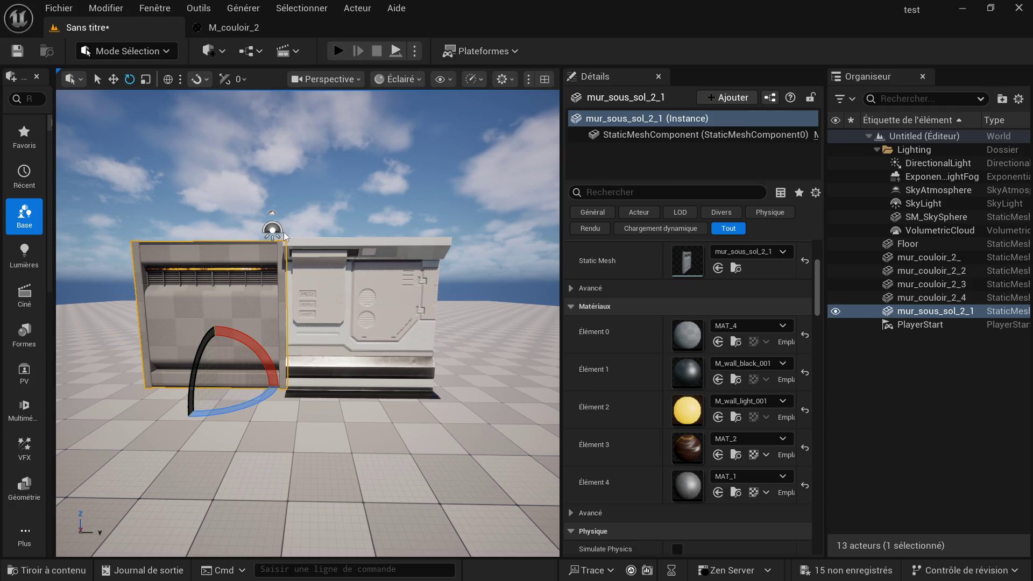
{"action": "key", "text": "alt+p"}
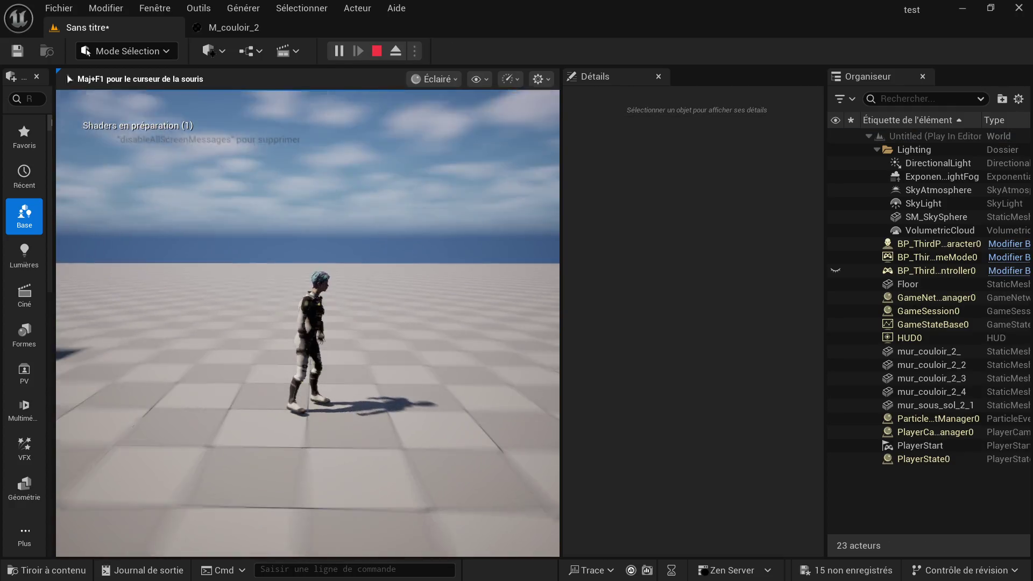
Step: Walk the character around the textured wall with WASD, then end the play session with Esc
{"action": "key", "text": "w"}
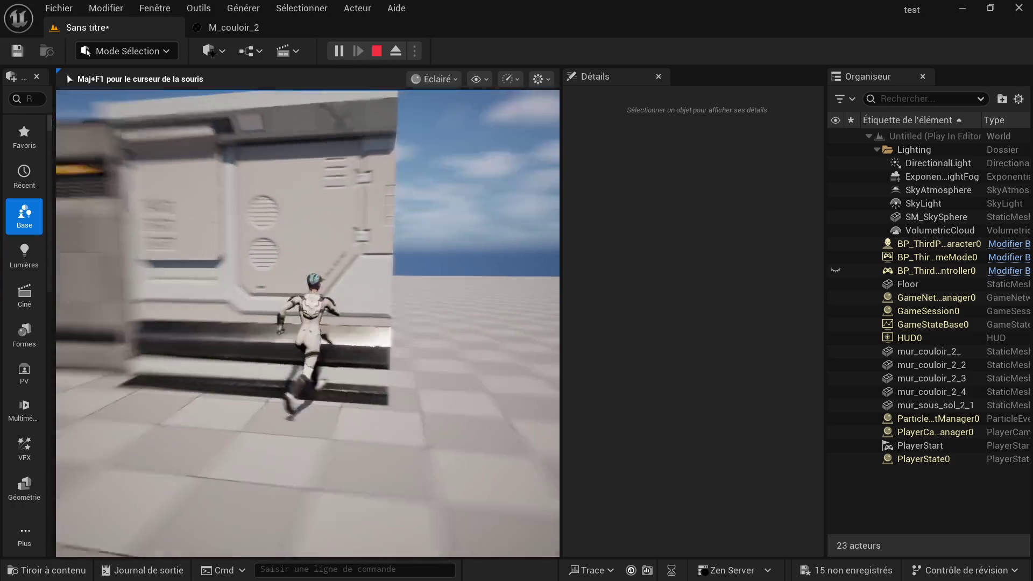
{"action": "key", "text": "w"}
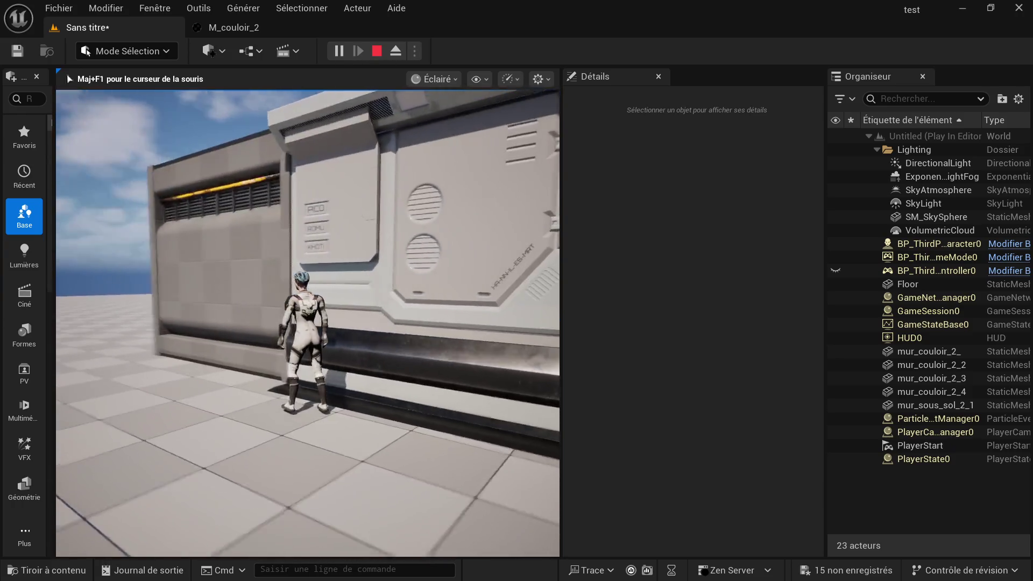
{"action": "key", "text": "s"}
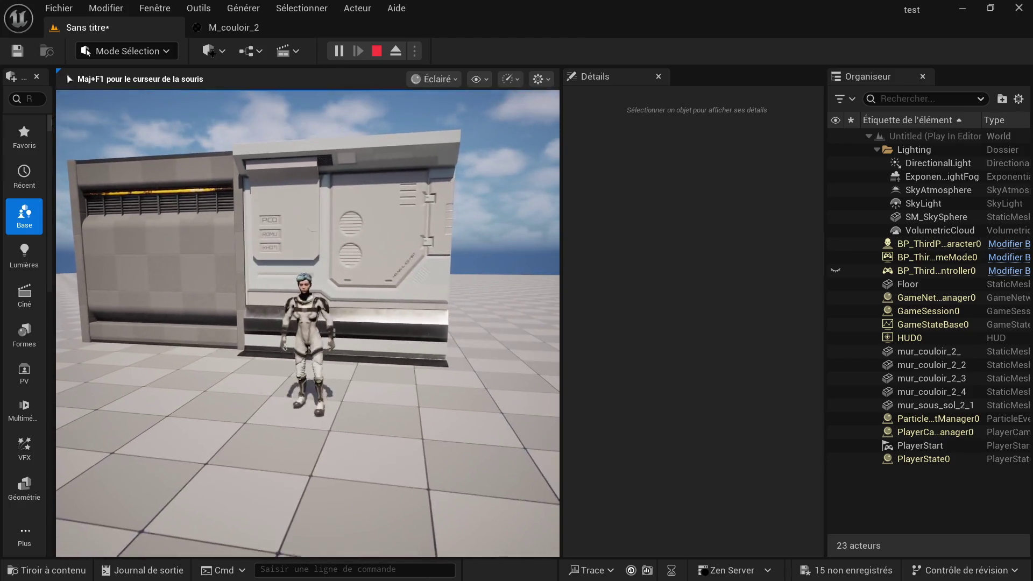
{"action": "key", "text": "w"}
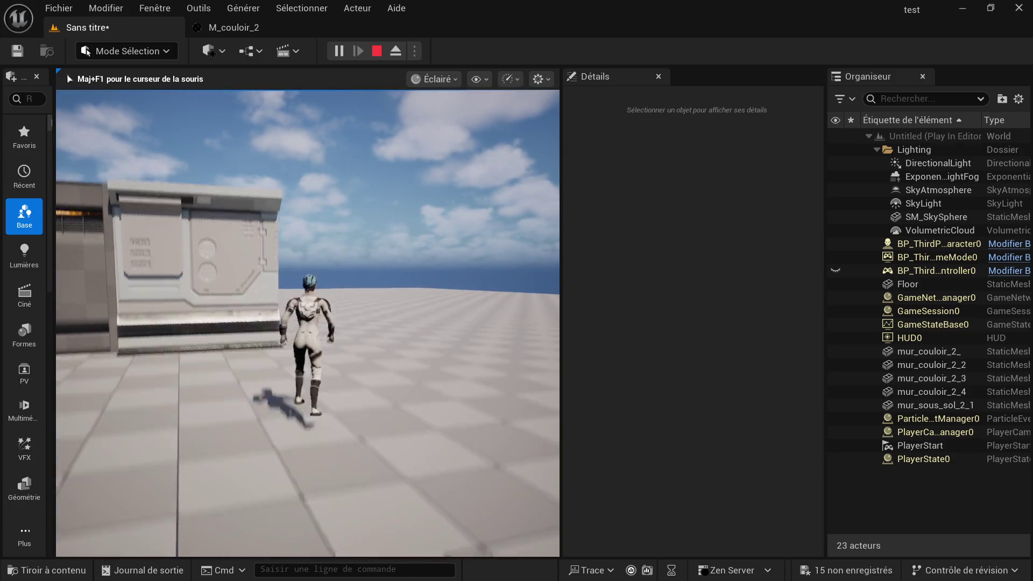
{"action": "key", "text": "s"}
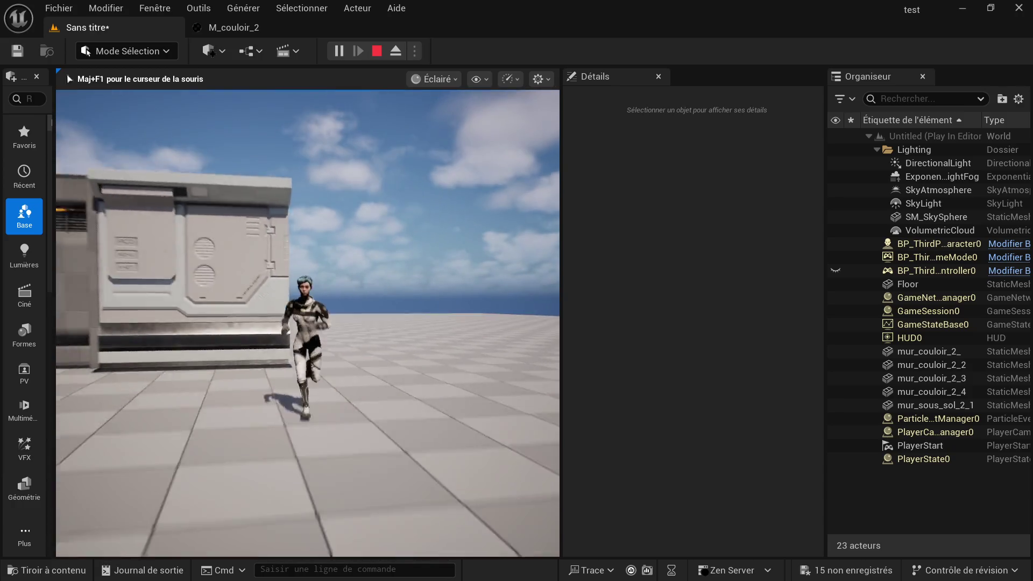
{"action": "key", "text": "w"}
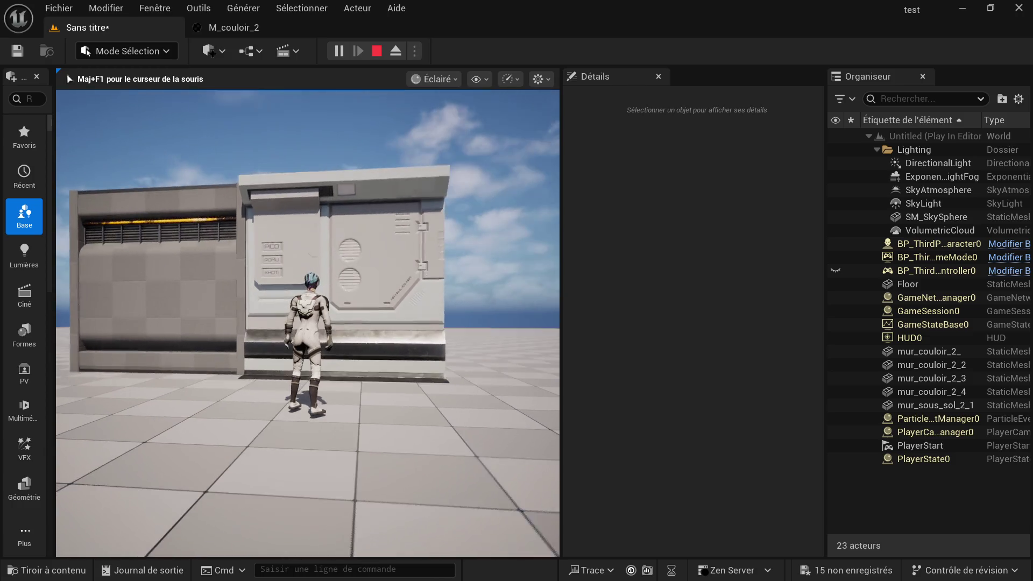
{"action": "key", "text": "w"}
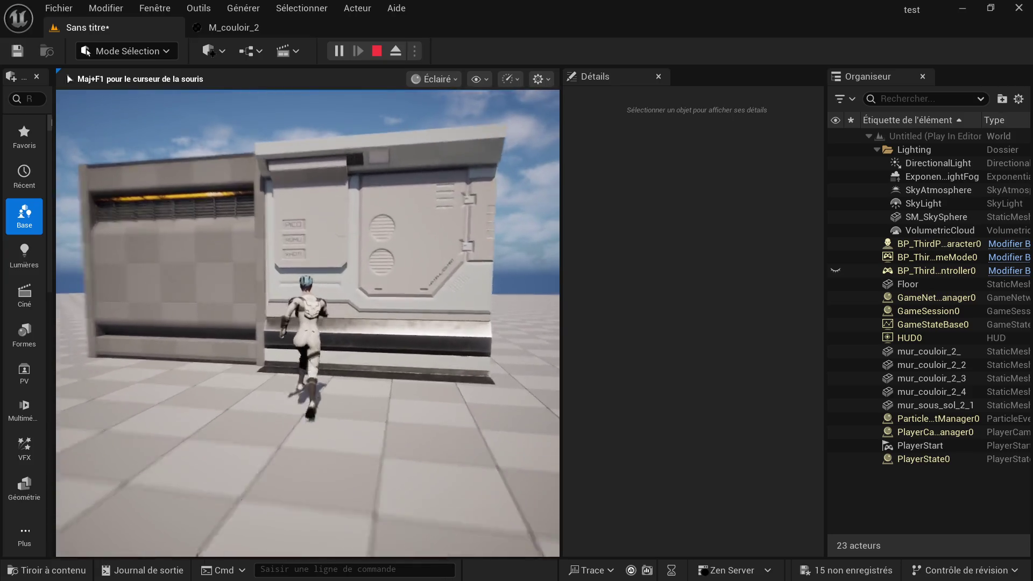
{"action": "key", "text": "d"}
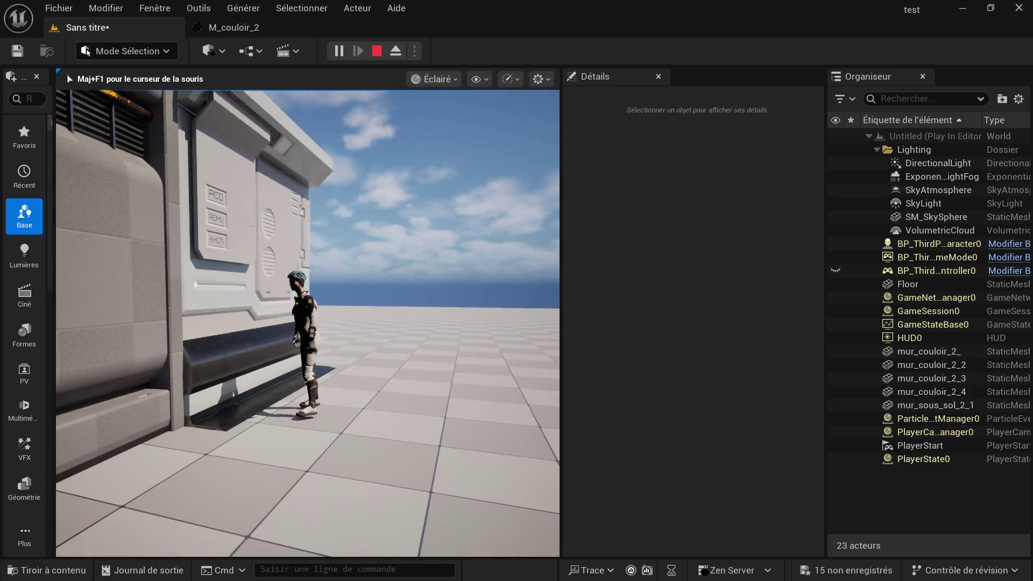
{"action": "key", "text": "s"}
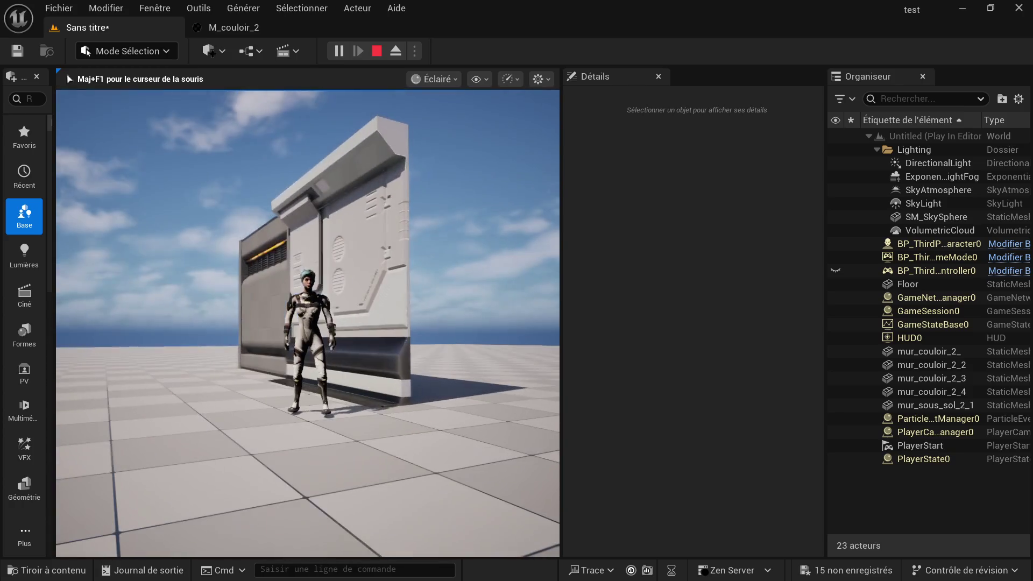
{"action": "key", "text": "w"}
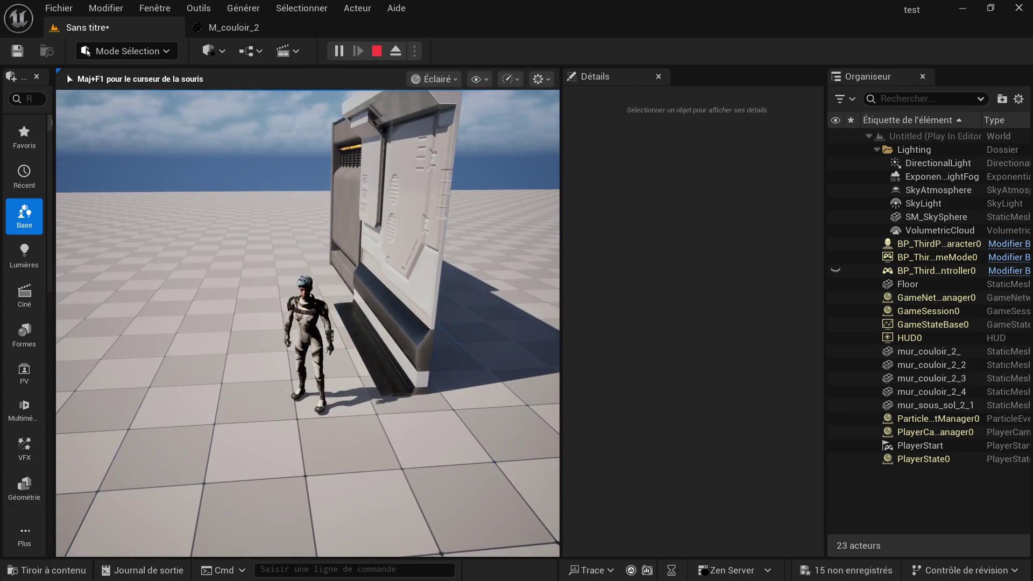
{"action": "key", "text": "s"}
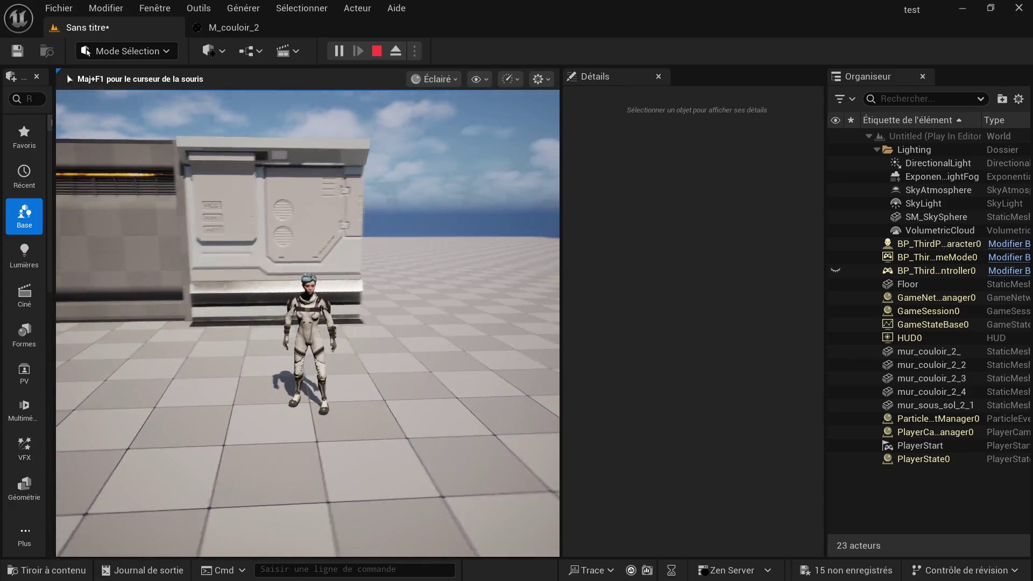
{"action": "key", "text": "d"}
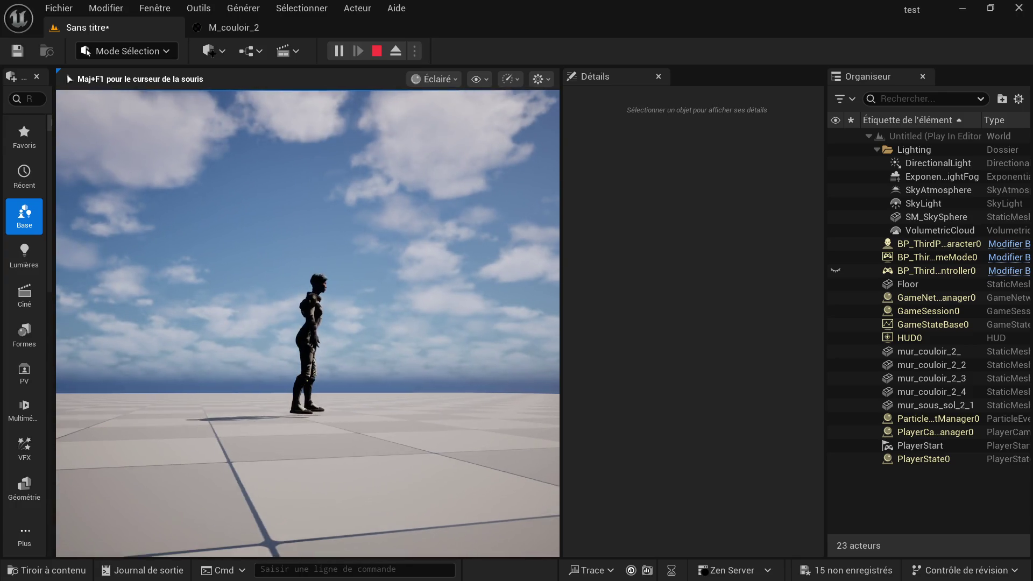
{"action": "key", "text": "w"}
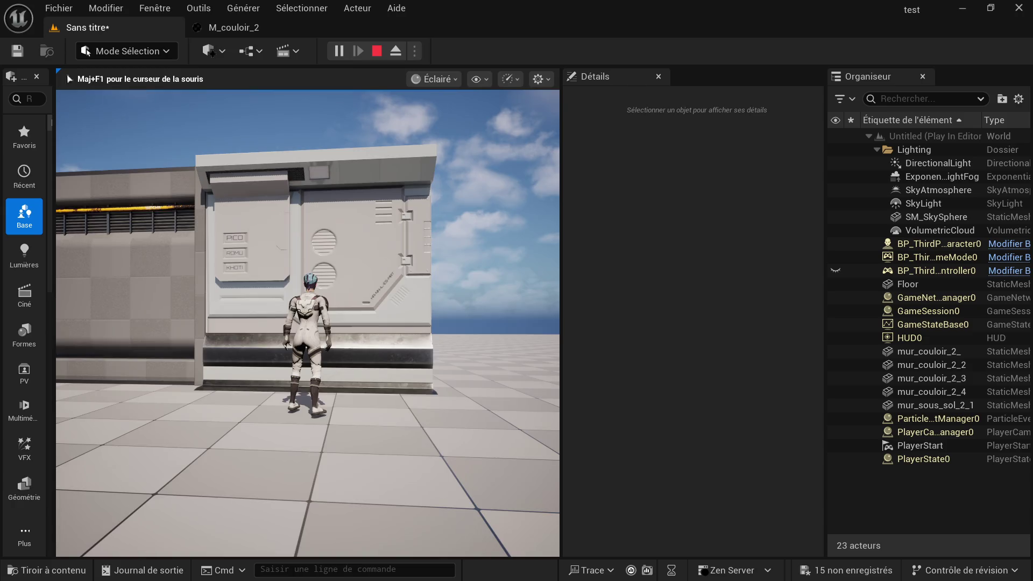
{"action": "key", "text": "Escape"}
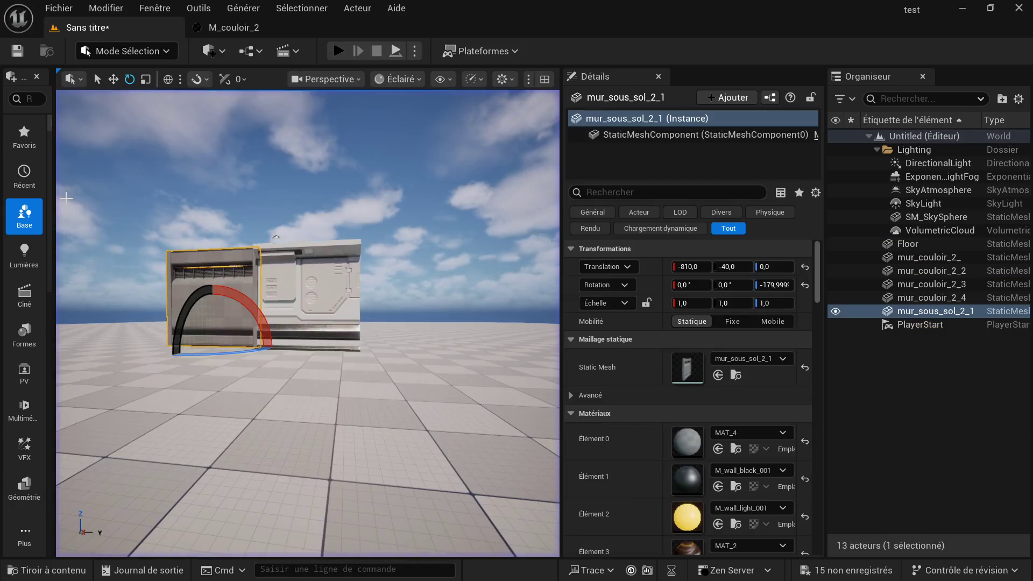
{"action": "scroll", "coordinate": [142, 239], "scroll_direction": "up", "scroll_amount": 2}
{"action": "scroll", "coordinate": [143, 239], "scroll_direction": "up", "scroll_amount": 3}
{"action": "scroll", "coordinate": [142, 239], "scroll_direction": "up", "scroll_amount": 3}
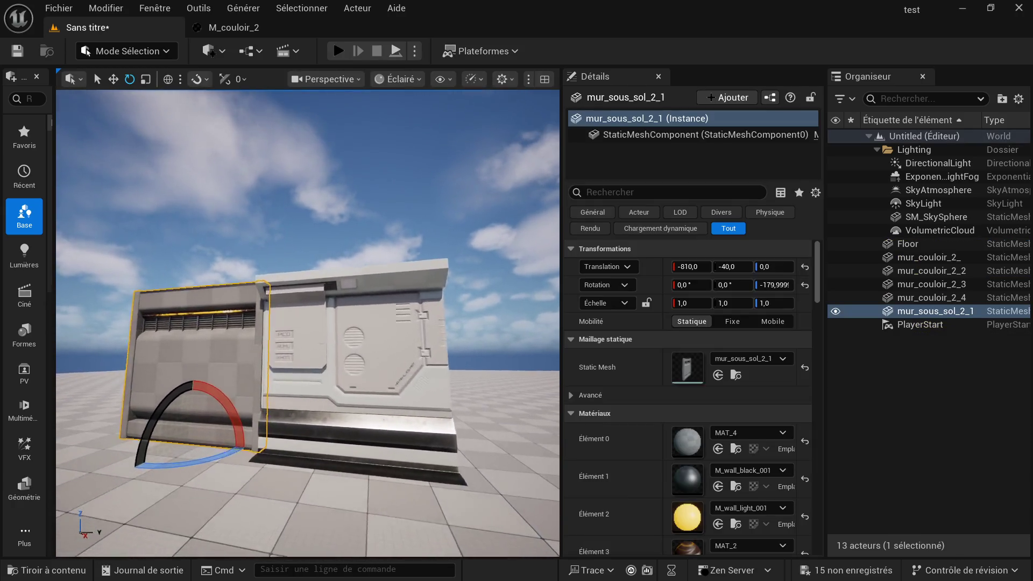
{"action": "scroll", "coordinate": [142, 239], "scroll_direction": "up", "scroll_amount": 5}
{"action": "mouse_move", "coordinate": [142, 239]}
{"action": "right_mouse_down"}
{"action": "mouse_move", "coordinate": [307, 243]}
{"action": "mouse_move", "coordinate": [307, 210]}
{"action": "mouse_move", "coordinate": [323, 218]}
{"action": "mouse_move", "coordinate": [323, 185]}
{"action": "right_mouse_up"}
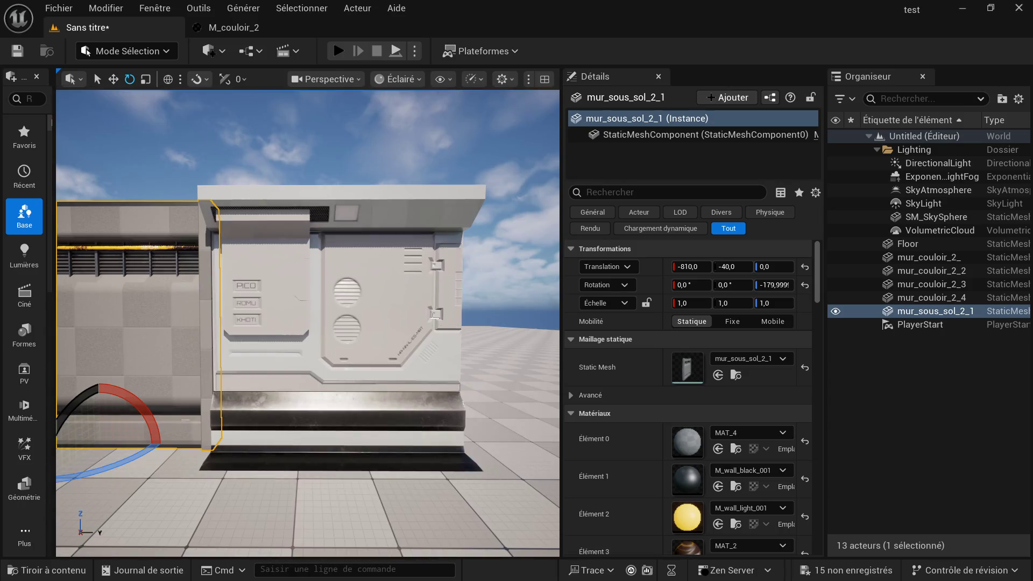
{"action": "mouse_move", "coordinate": [323, 186]}
{"action": "right_mouse_down"}
{"action": "mouse_move", "coordinate": [322, 227]}
{"action": "mouse_move", "coordinate": [356, 227]}
{"action": "right_mouse_up"}
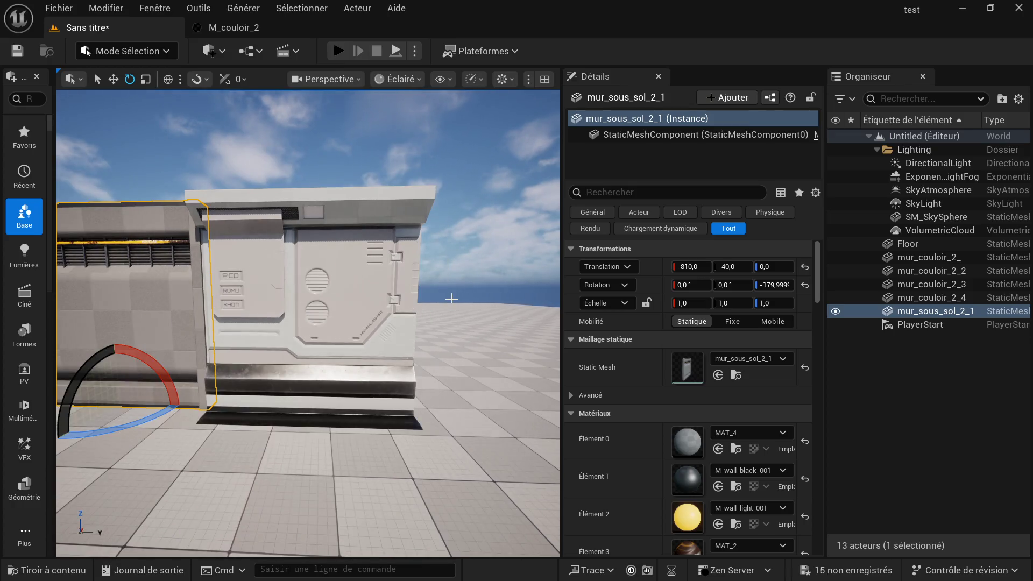
{"action": "right_click_drag", "start_coordinate": [451, 299], "coordinate": [451, 299]}
{"action": "key", "text": "w"}
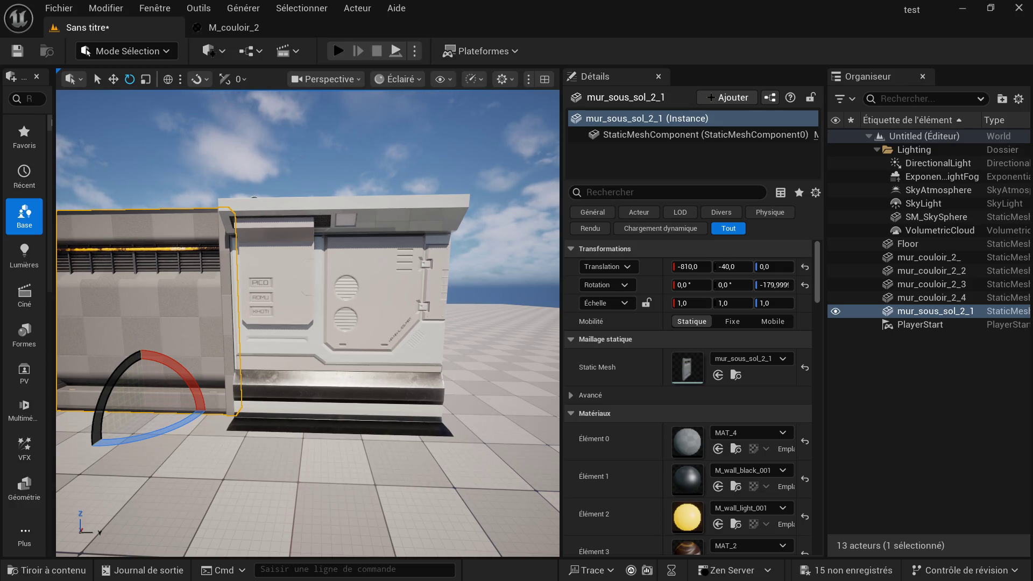
{"action": "key", "text": "s"}
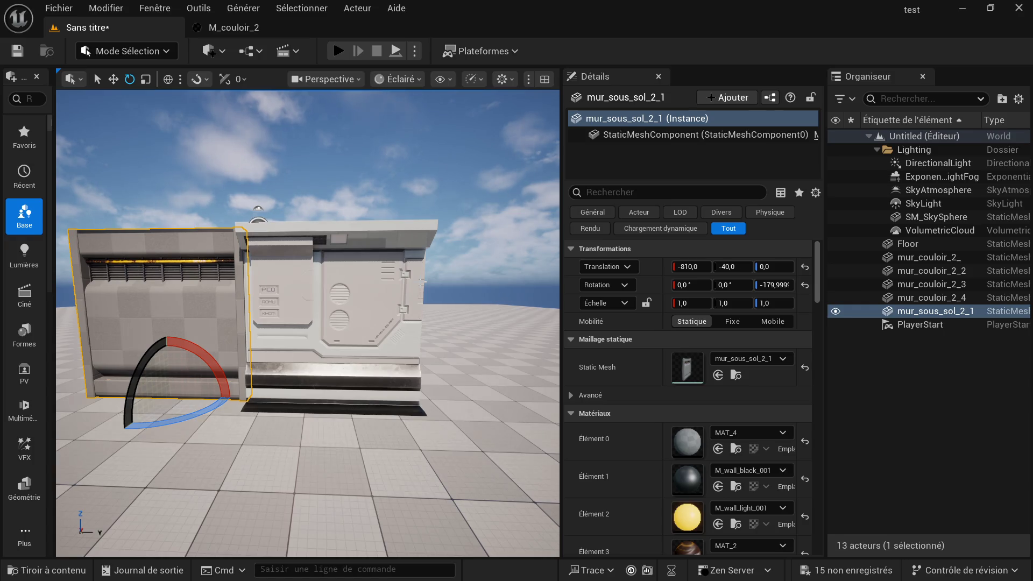
{"action": "key", "text": "a"}
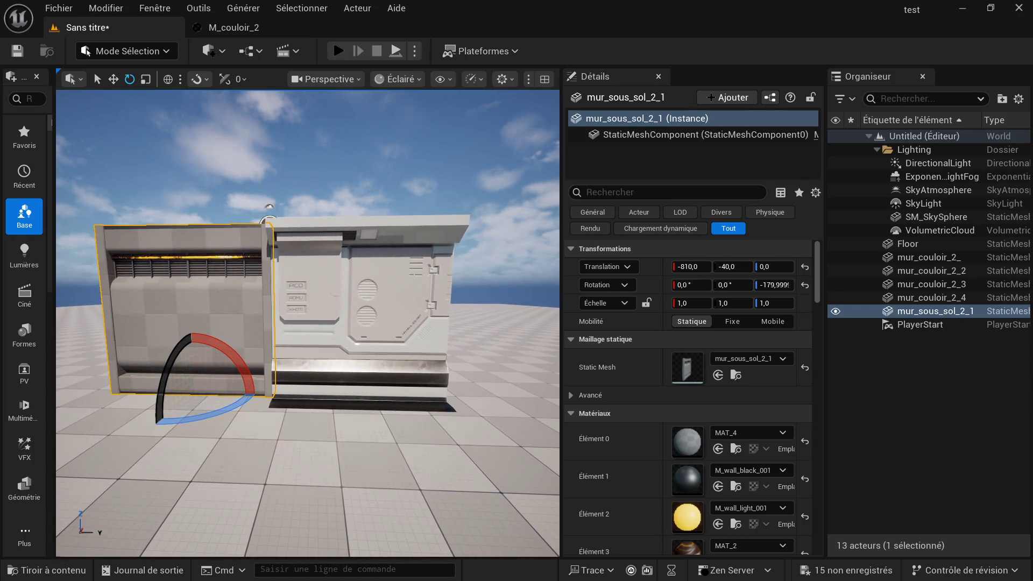
{"action": "key", "text": "w"}
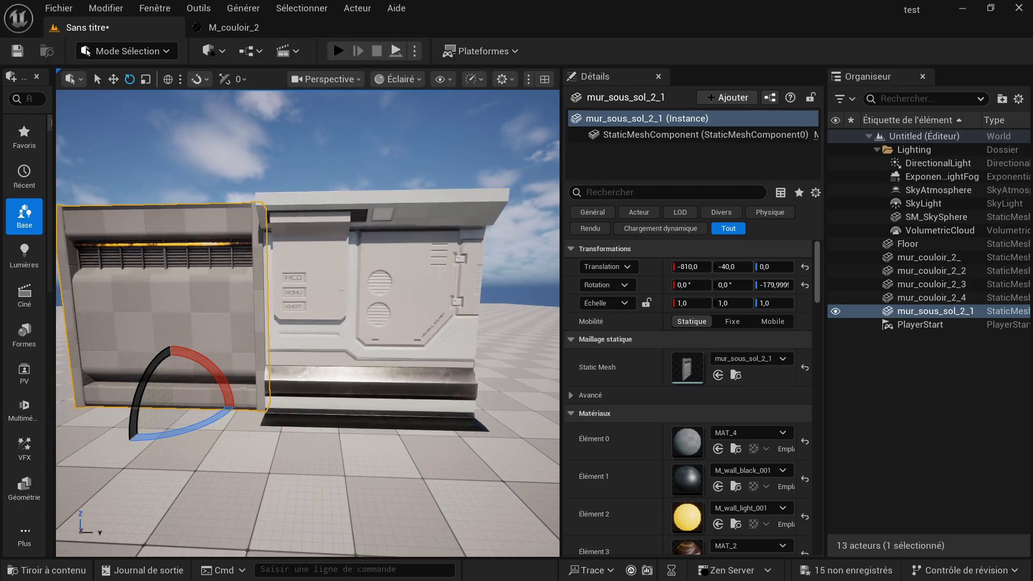
{"action": "key", "text": "w"}
{"action": "key", "text": "d"}
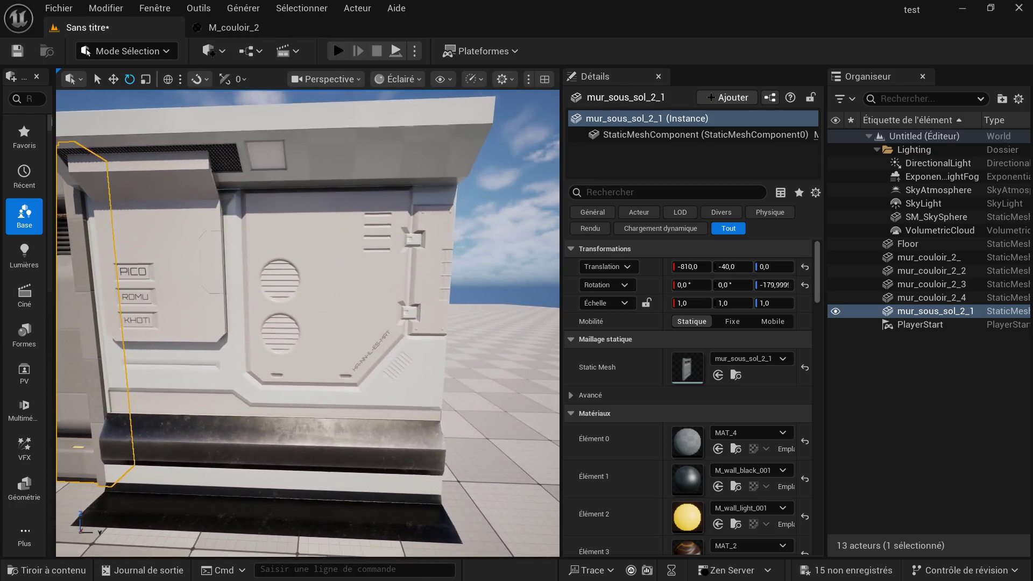
{"action": "key", "text": "q"}
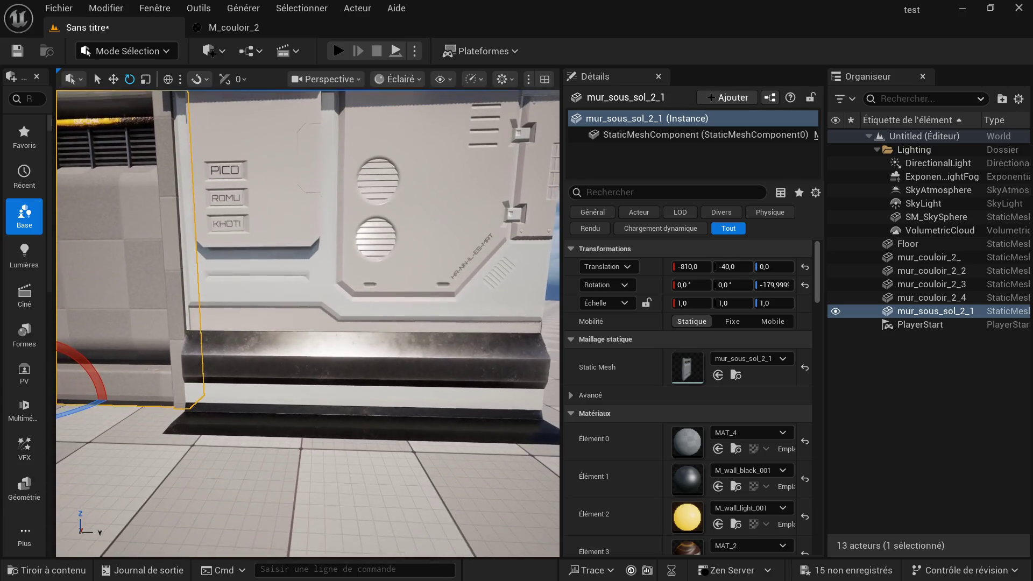
{"action": "key", "text": "e"}
{"action": "key", "text": "d"}
{"action": "key", "text": "s"}
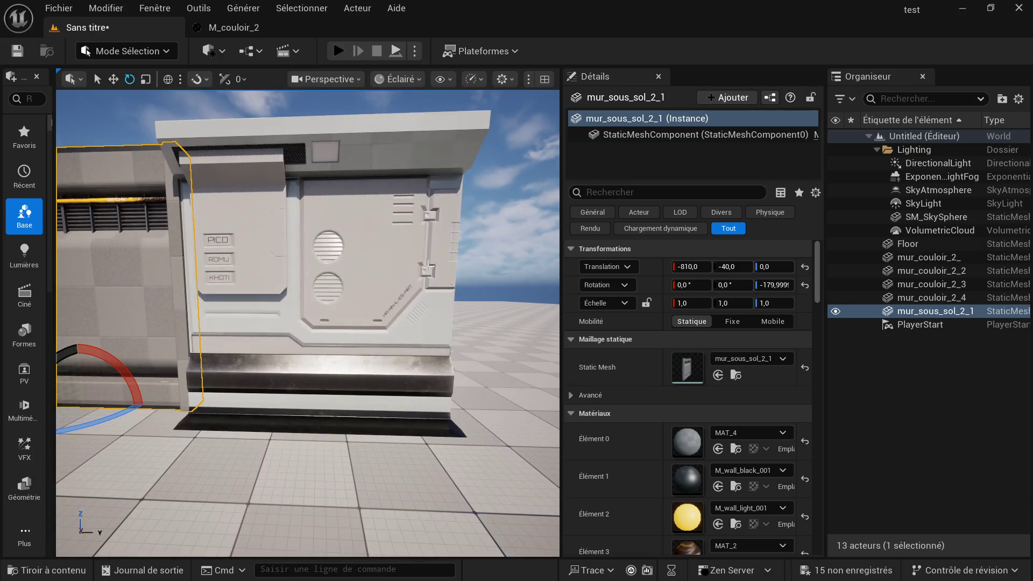
{"action": "key", "text": "w"}
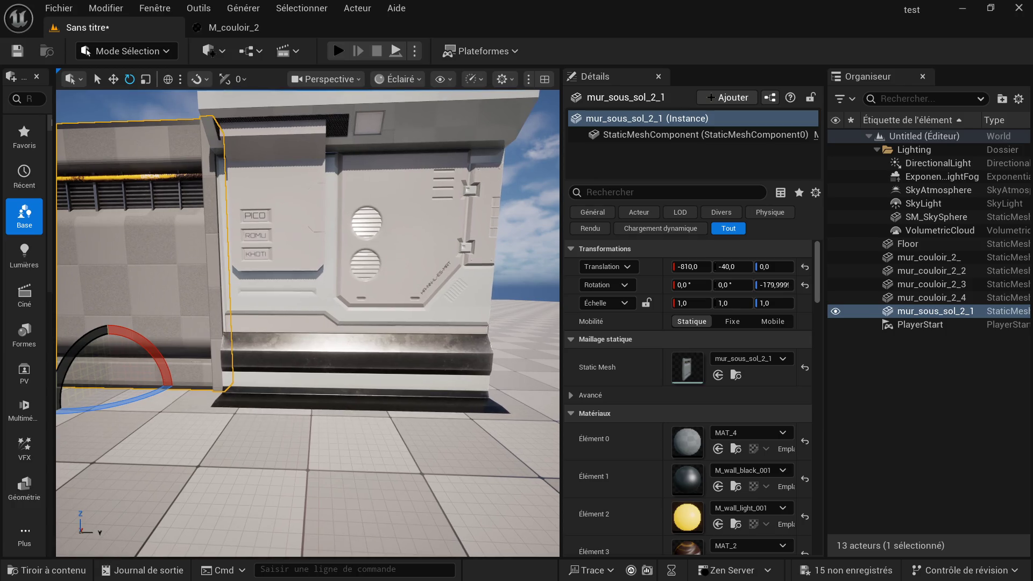
{"action": "key", "text": "a"}
{"action": "key", "text": "d"}
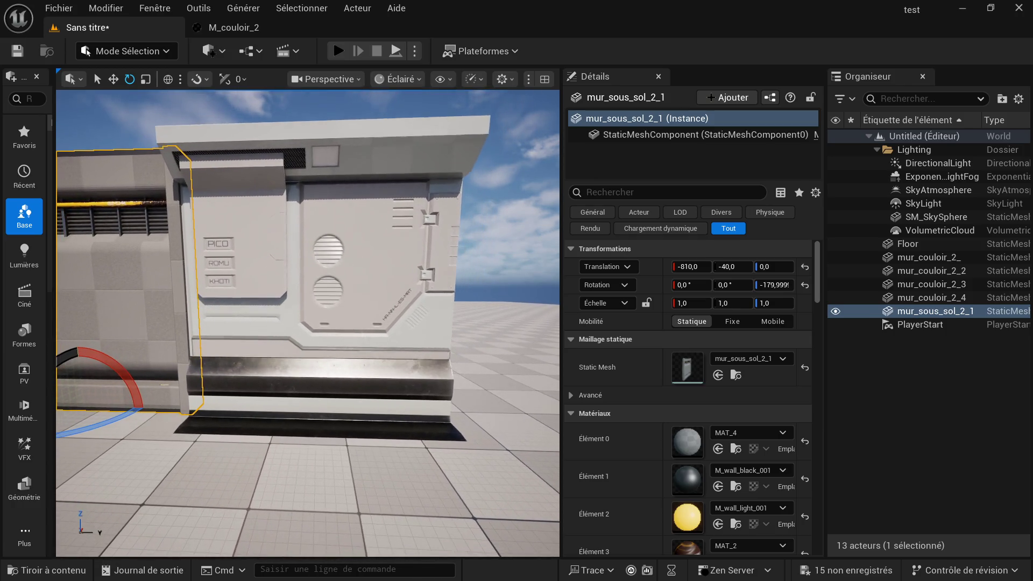
{"action": "key", "text": "a"}
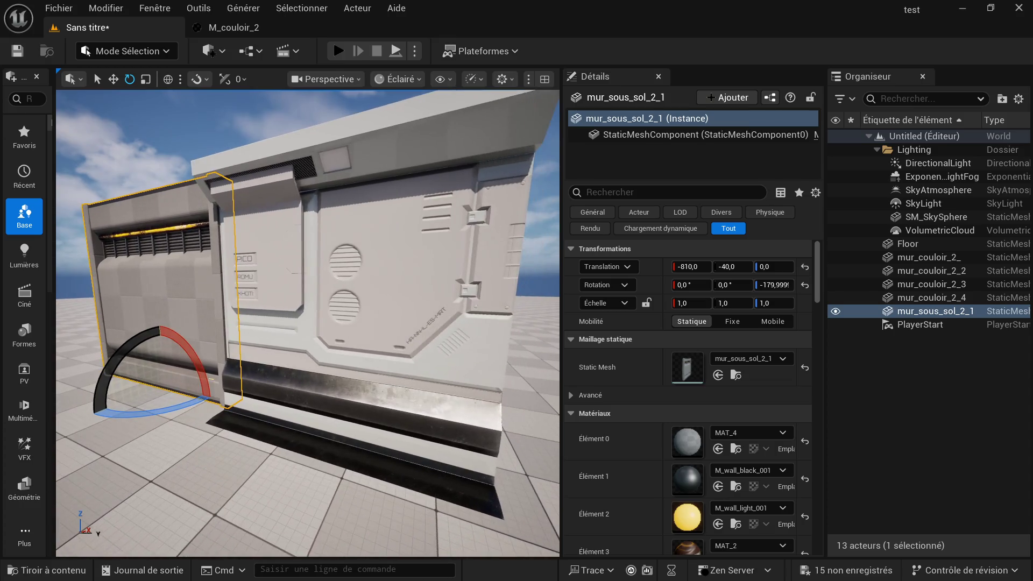
{"action": "key", "text": "d"}
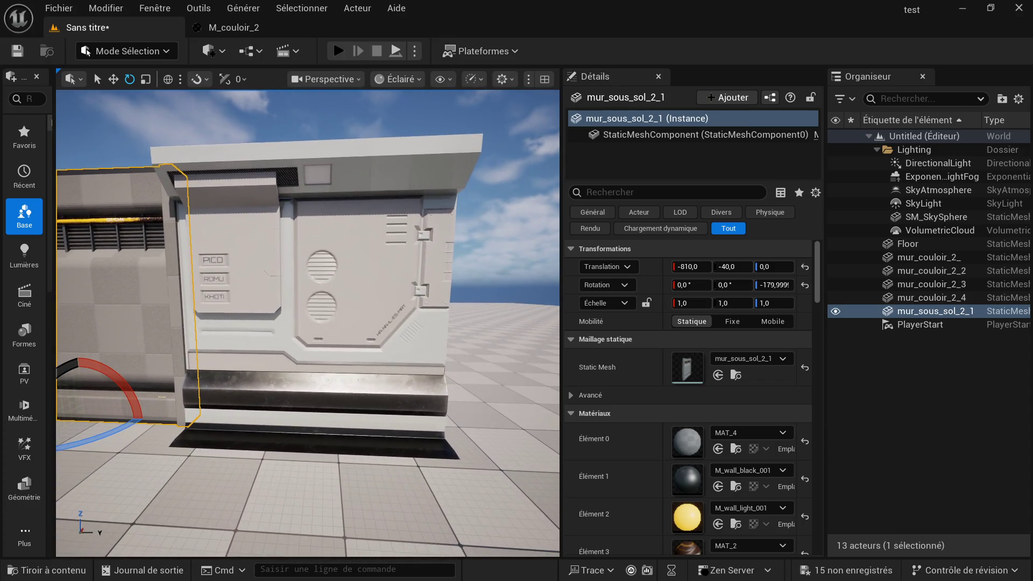
{"action": "key", "text": "s"}
{"action": "key", "text": "w"}
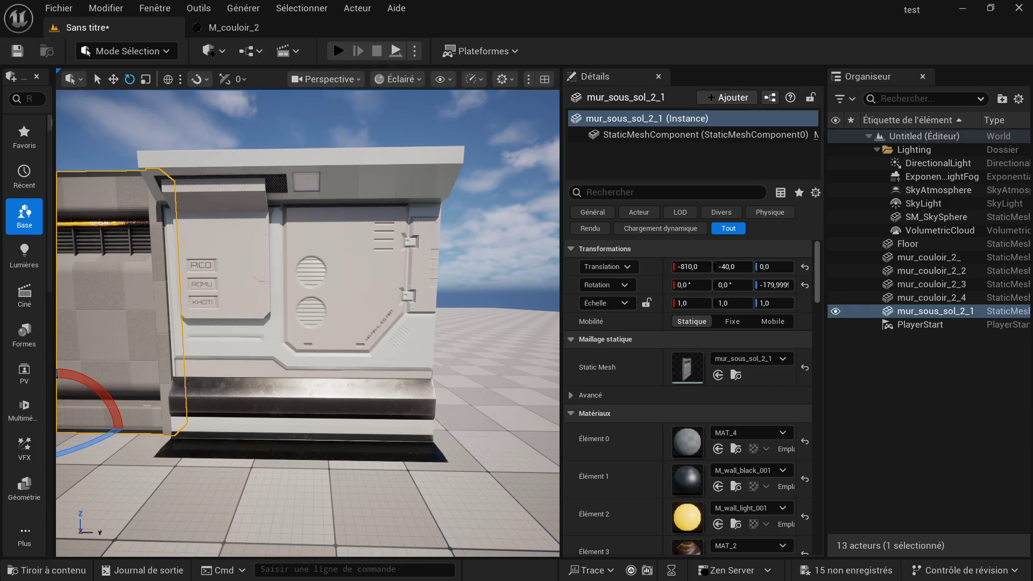
{"action": "key", "text": "a"}
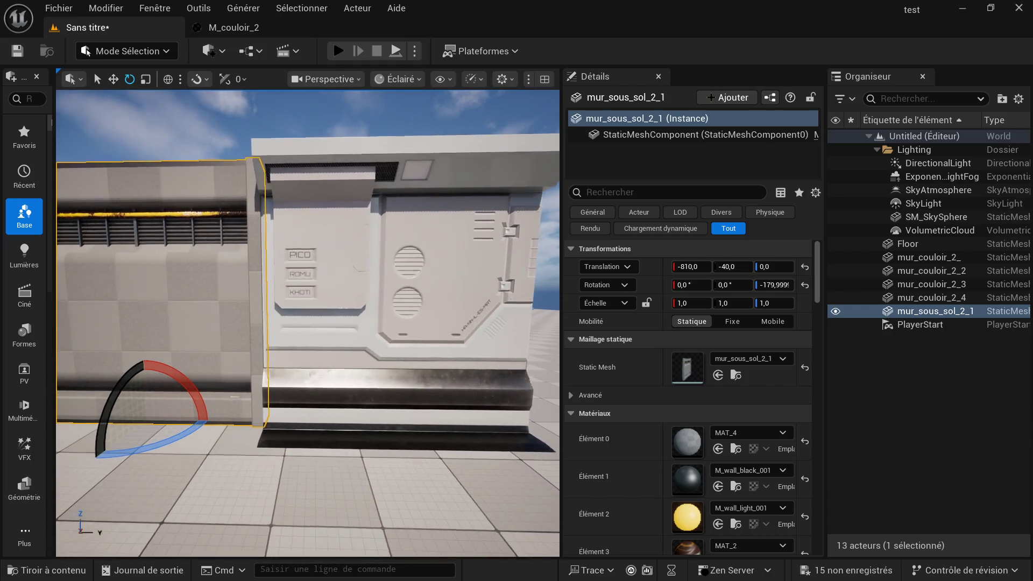
{"action": "key", "text": "d"}
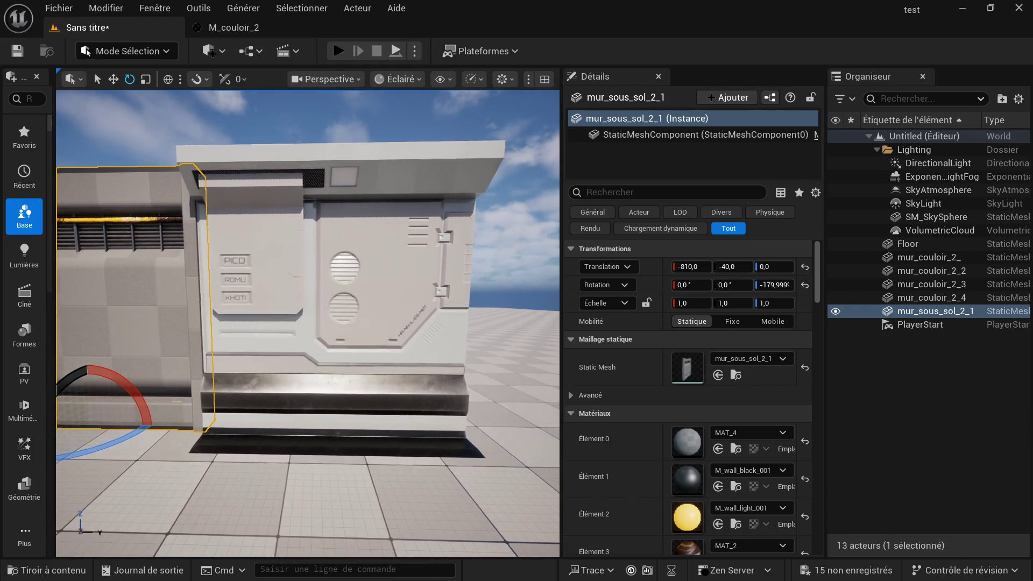
{"action": "key", "text": "s"}
{"action": "key", "text": "a"}
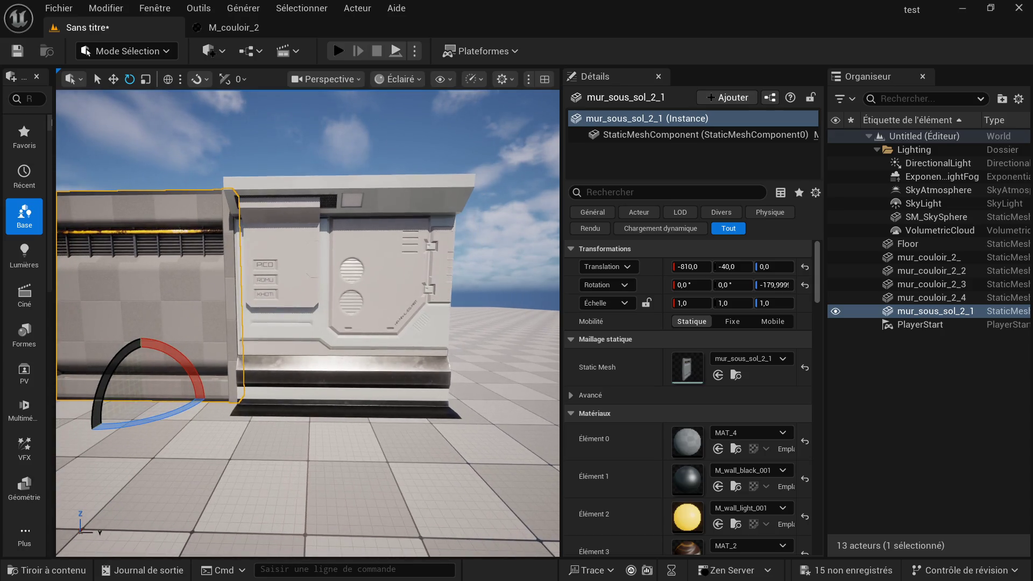
{"action": "key", "text": "d"}
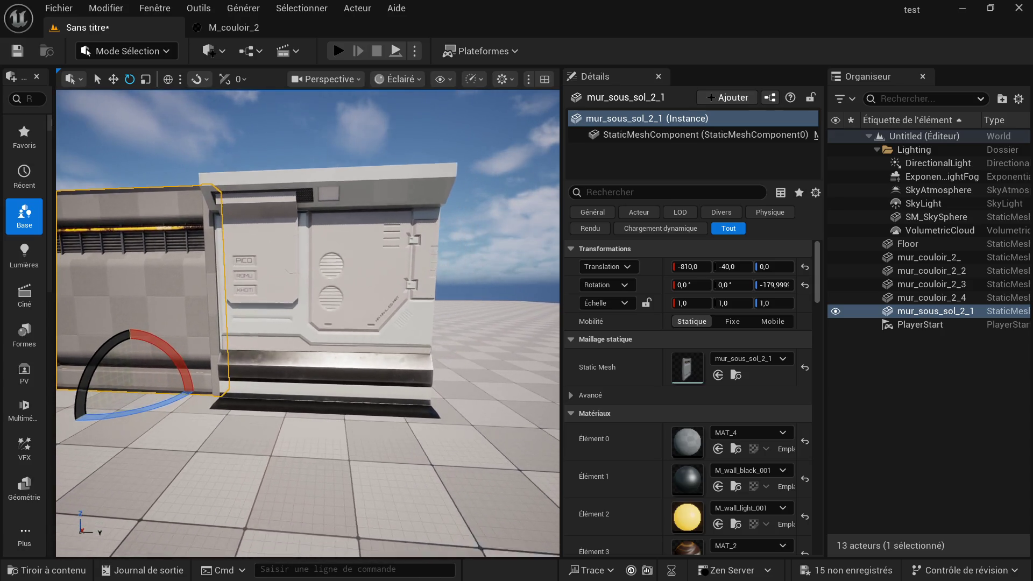
{"action": "key", "text": "d"}
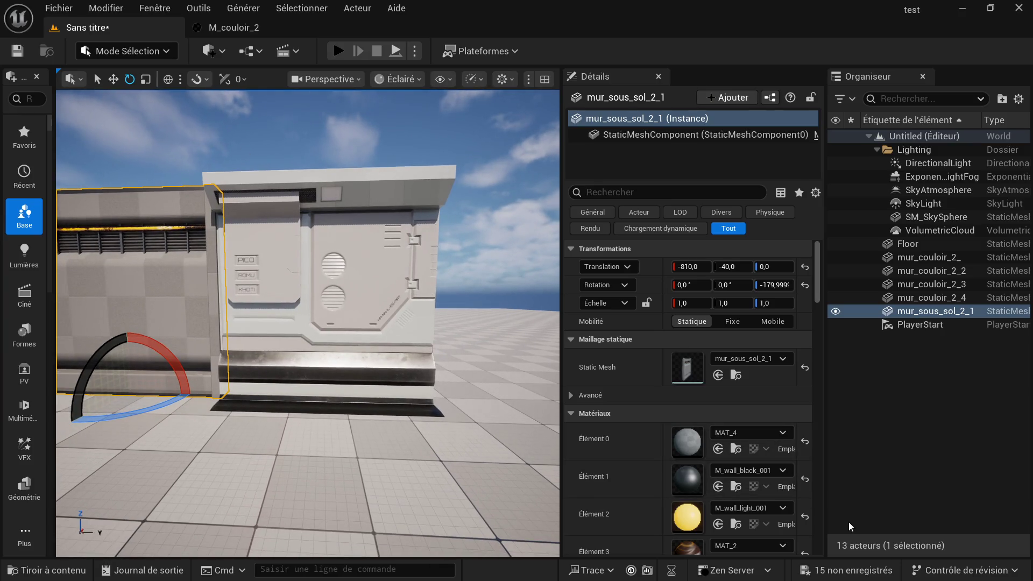